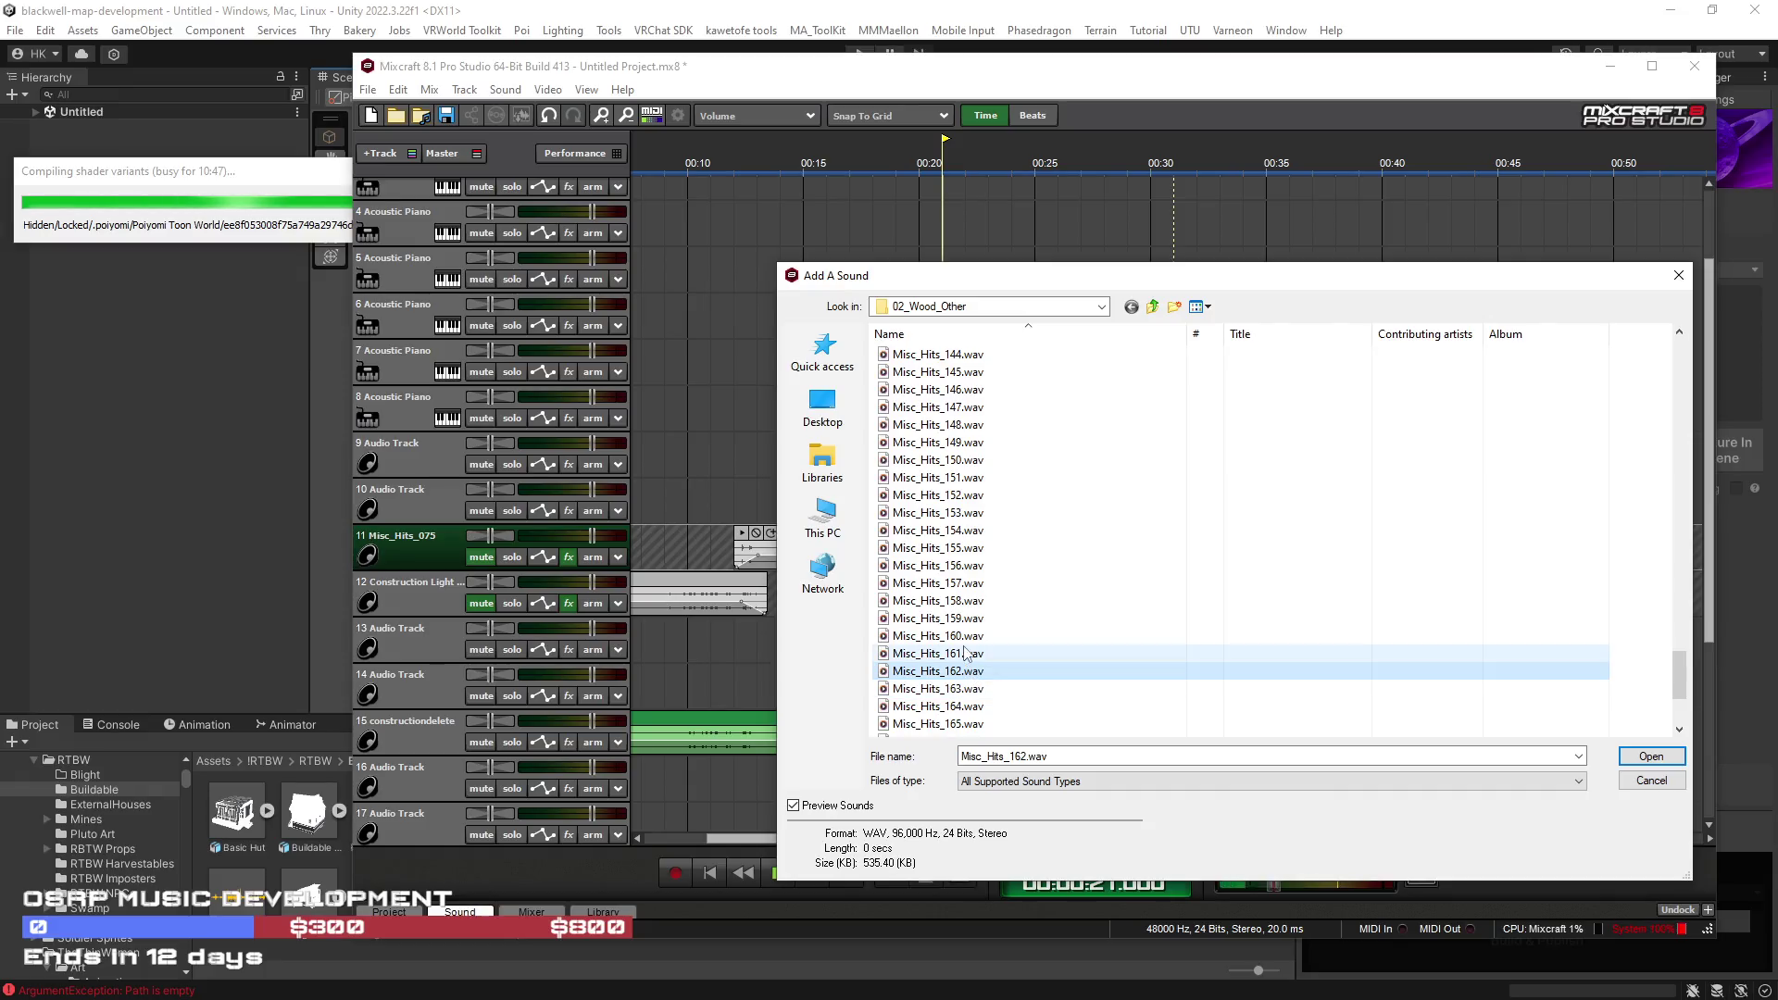
Step: Add Misc_Hits_164, then preview Misc_Hits_157 and add Misc_Hits_156 to track 11
{"action": "key", "text": "Down"}
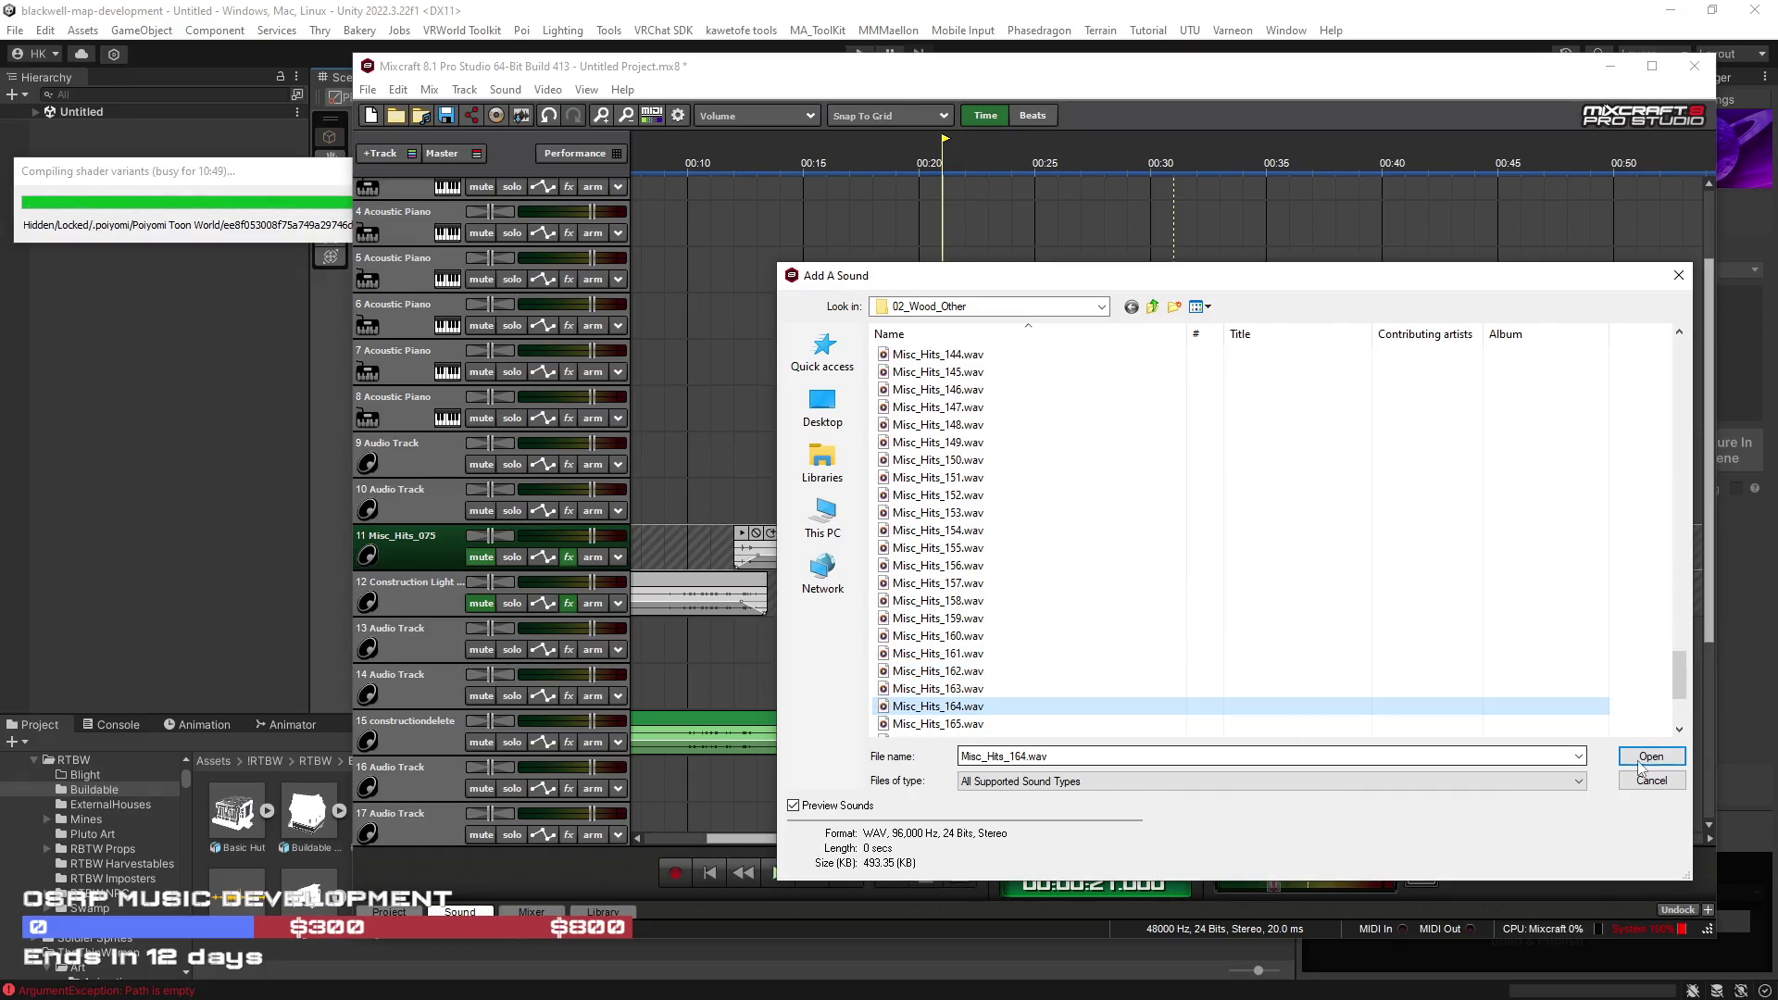
{"action": "key", "text": "Return"}
{"action": "left_click", "coordinate": [517, 92]}
{"action": "left_click", "coordinate": [552, 111]}
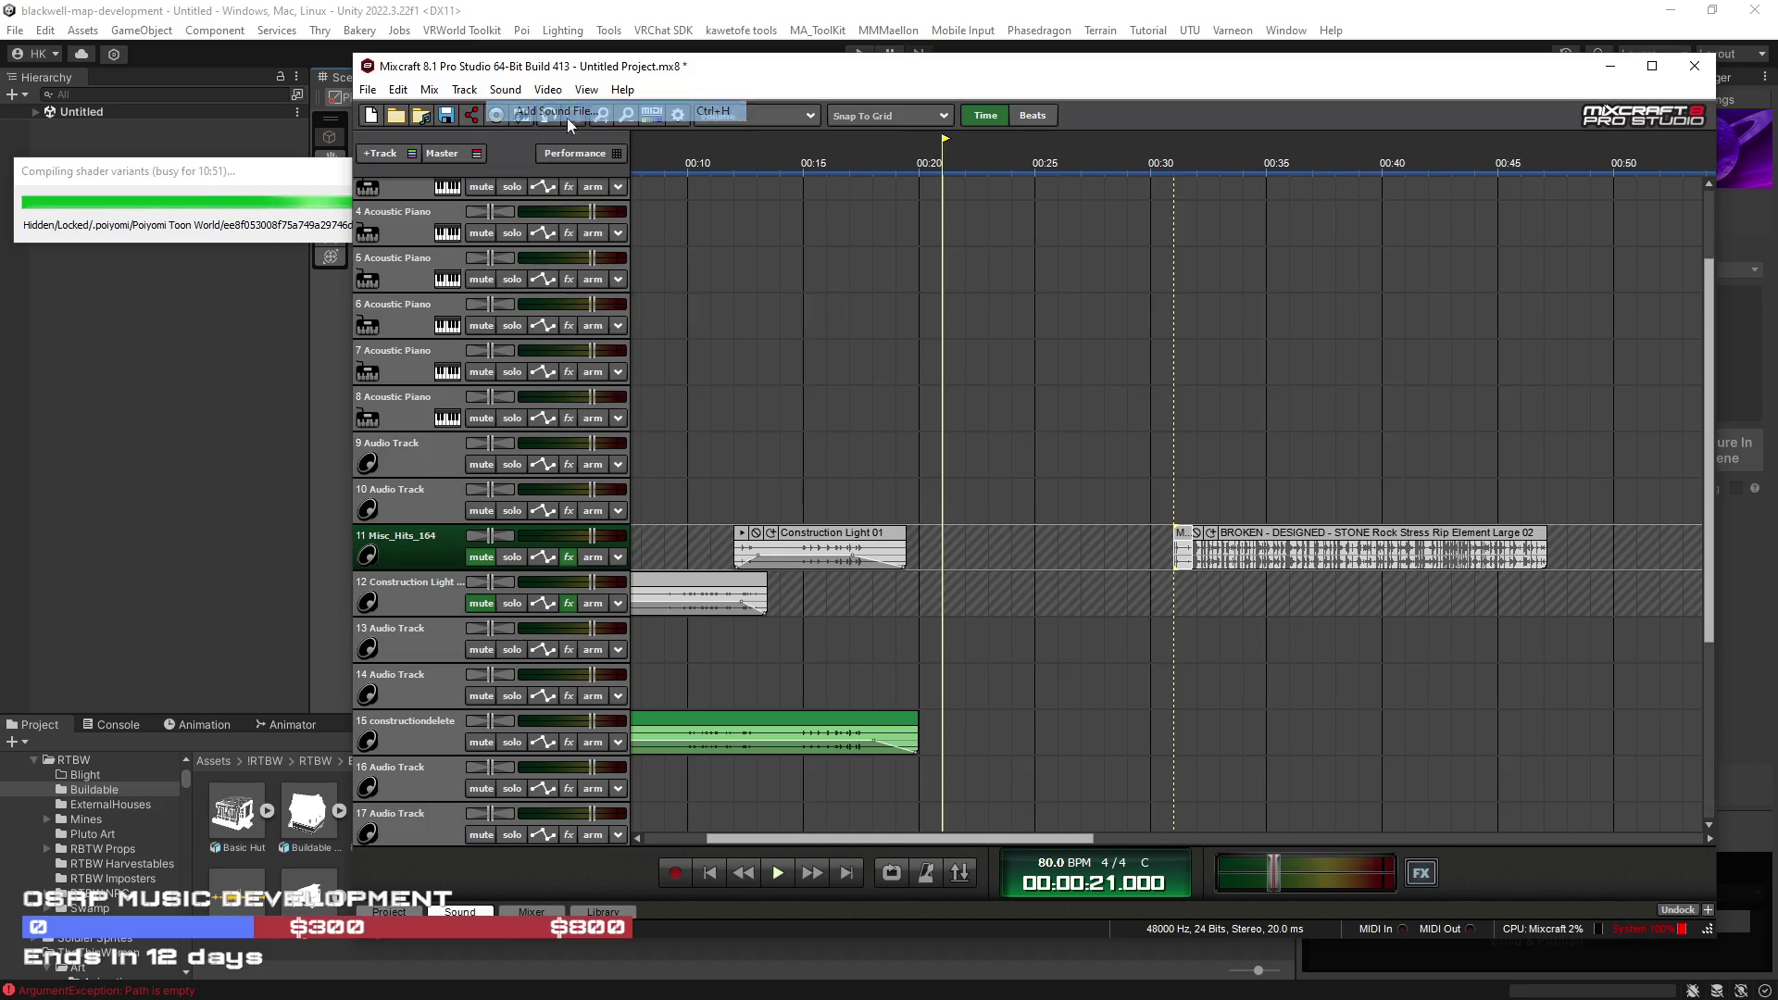
{"action": "left_click", "coordinate": [1065, 619]}
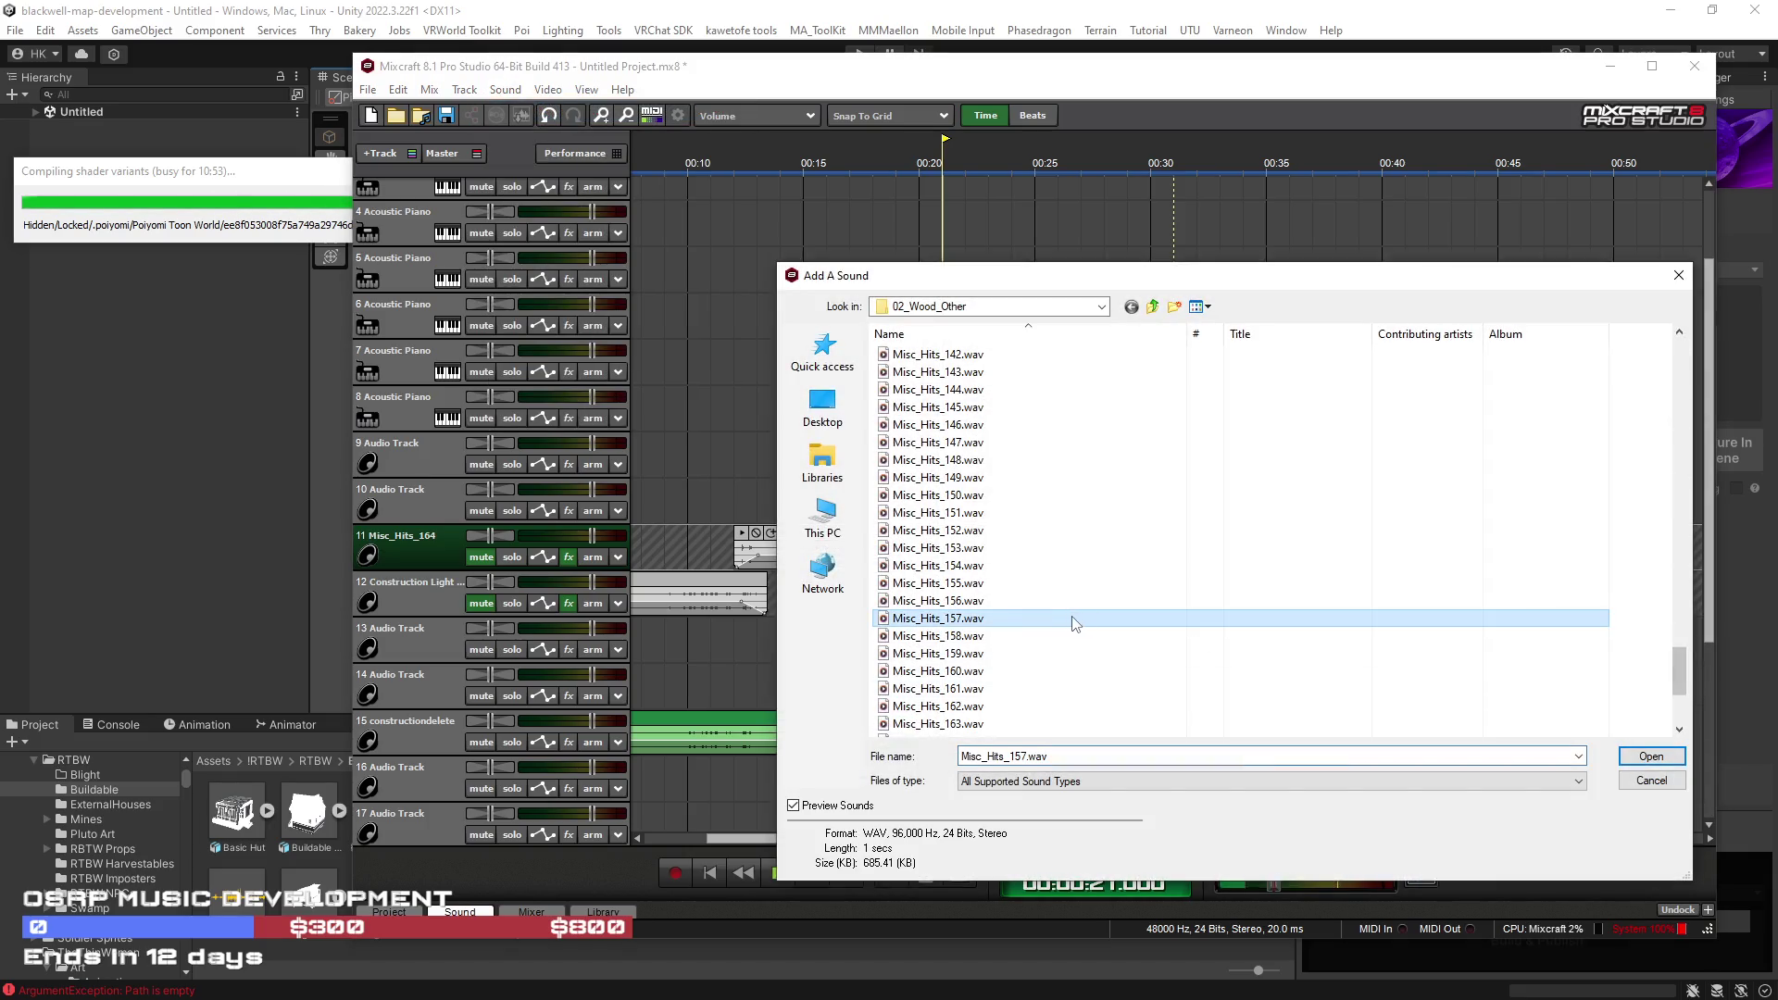
{"action": "left_click", "coordinate": [990, 600]}
{"action": "left_click", "coordinate": [1652, 757]}
Step: Preview Misc_Hits_050 and 059, then add Misc_Hits_062 to track 11
{"action": "left_click", "coordinate": [505, 89]}
{"action": "left_click", "coordinate": [961, 311]}
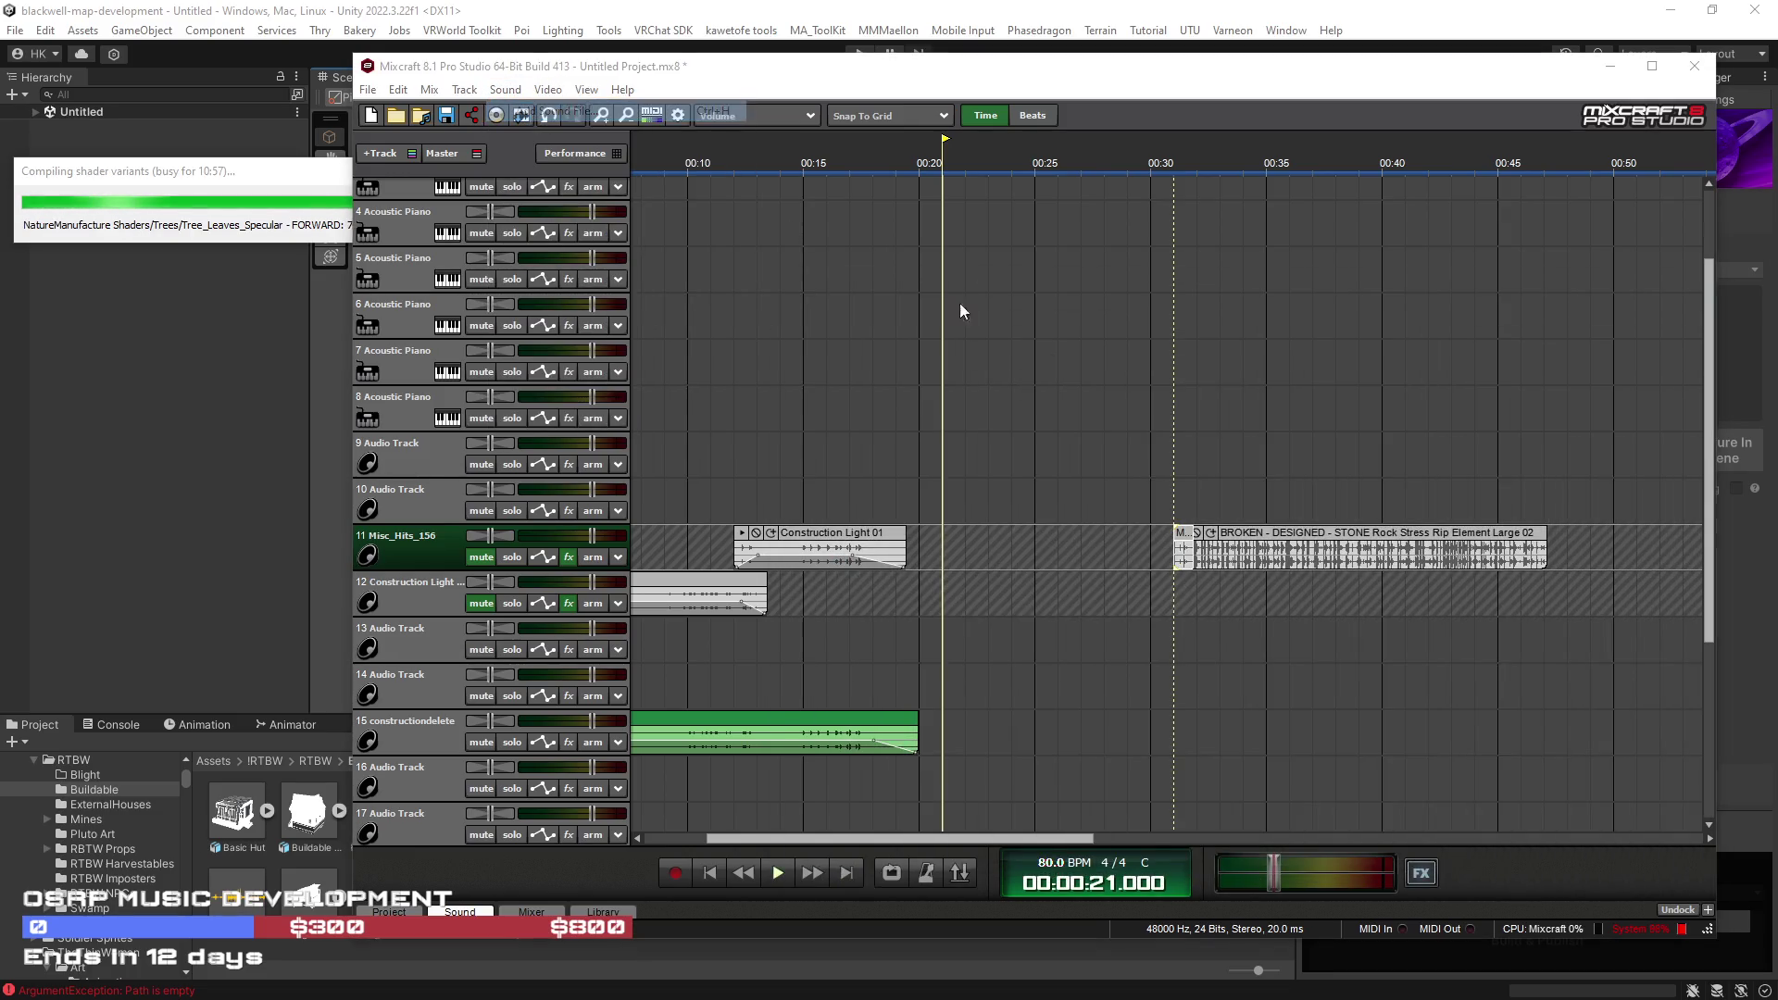
{"action": "scroll", "coordinate": [1066, 457], "scroll_direction": "down", "scroll_amount": 12}
{"action": "left_click", "coordinate": [1031, 512]}
{"action": "scroll", "coordinate": [1031, 519], "scroll_direction": "down", "scroll_amount": 3}
{"action": "left_click", "coordinate": [1023, 513]}
{"action": "scroll", "coordinate": [1023, 514], "scroll_direction": "down", "scroll_amount": 2}
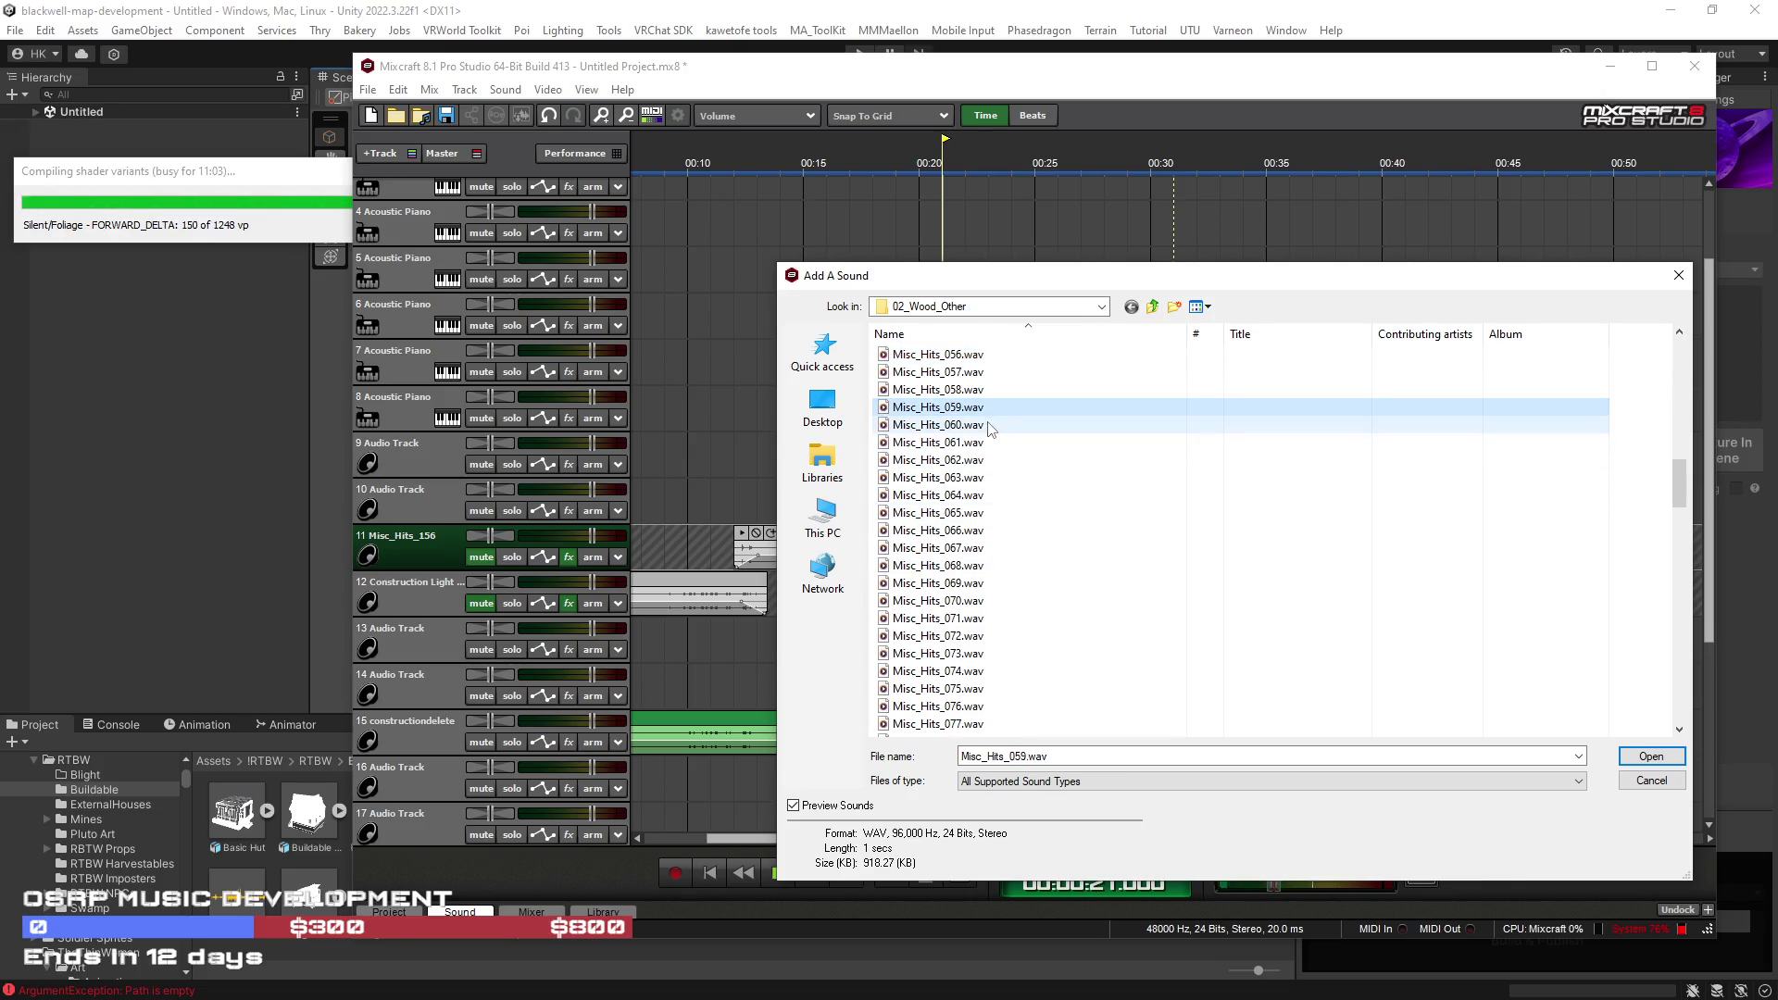
{"action": "left_click", "coordinate": [1010, 461]}
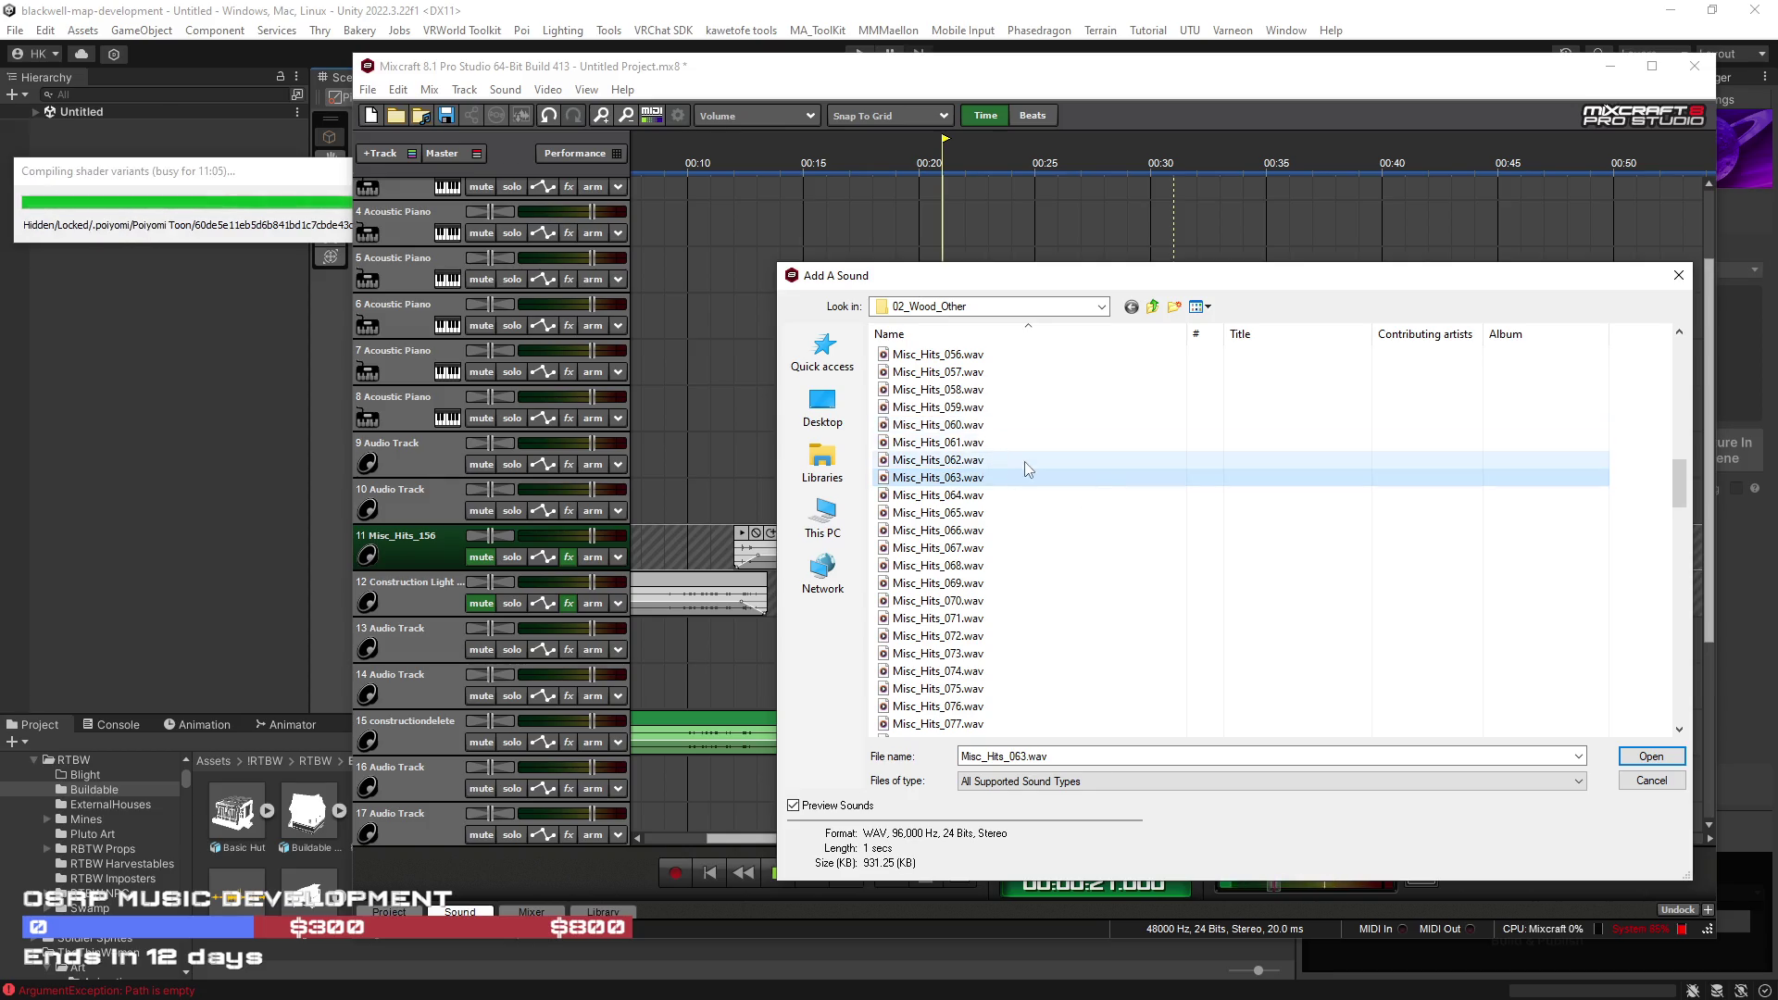
{"action": "left_click", "coordinate": [1654, 760]}
{"action": "left_click", "coordinate": [501, 90]}
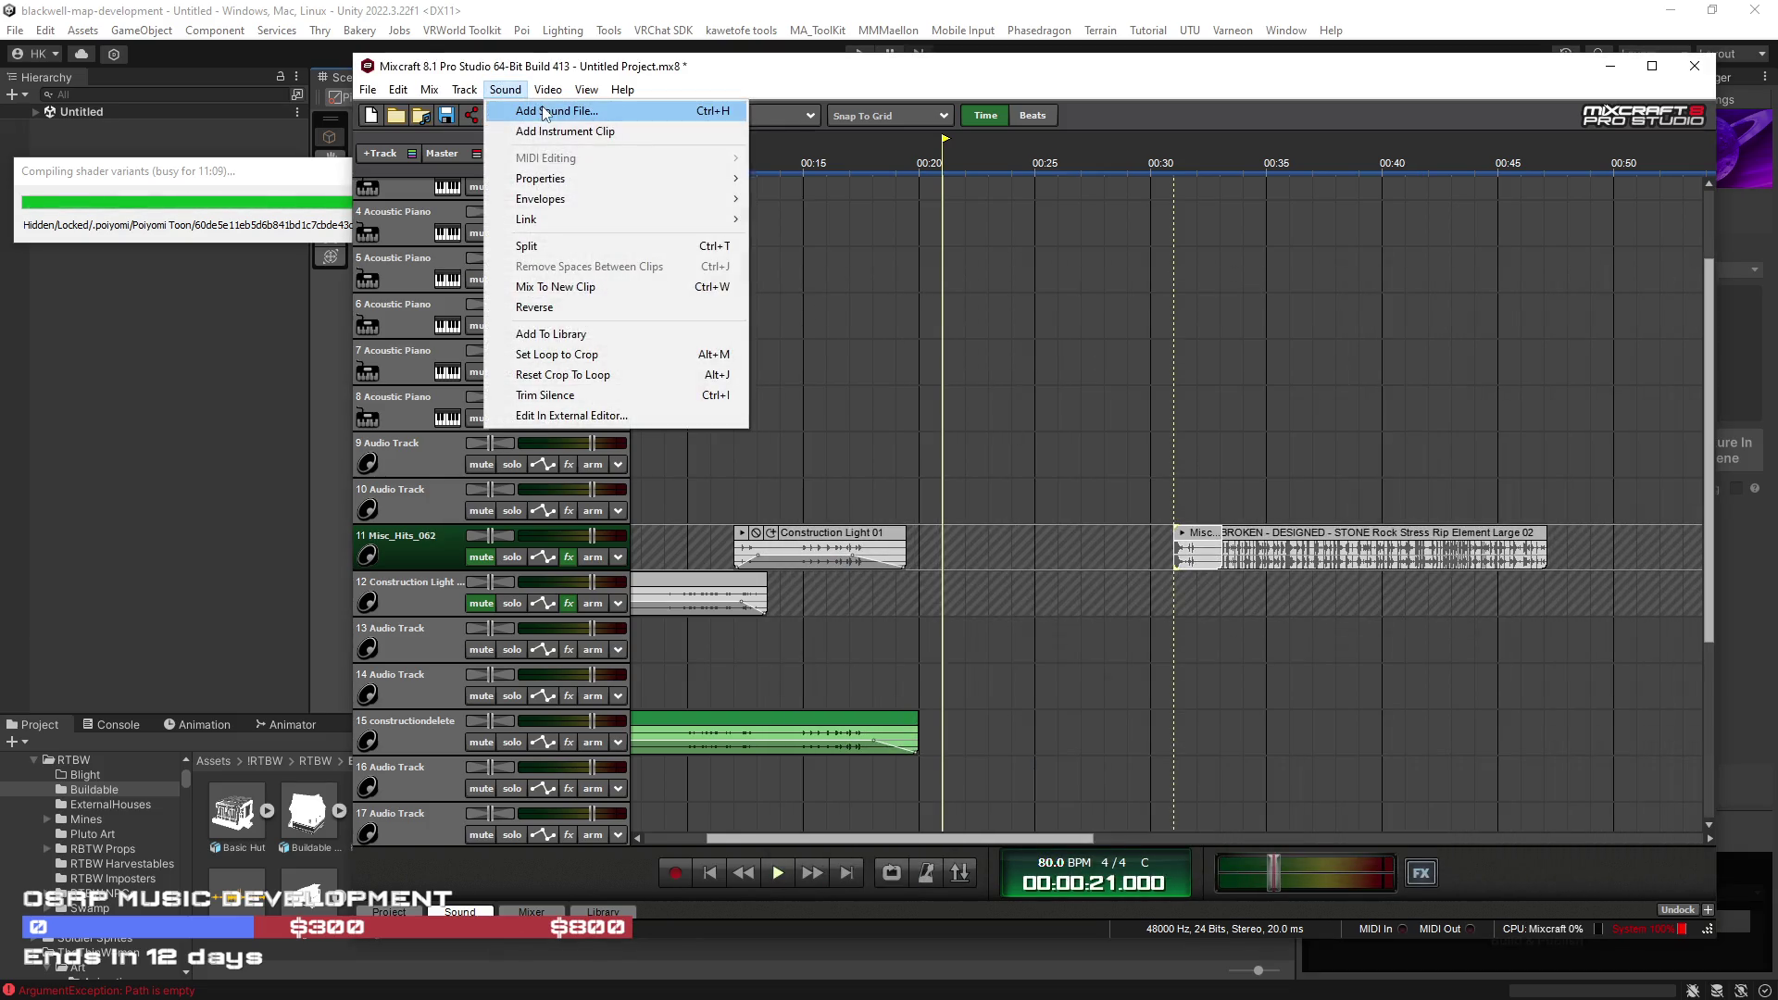
Step: In Add A Sound, go up to the SFX Library and into Whooshes' SmartSound impacts, hits & whooshes folder
{"action": "left_click", "coordinate": [545, 112]}
{"action": "left_click", "coordinate": [1153, 308]}
{"action": "left_click", "coordinate": [1153, 307]}
{"action": "left_click", "coordinate": [1154, 308]}
{"action": "left_click", "coordinate": [1153, 308]}
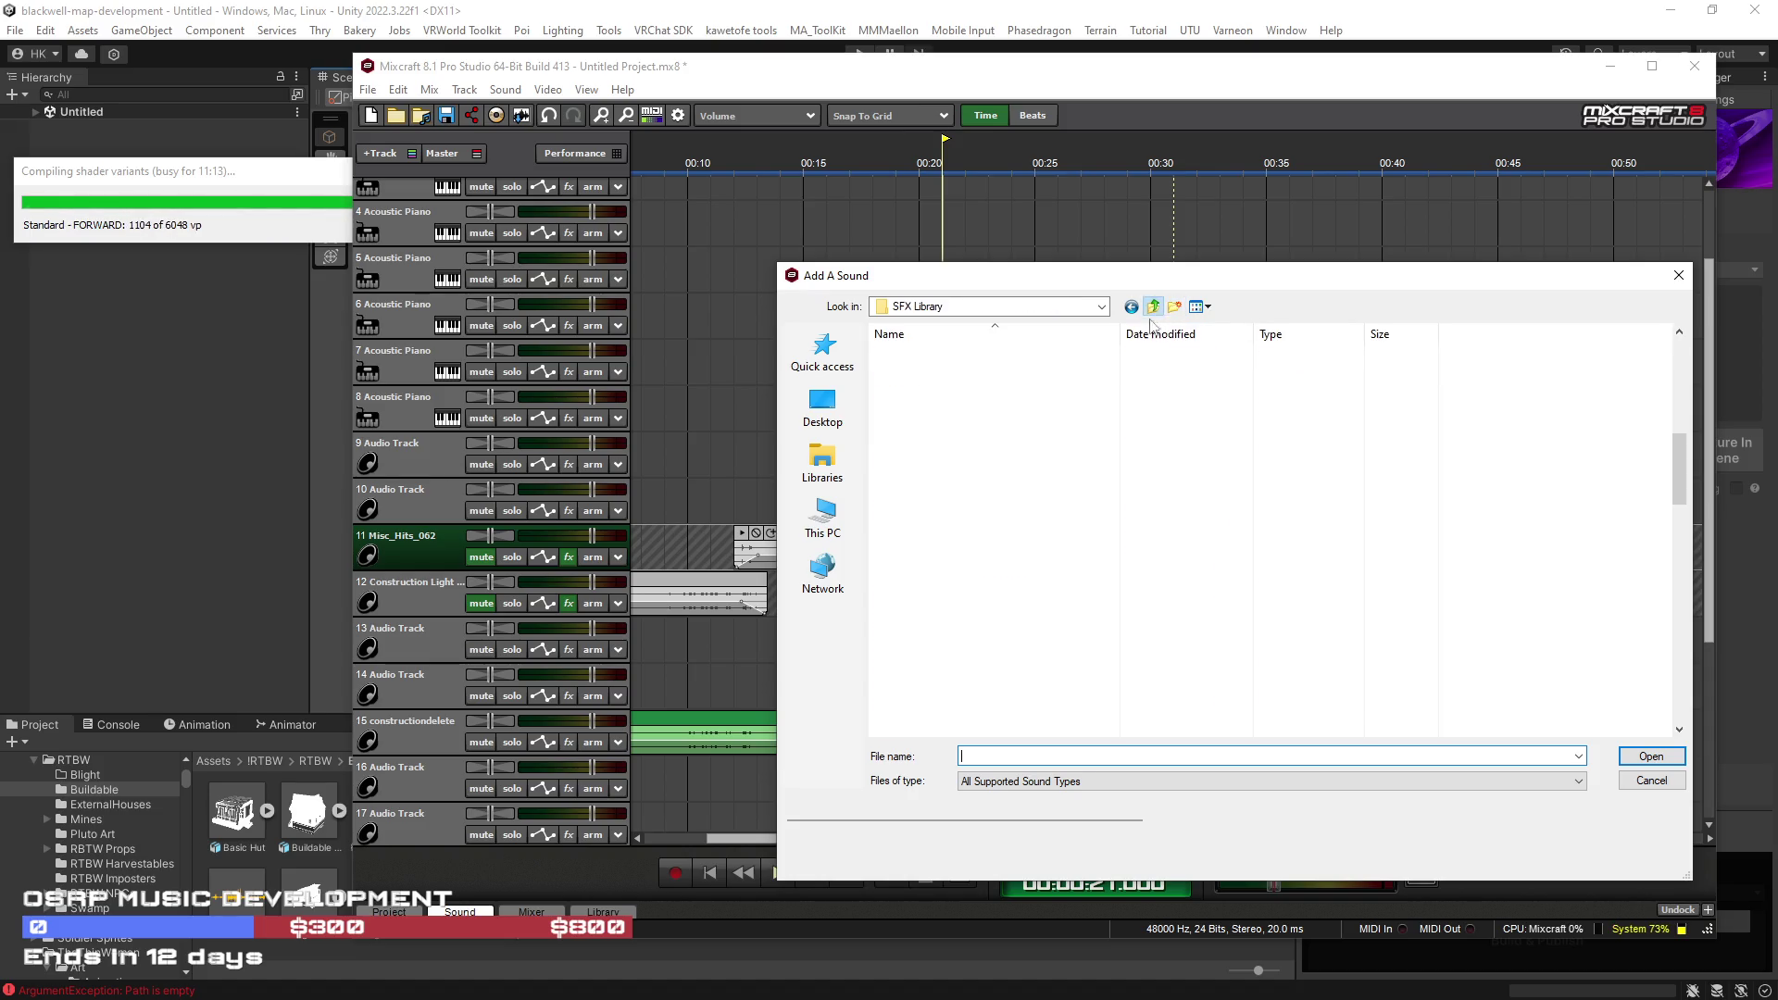
{"action": "scroll", "coordinate": [982, 623], "scroll_direction": "down", "scroll_amount": 5}
{"action": "scroll", "coordinate": [982, 623], "scroll_direction": "down", "scroll_amount": 6}
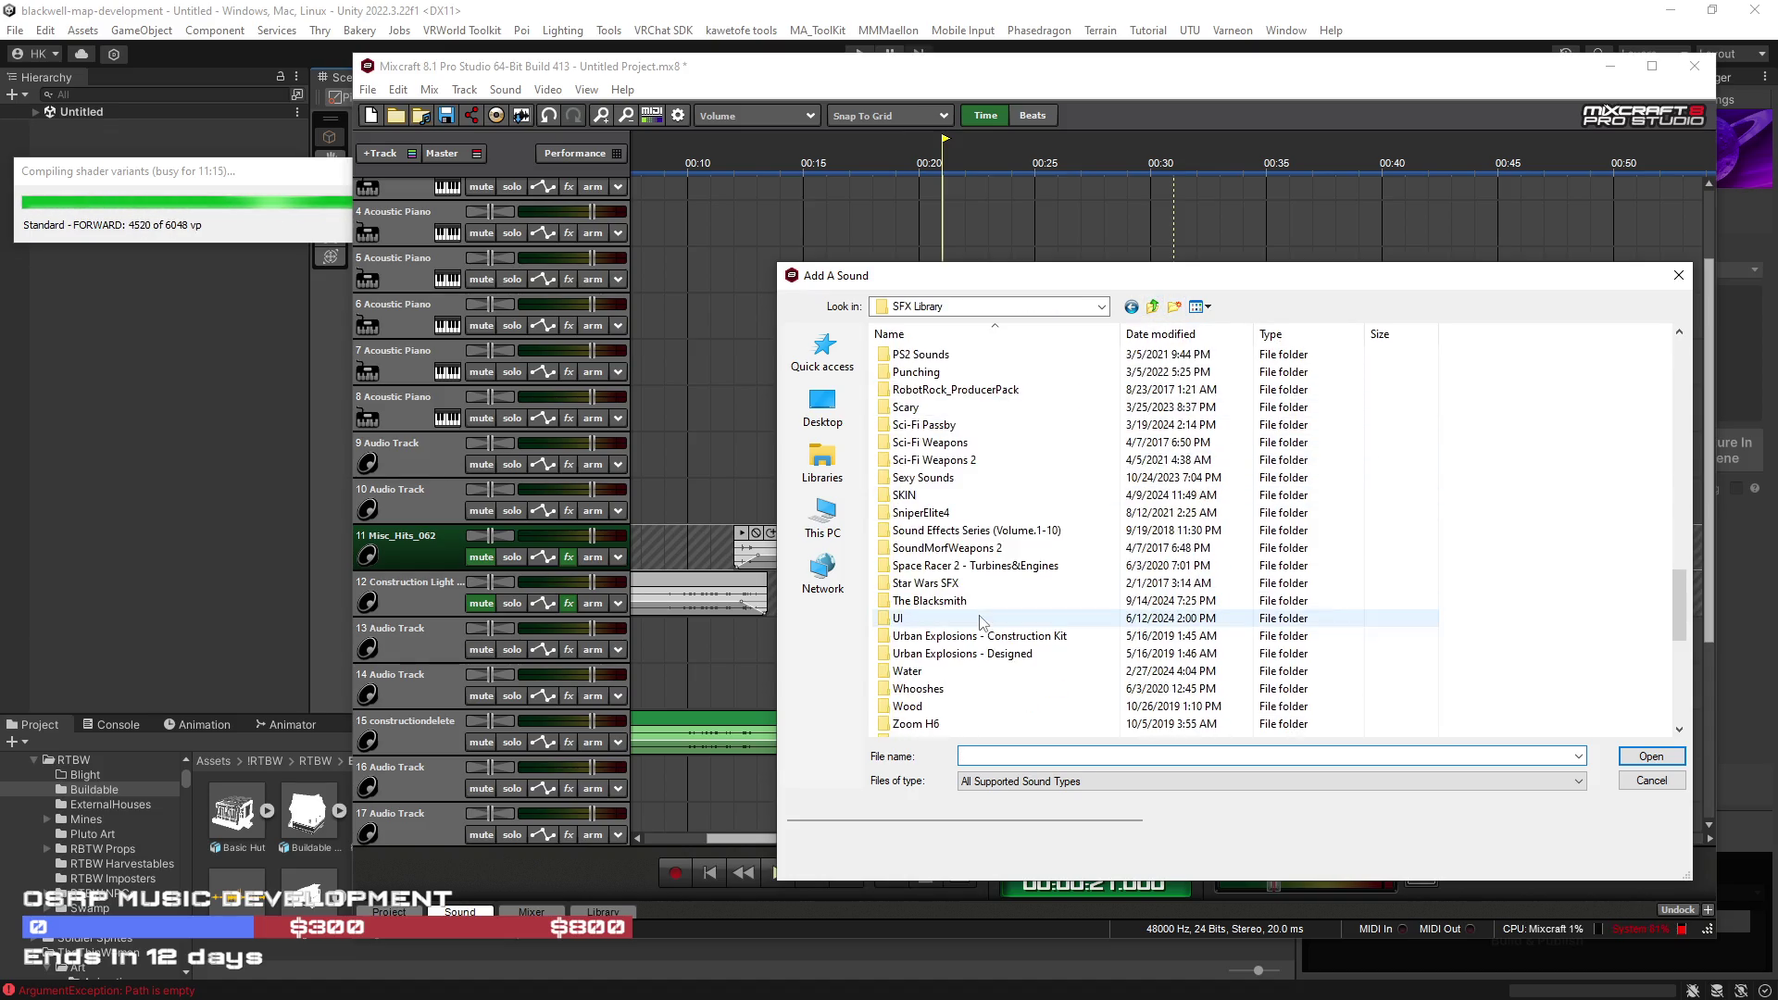
{"action": "left_click", "coordinate": [943, 585]}
{"action": "double_click", "coordinate": [943, 585]}
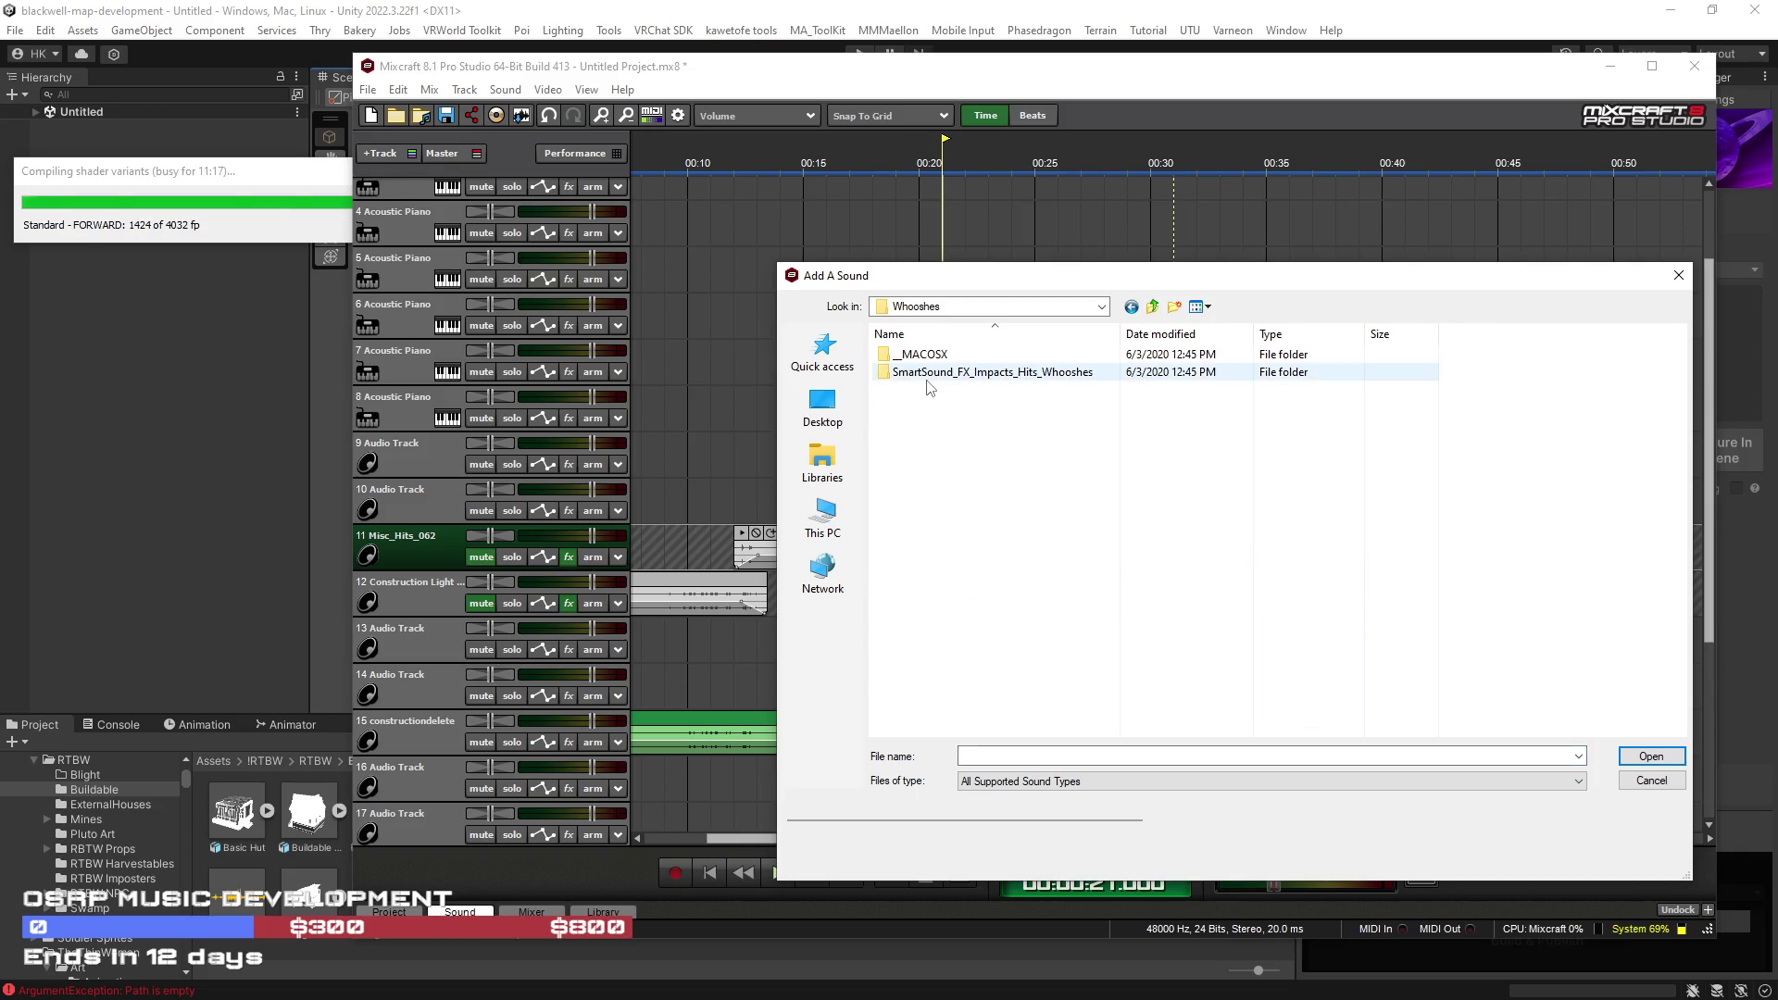
{"action": "double_click", "coordinate": [926, 375]}
{"action": "double_click", "coordinate": [940, 363]}
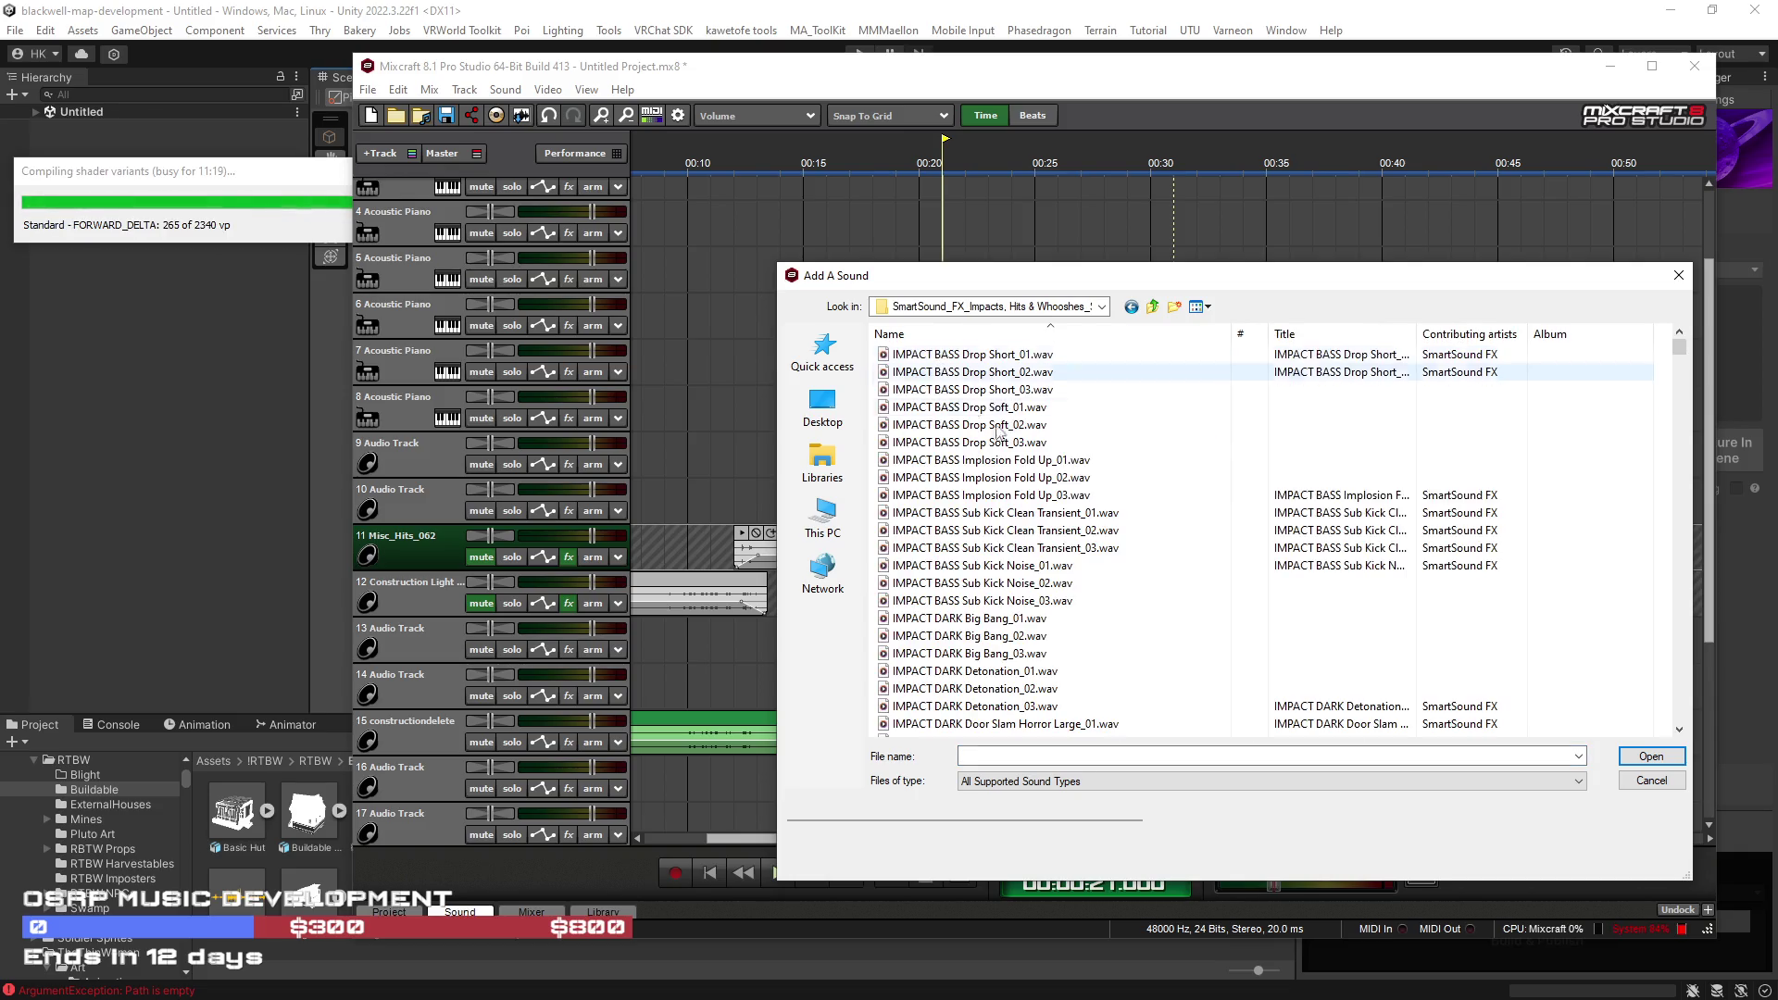
Step: Preview Flam Drums Short and several synthesized impacts, ending on IMPACT SYNTHESIZED Blast_03
{"action": "scroll", "coordinate": [1051, 562], "scroll_direction": "down", "scroll_amount": 5}
{"action": "scroll", "coordinate": [1052, 562], "scroll_direction": "down", "scroll_amount": 20}
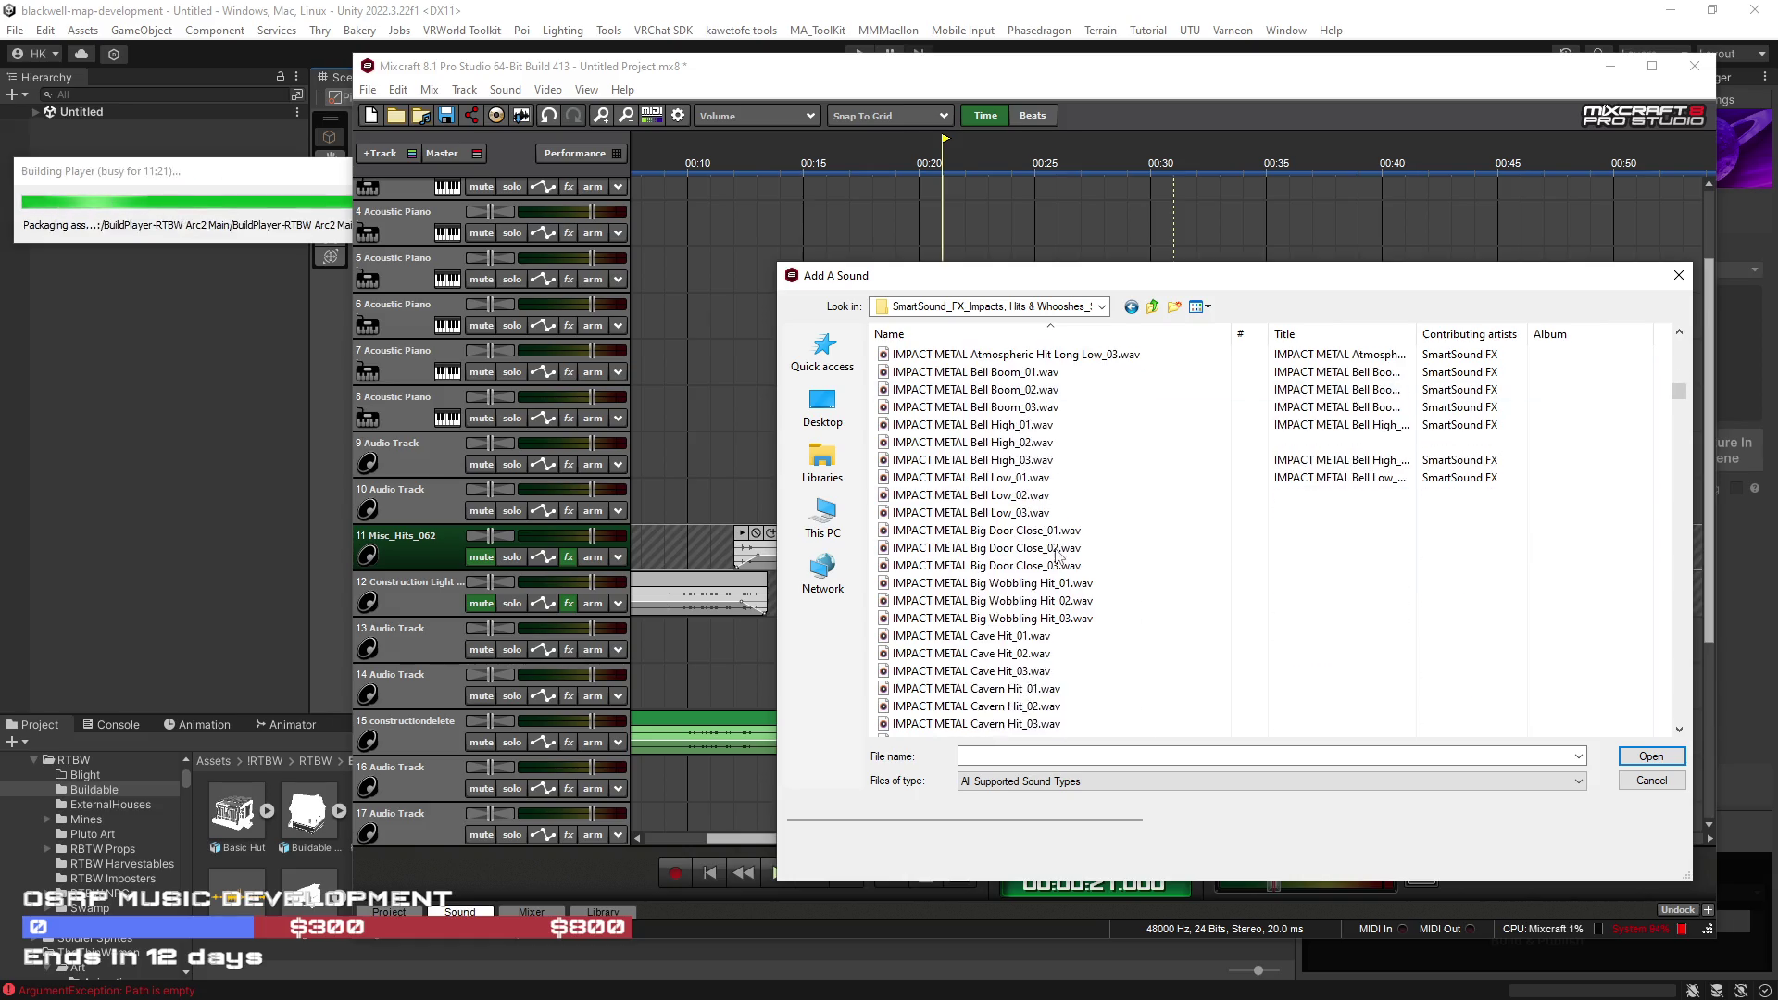
{"action": "scroll", "coordinate": [1054, 554], "scroll_direction": "down", "scroll_amount": 20}
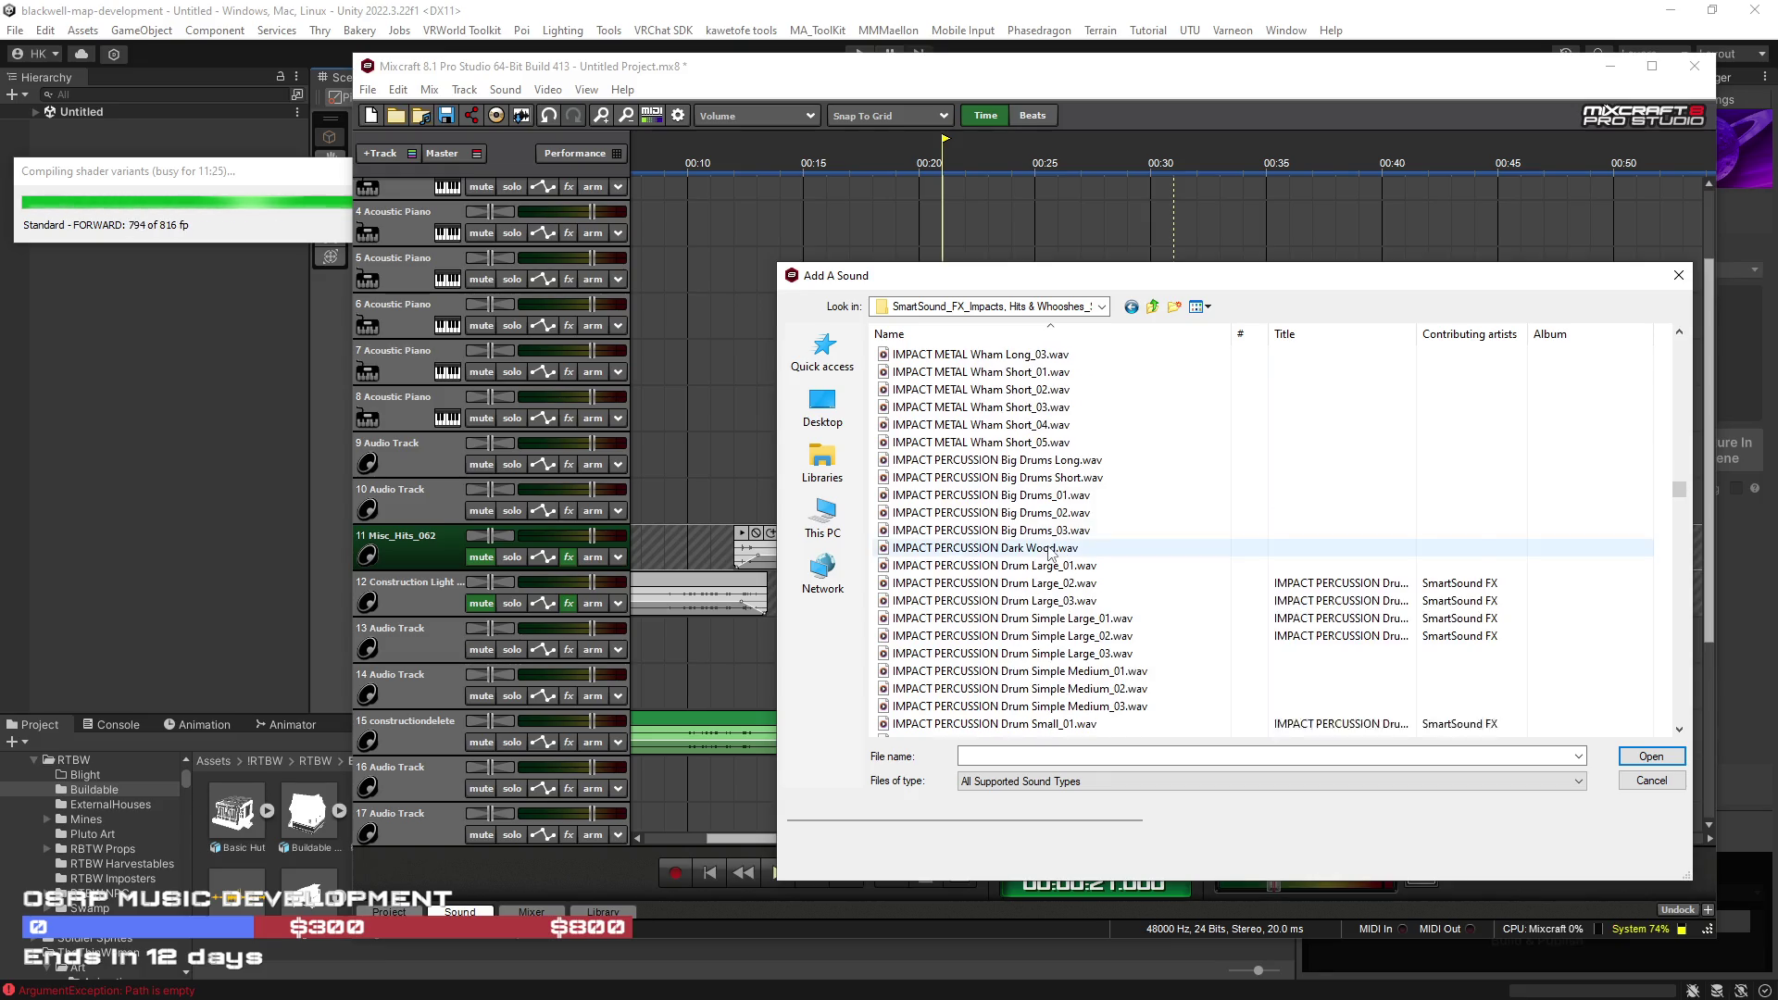
{"action": "scroll", "coordinate": [1051, 553], "scroll_direction": "down", "scroll_amount": 5}
{"action": "left_click", "coordinate": [974, 532]}
{"action": "scroll", "coordinate": [973, 532], "scroll_direction": "down", "scroll_amount": 3}
{"action": "left_click", "coordinate": [973, 520]}
{"action": "scroll", "coordinate": [971, 523], "scroll_direction": "down", "scroll_amount": 3}
{"action": "left_click", "coordinate": [971, 519]}
{"action": "scroll", "coordinate": [968, 522], "scroll_direction": "down", "scroll_amount": 3}
{"action": "left_click", "coordinate": [968, 515]}
{"action": "scroll", "coordinate": [966, 519], "scroll_direction": "down", "scroll_amount": 3}
{"action": "left_click", "coordinate": [966, 513]}
Step: Preview wood impacts like Creaking Hit_01 and Explosive Hit_01, plus air whooshes like Bamboo Stick Rustle_02
{"action": "left_click", "coordinate": [968, 582]}
{"action": "scroll", "coordinate": [966, 523], "scroll_direction": "down", "scroll_amount": 5}
{"action": "left_click", "coordinate": [963, 530]}
{"action": "left_click", "coordinate": [961, 565]}
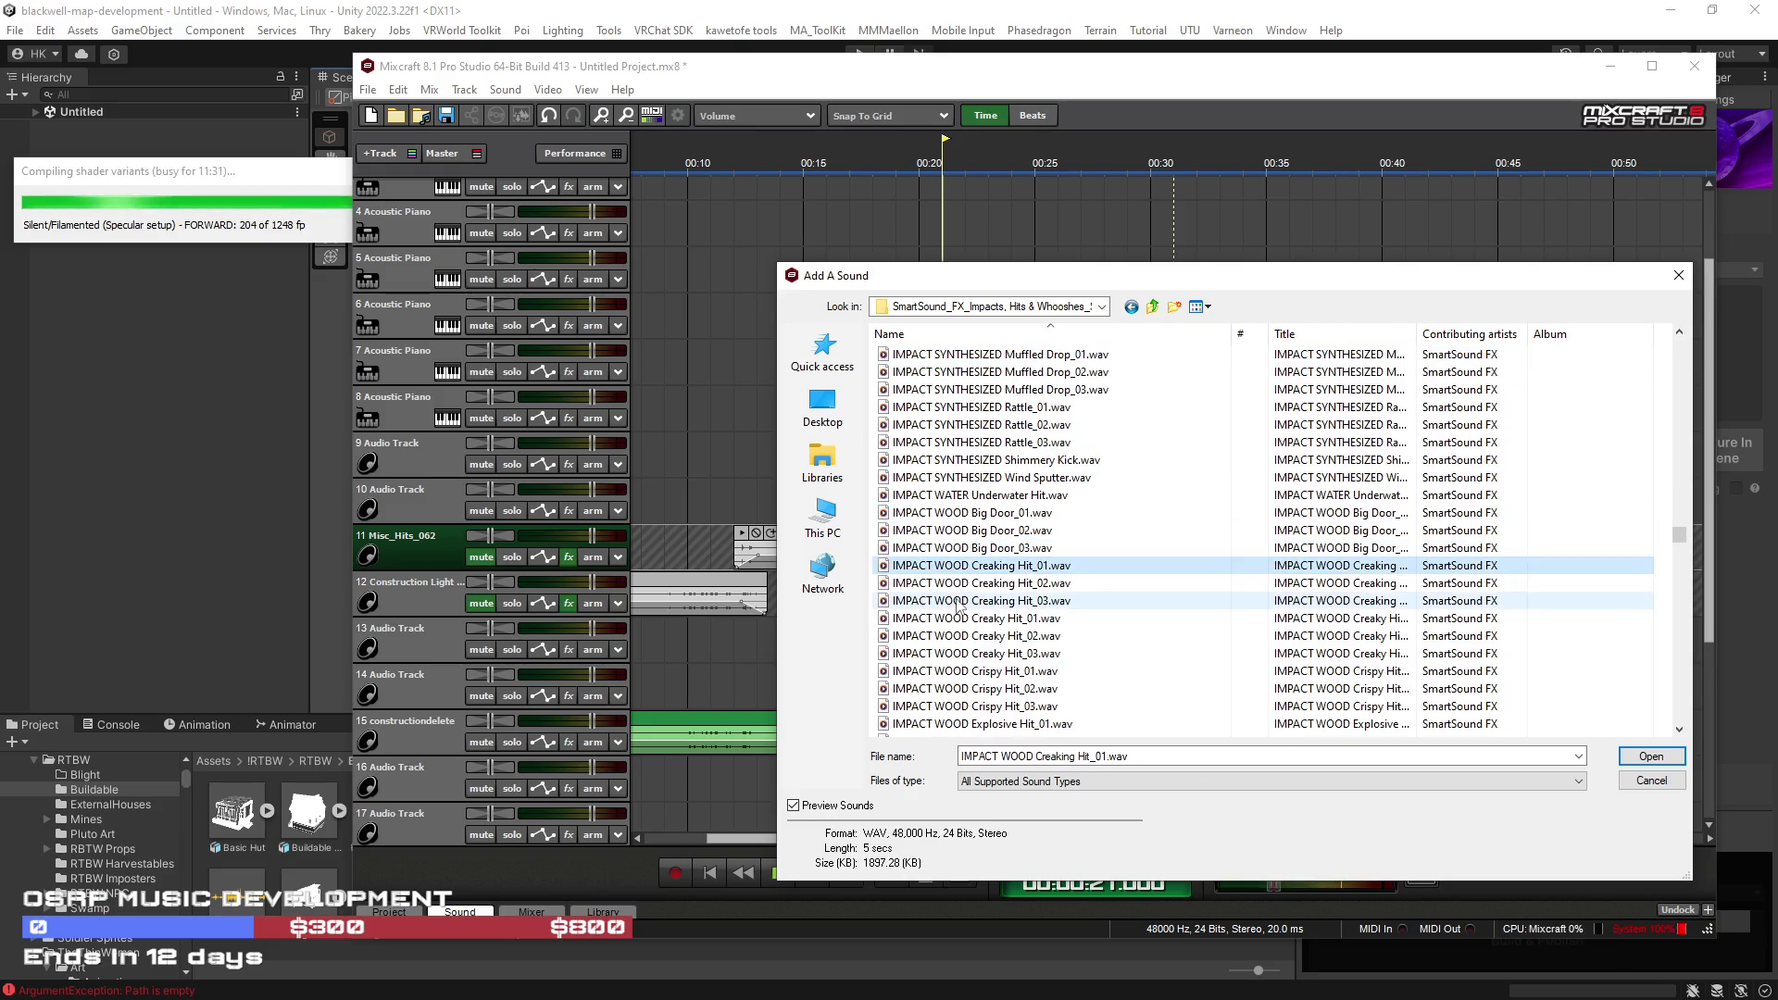
{"action": "scroll", "coordinate": [957, 604], "scroll_direction": "down", "scroll_amount": 2}
{"action": "left_click", "coordinate": [949, 618]}
{"action": "scroll", "coordinate": [943, 598], "scroll_direction": "down", "scroll_amount": 2}
{"action": "left_click", "coordinate": [942, 593]}
{"action": "scroll", "coordinate": [950, 595], "scroll_direction": "down", "scroll_amount": 5}
{"action": "left_click", "coordinate": [954, 598]}
{"action": "scroll", "coordinate": [957, 598], "scroll_direction": "down", "scroll_amount": 4}
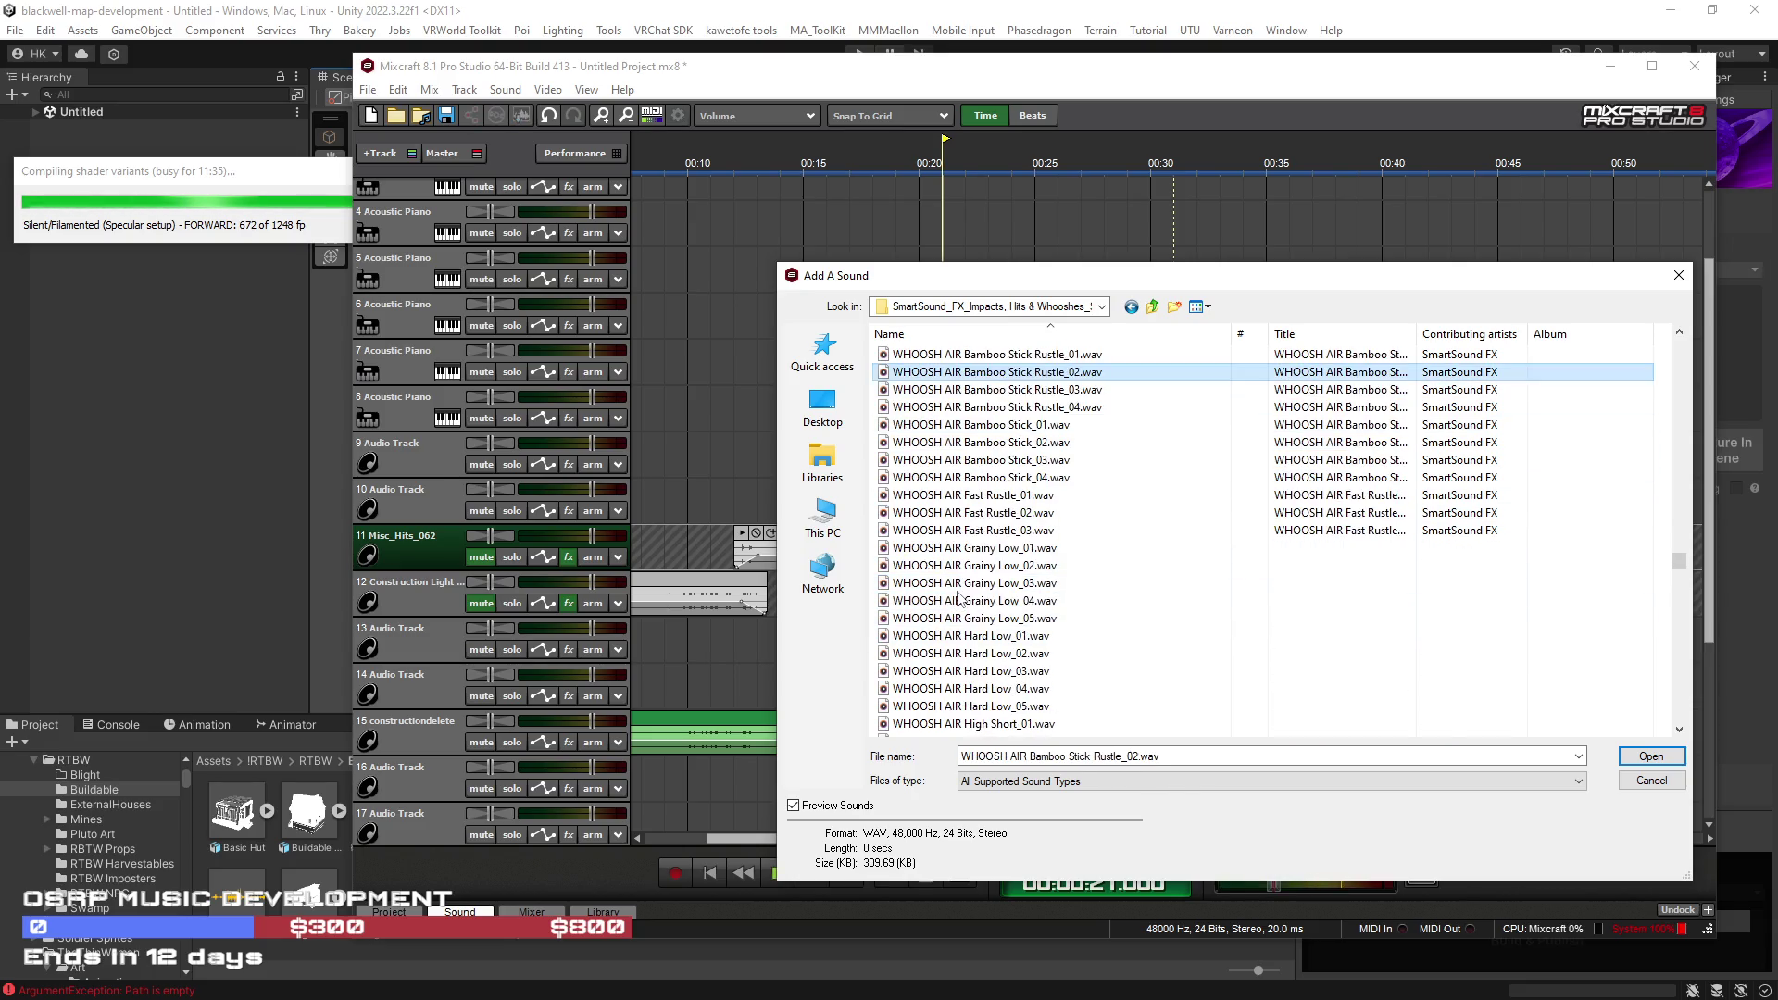
Step: Preview air and dark whooshes: Short Grainy Fast_02, Haunted Shout_02 and Incoming Flutter
{"action": "scroll", "coordinate": [958, 601], "scroll_direction": "down", "scroll_amount": 4}
{"action": "left_click", "coordinate": [963, 600]}
{"action": "scroll", "coordinate": [968, 598], "scroll_direction": "down", "scroll_amount": 3}
{"action": "left_click", "coordinate": [977, 583]}
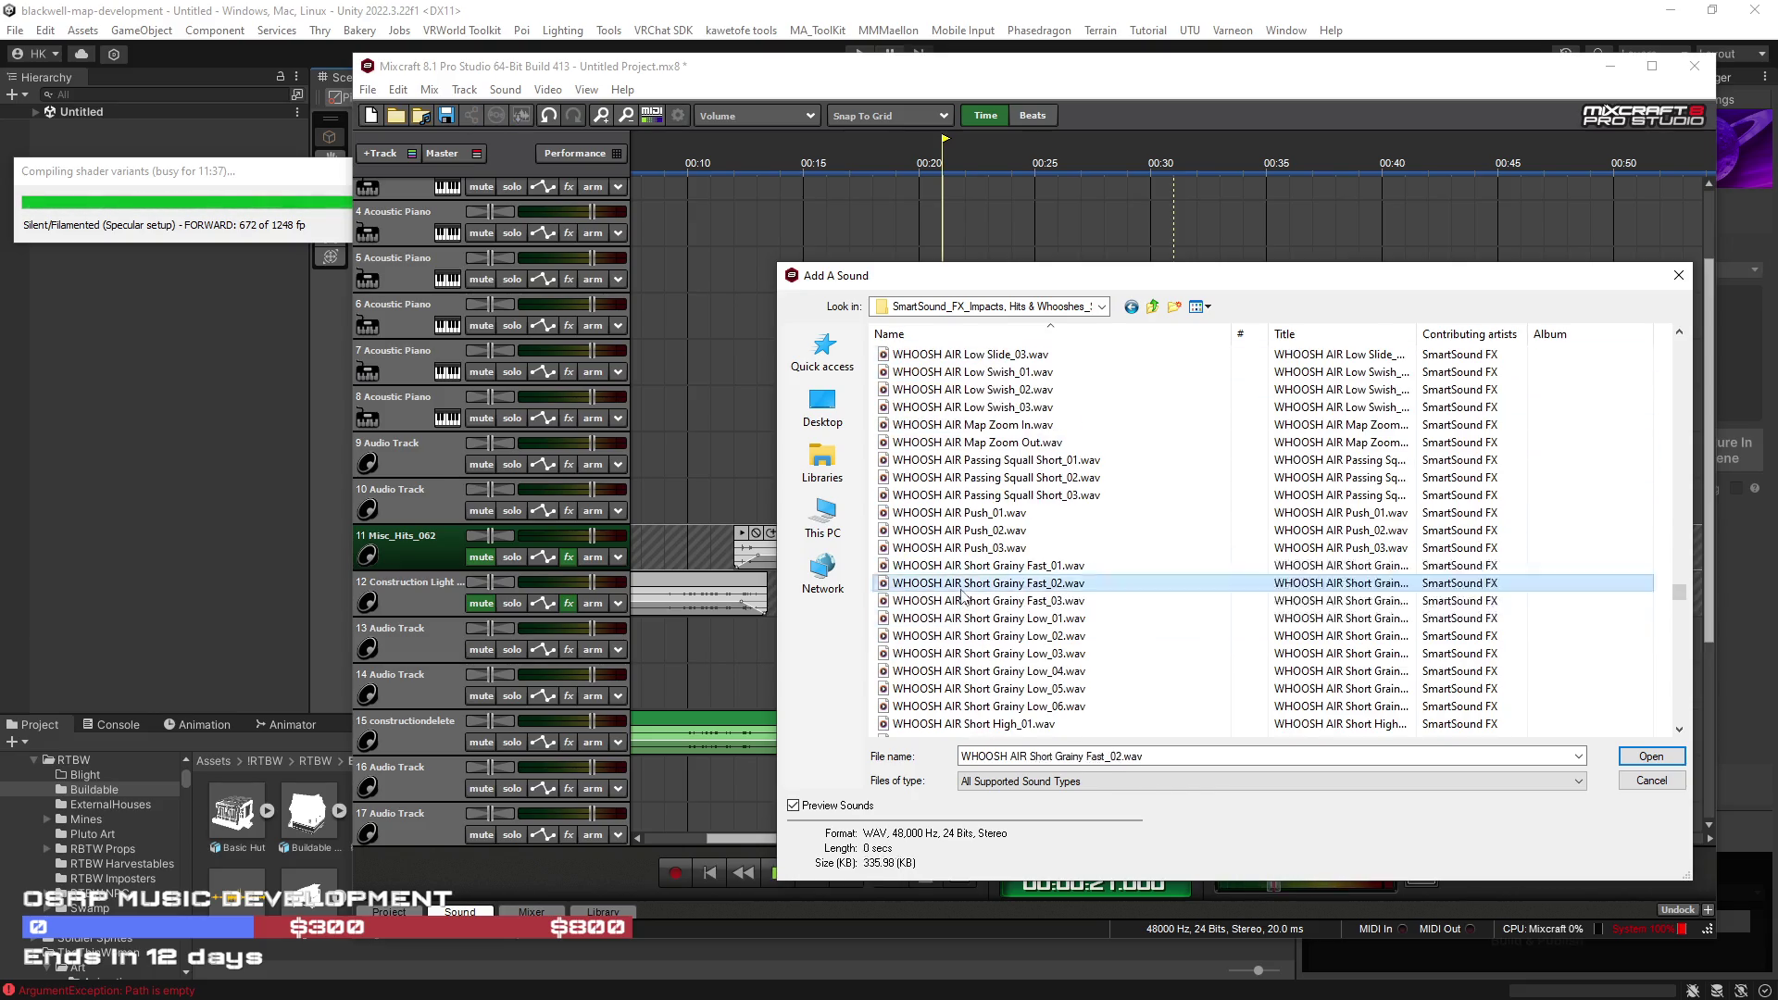
{"action": "left_click", "coordinate": [991, 635]}
{"action": "scroll", "coordinate": [989, 634], "scroll_direction": "down", "scroll_amount": 6}
{"action": "left_click", "coordinate": [987, 617]}
{"action": "scroll", "coordinate": [987, 620], "scroll_direction": "down", "scroll_amount": 3}
{"action": "left_click", "coordinate": [987, 618]}
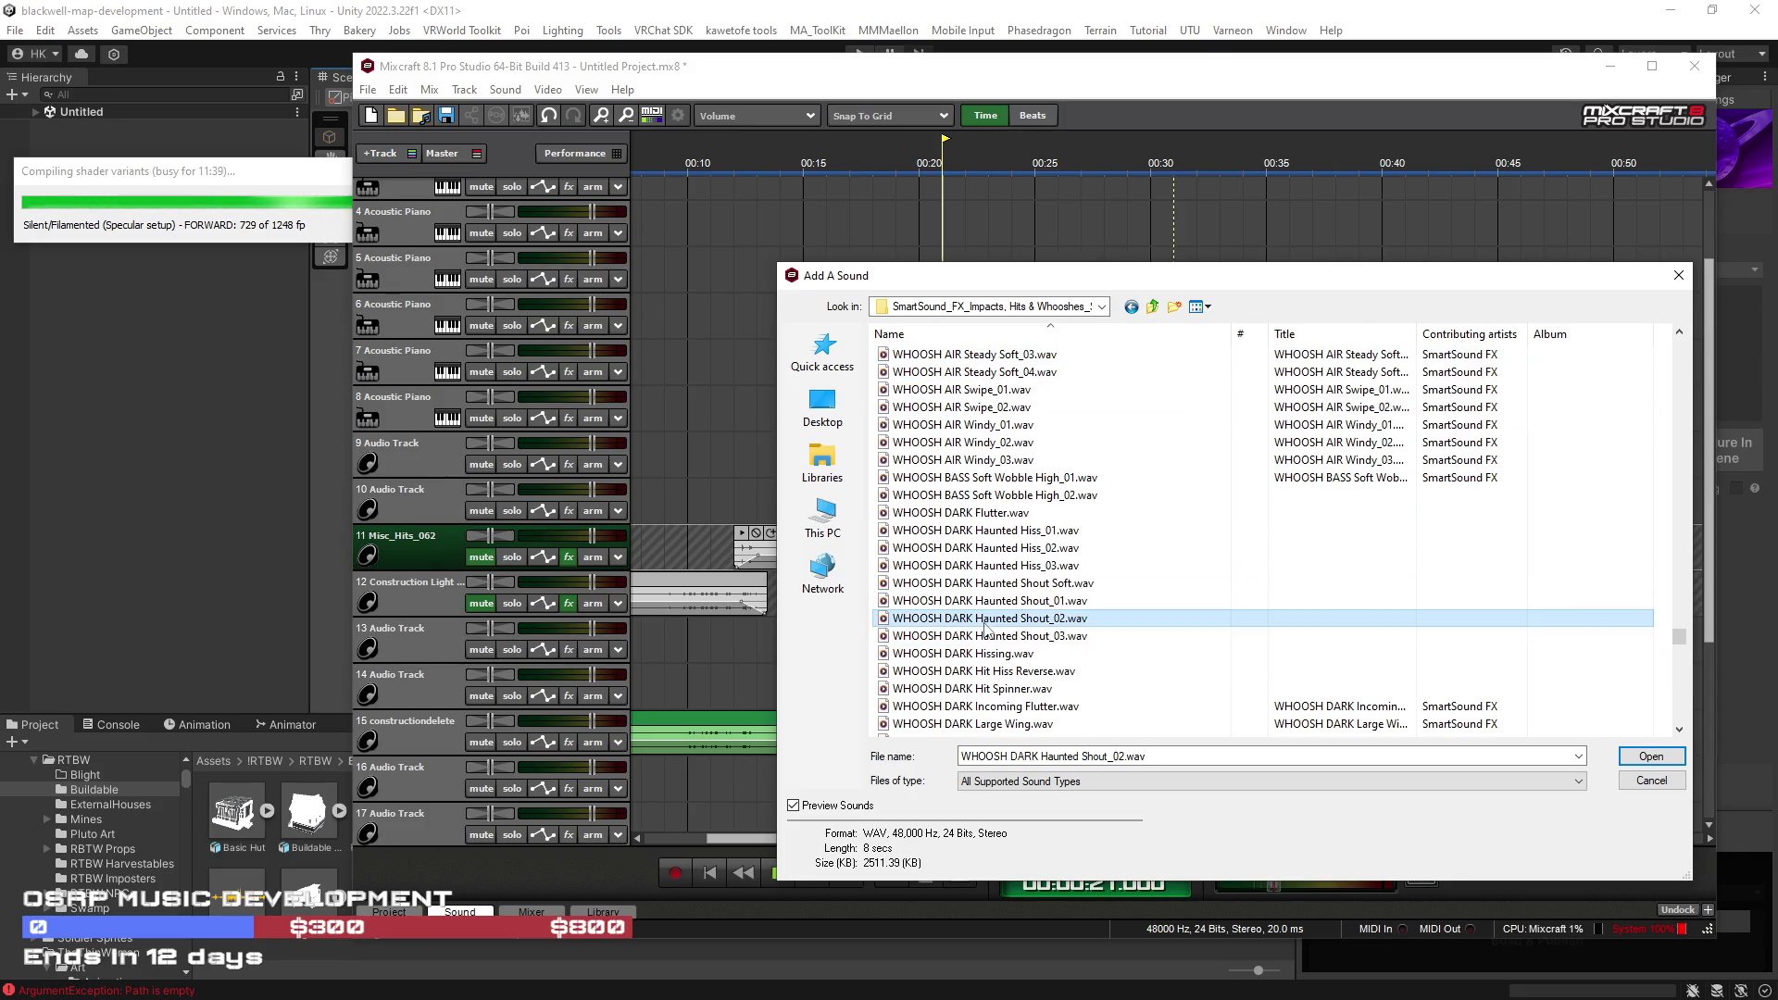
{"action": "scroll", "coordinate": [982, 630], "scroll_direction": "down", "scroll_amount": 2}
{"action": "left_click", "coordinate": [973, 635]}
Step: Compare the fire whooshes Incoming Crackling_01, 02, 03 and Incoming Storm_01
{"action": "scroll", "coordinate": [971, 633], "scroll_direction": "down", "scroll_amount": 3}
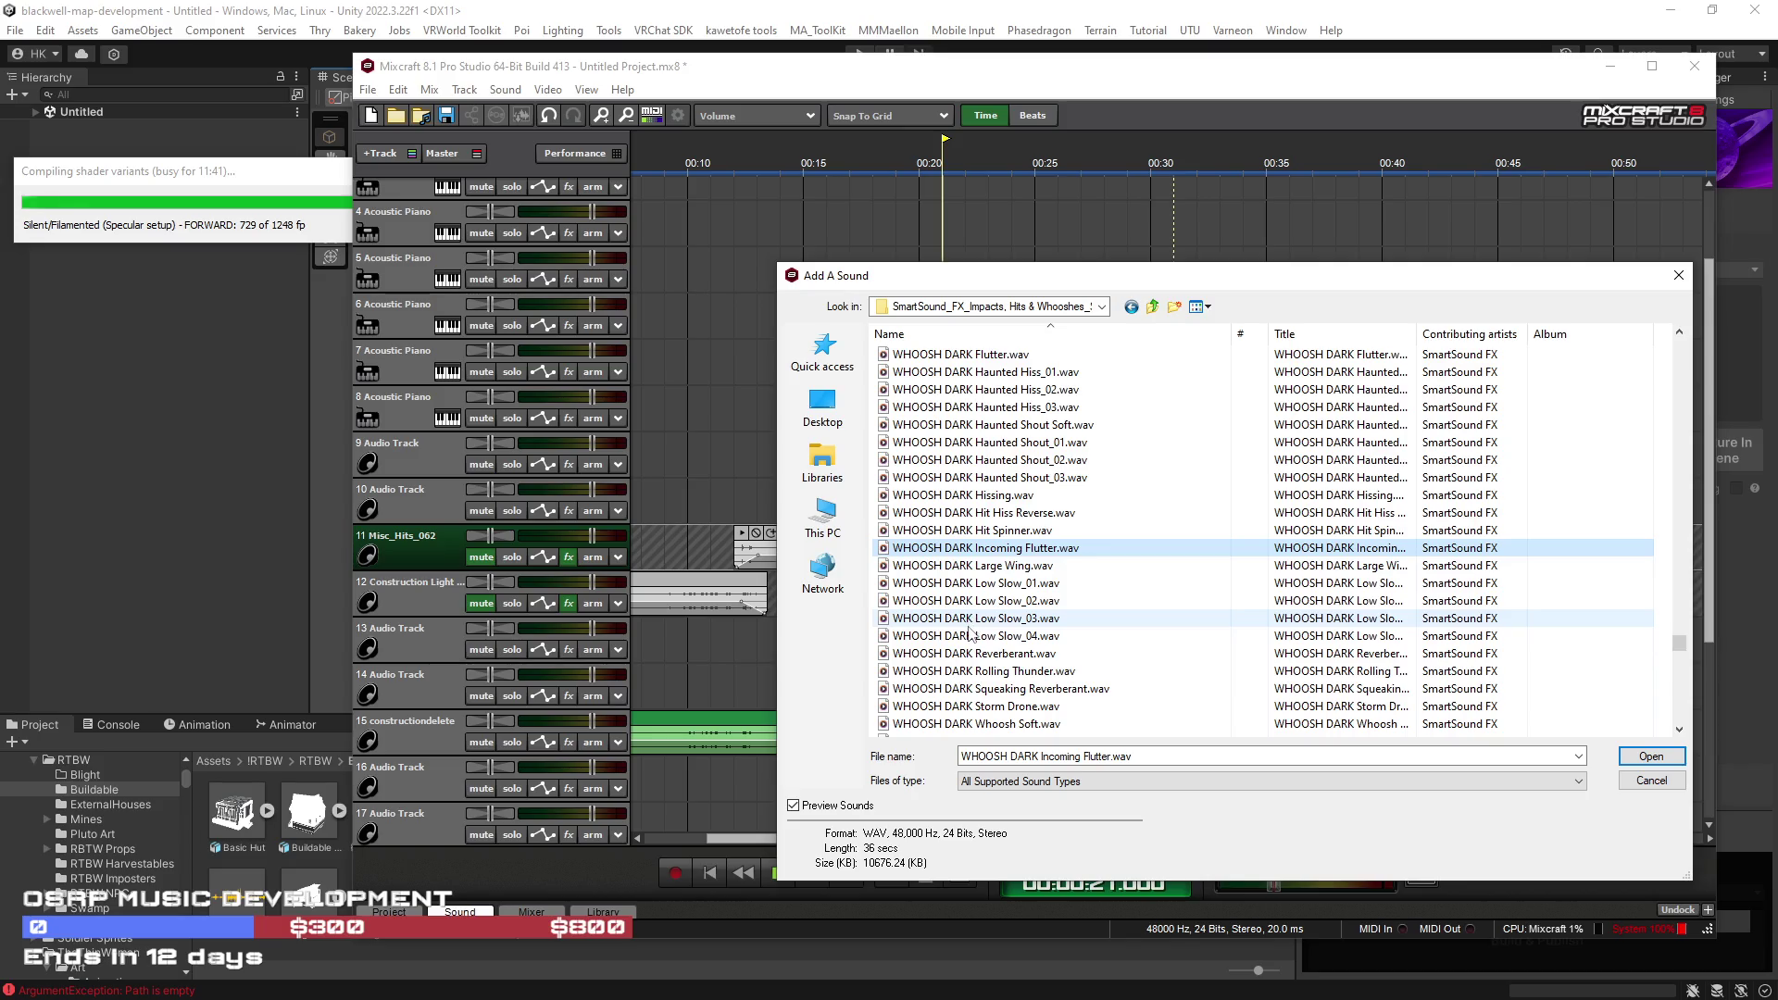
{"action": "left_click", "coordinate": [970, 620]}
{"action": "scroll", "coordinate": [972, 625], "scroll_direction": "down", "scroll_amount": 3}
{"action": "left_click", "coordinate": [980, 635]}
{"action": "scroll", "coordinate": [988, 638], "scroll_direction": "down", "scroll_amount": 3}
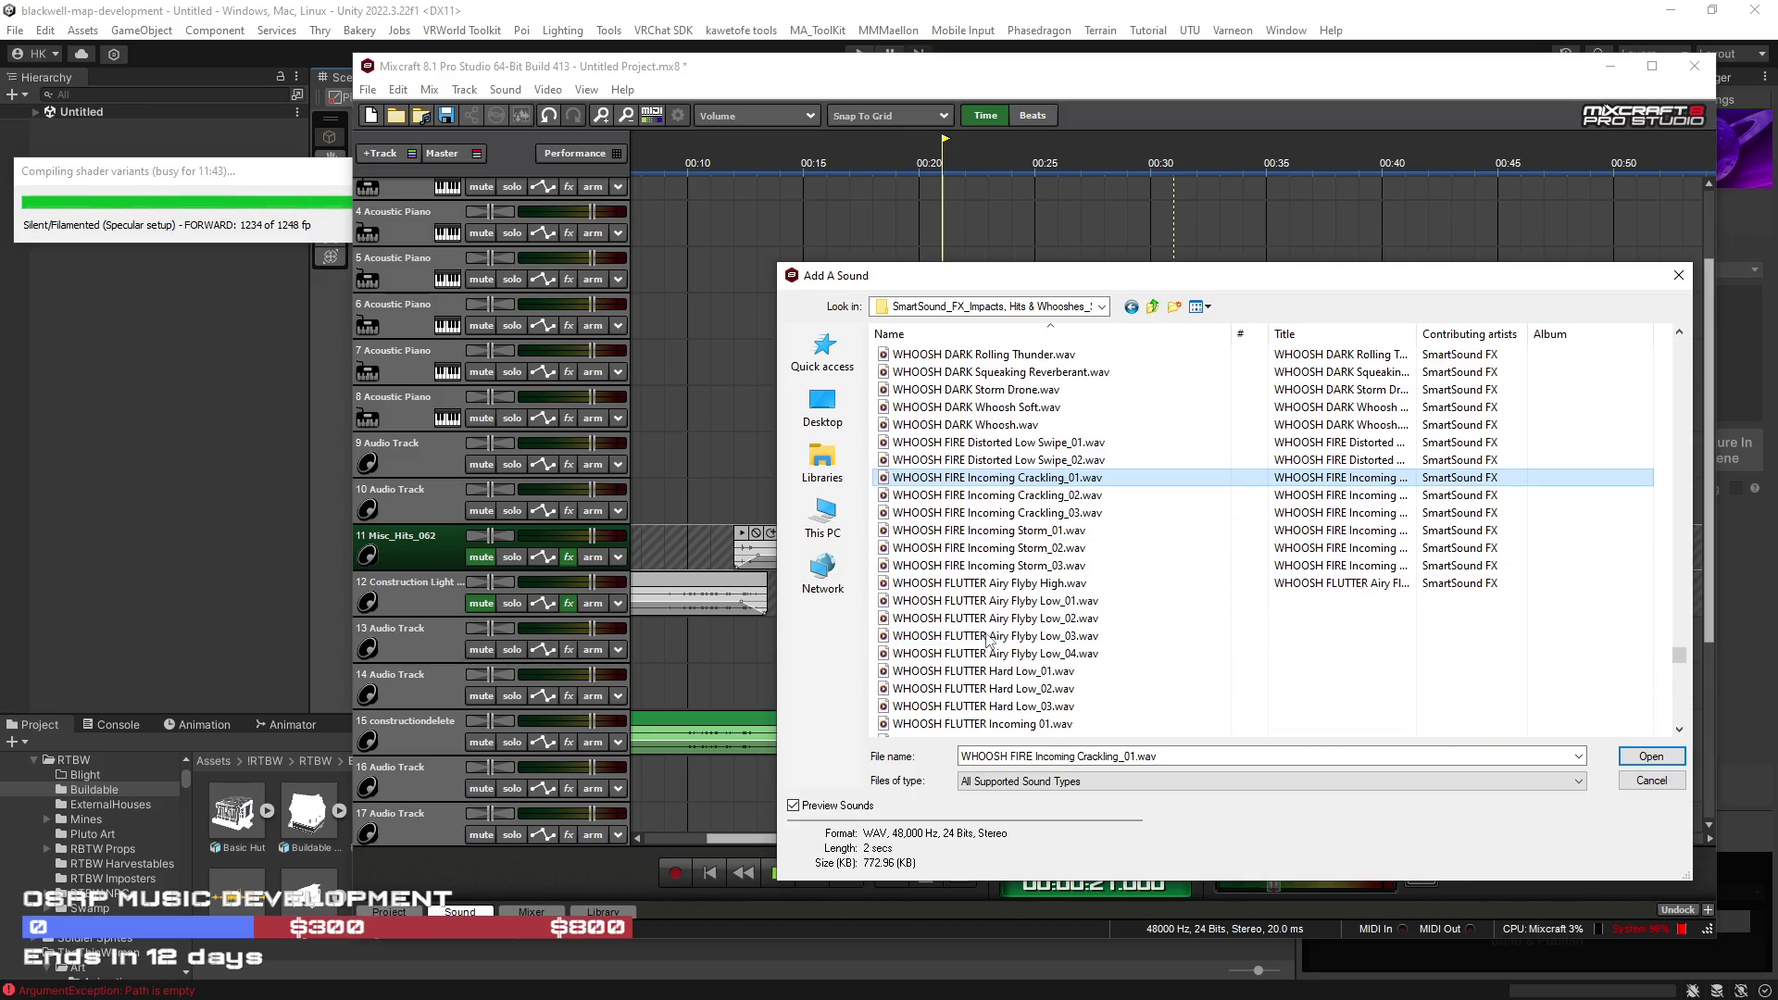
{"action": "left_click", "coordinate": [984, 512]}
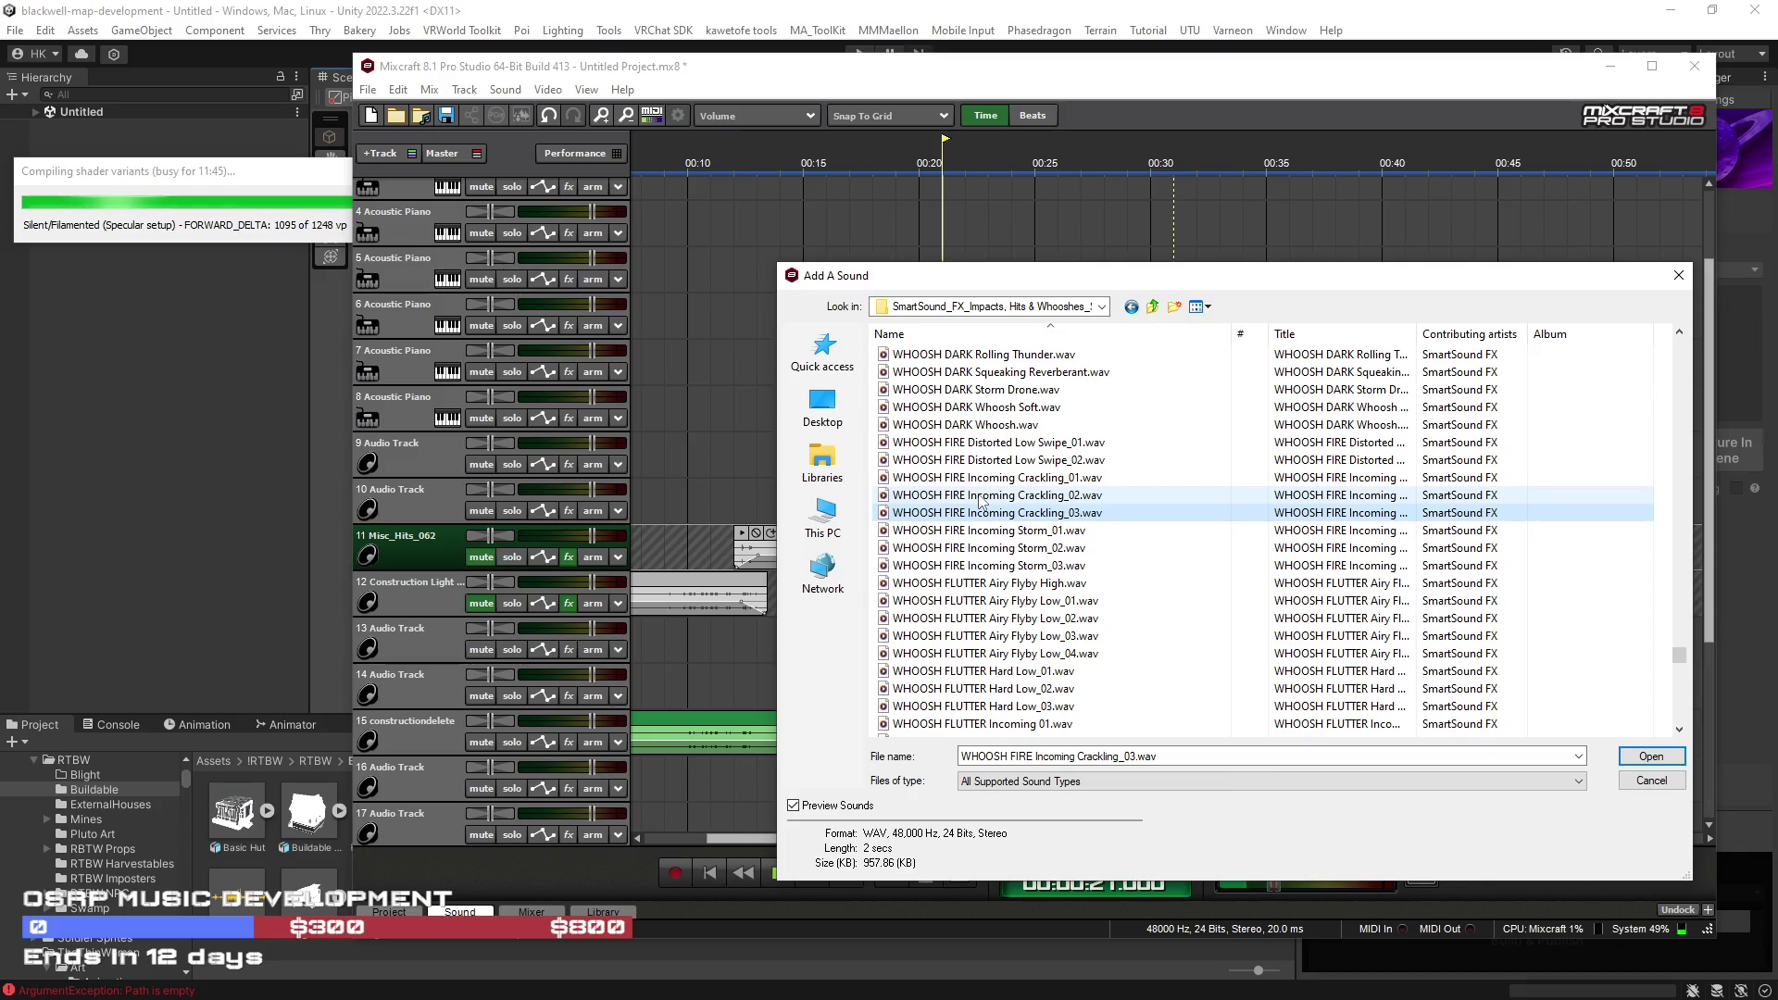
{"action": "left_click", "coordinate": [983, 497]}
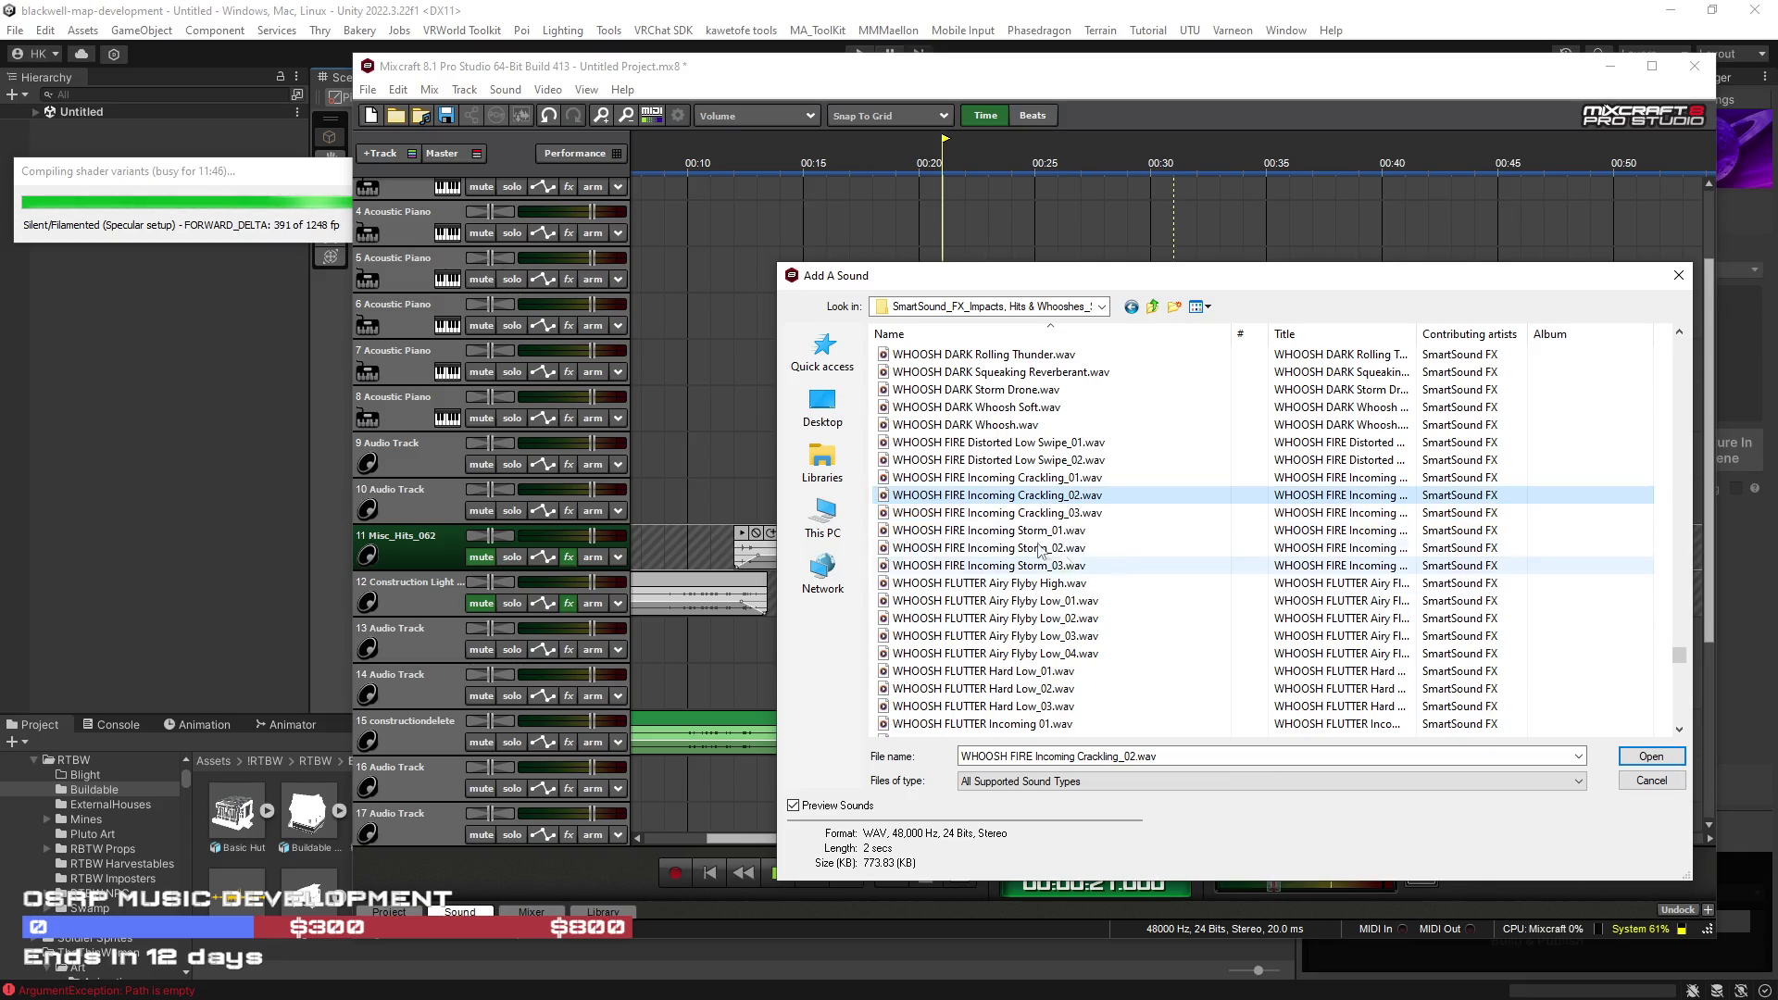
{"action": "left_click", "coordinate": [1008, 531]}
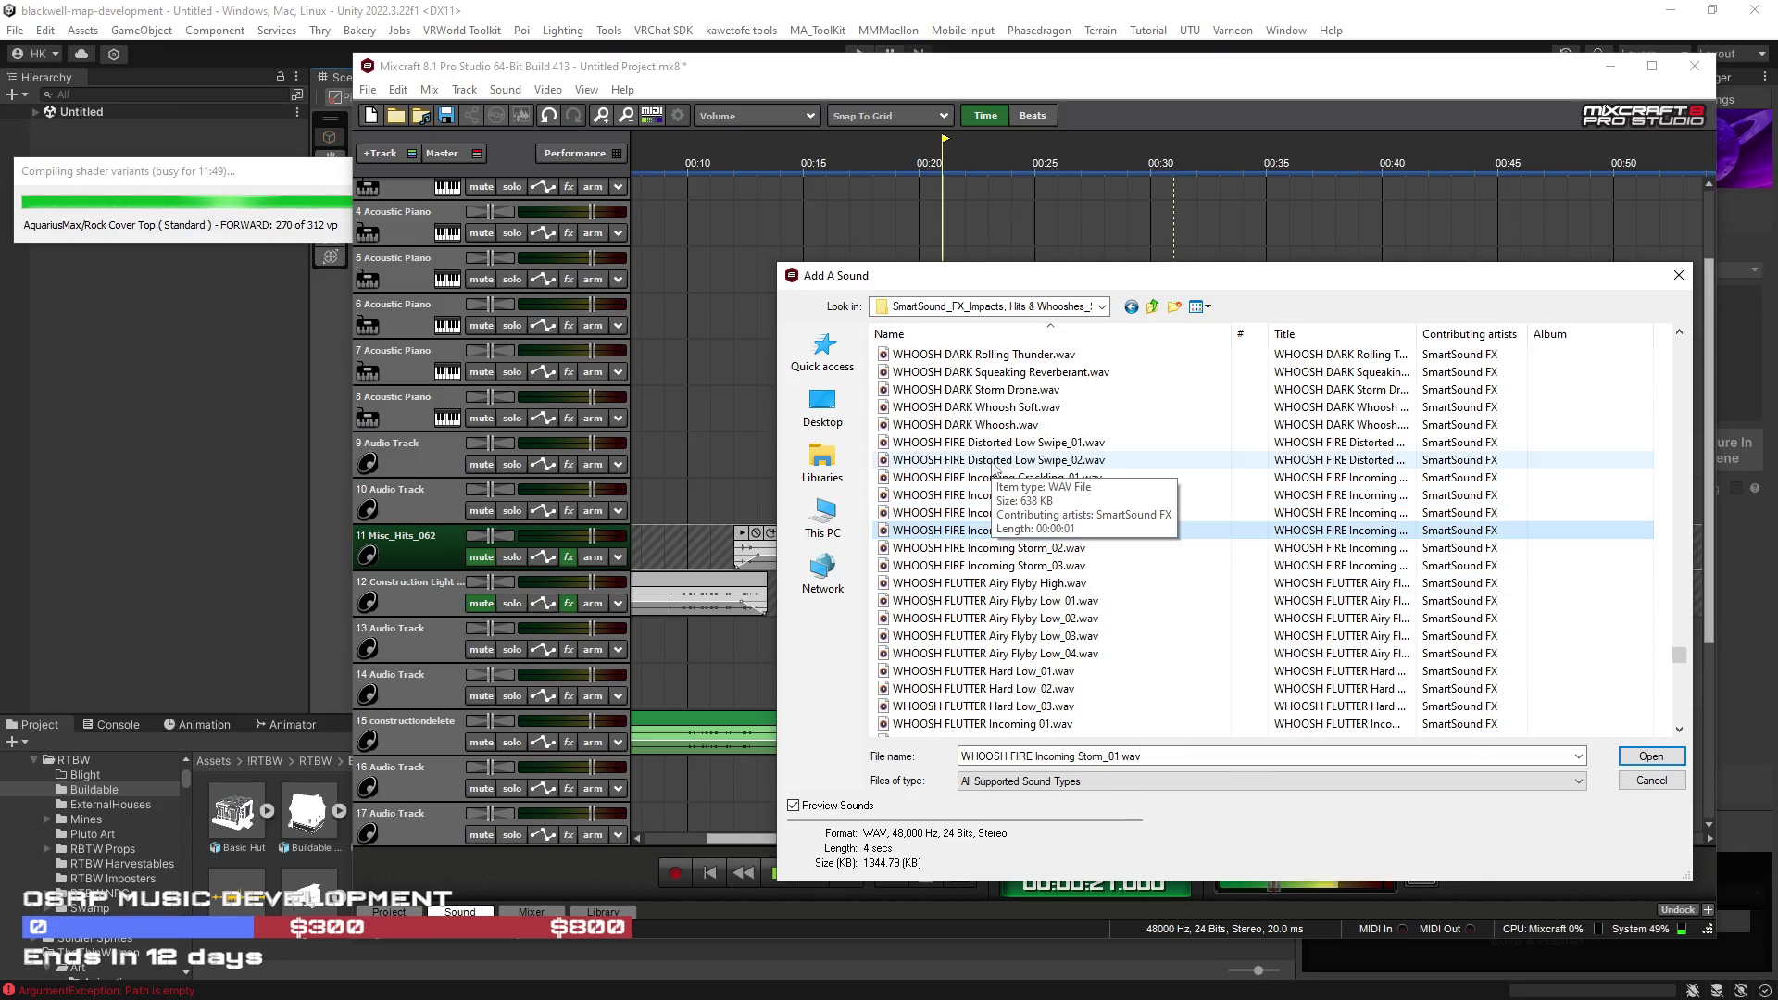
{"action": "left_click", "coordinate": [996, 478]}
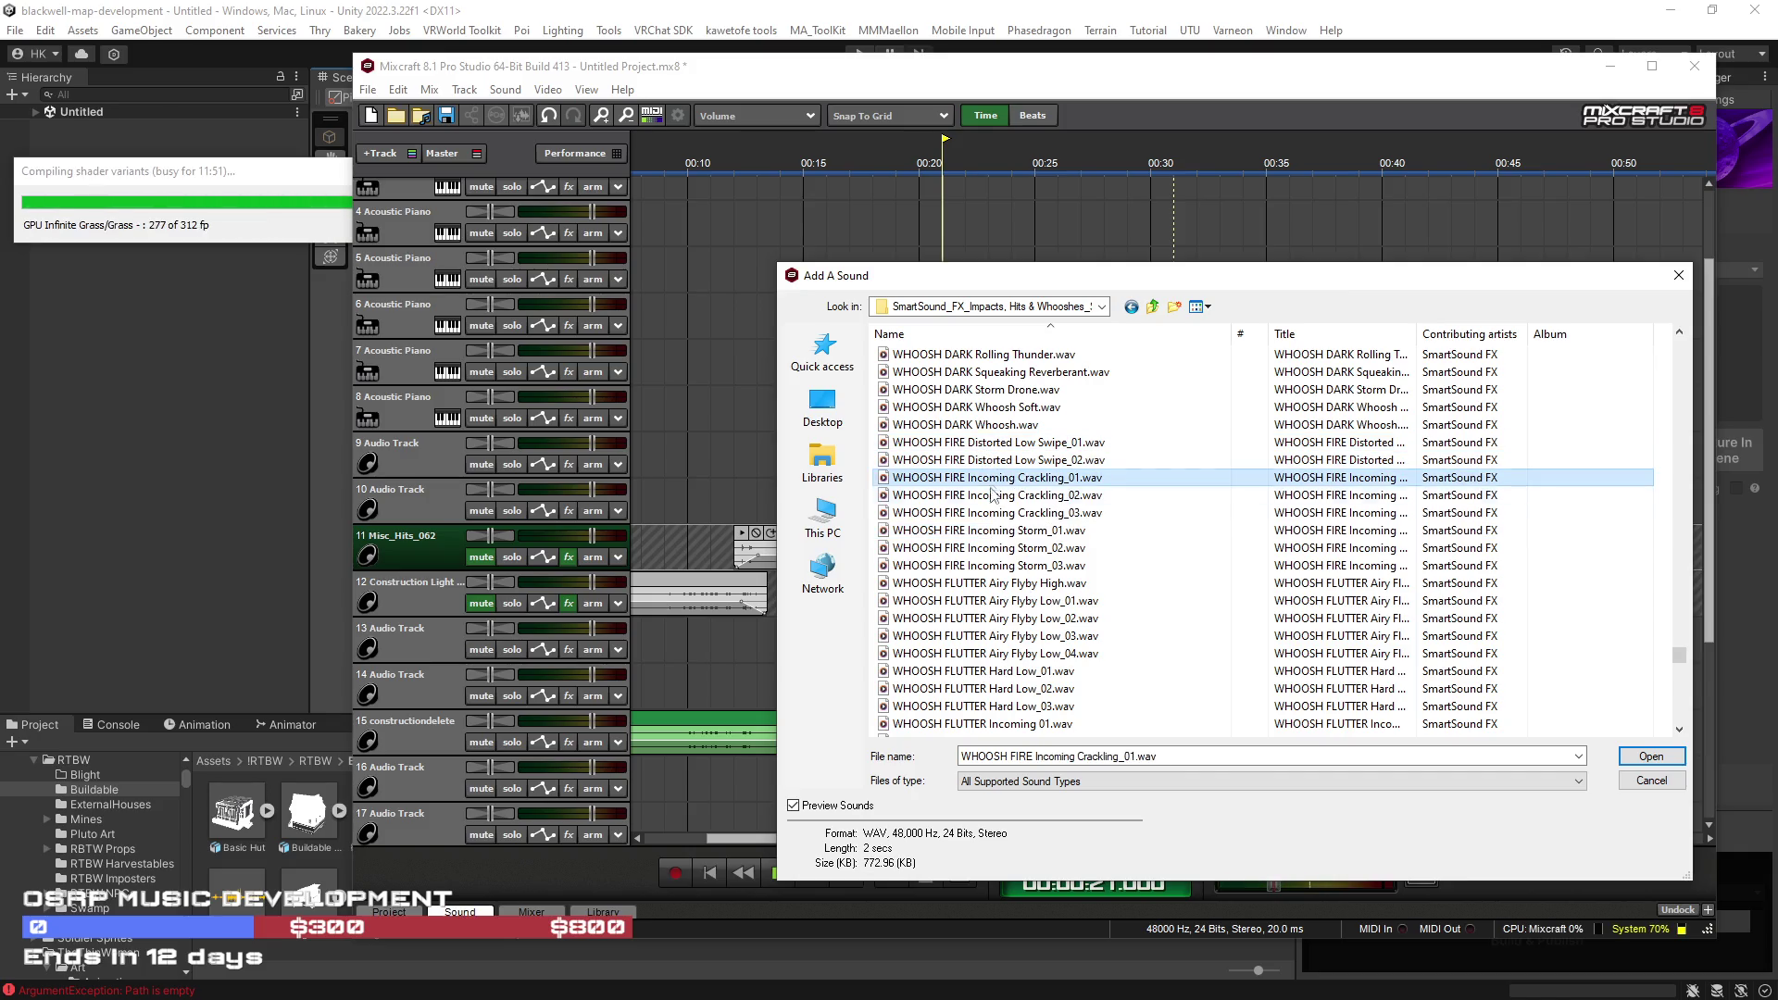
{"action": "left_click", "coordinate": [992, 495]}
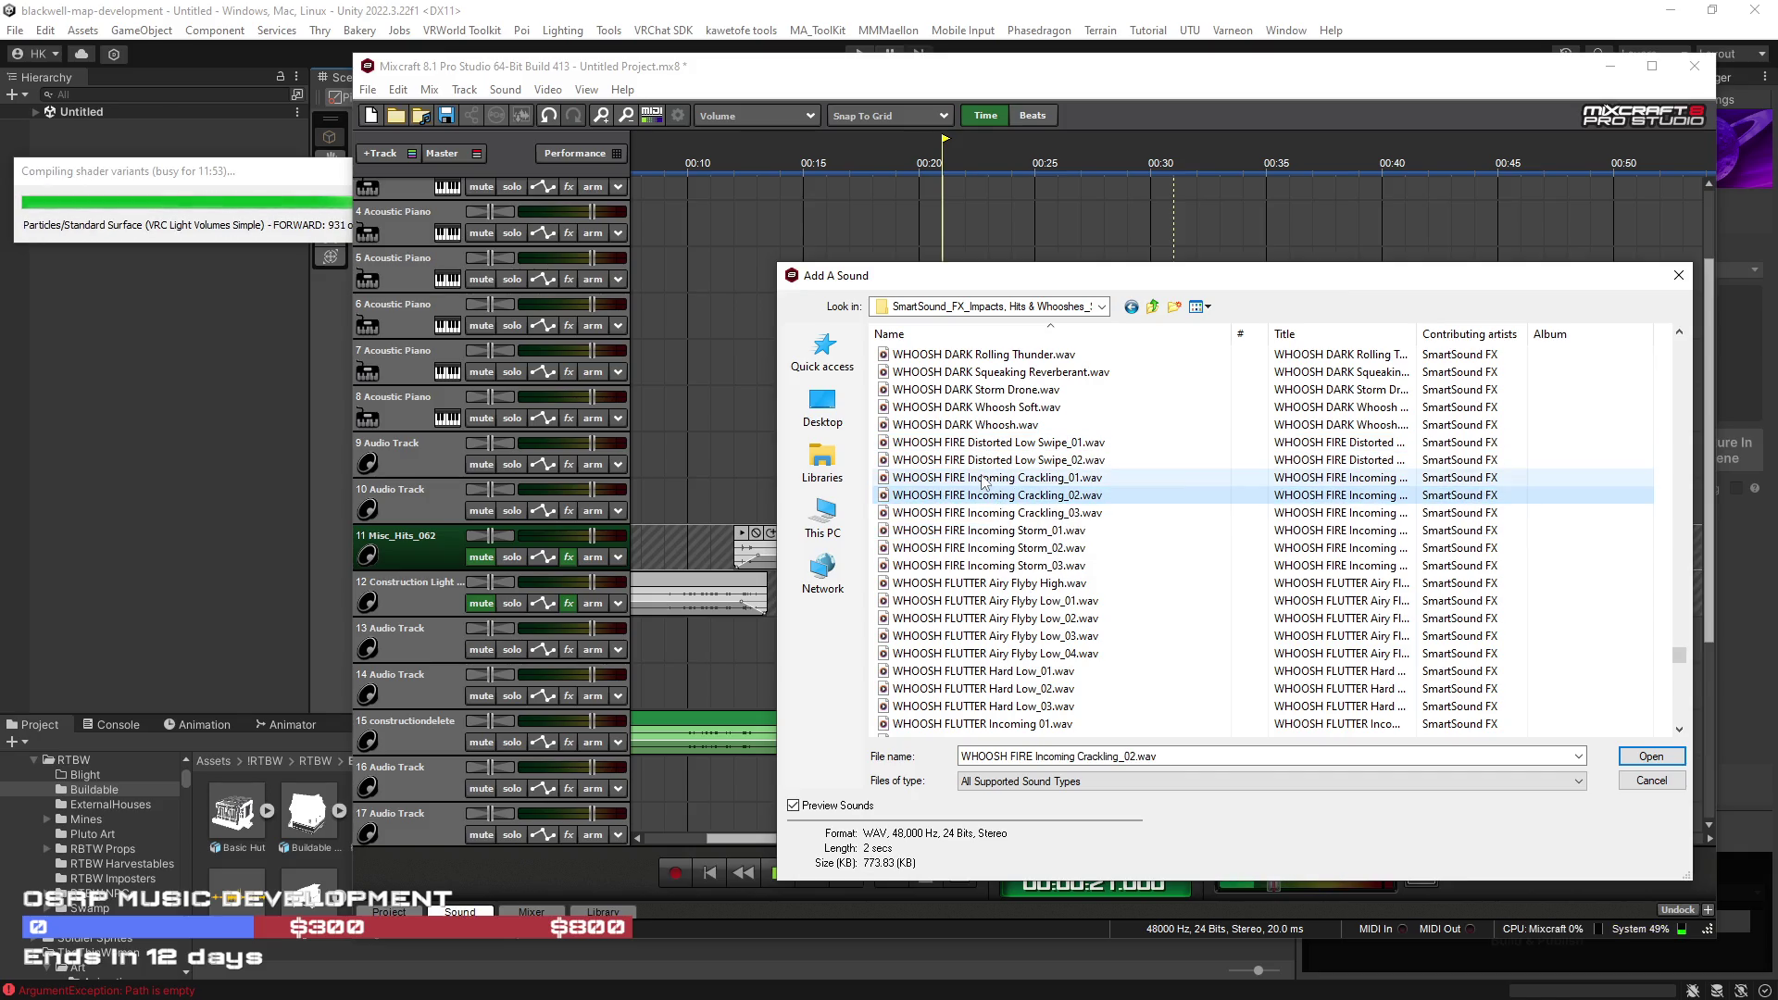
{"action": "left_click", "coordinate": [989, 478]}
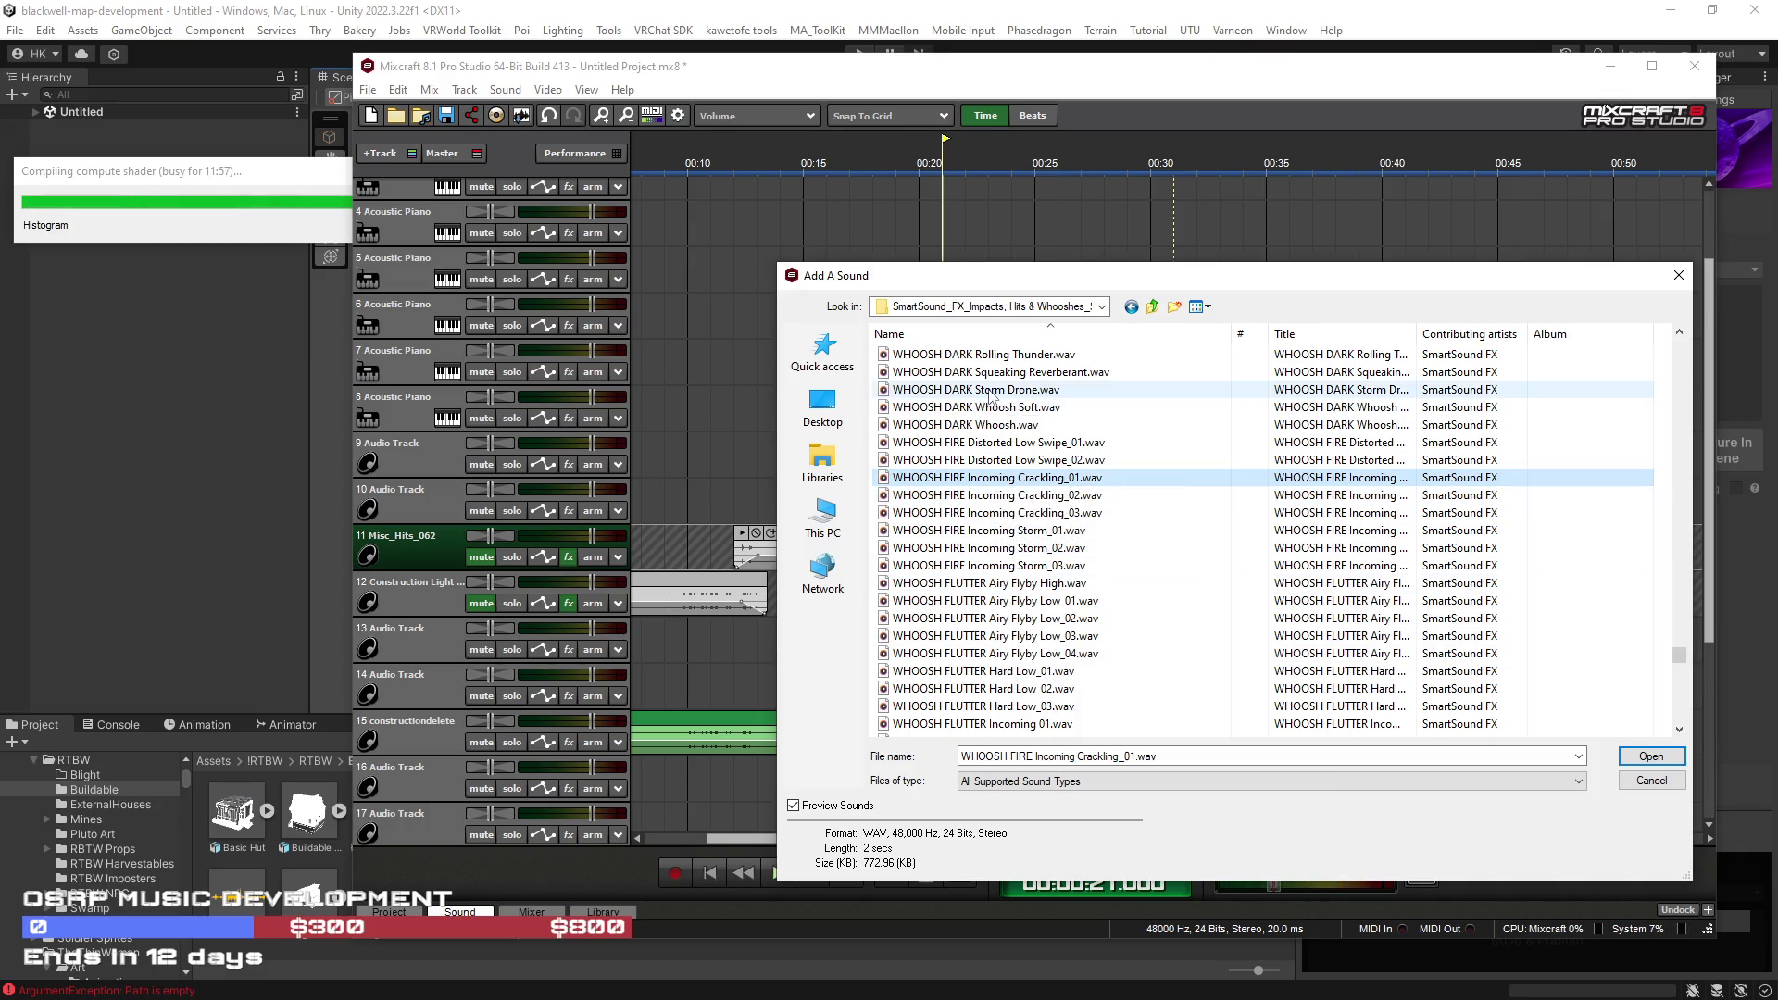
{"action": "scroll", "coordinate": [998, 674], "scroll_direction": "down", "scroll_amount": 4}
Step: Preview Shimmering Gust_01 and the Flutter sounds, then add WHOOSH FLUTTER Textile Flap_02
{"action": "left_click", "coordinate": [998, 688]}
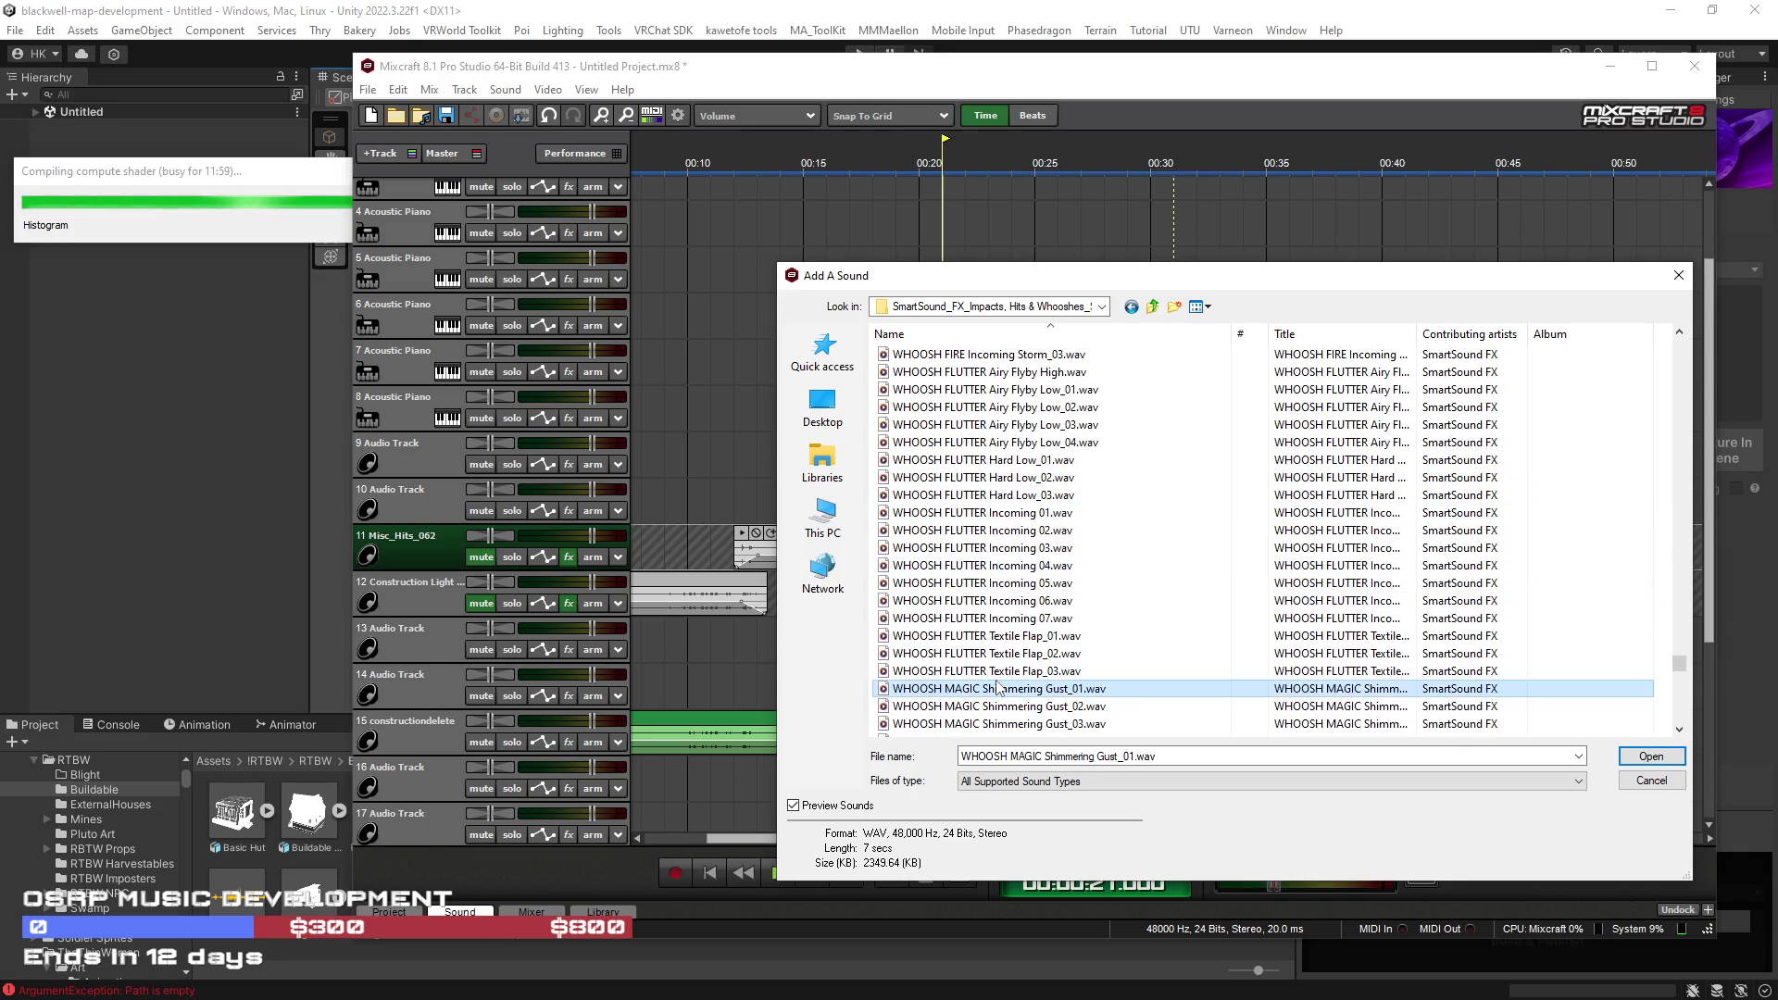
{"action": "left_click", "coordinate": [979, 585]}
{"action": "left_click", "coordinate": [994, 639]}
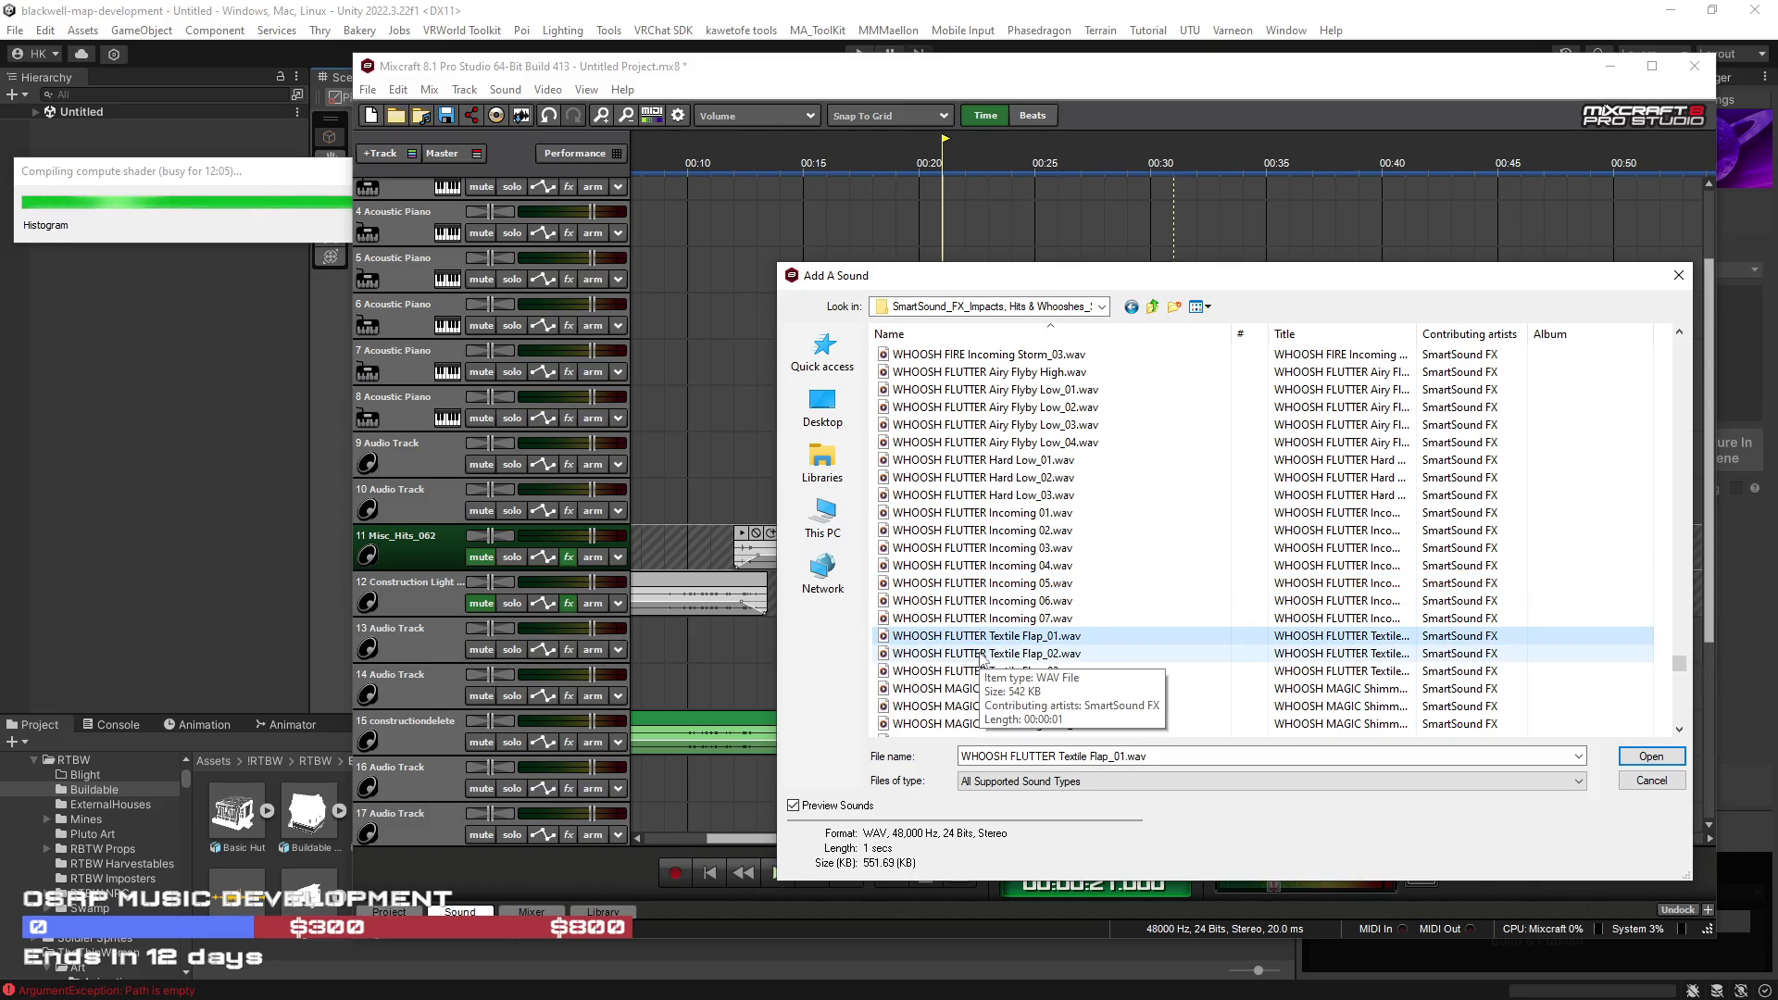
{"action": "left_click", "coordinate": [983, 656]}
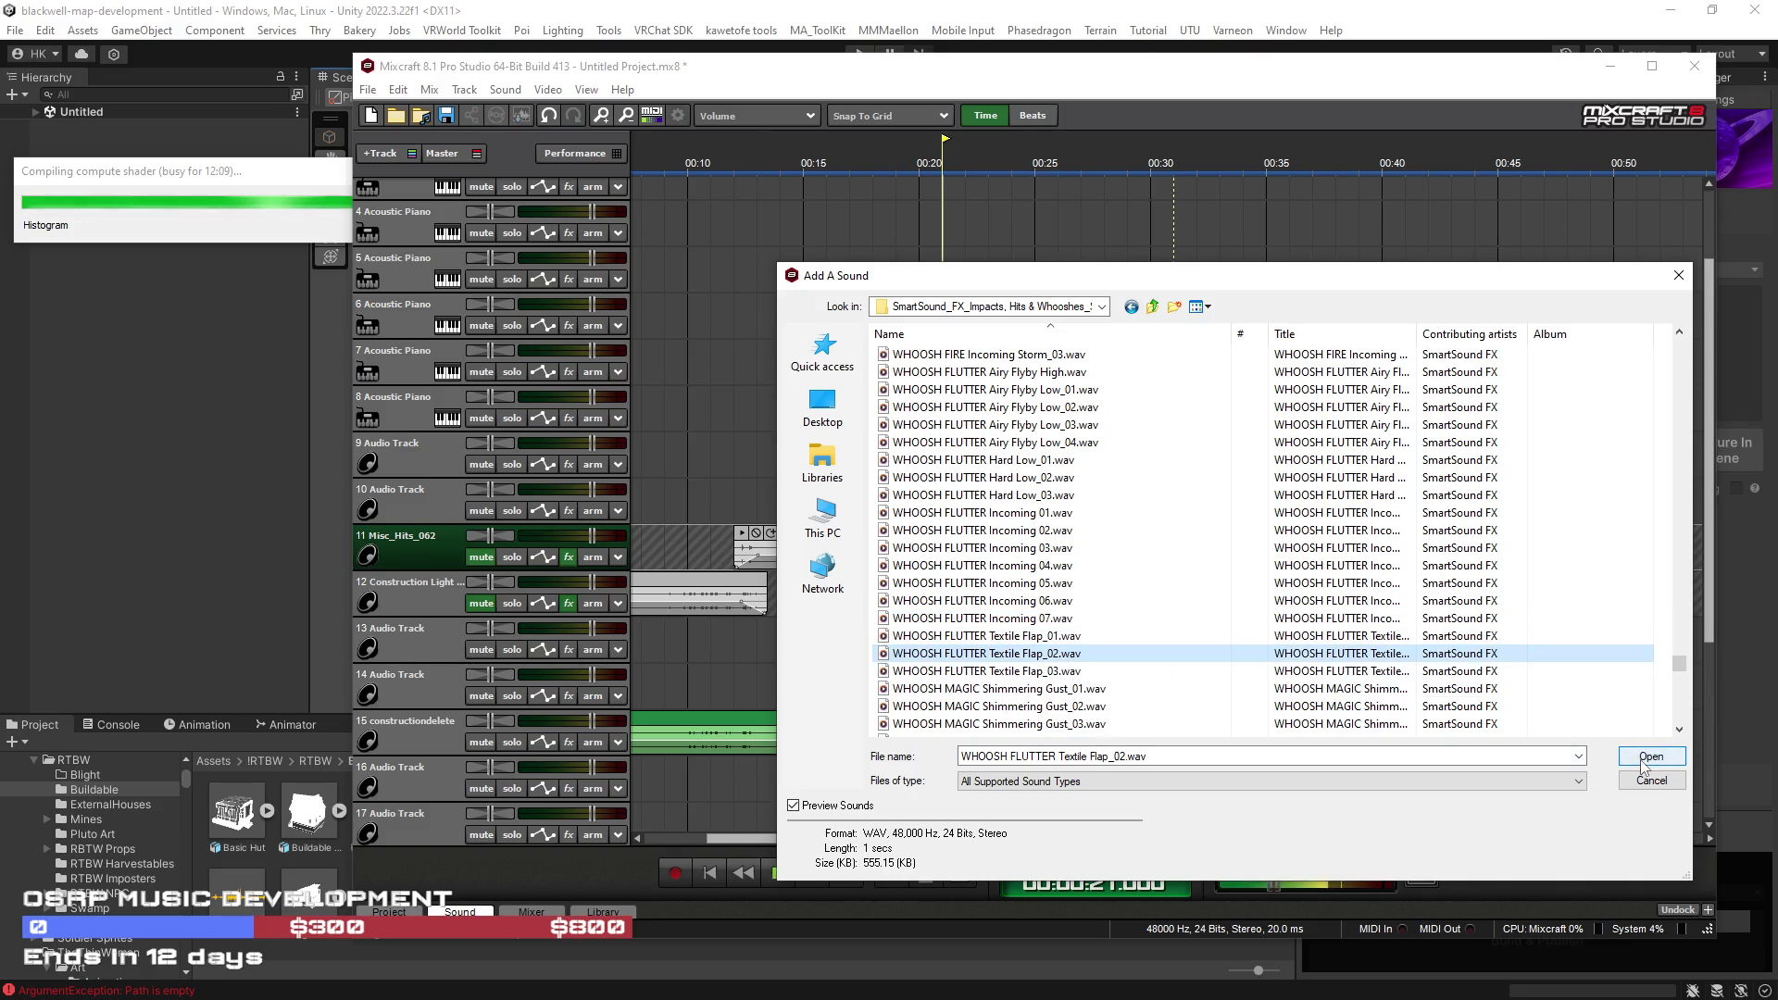
{"action": "left_click", "coordinate": [1023, 671]}
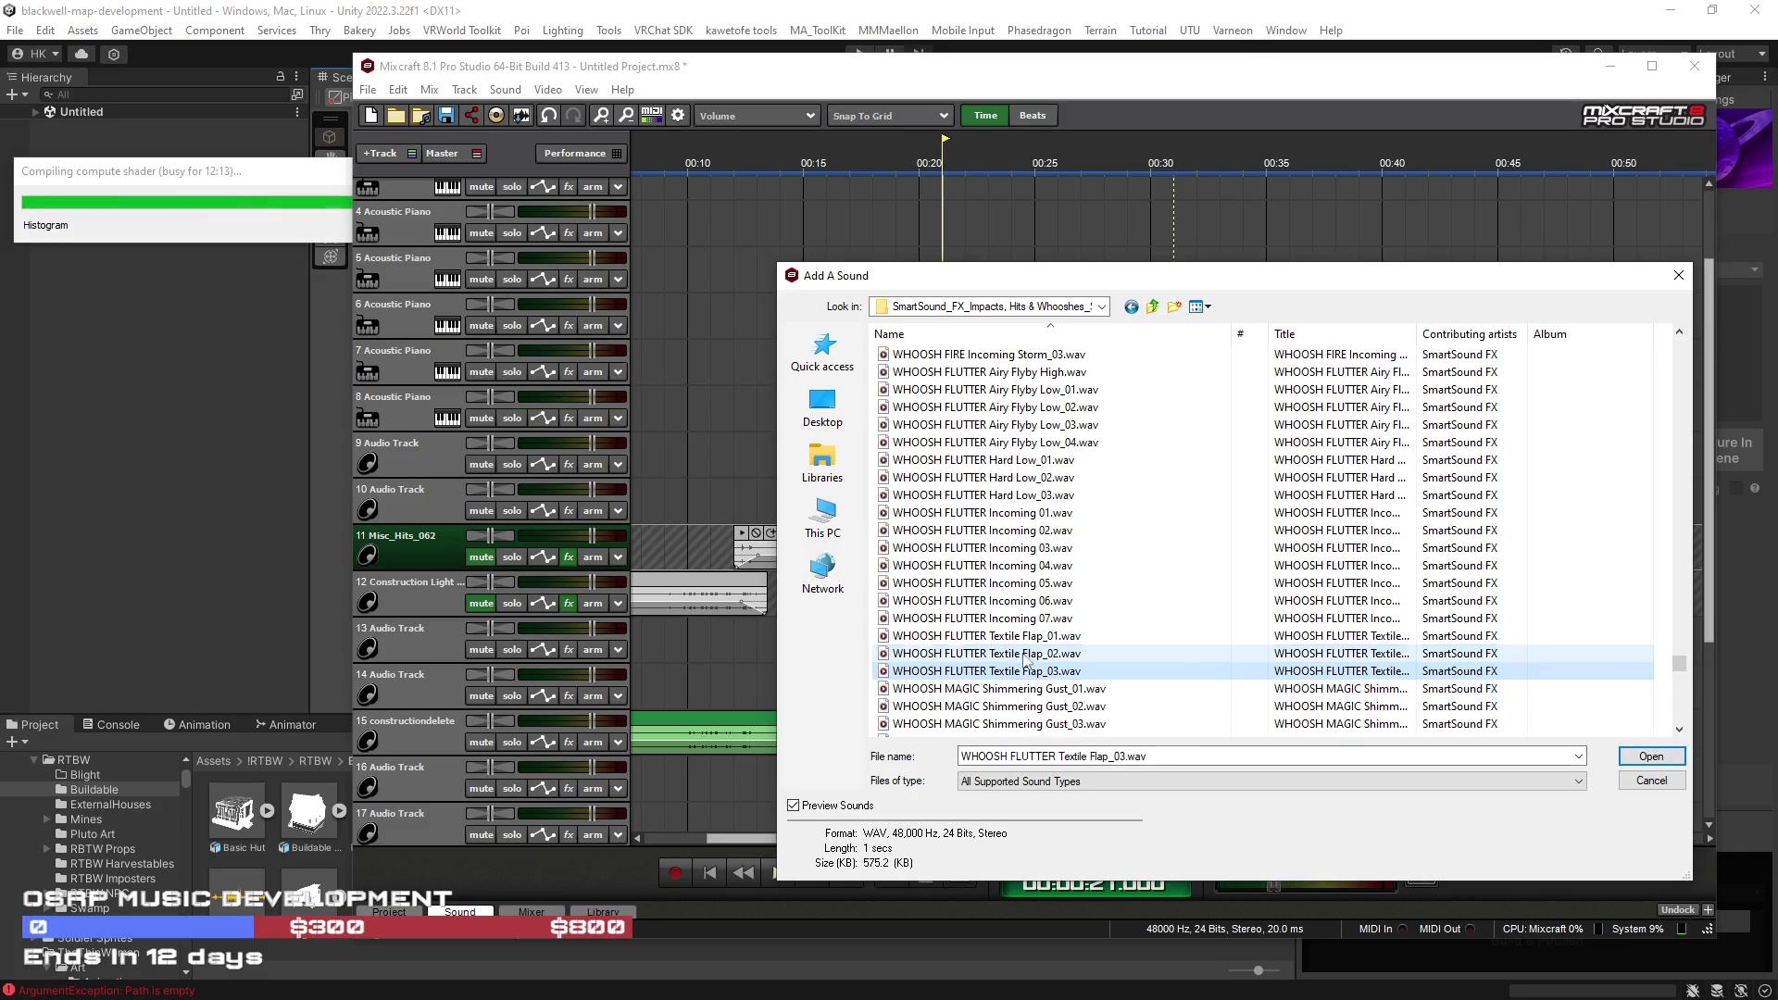
{"action": "left_click", "coordinate": [1018, 656]}
{"action": "left_click", "coordinate": [1658, 759]}
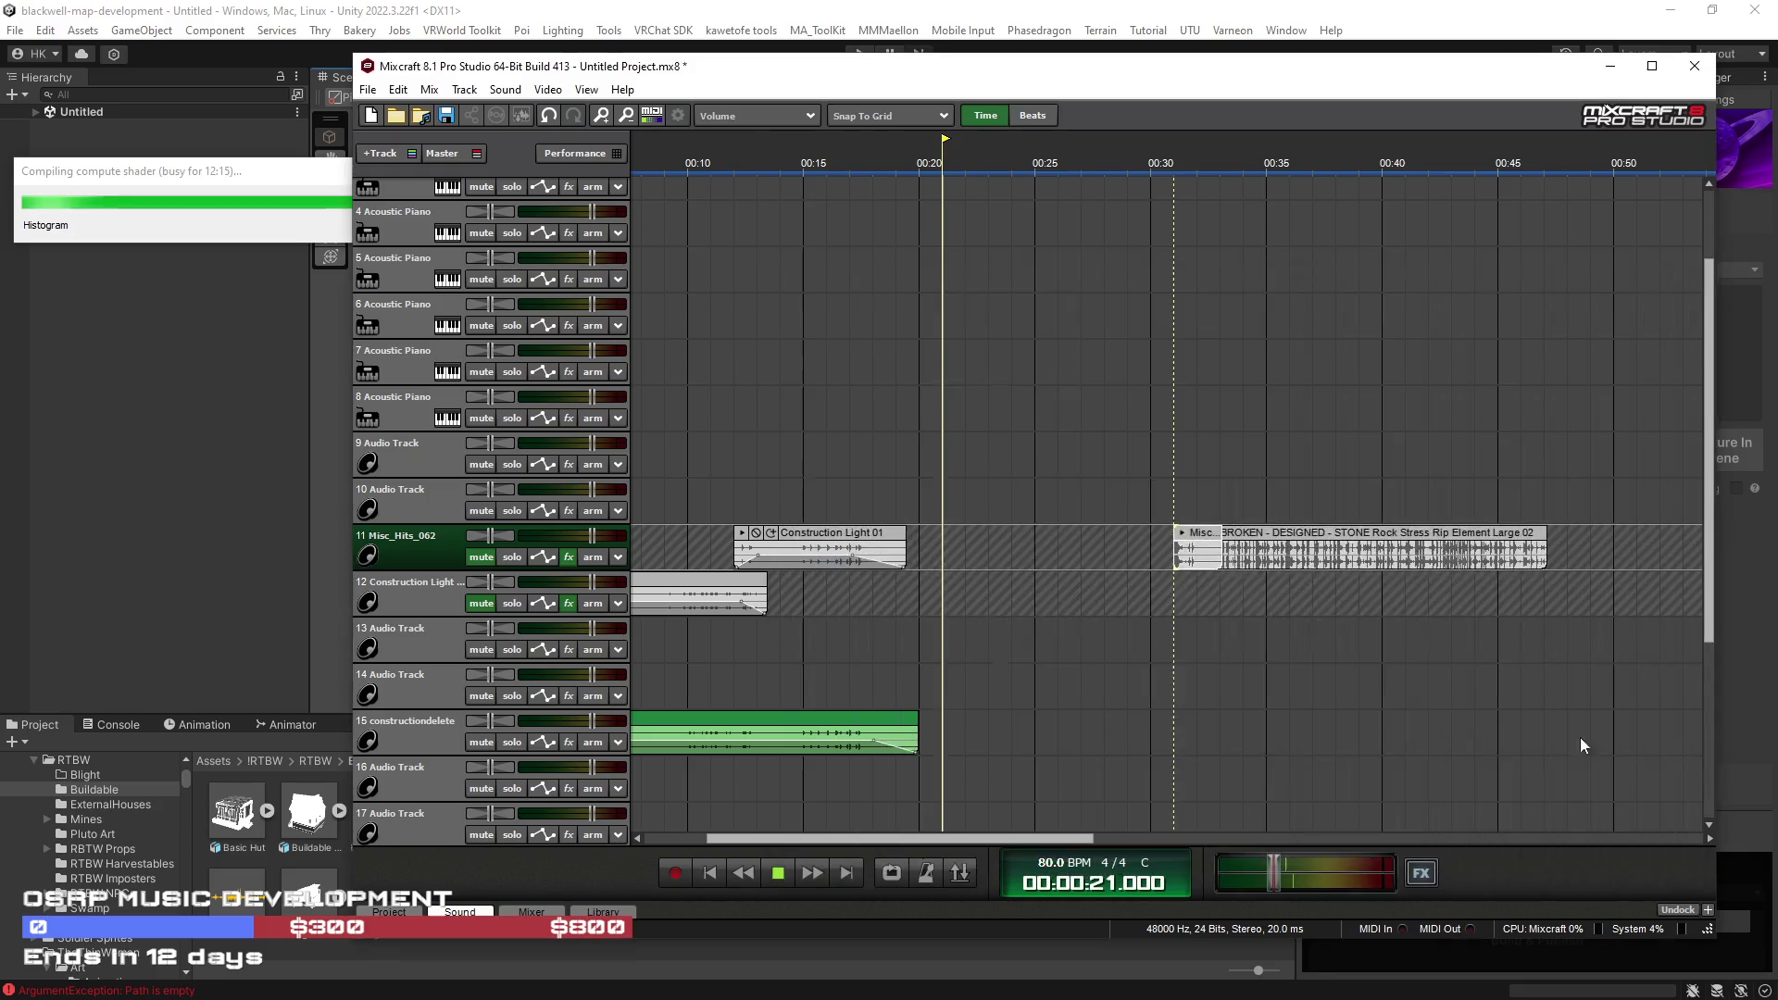
{"action": "left_click", "coordinate": [520, 95]}
Step: Dismiss the command list and delete the stone rip clip from track 10
{"action": "mouse_move", "coordinate": [548, 98]}
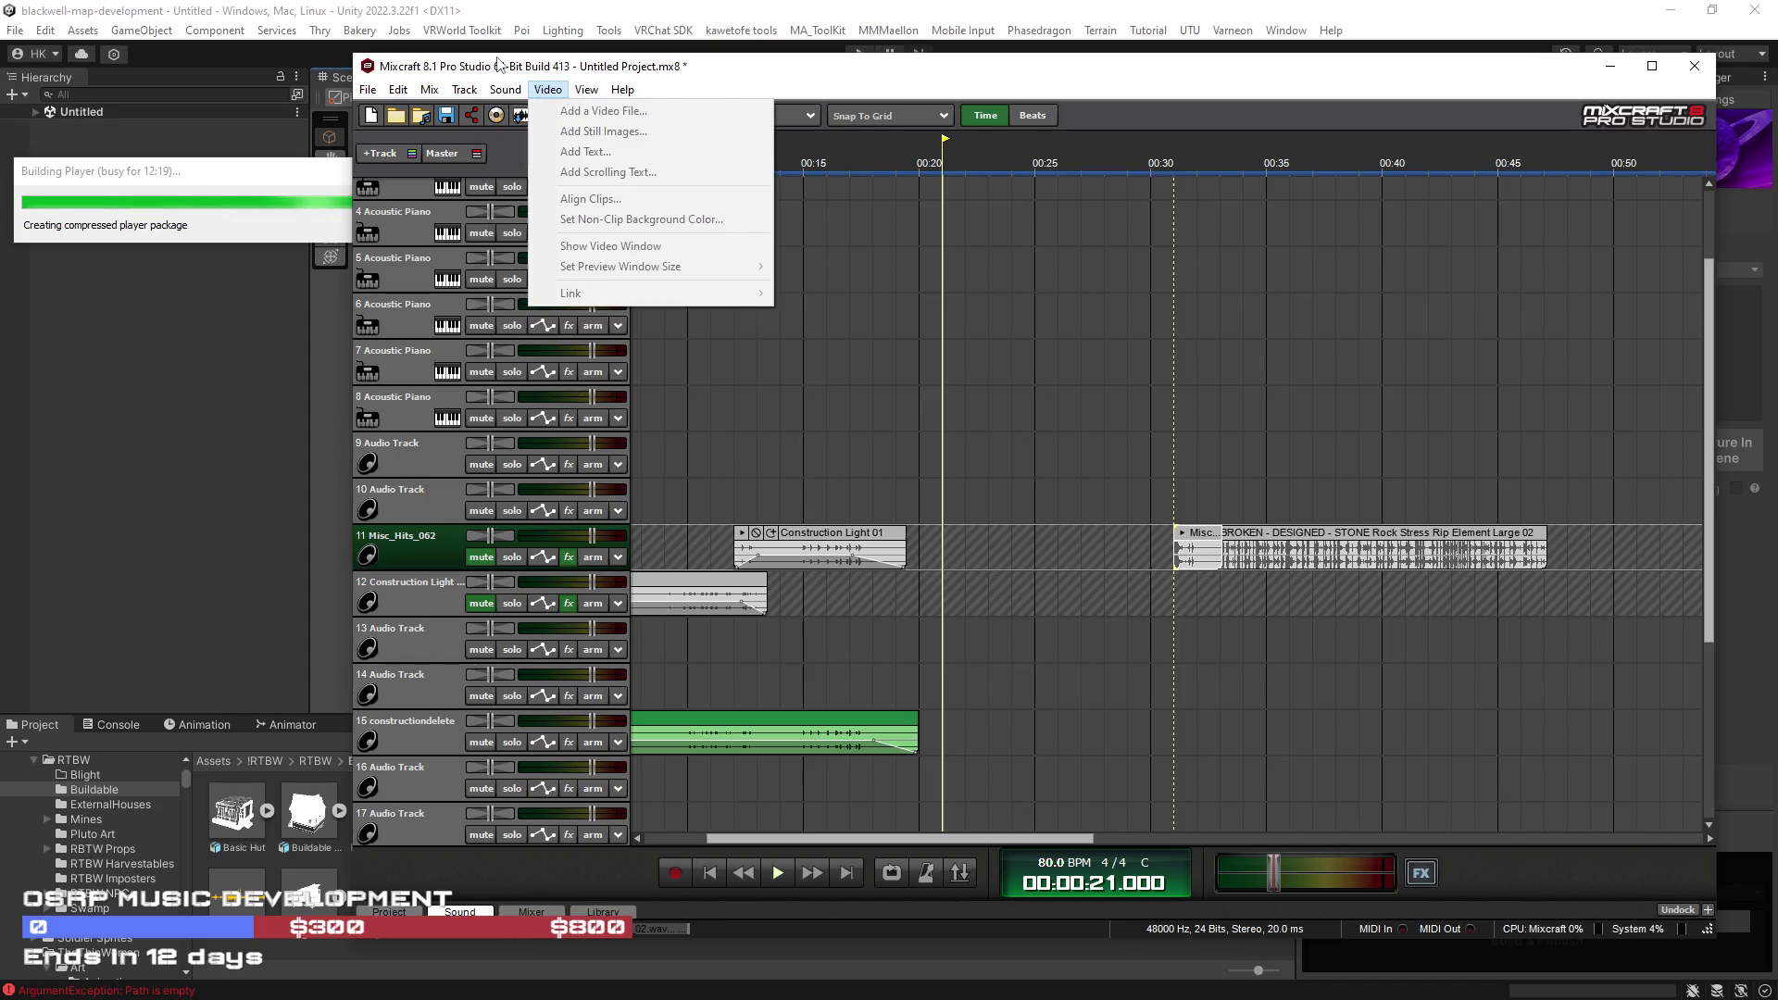
{"action": "left_click", "coordinate": [819, 74]}
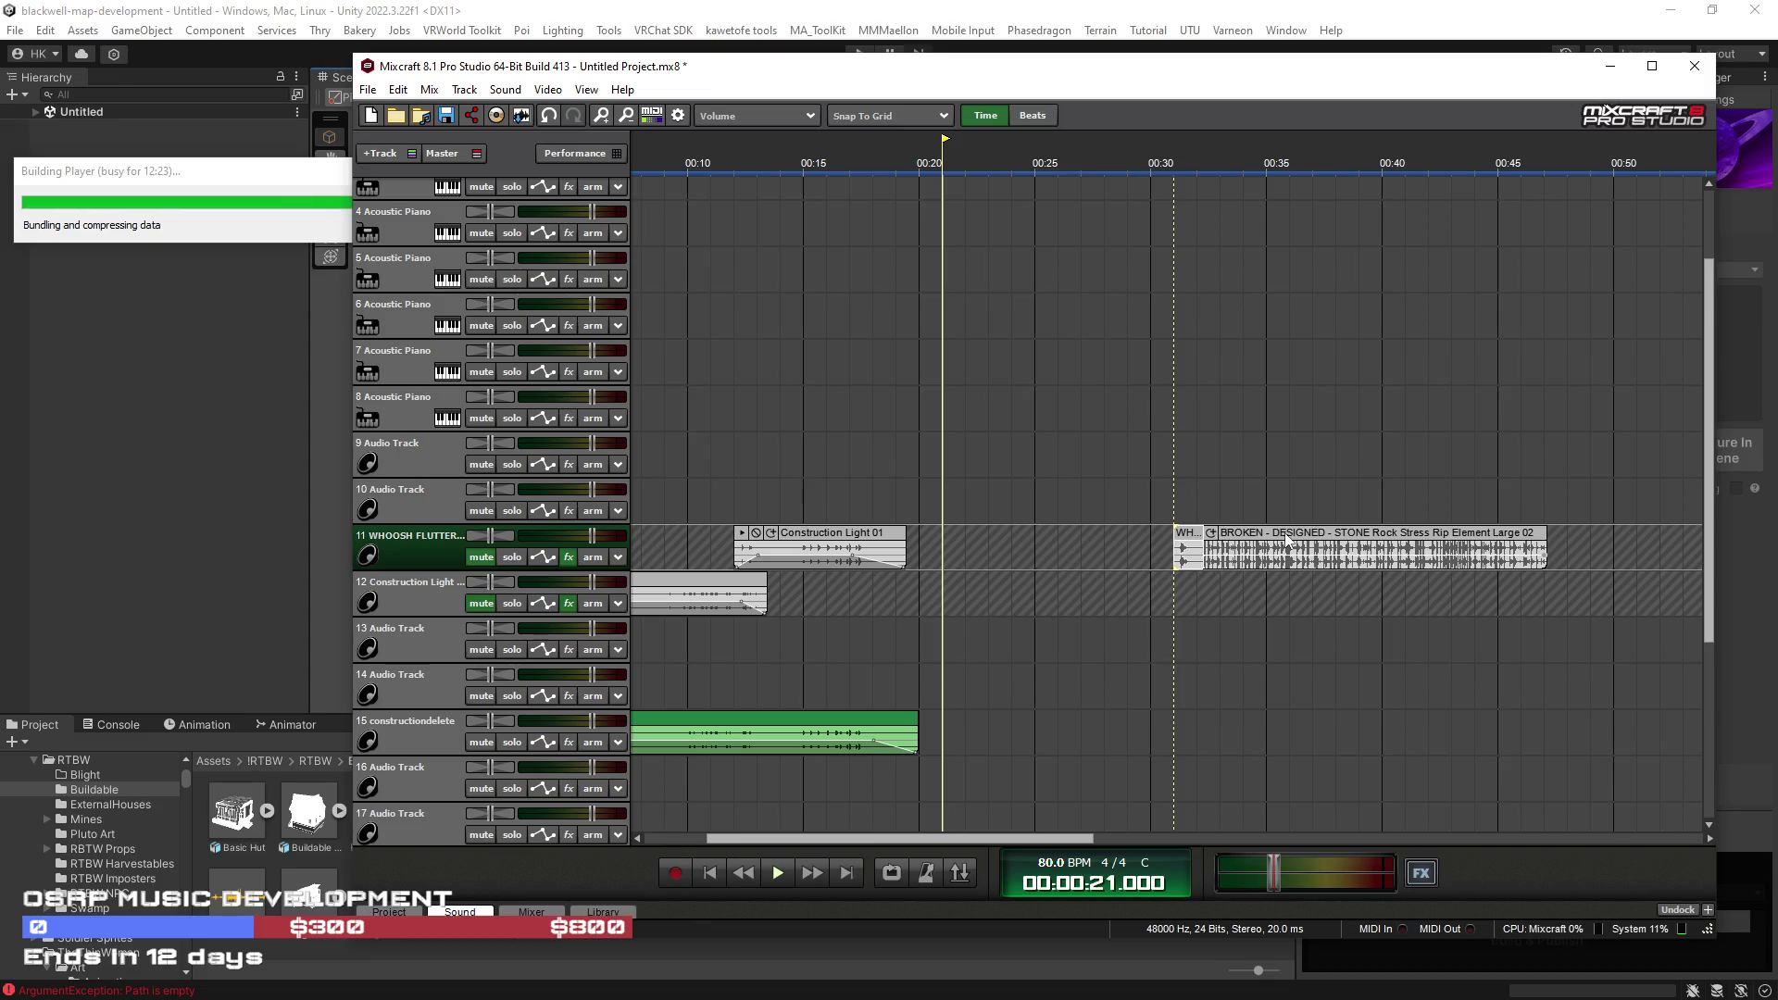
{"action": "mouse_move", "coordinate": [1290, 542]}
{"action": "left_mouse_down"}
{"action": "mouse_move", "coordinate": [1275, 497]}
{"action": "mouse_move", "coordinate": [1677, 508]}
{"action": "left_mouse_up"}
{"action": "key", "text": "Delete"}
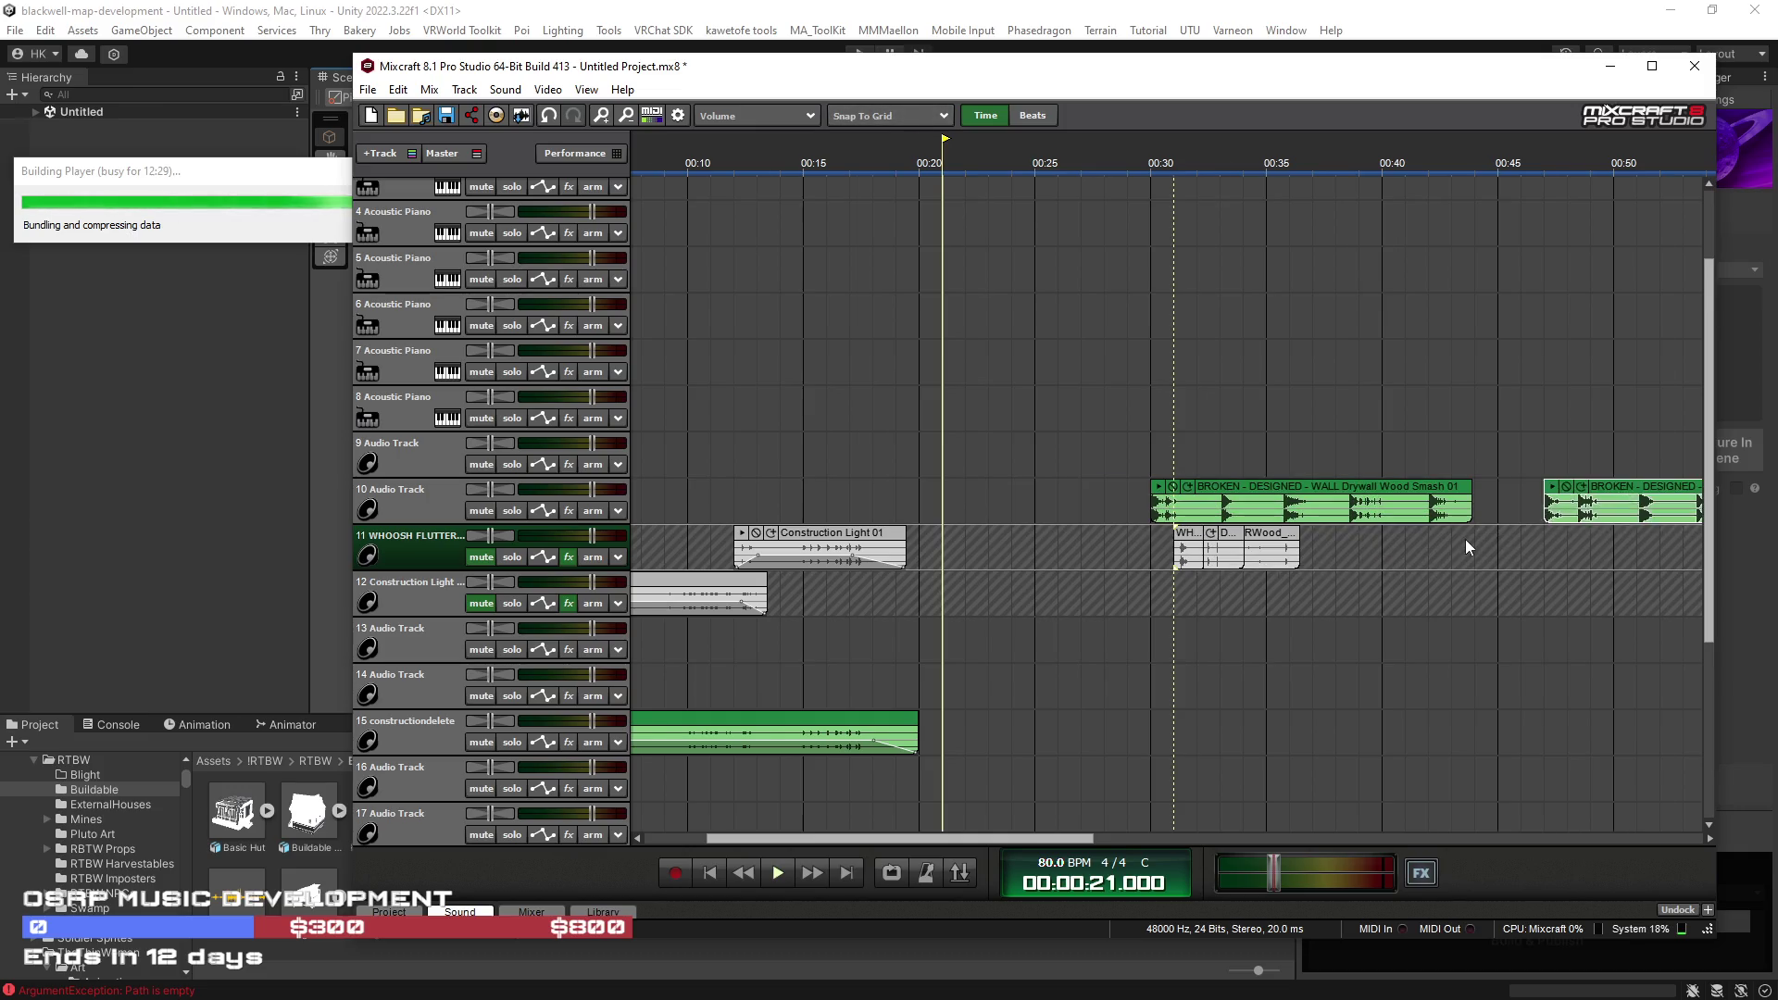
Step: Spread the whoosh clips along track 13 at about 00:56, 01:04 and 01:14
{"action": "scroll", "coordinate": [968, 535], "scroll_direction": "down", "scroll_amount": 3}
{"action": "left_click_drag", "start_coordinate": [934, 542], "coordinate": [1230, 503]}
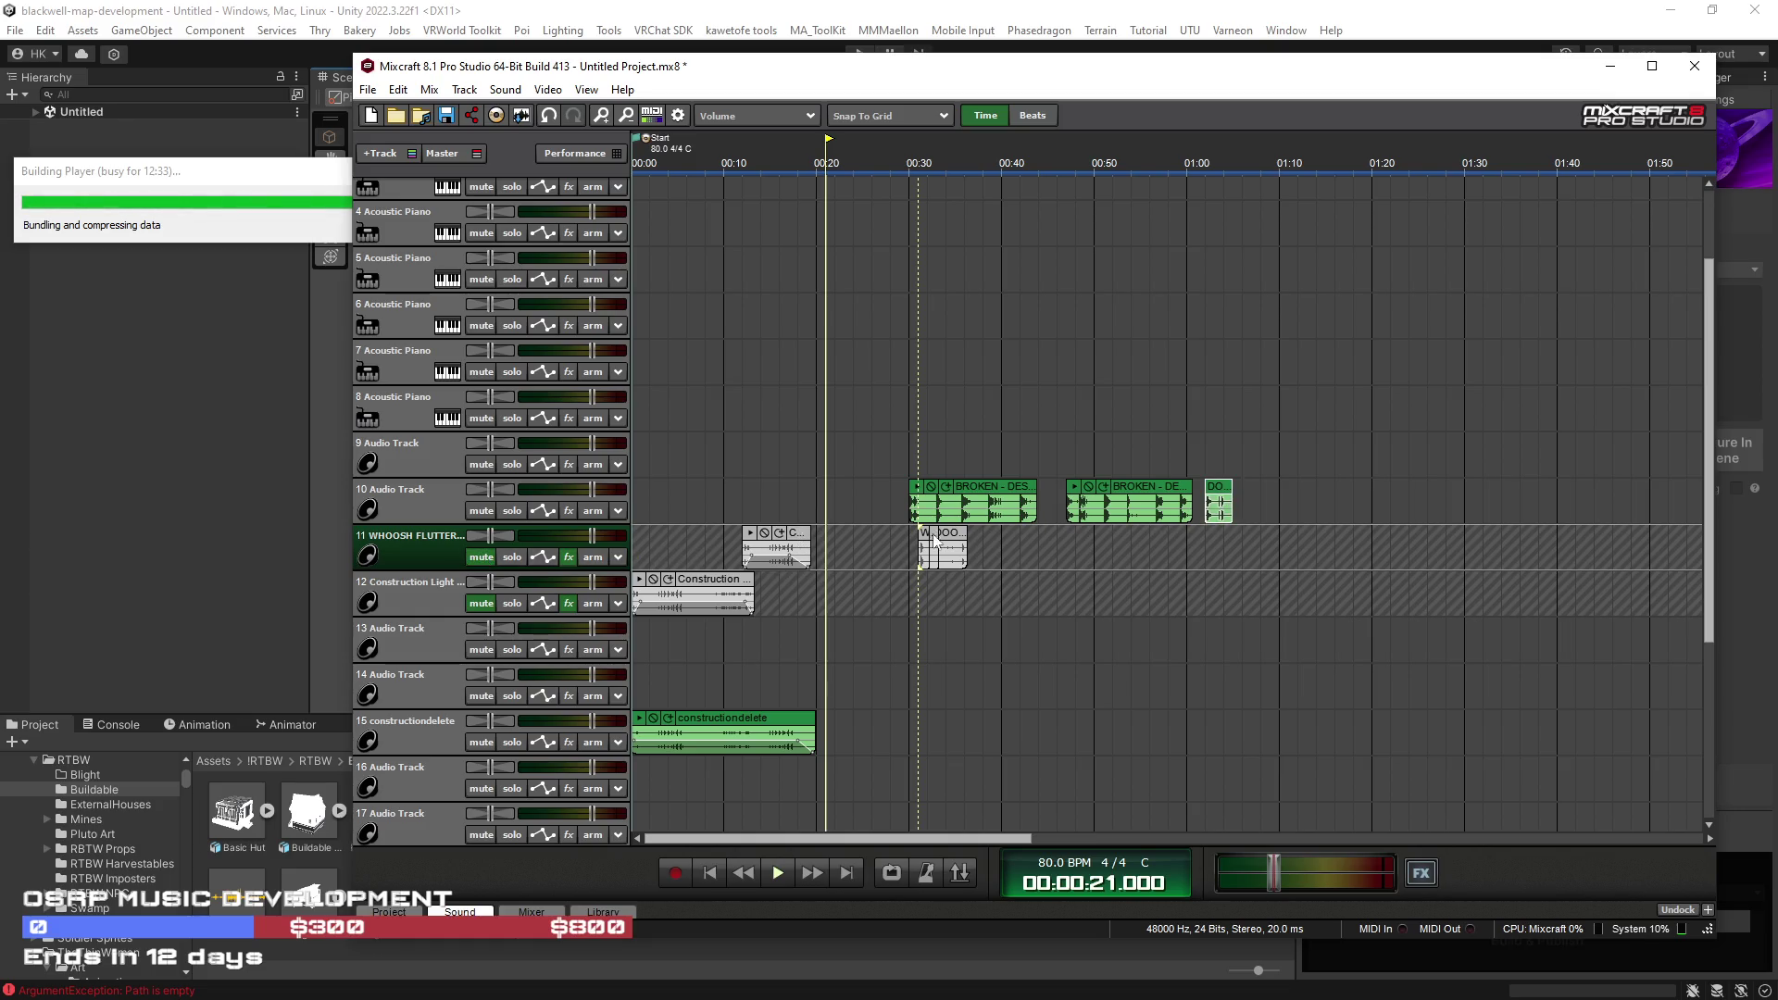
{"action": "mouse_move", "coordinate": [951, 540]}
{"action": "left_mouse_down"}
{"action": "mouse_move", "coordinate": [996, 571]}
{"action": "mouse_move", "coordinate": [969, 632]}
{"action": "mouse_move", "coordinate": [1114, 633]}
{"action": "left_mouse_up"}
{"action": "left_click_drag", "start_coordinate": [974, 634], "coordinate": [1149, 631]}
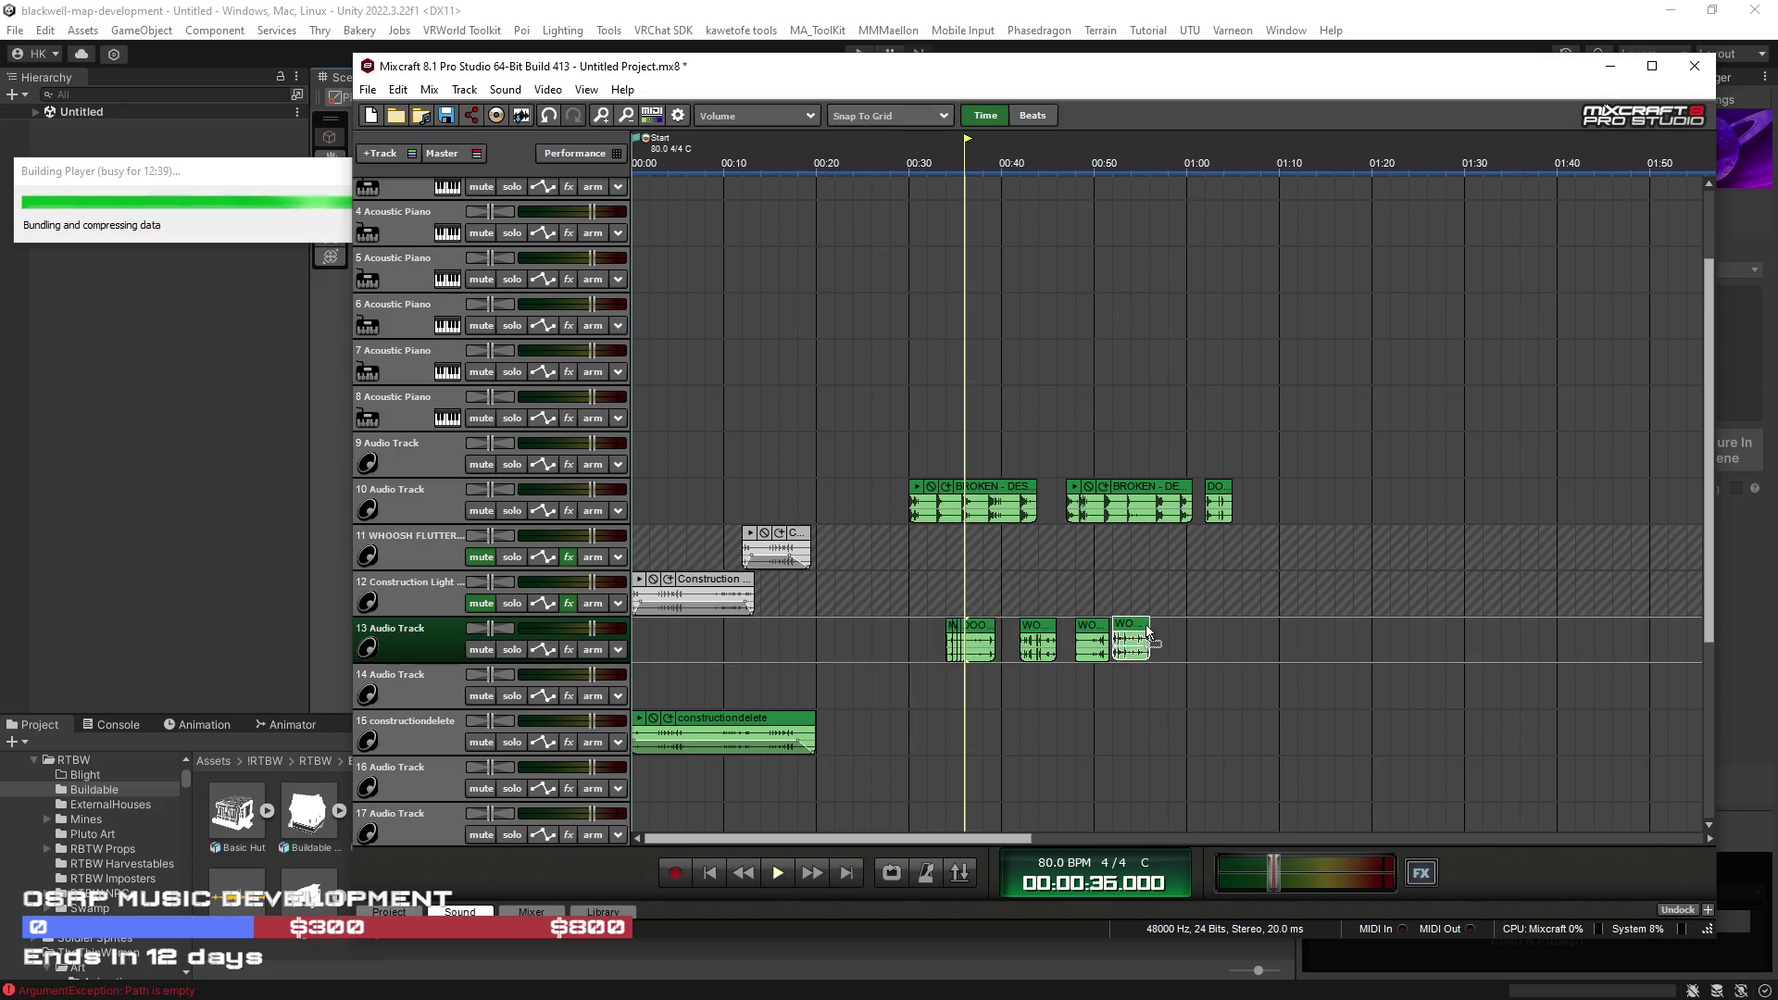
{"action": "left_click_drag", "start_coordinate": [974, 633], "coordinate": [1252, 628]}
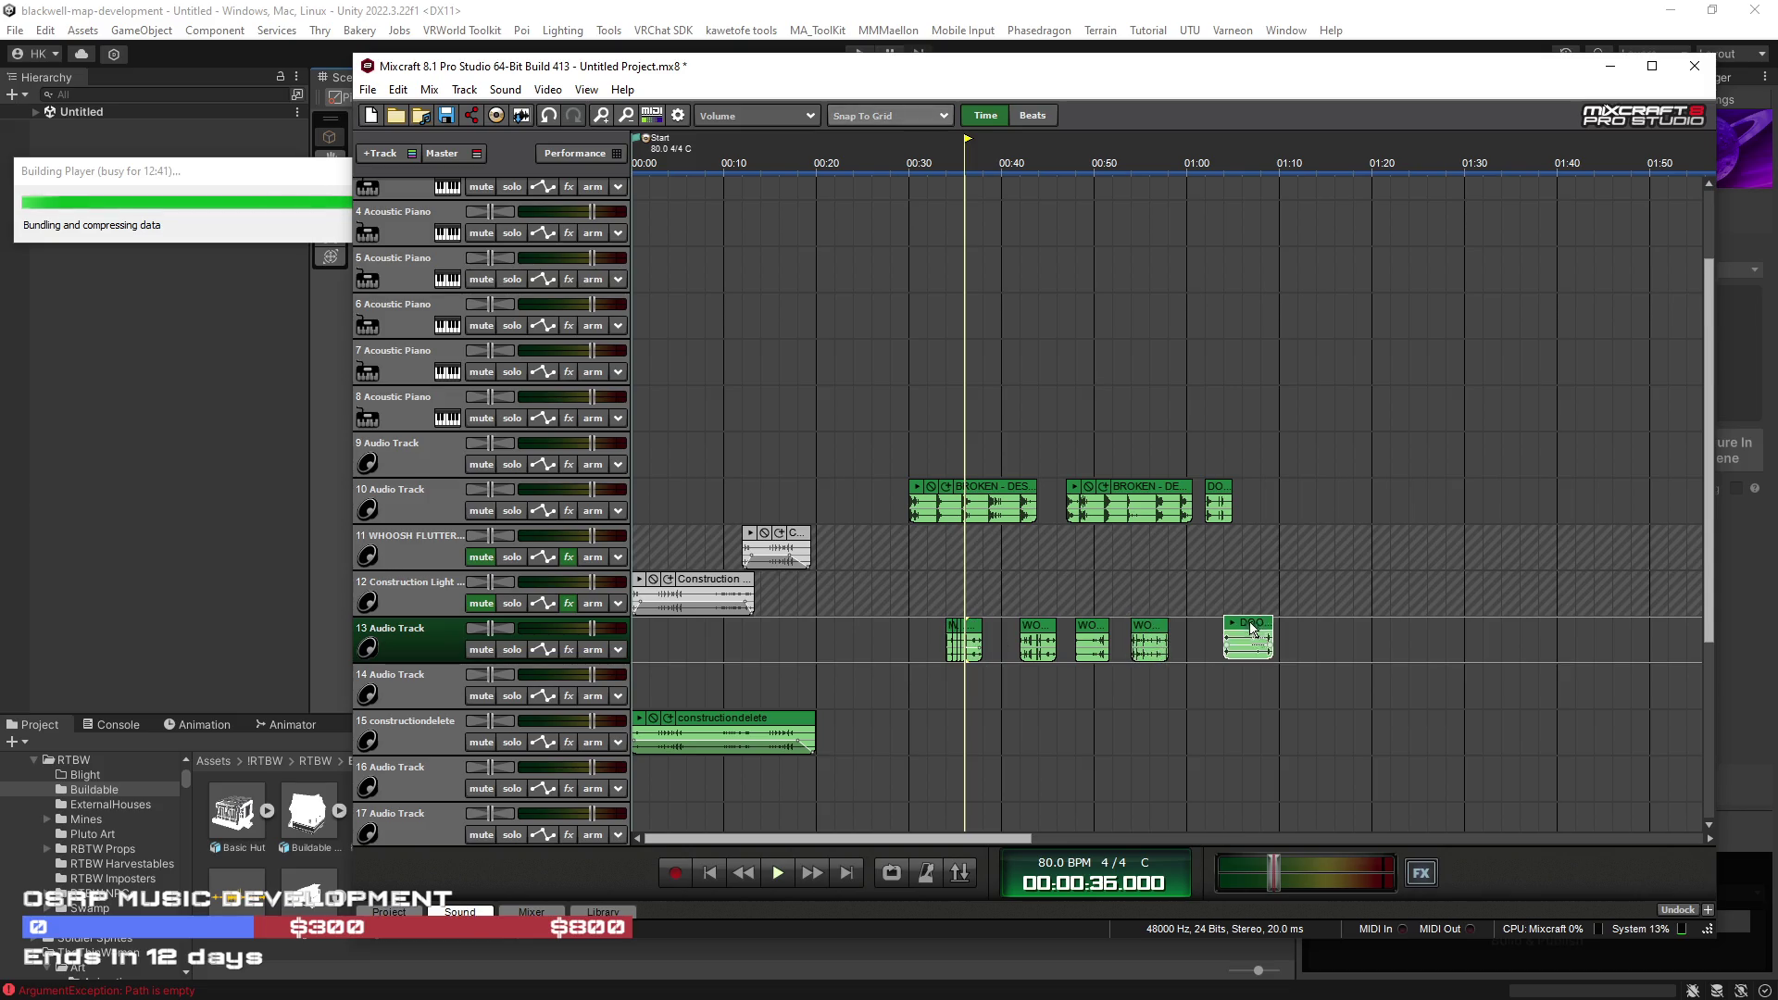
{"action": "scroll", "coordinate": [954, 653], "scroll_direction": "up", "scroll_amount": 1}
{"action": "left_click_drag", "start_coordinate": [816, 633], "coordinate": [1272, 632]}
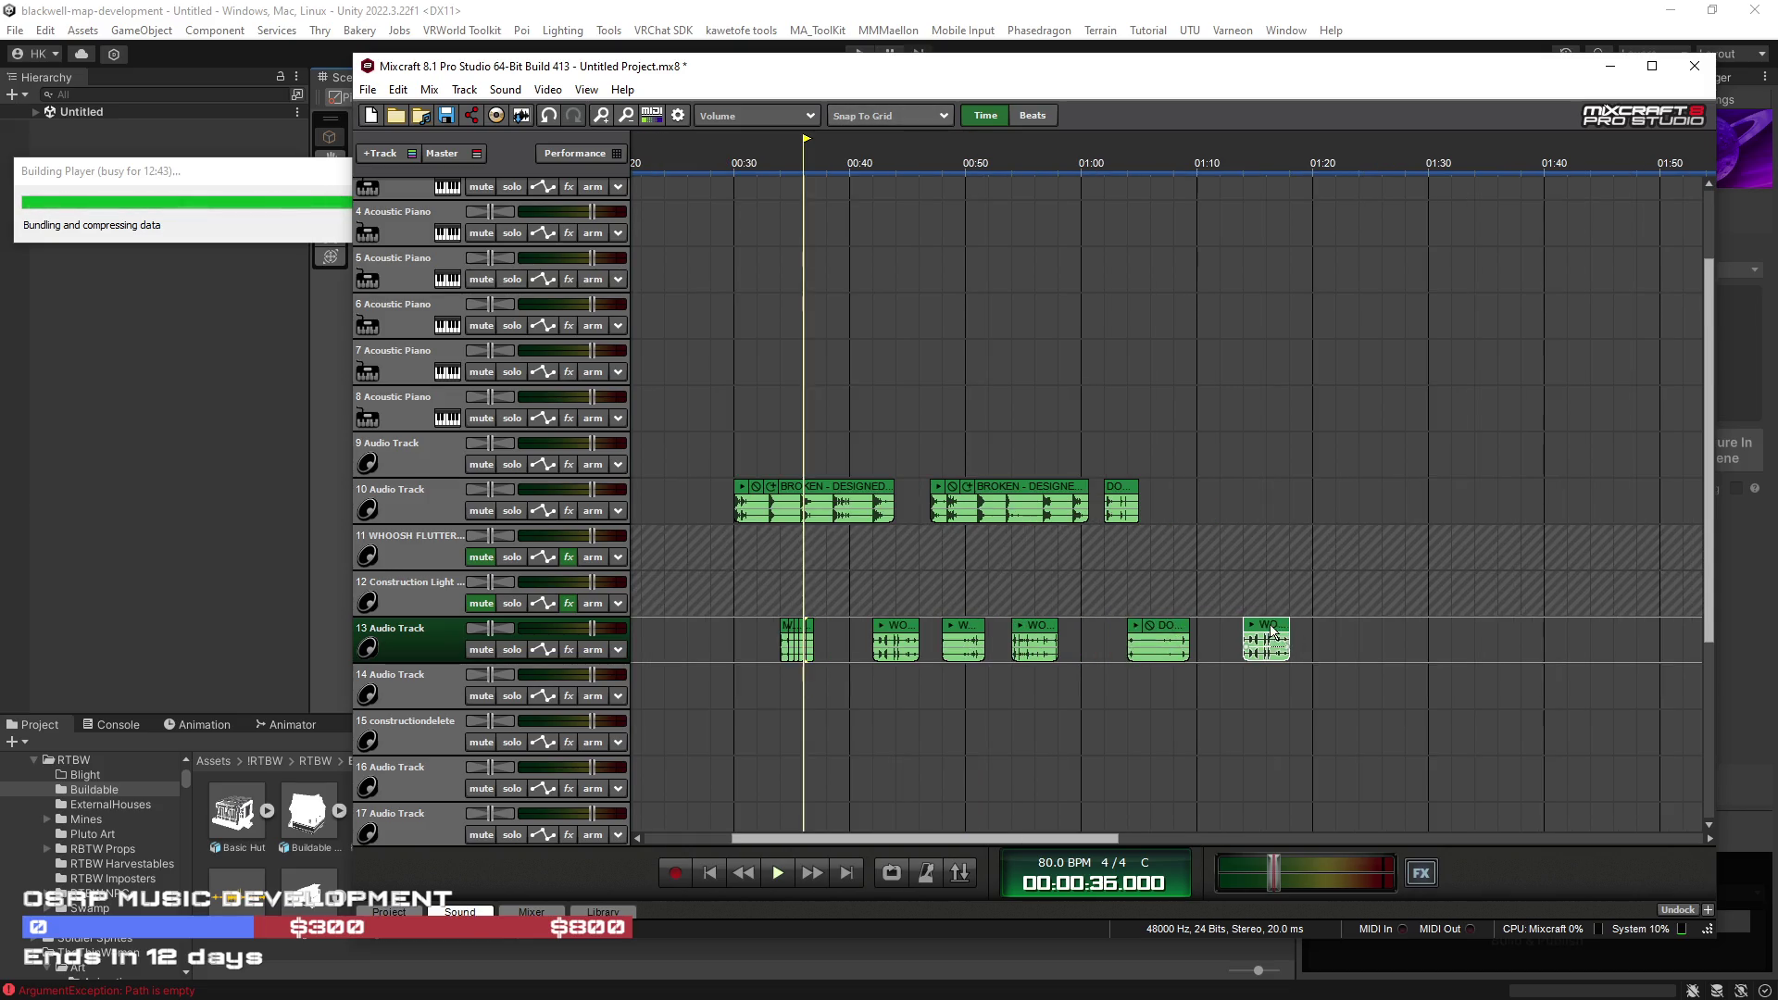
{"action": "left_click_drag", "start_coordinate": [786, 633], "coordinate": [977, 653]}
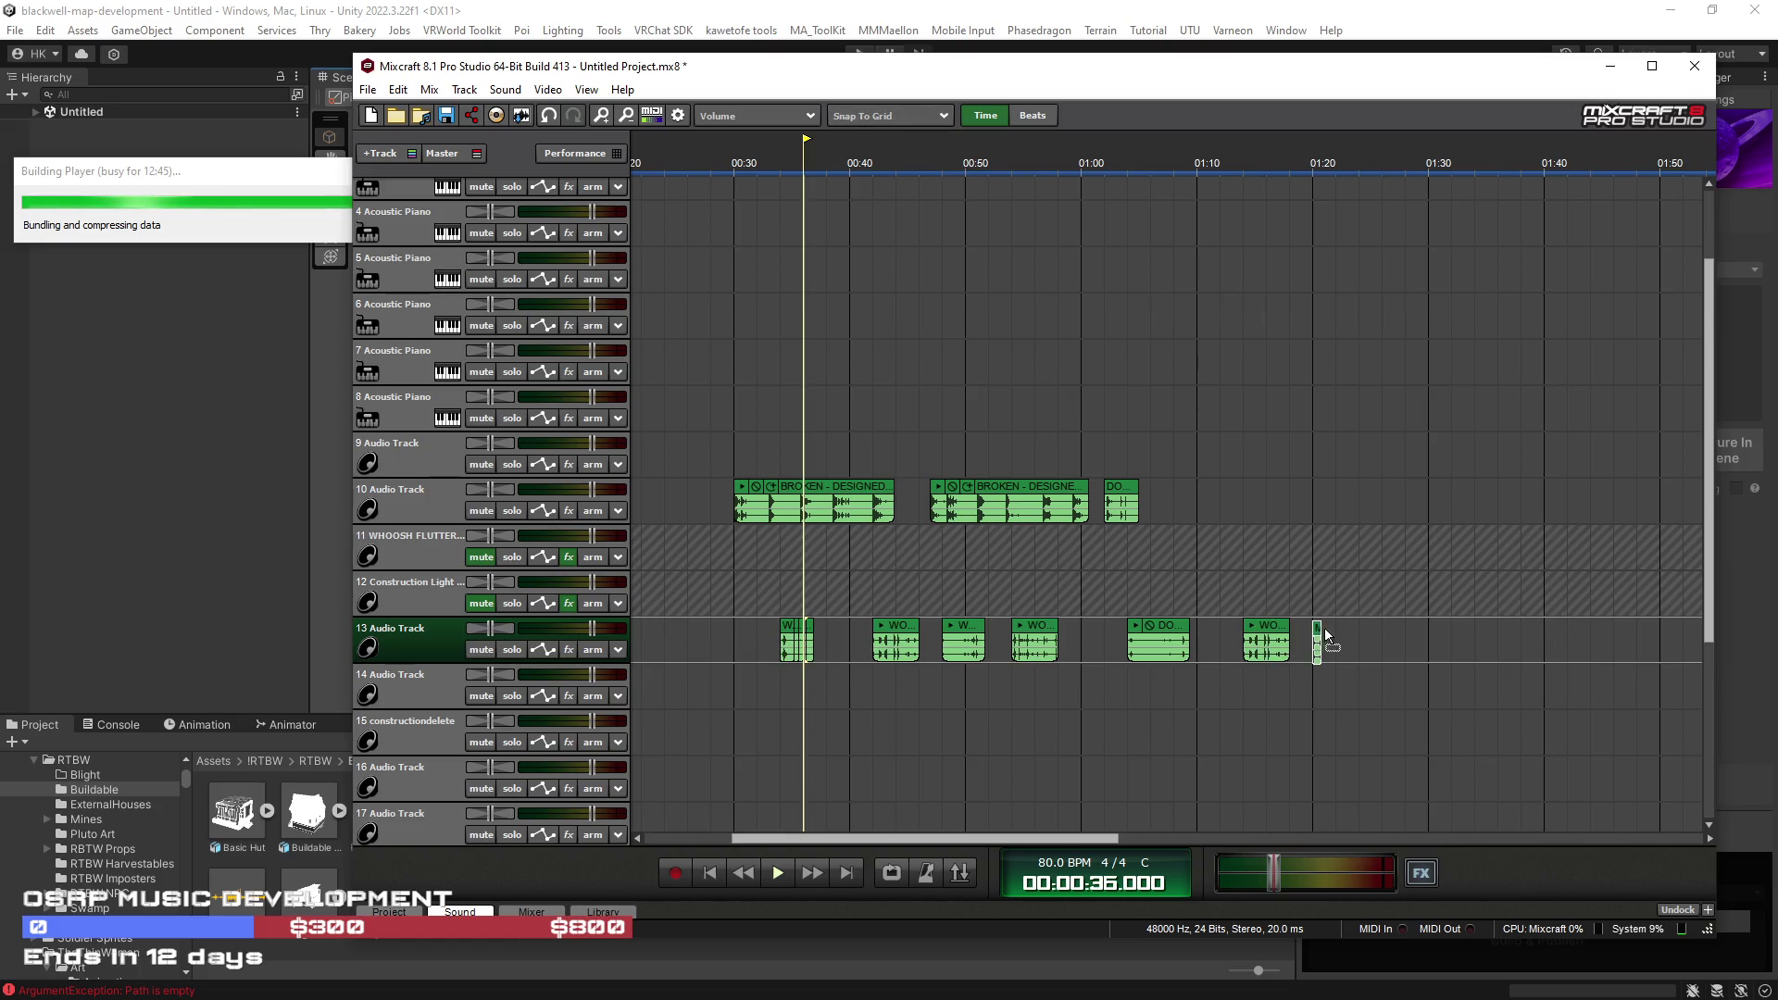
Step: Move the constructiondelete track up to sit directly below track 10
{"action": "scroll", "coordinate": [792, 639], "scroll_direction": "down", "scroll_amount": 2}
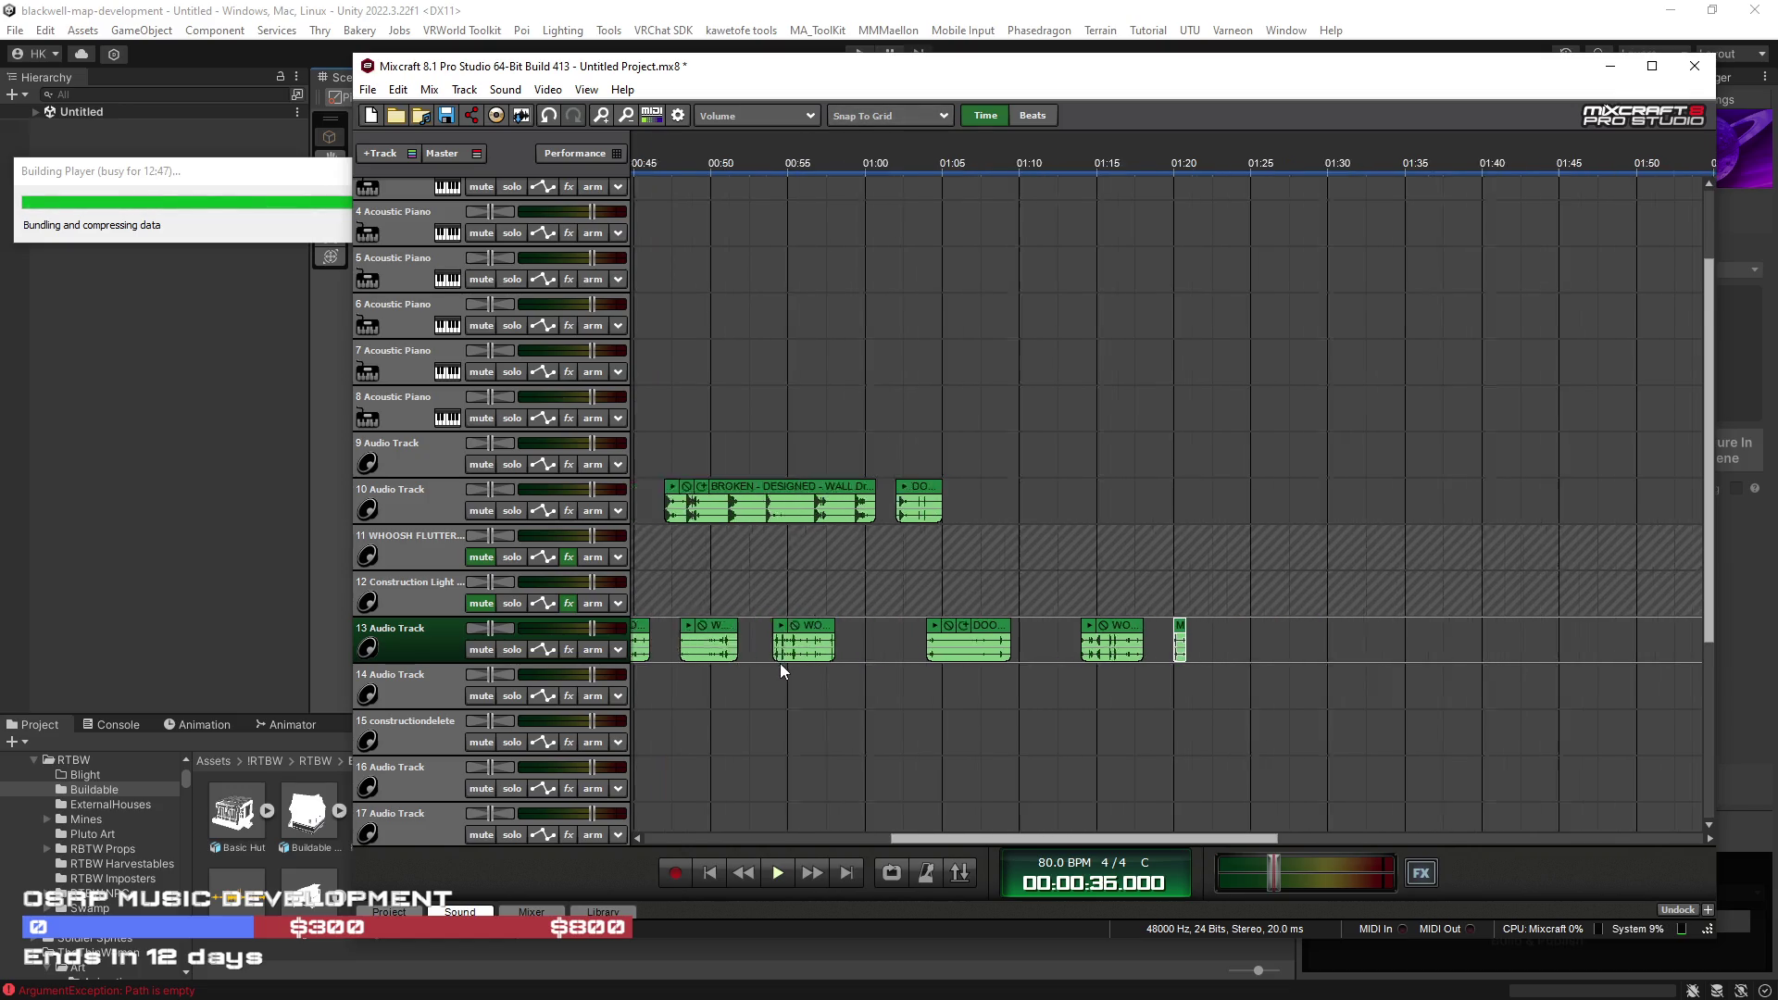
{"action": "scroll", "coordinate": [780, 663], "scroll_direction": "up", "scroll_amount": 2}
{"action": "left_click_drag", "start_coordinate": [875, 838], "coordinate": [833, 847]}
{"action": "left_click", "coordinate": [864, 676]}
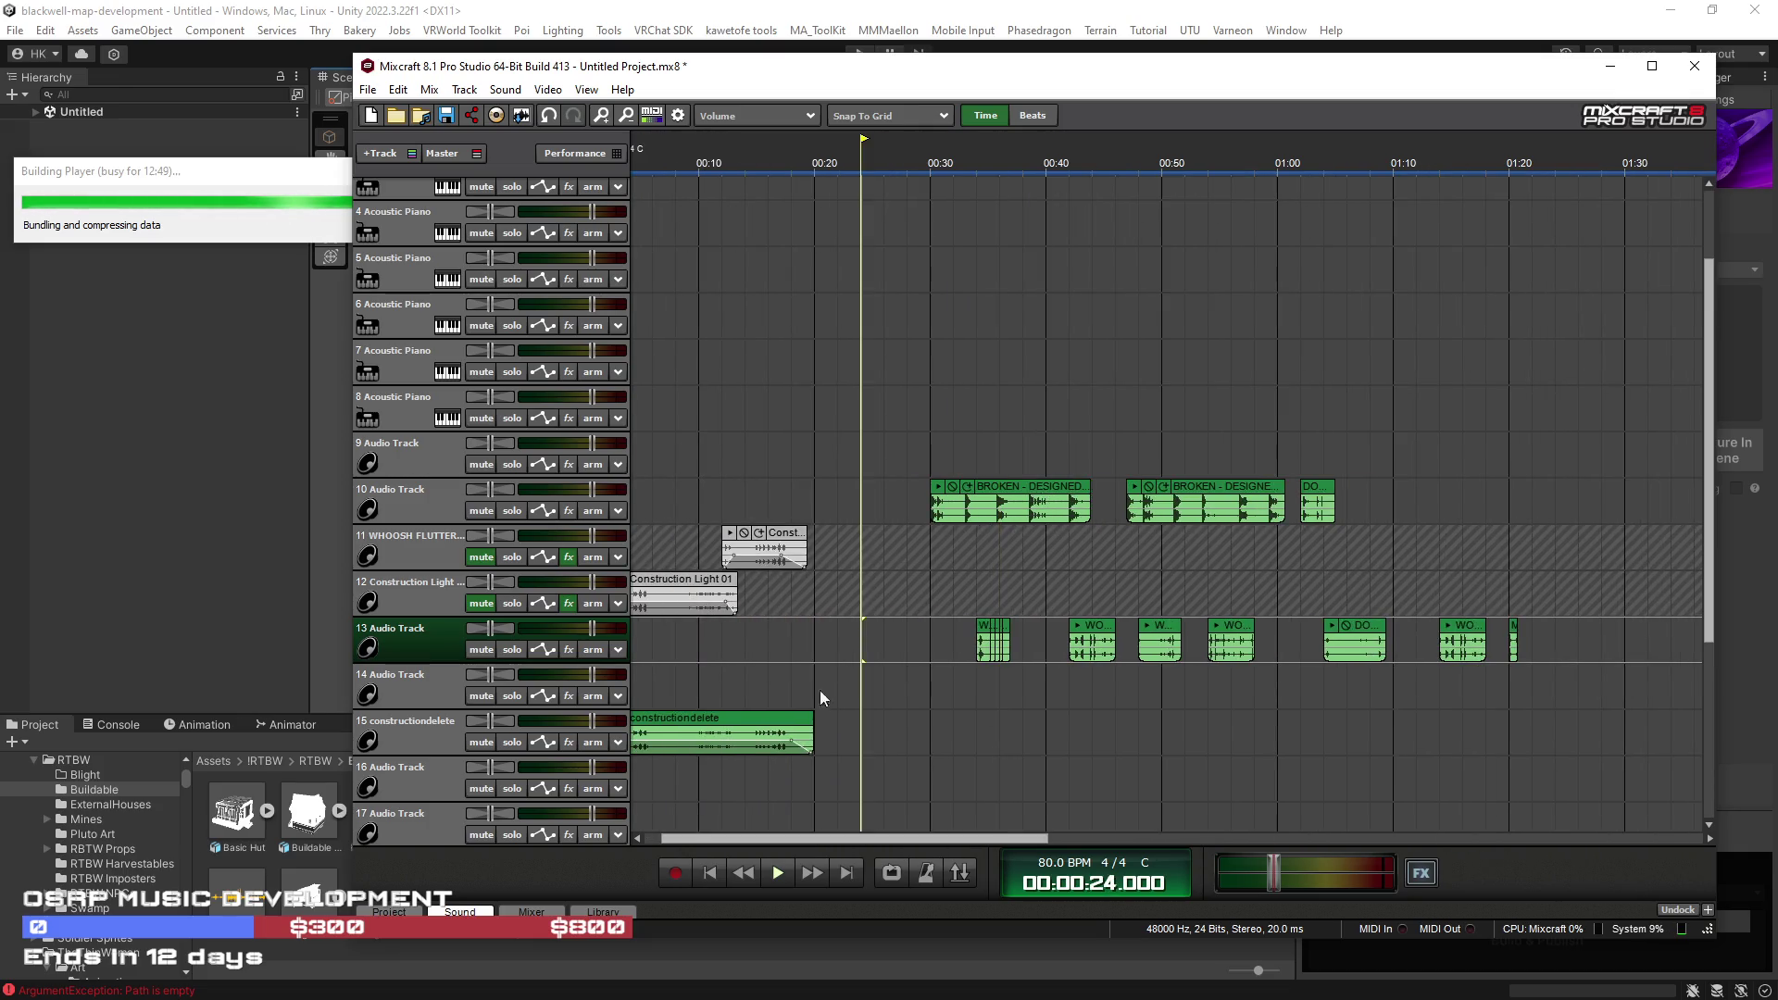
{"action": "scroll", "coordinate": [815, 713], "scroll_direction": "down", "scroll_amount": 2}
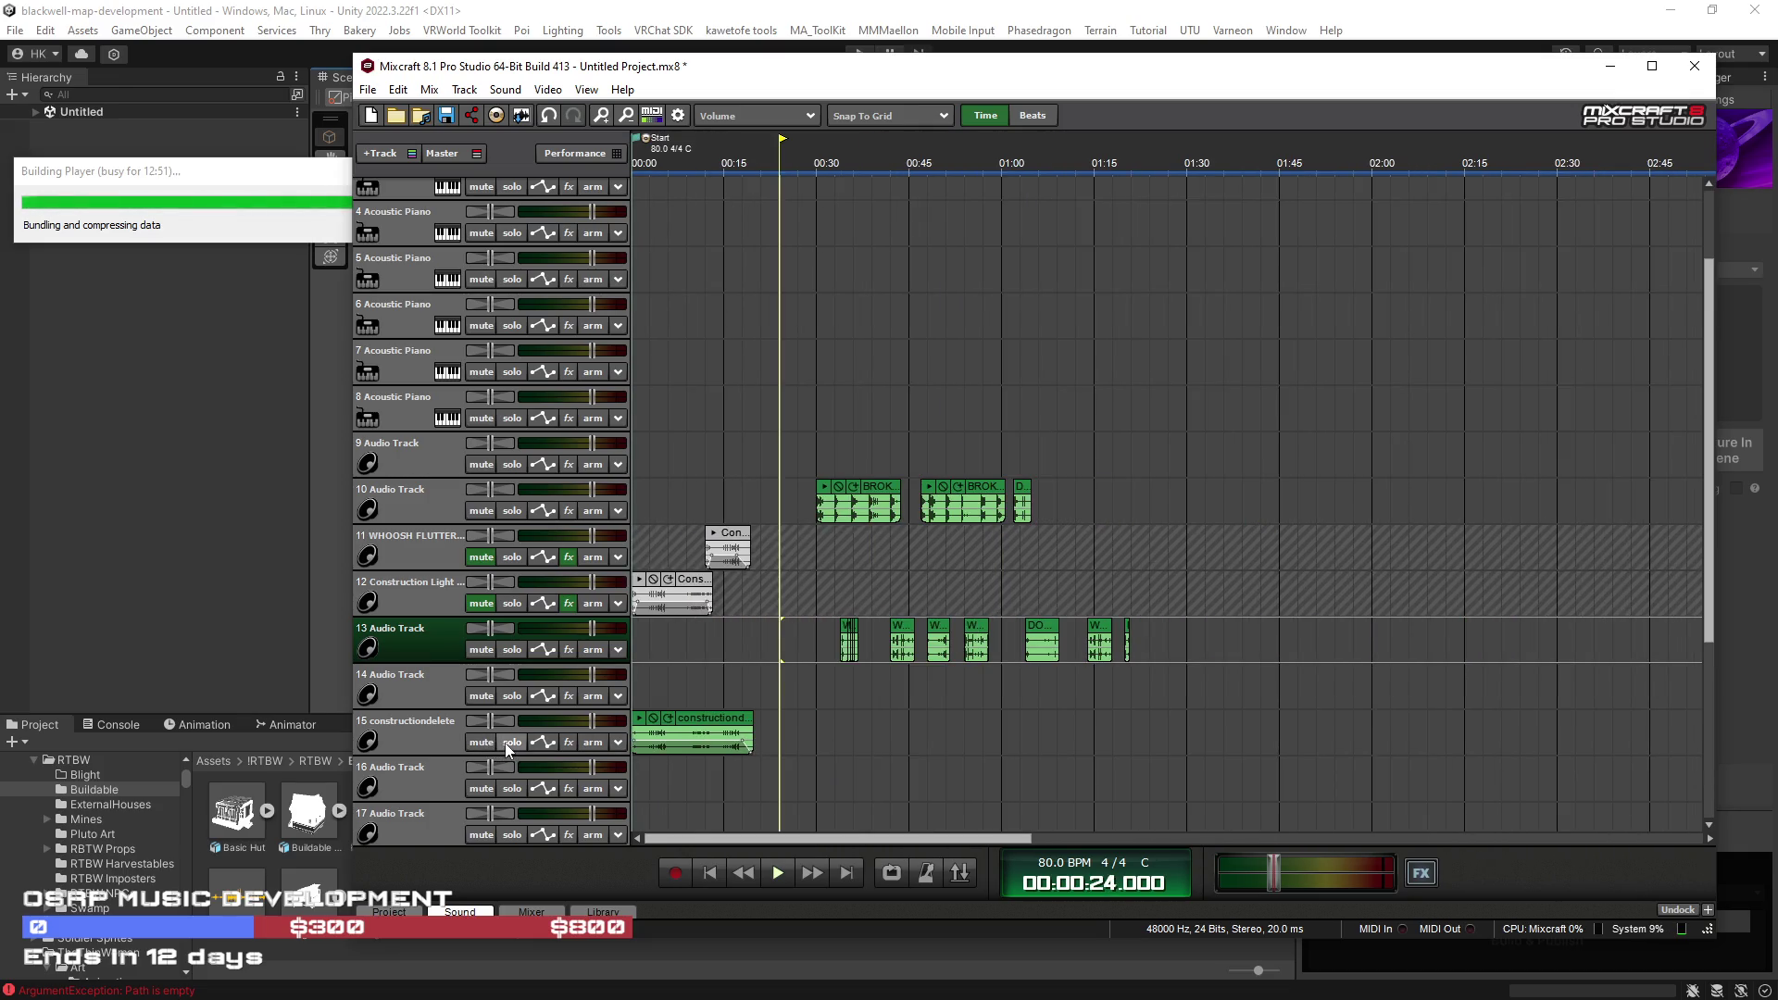
{"action": "mouse_move", "coordinate": [478, 743]}
{"action": "left_mouse_down"}
{"action": "mouse_move", "coordinate": [435, 743]}
{"action": "mouse_move", "coordinate": [404, 547]}
{"action": "left_mouse_up"}
Step: Unstack track 14's hit clips to about 00:05, 00:09, 00:22, 00:24, 00:26 and 00:32, then play from 00:07
{"action": "scroll", "coordinate": [931, 743], "scroll_direction": "up", "scroll_amount": 3}
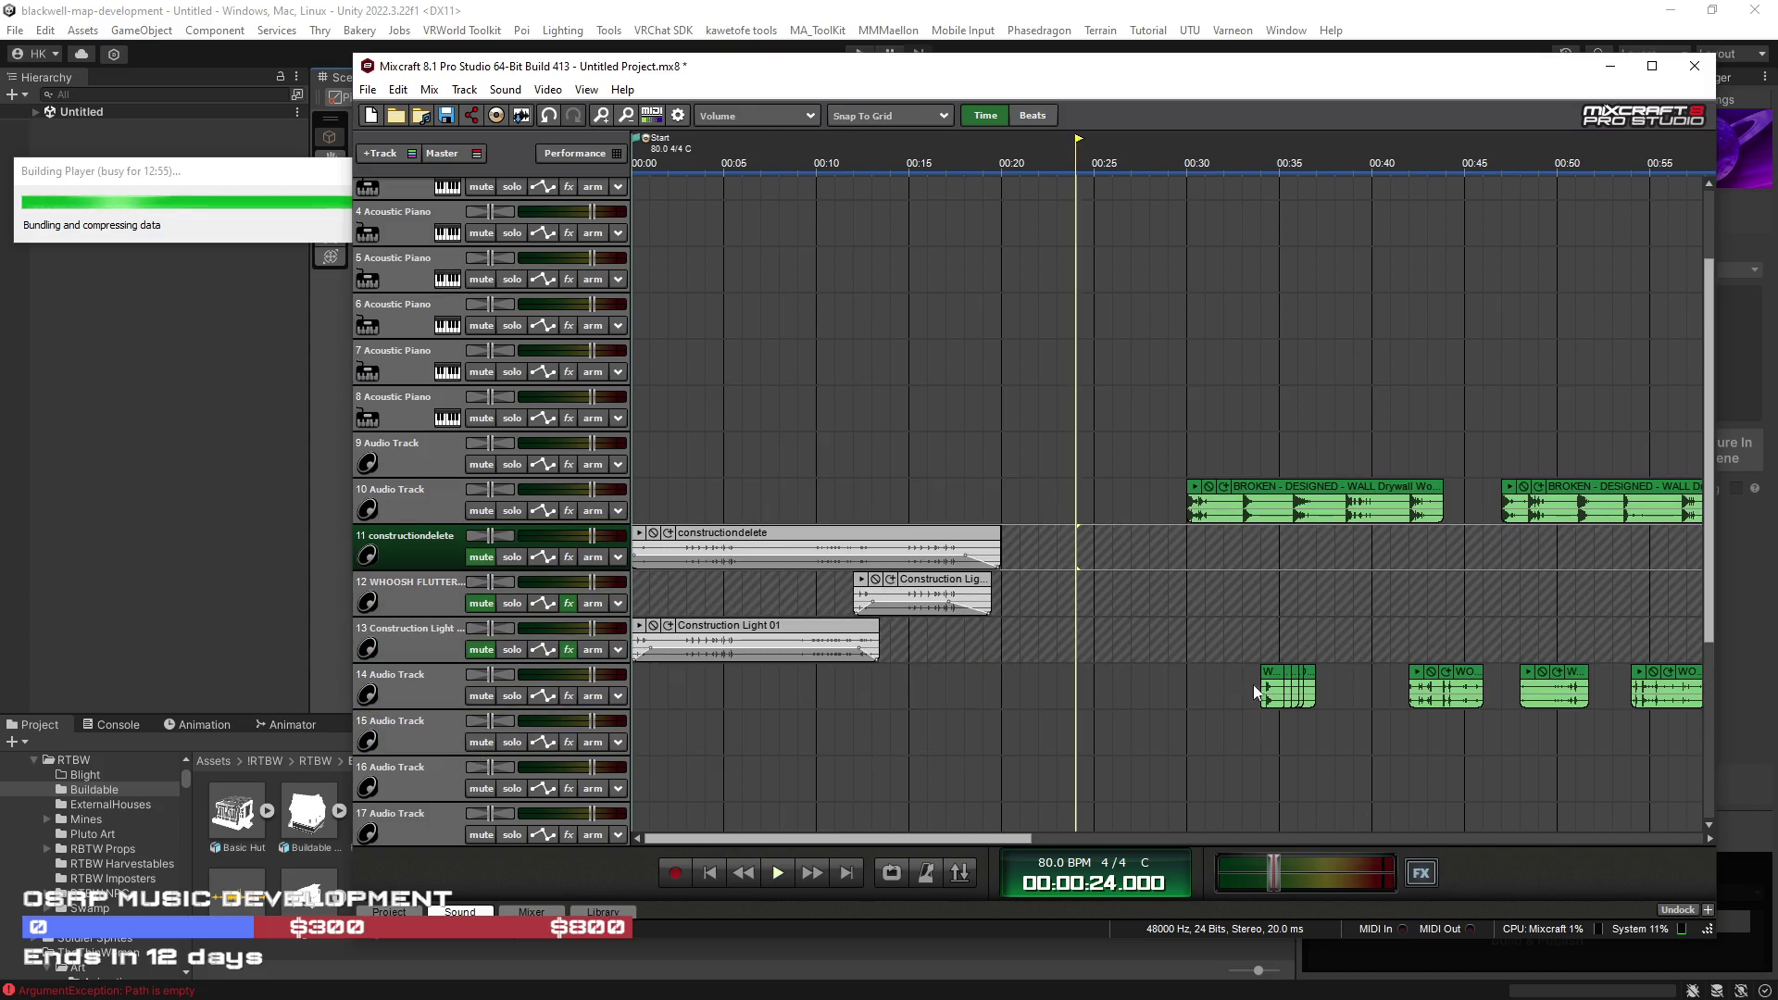
{"action": "left_click_drag", "start_coordinate": [1264, 677], "coordinate": [1026, 678]}
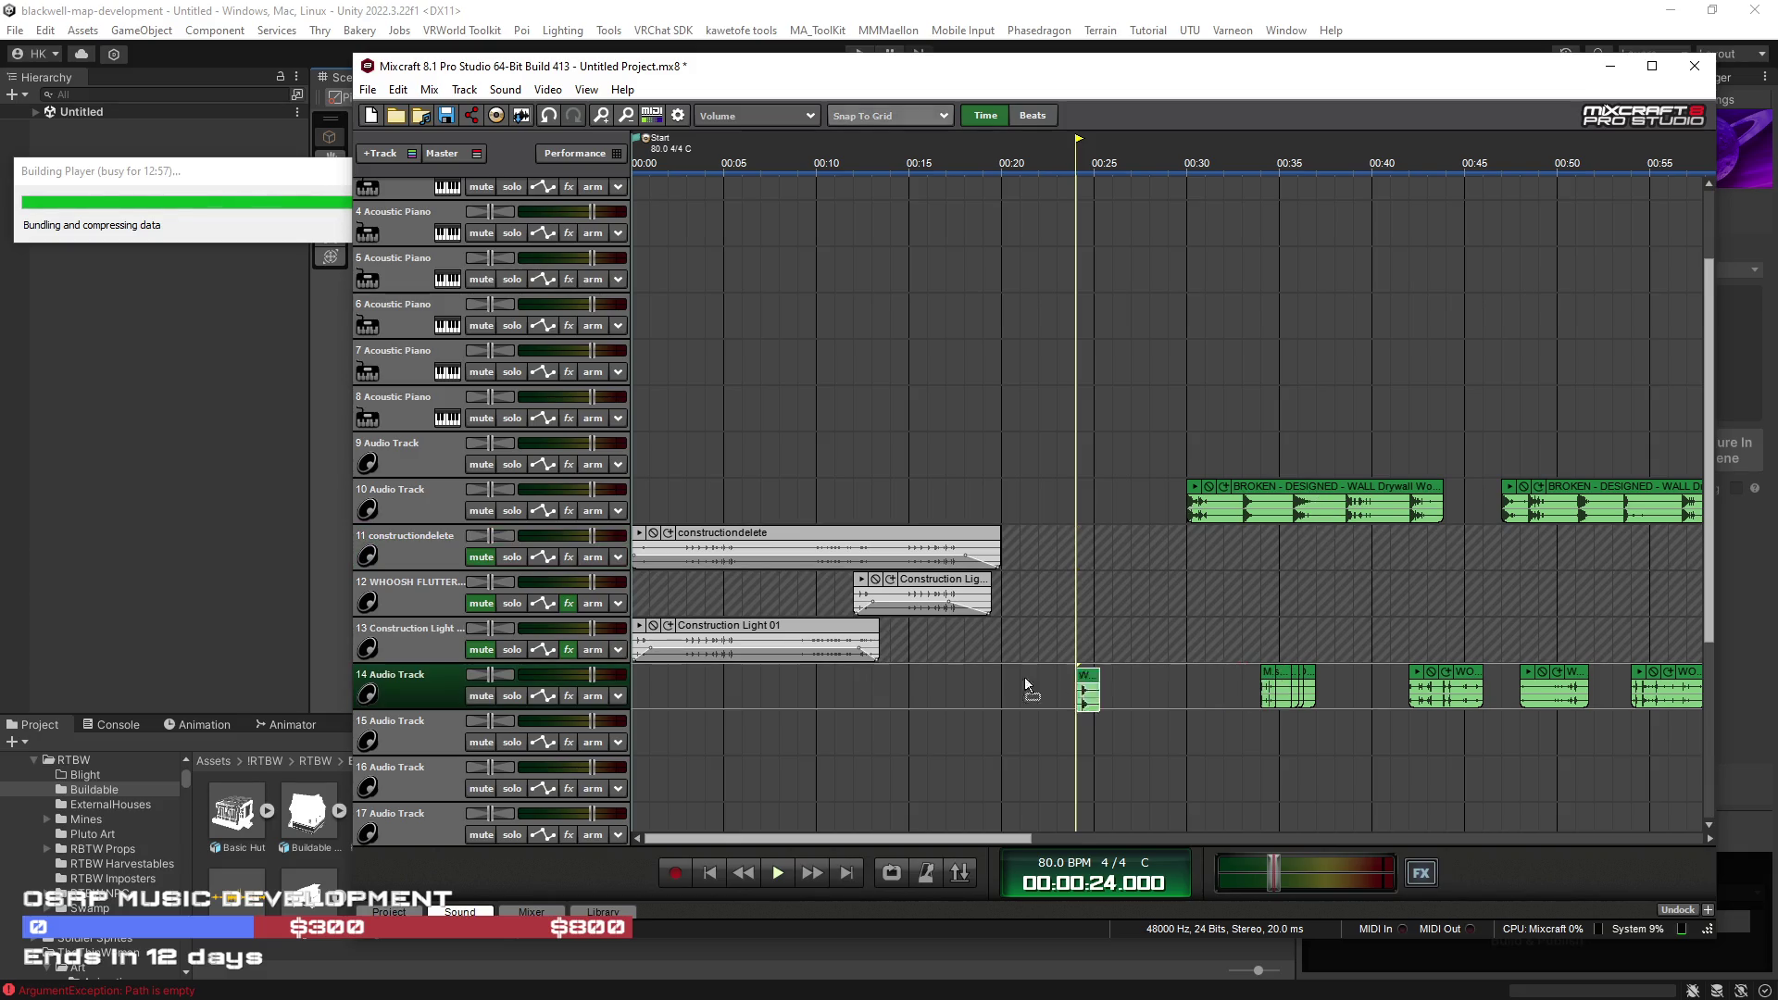
{"action": "left_click_drag", "start_coordinate": [1267, 681], "coordinate": [1256, 681]}
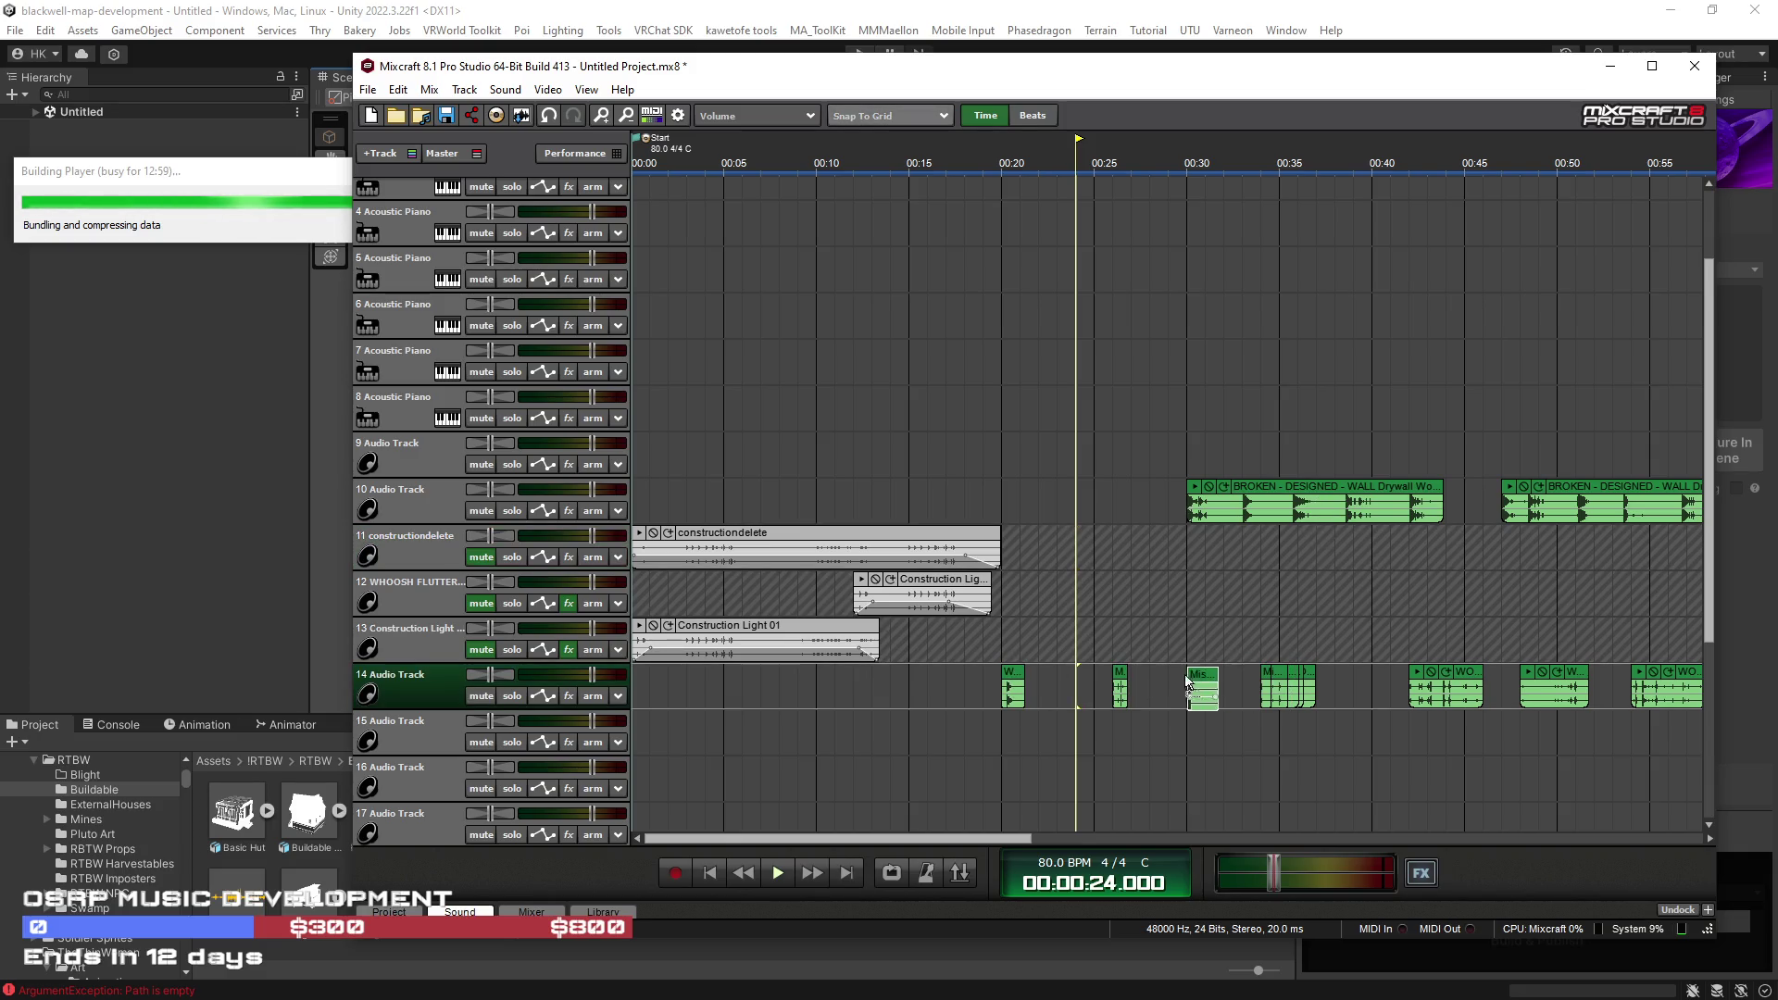
{"action": "left_click_drag", "start_coordinate": [1283, 682], "coordinate": [1235, 680]}
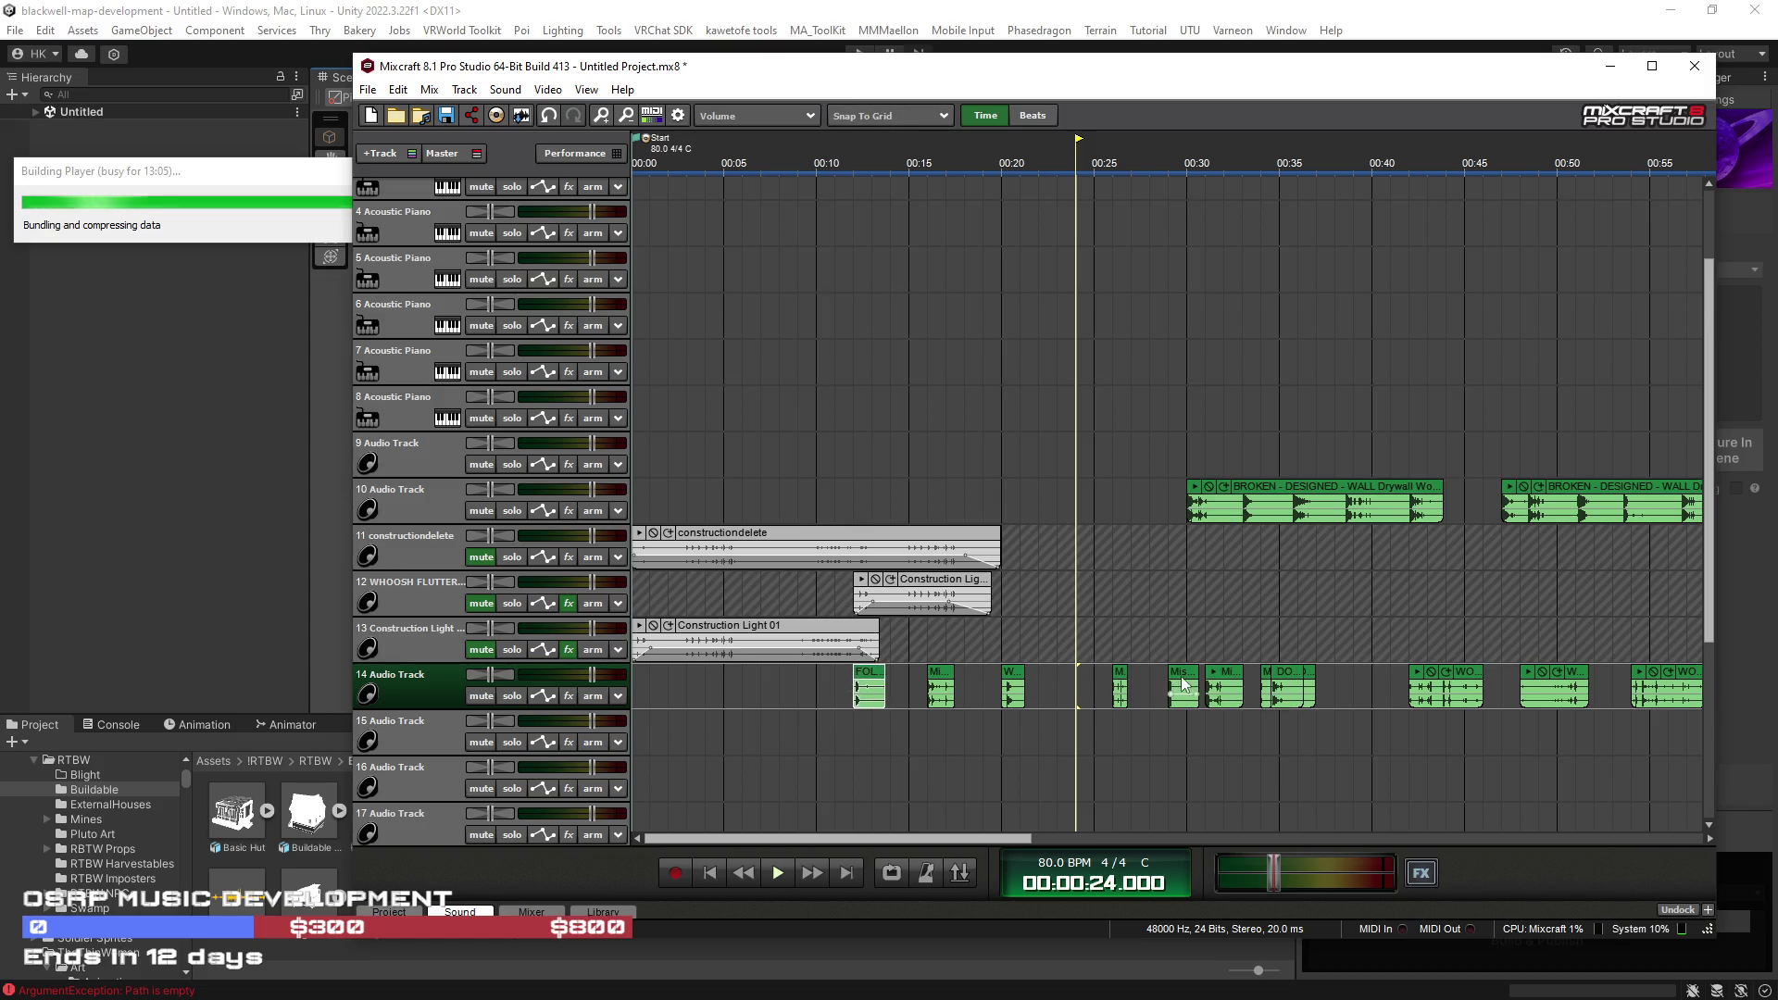
{"action": "left_click_drag", "start_coordinate": [1289, 676], "coordinate": [831, 678]}
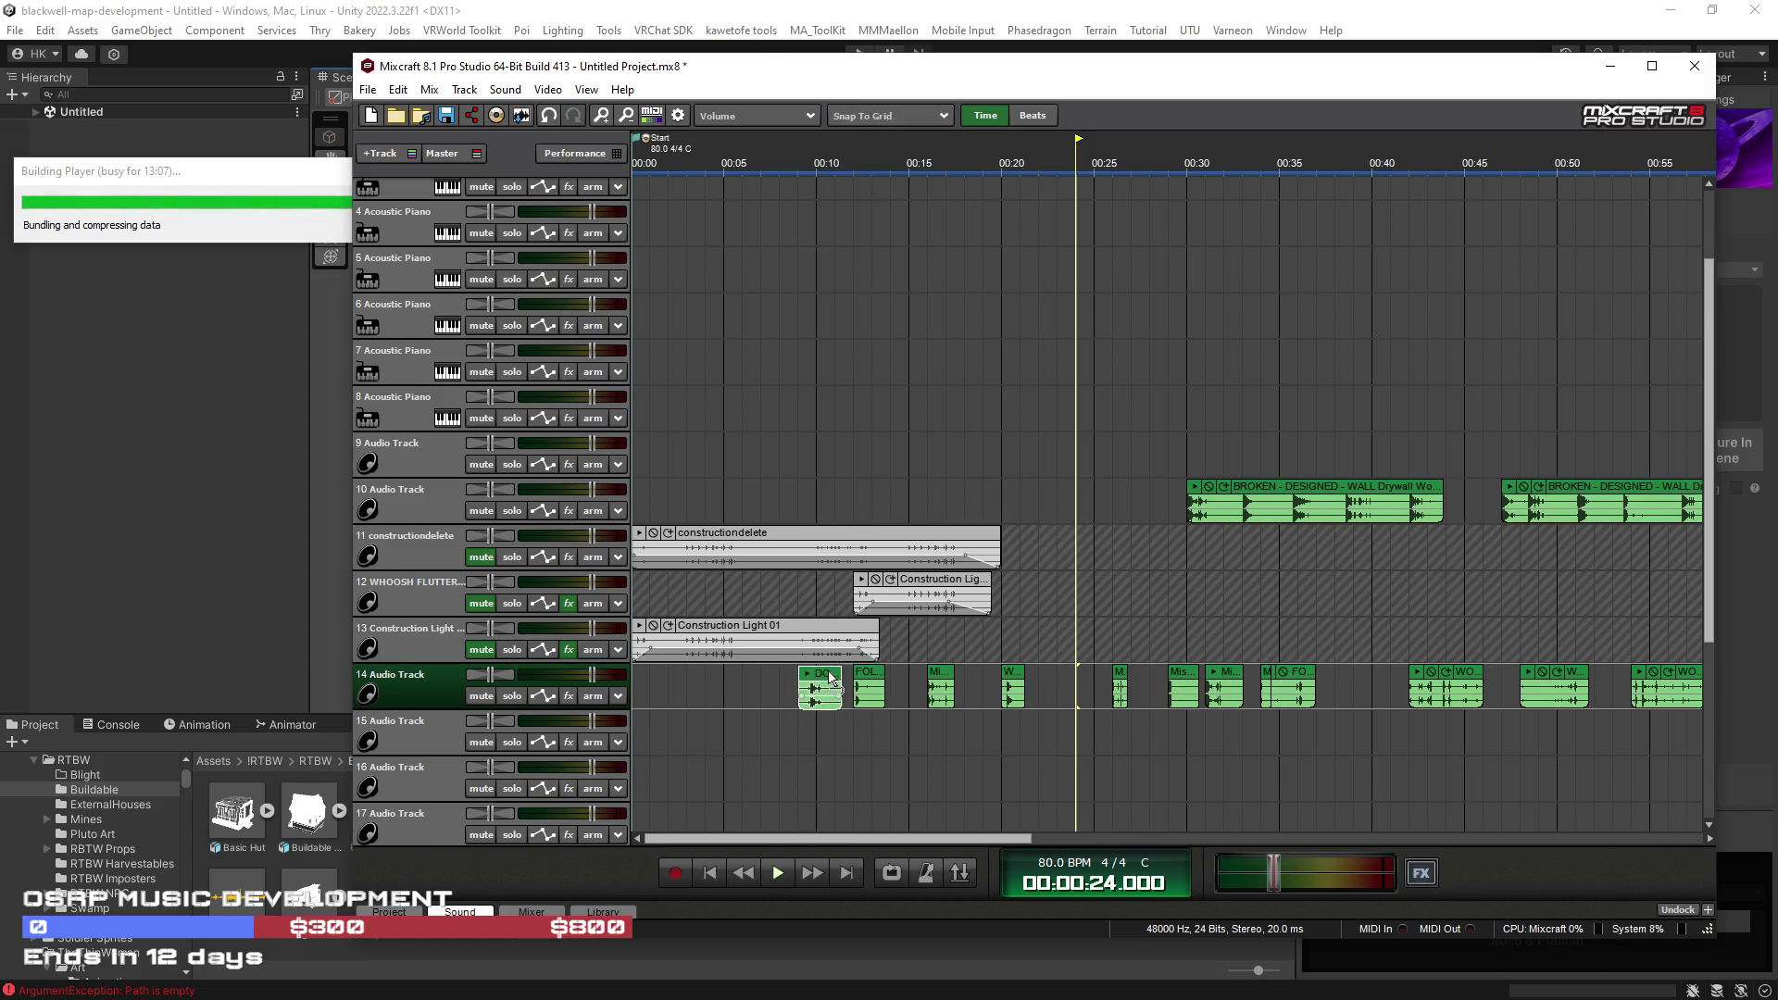
{"action": "left_click_drag", "start_coordinate": [1294, 681], "coordinate": [1080, 682]}
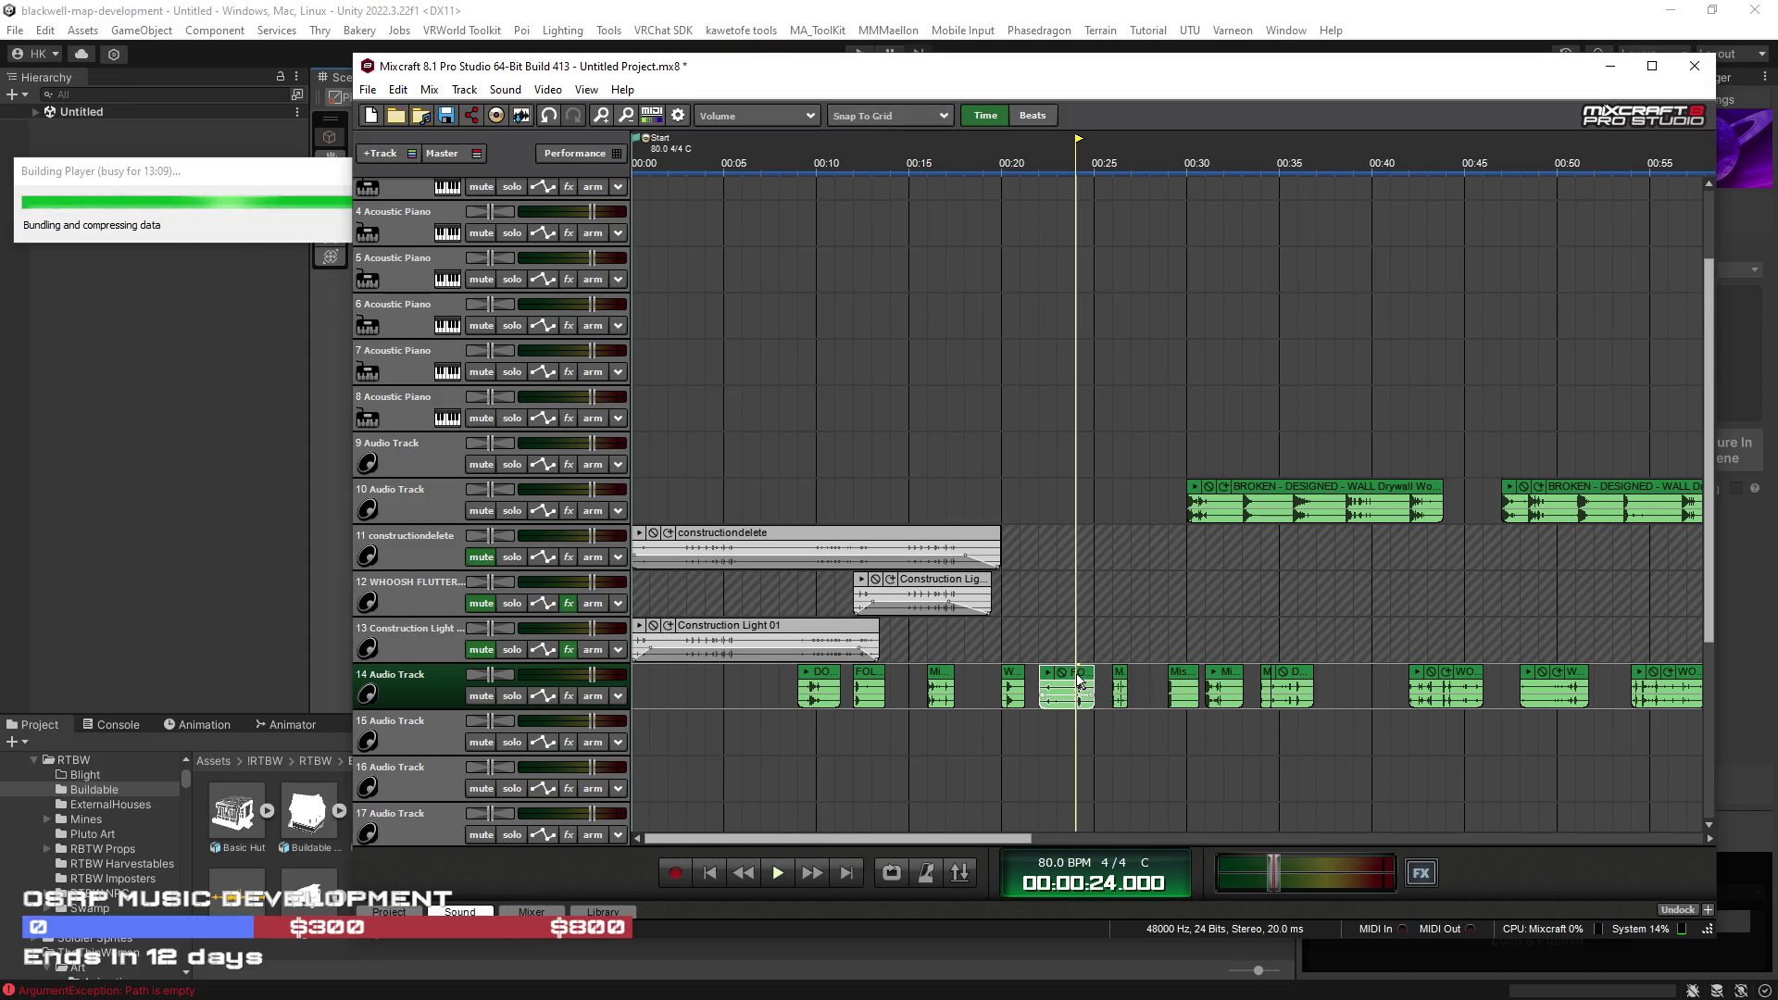
{"action": "left_click_drag", "start_coordinate": [1297, 684], "coordinate": [766, 685]}
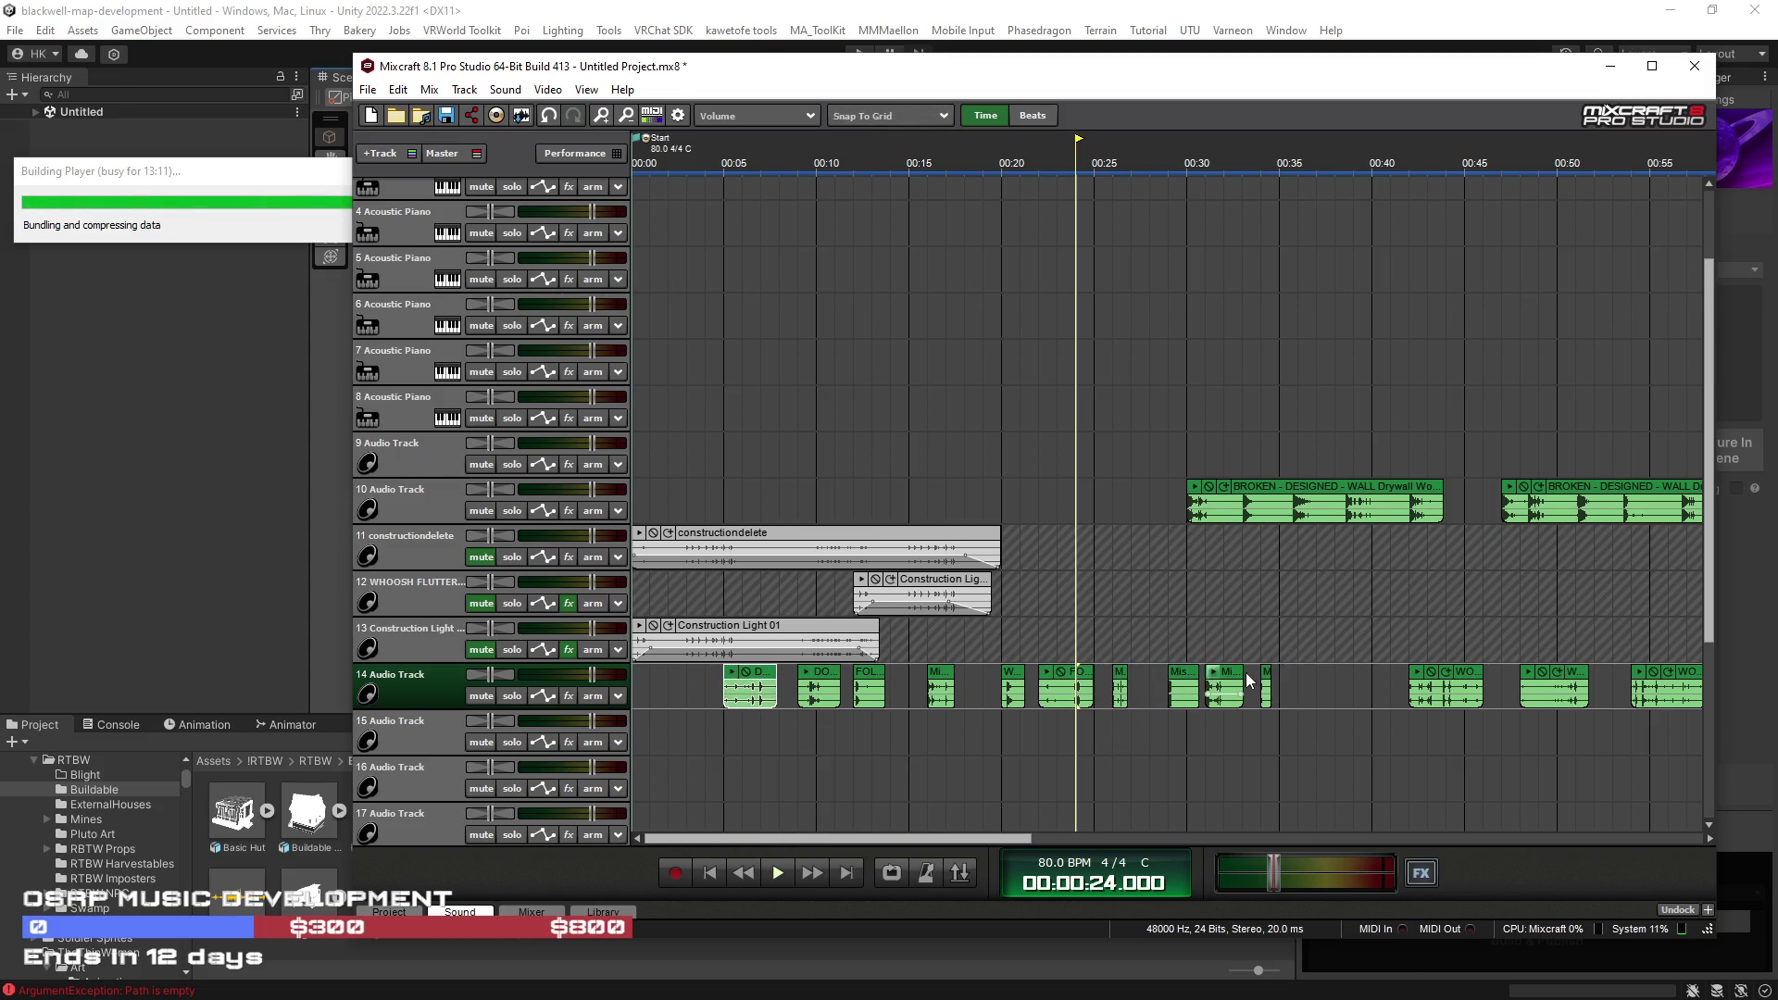
{"action": "left_click", "coordinate": [762, 463]}
{"action": "key", "text": "space"}
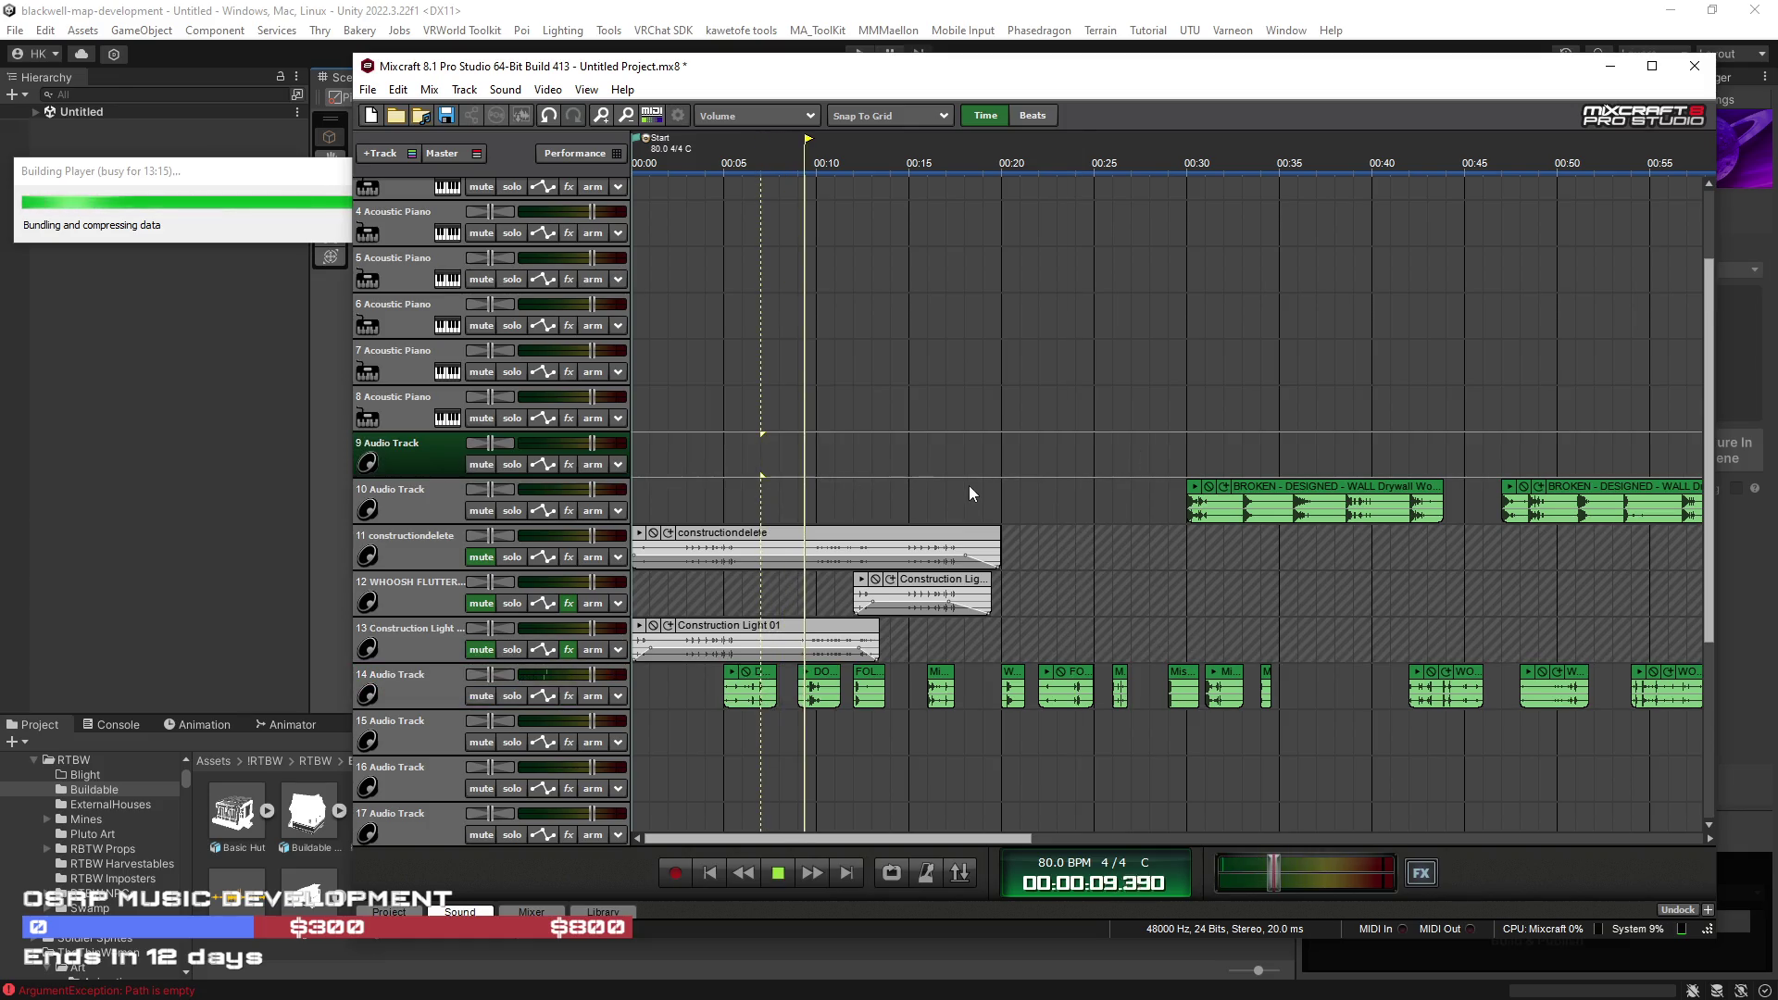
Step: Play the mix from about 00:43 with track 10 muted, checking around 00:54 and 01:04
{"action": "key", "text": "space"}
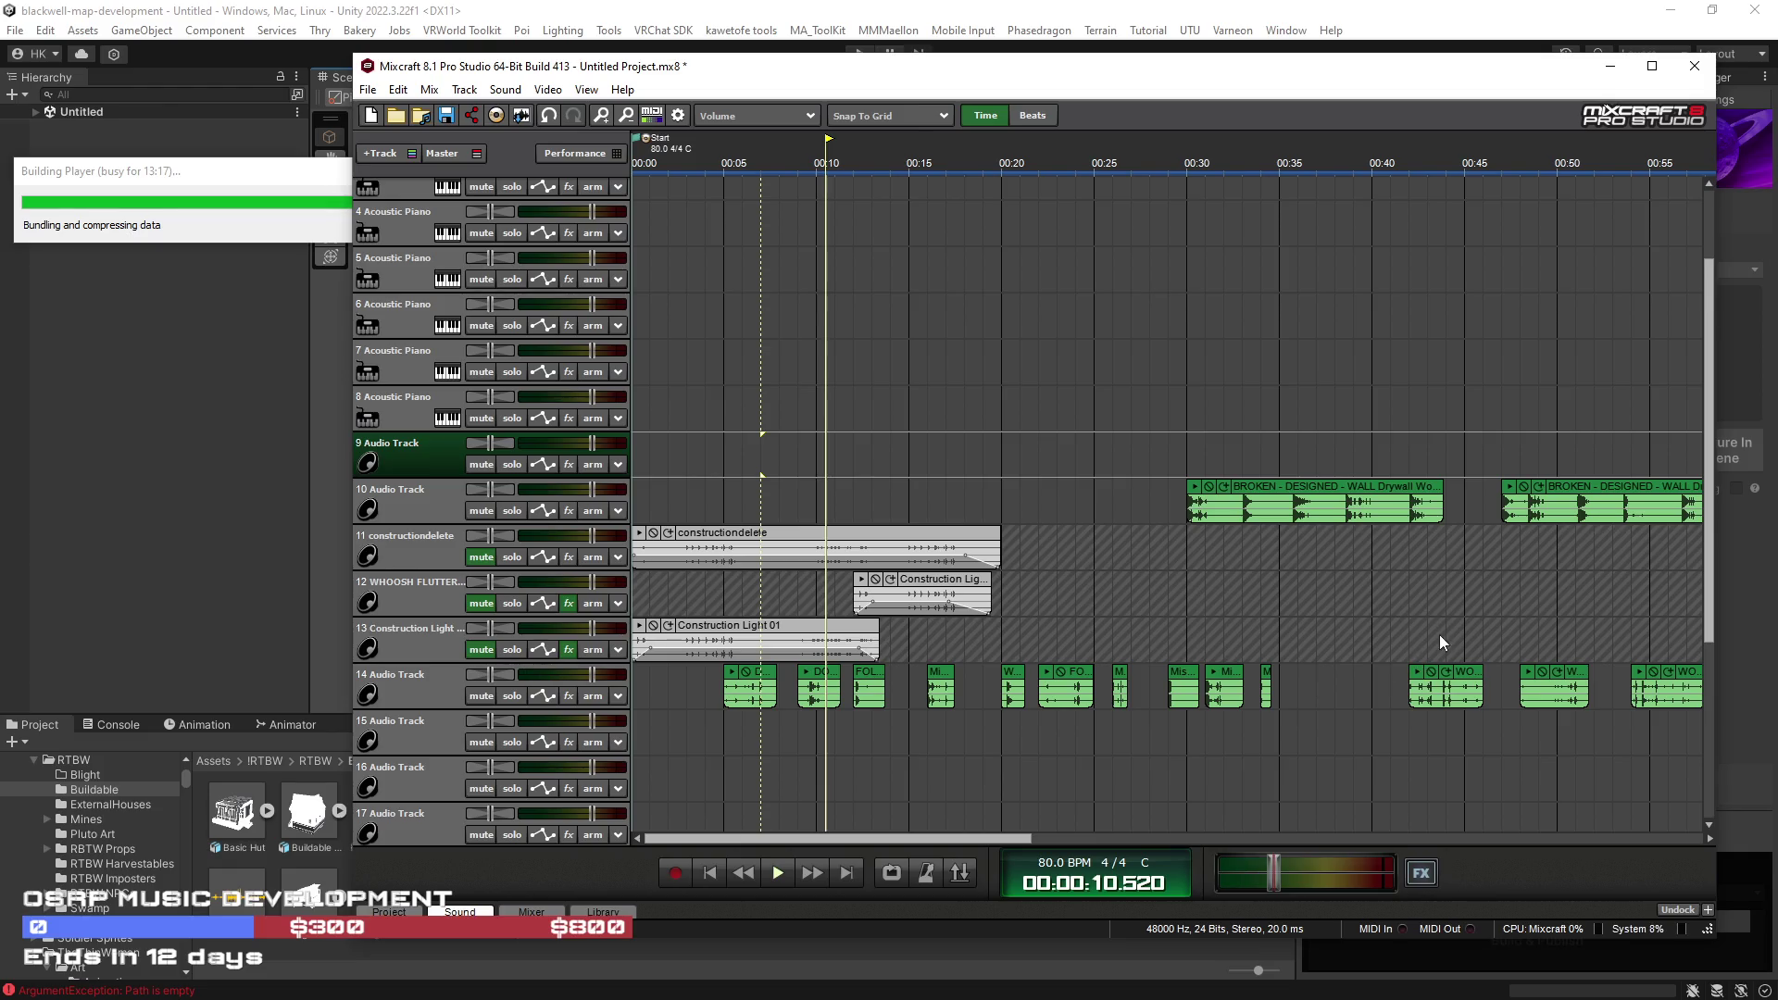
{"action": "left_click", "coordinate": [1434, 630]}
{"action": "key", "text": "space"}
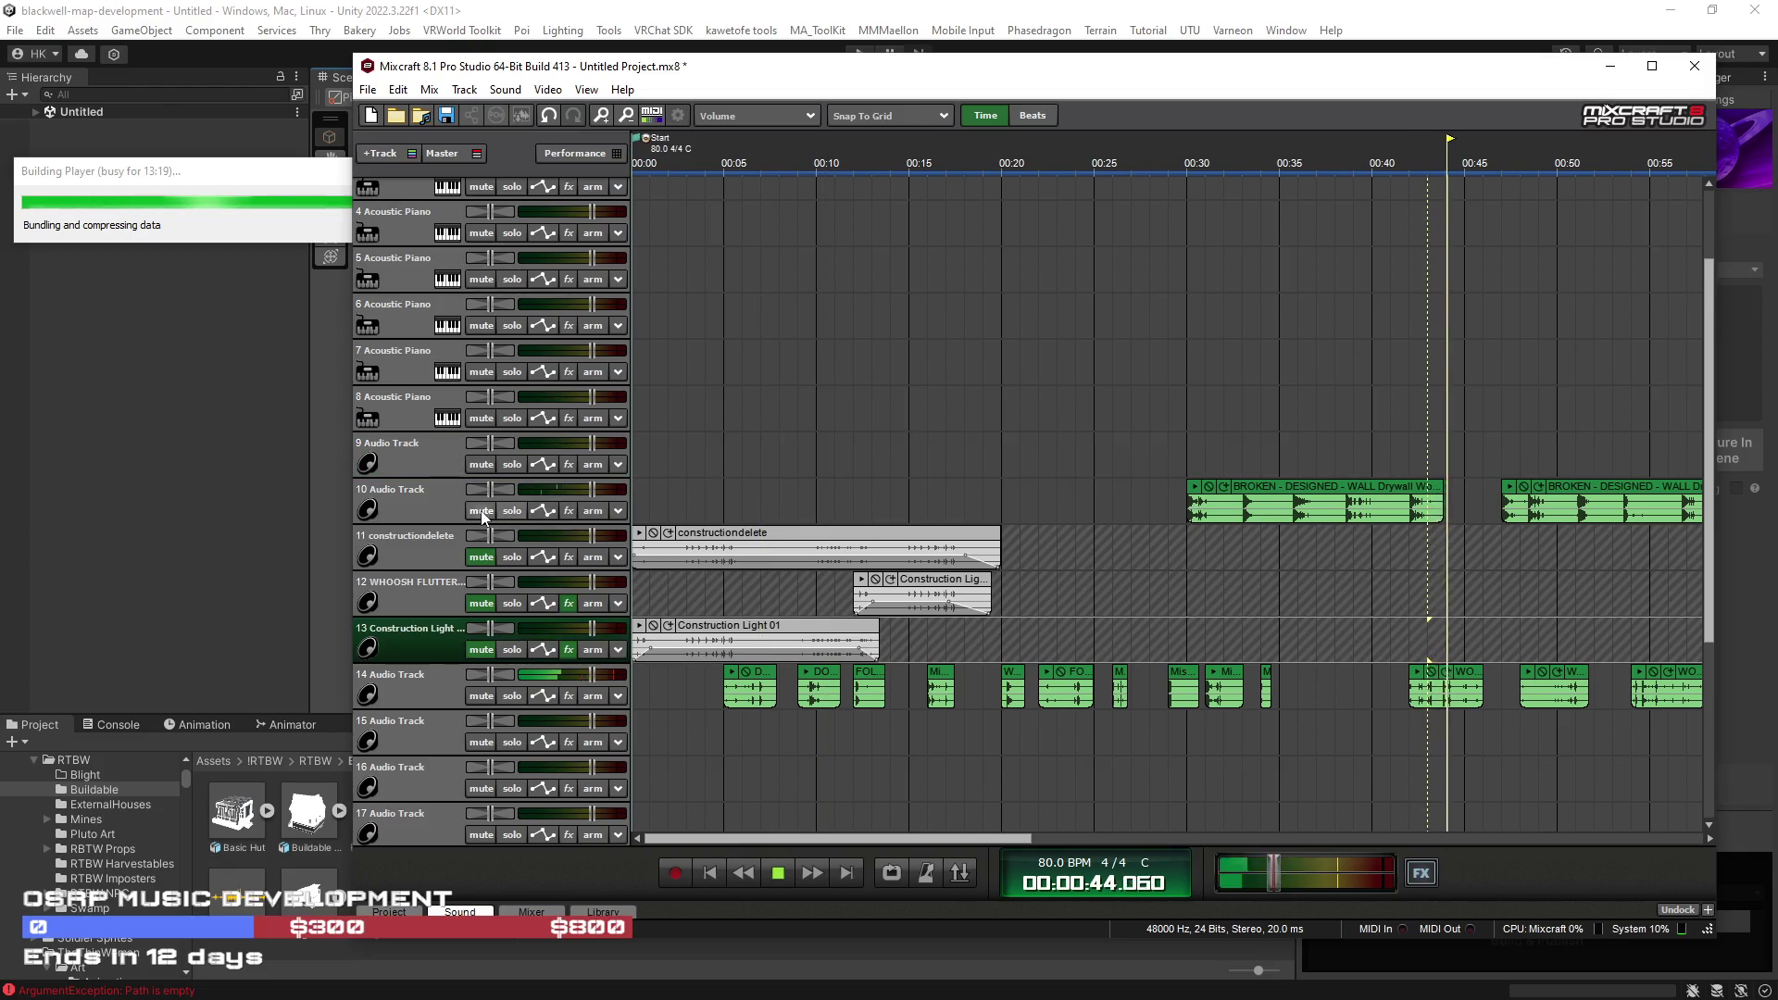
{"action": "left_click", "coordinate": [482, 512]}
{"action": "scroll", "coordinate": [1274, 607], "scroll_direction": "down", "scroll_amount": 2}
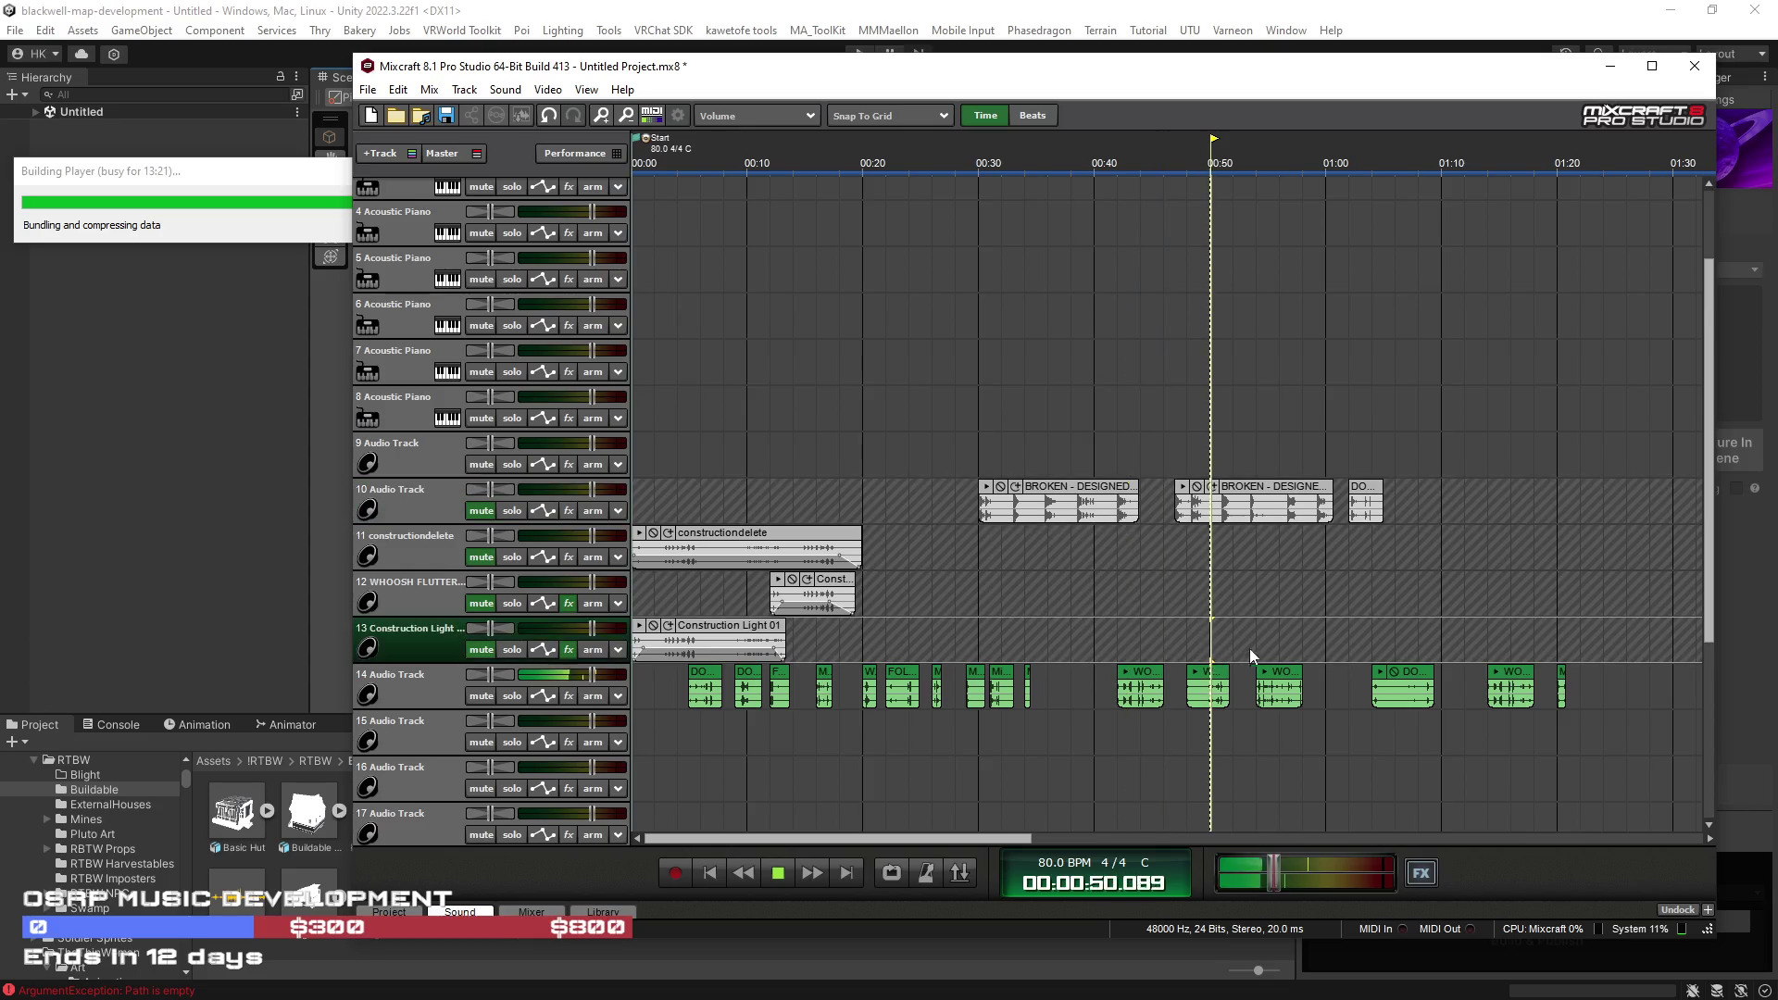
{"action": "left_click", "coordinate": [1254, 647]}
{"action": "left_click", "coordinate": [1367, 643]}
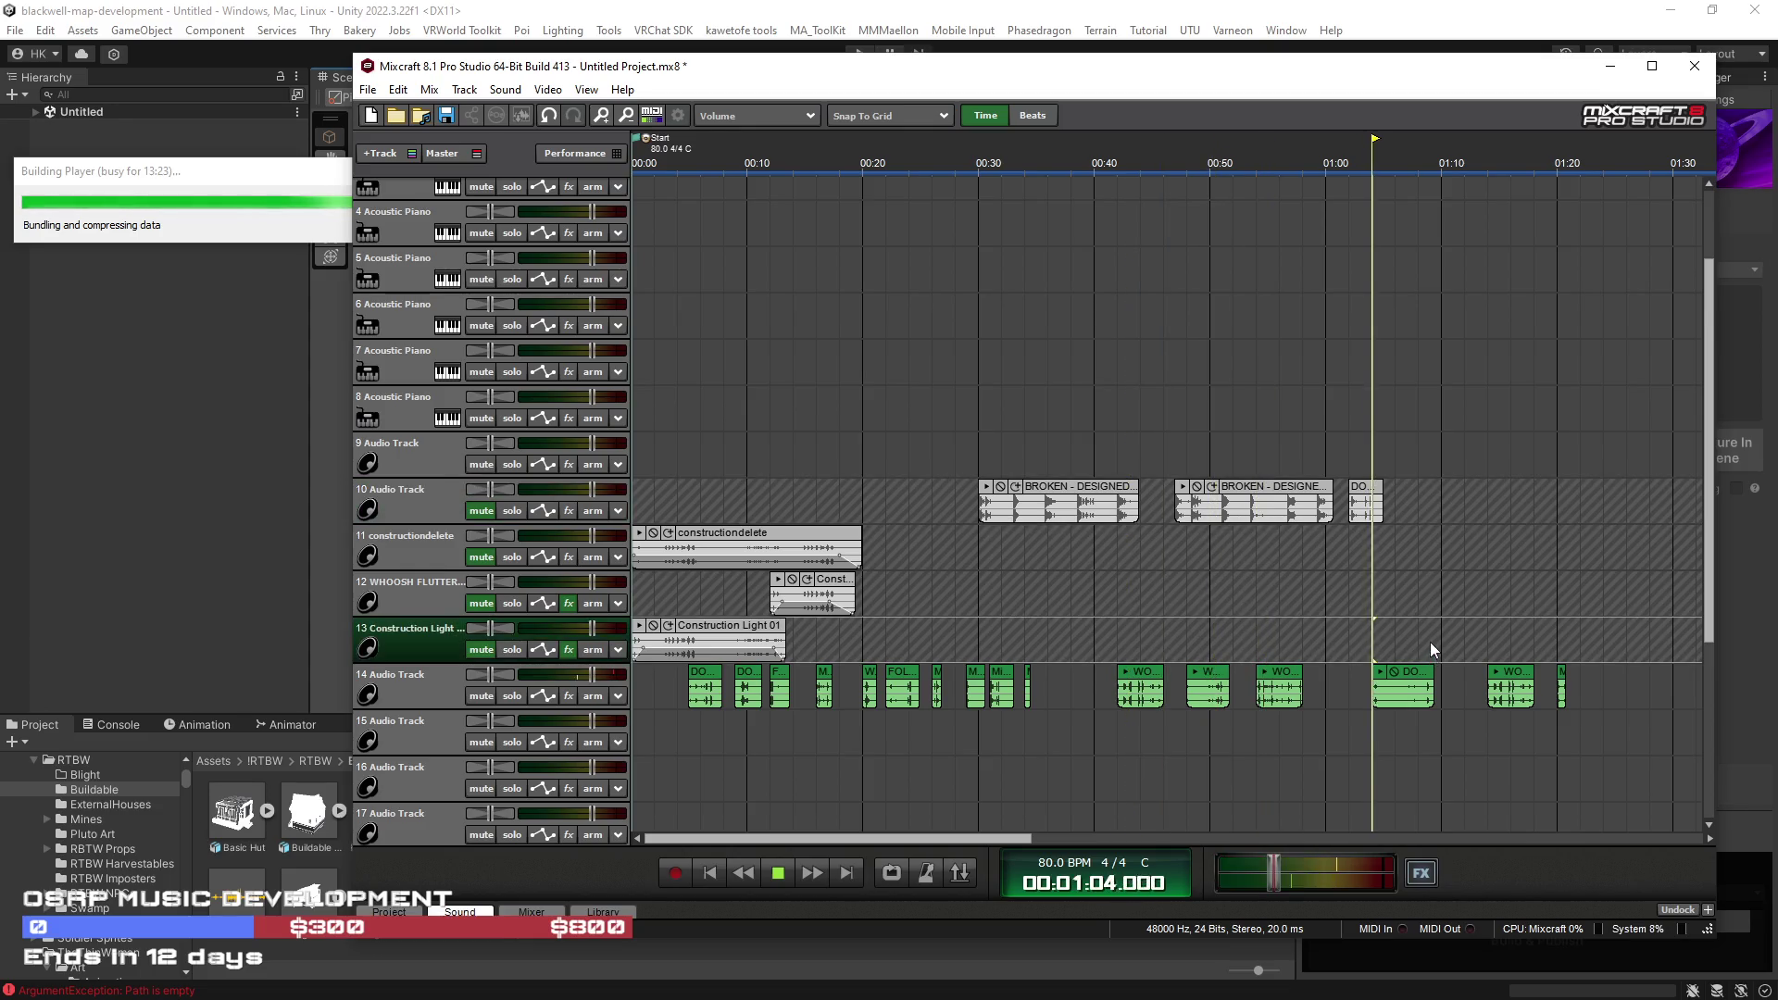
Step: Move the DO clip to track 15 and the WO and short clips to track 16 near 00:14–00:17
{"action": "left_click", "coordinate": [1417, 686]}
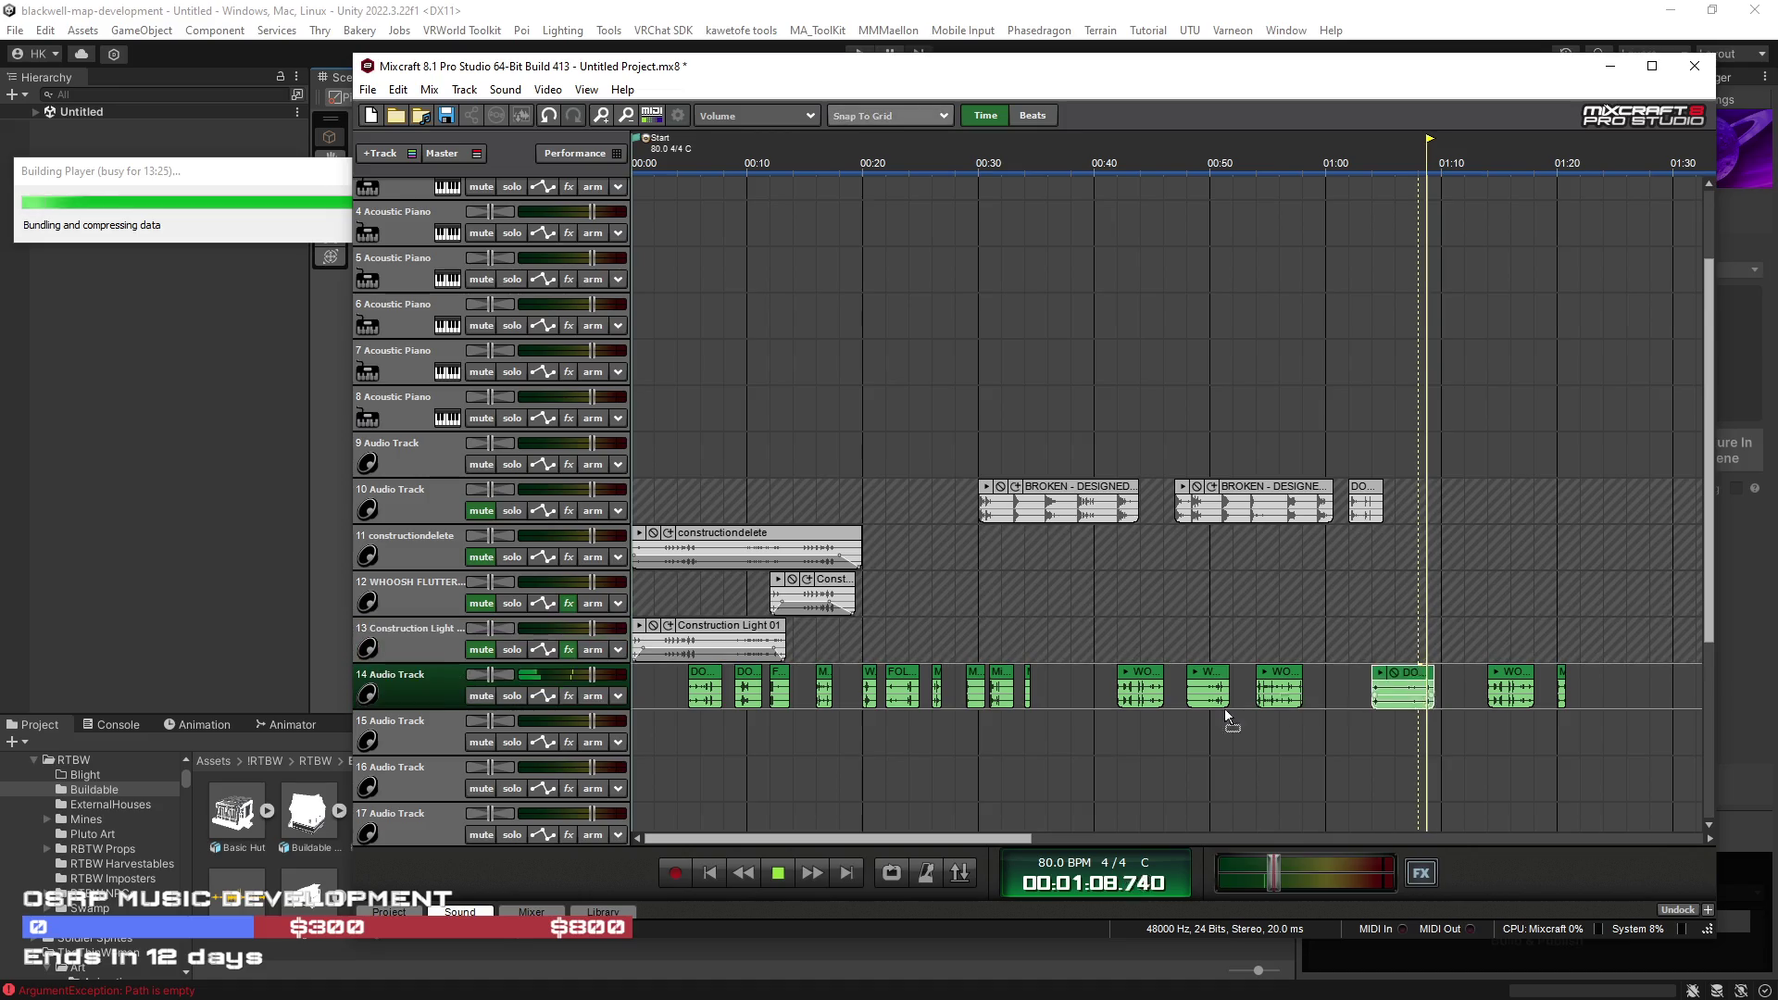
{"action": "left_click_drag", "start_coordinate": [1224, 708], "coordinate": [903, 736]}
{"action": "mouse_move", "coordinate": [1501, 673]}
{"action": "left_mouse_down"}
{"action": "mouse_move", "coordinate": [971, 731]}
{"action": "mouse_move", "coordinate": [832, 769]}
{"action": "left_mouse_up"}
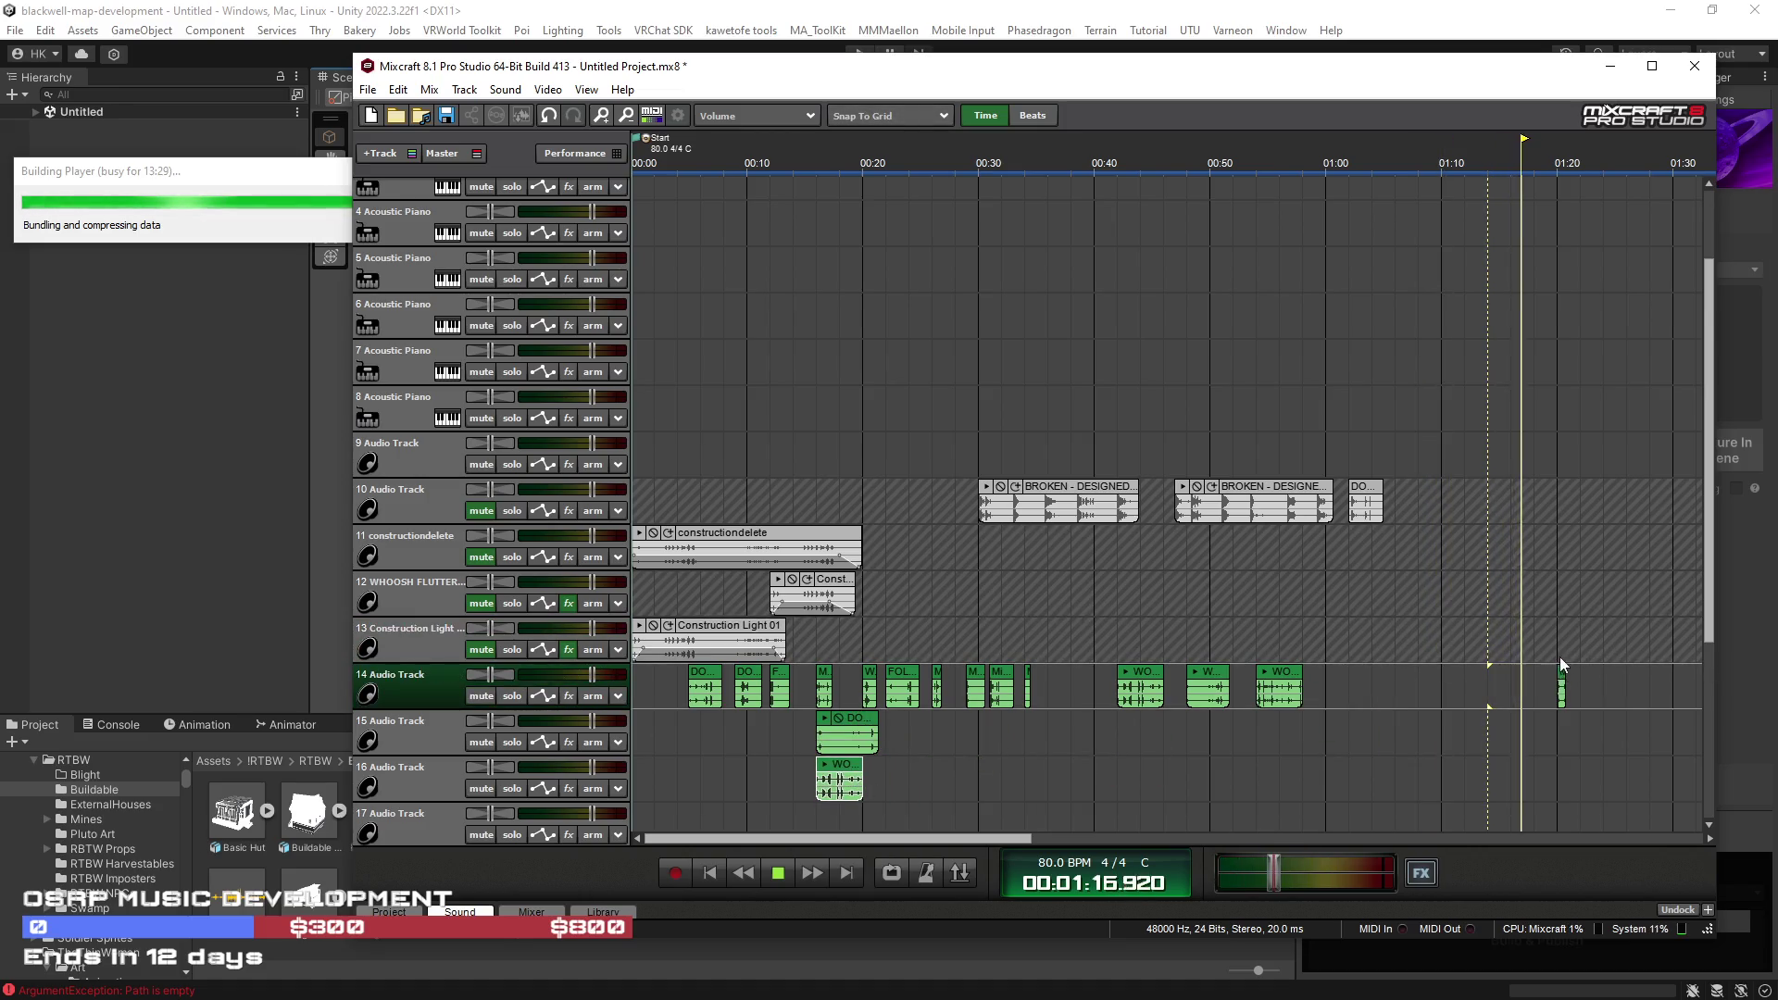
{"action": "left_click_drag", "start_coordinate": [1562, 685], "coordinate": [808, 767]}
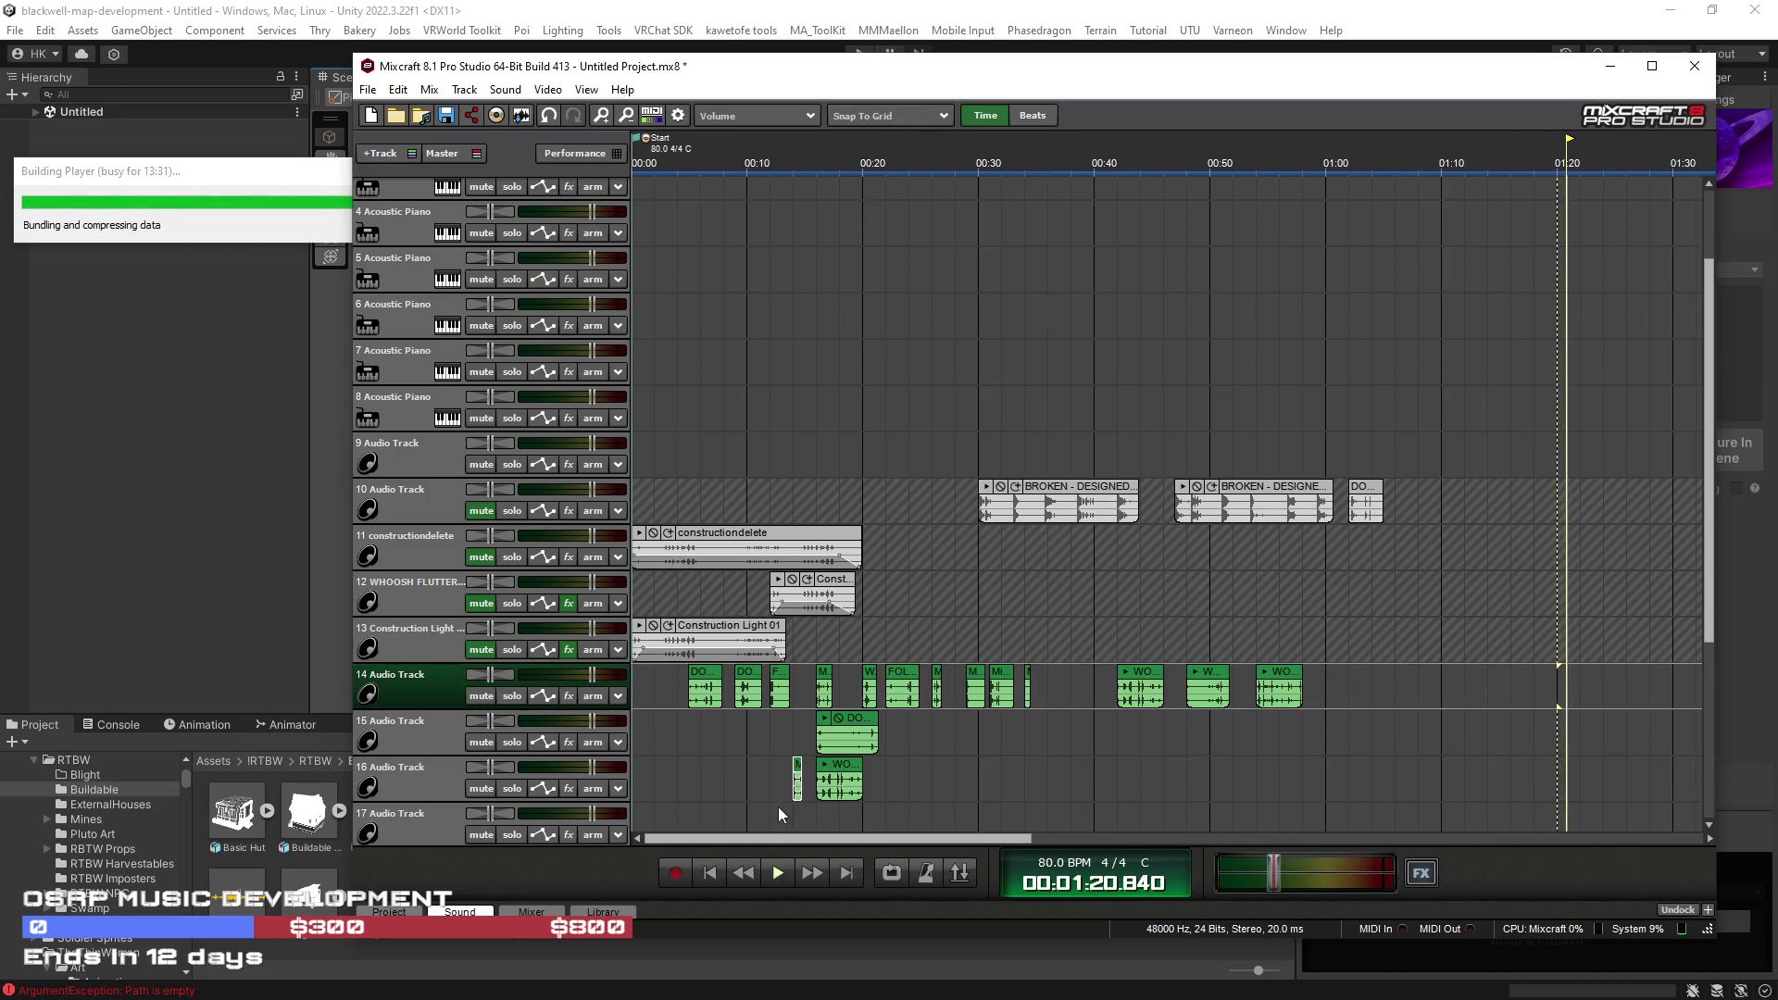
{"action": "left_click", "coordinate": [710, 872]}
{"action": "scroll", "coordinate": [782, 746], "scroll_direction": "up", "scroll_amount": 5}
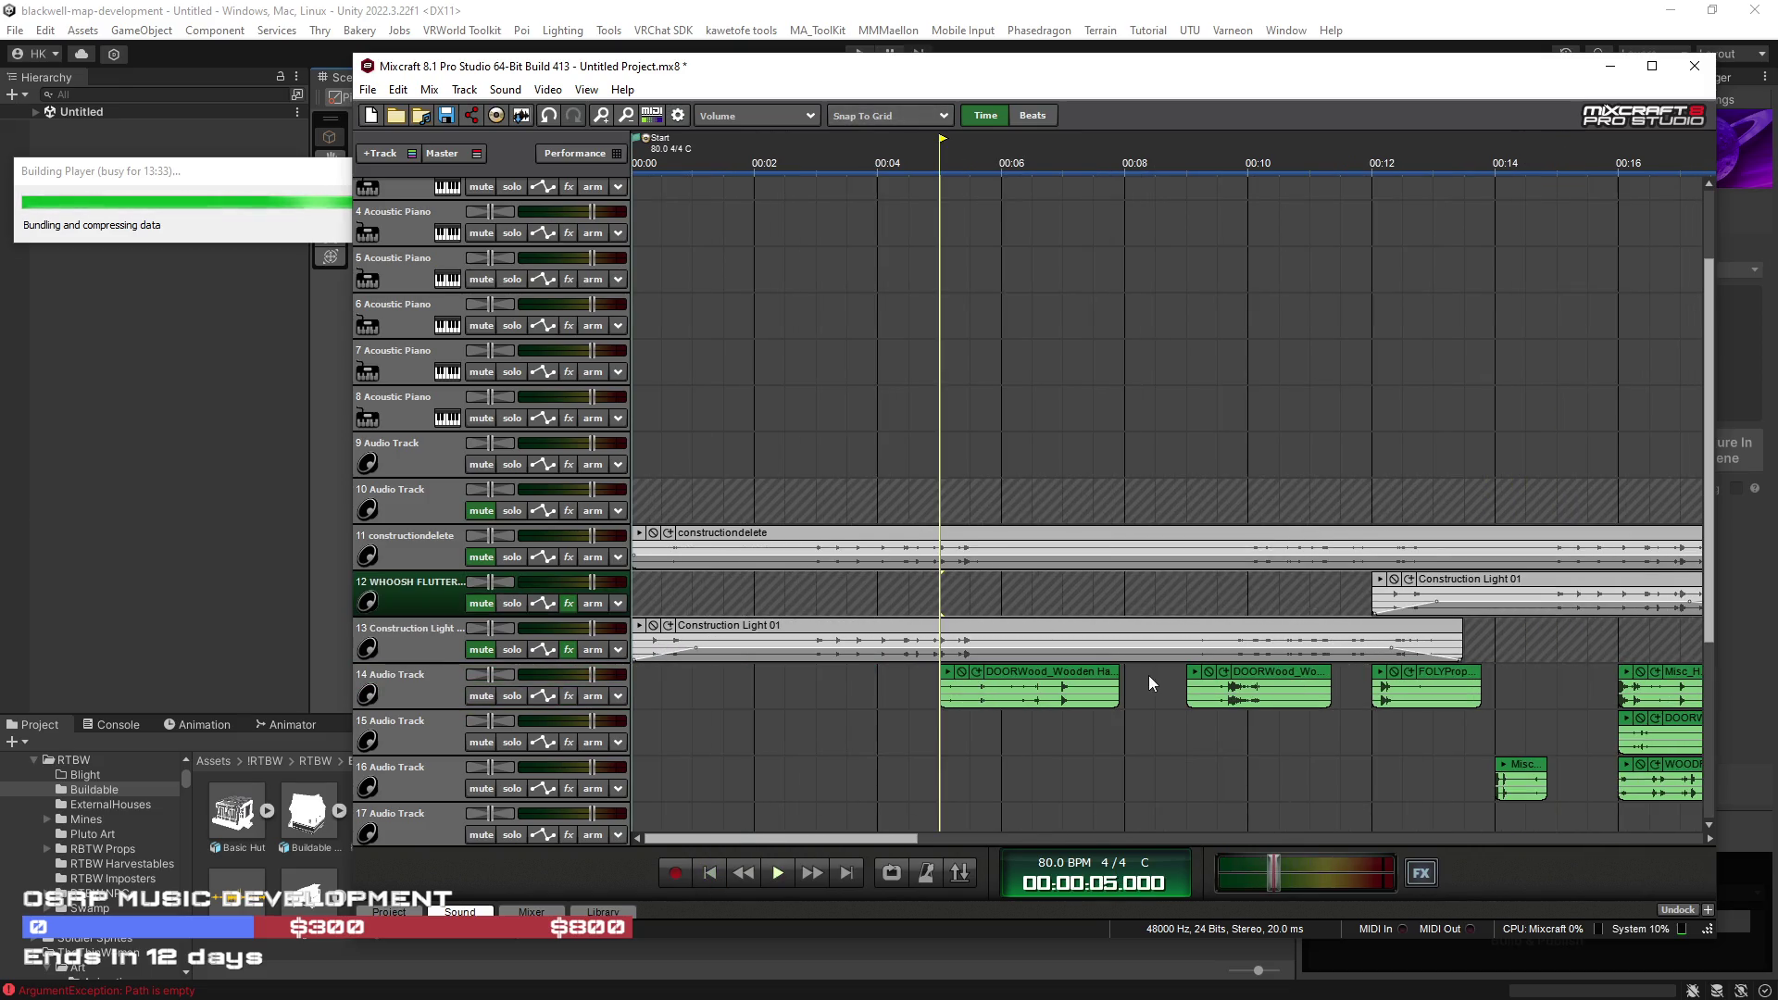
Step: Move the DOORWood clip to the project start and the track 16 Misc clip to about 00:24
{"action": "key", "text": "space"}
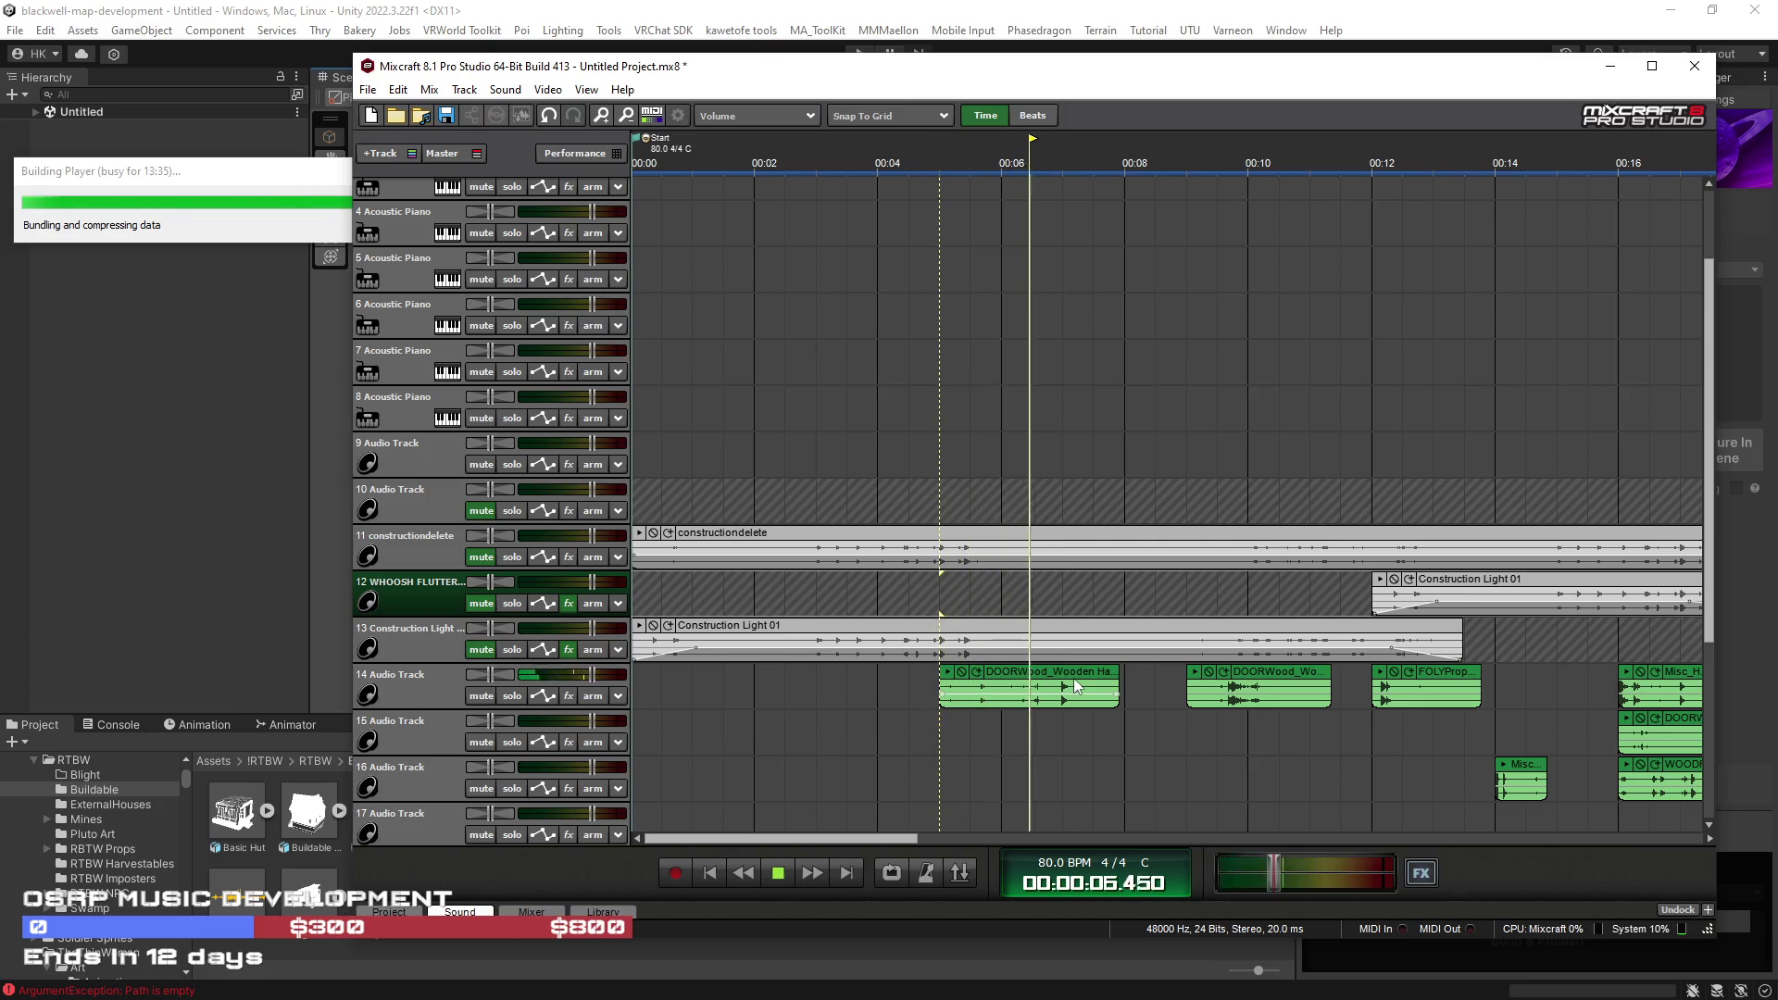
{"action": "left_click", "coordinate": [1210, 598]}
{"action": "mouse_move", "coordinate": [1285, 671]}
{"action": "left_mouse_down"}
{"action": "mouse_move", "coordinate": [521, 861]}
{"action": "mouse_move", "coordinate": [574, 641]}
{"action": "left_mouse_up"}
{"action": "scroll", "coordinate": [1149, 667], "scroll_direction": "down", "scroll_amount": 1}
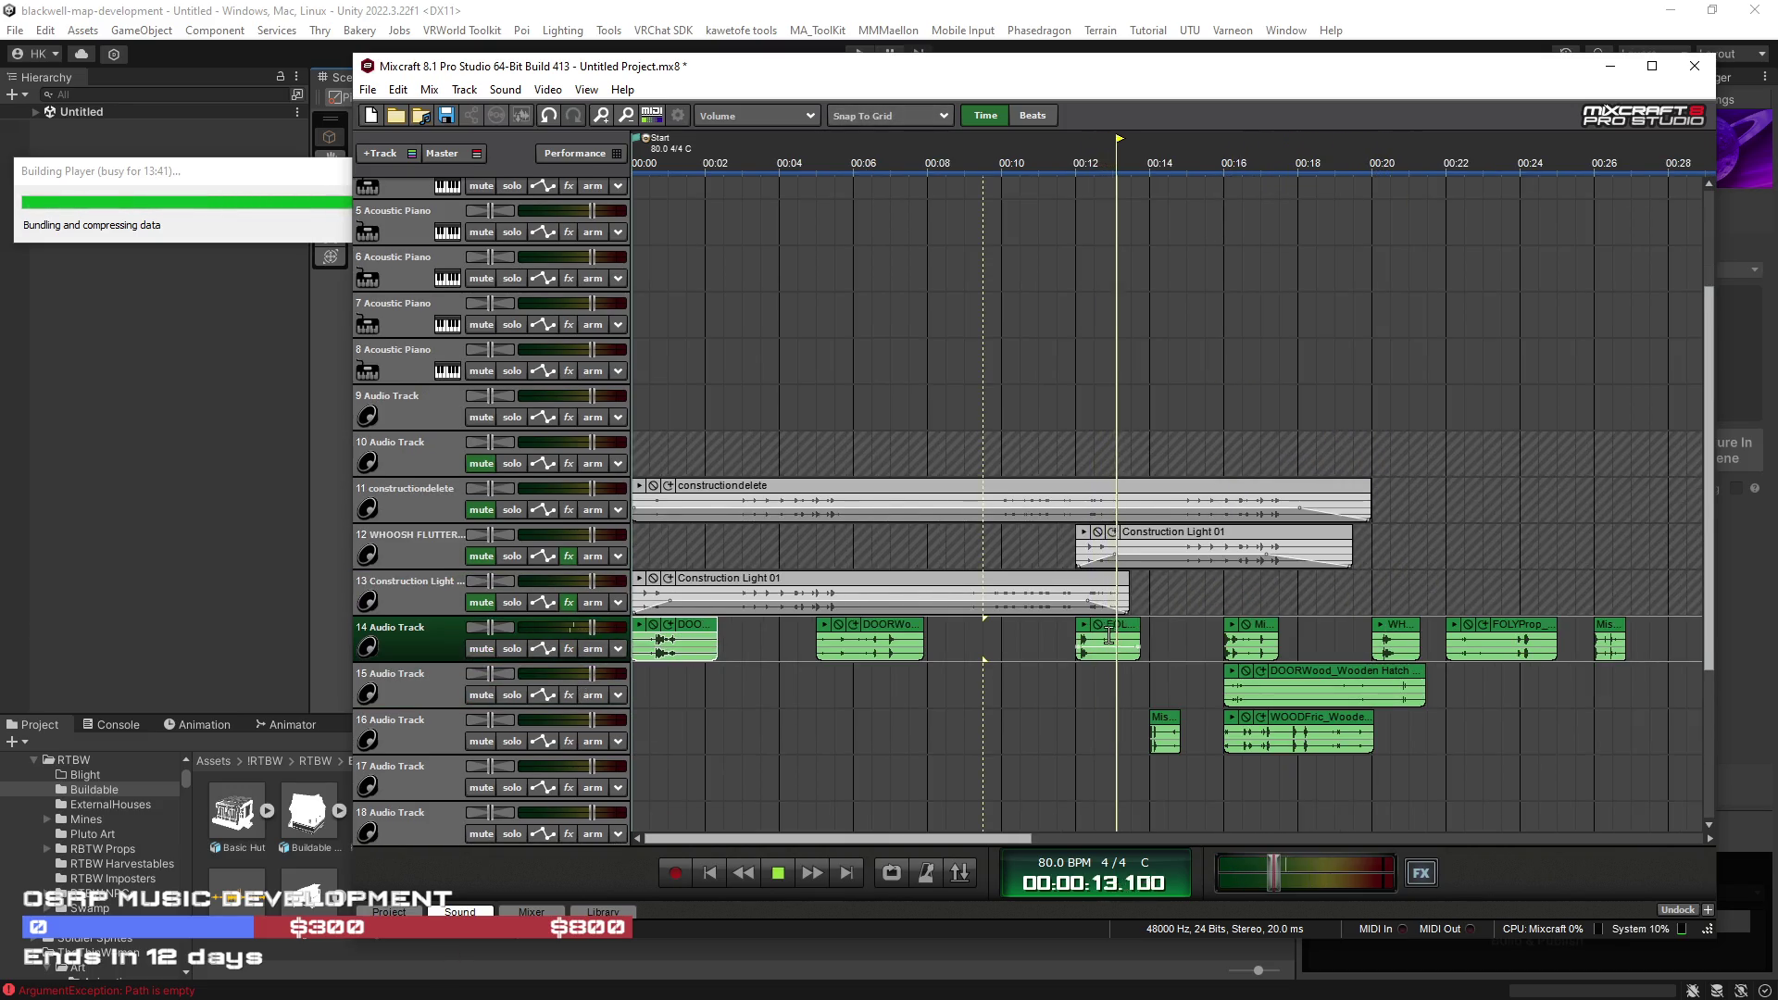
{"action": "left_click_drag", "start_coordinate": [1170, 727], "coordinate": [1540, 730]}
Step: Move the whoosh clip from track 14 to the start of track 15
{"action": "key", "text": "space"}
{"action": "left_click", "coordinate": [1267, 637]}
{"action": "left_click", "coordinate": [1397, 640]}
{"action": "scroll", "coordinate": [1400, 640], "scroll_direction": "down", "scroll_amount": 1}
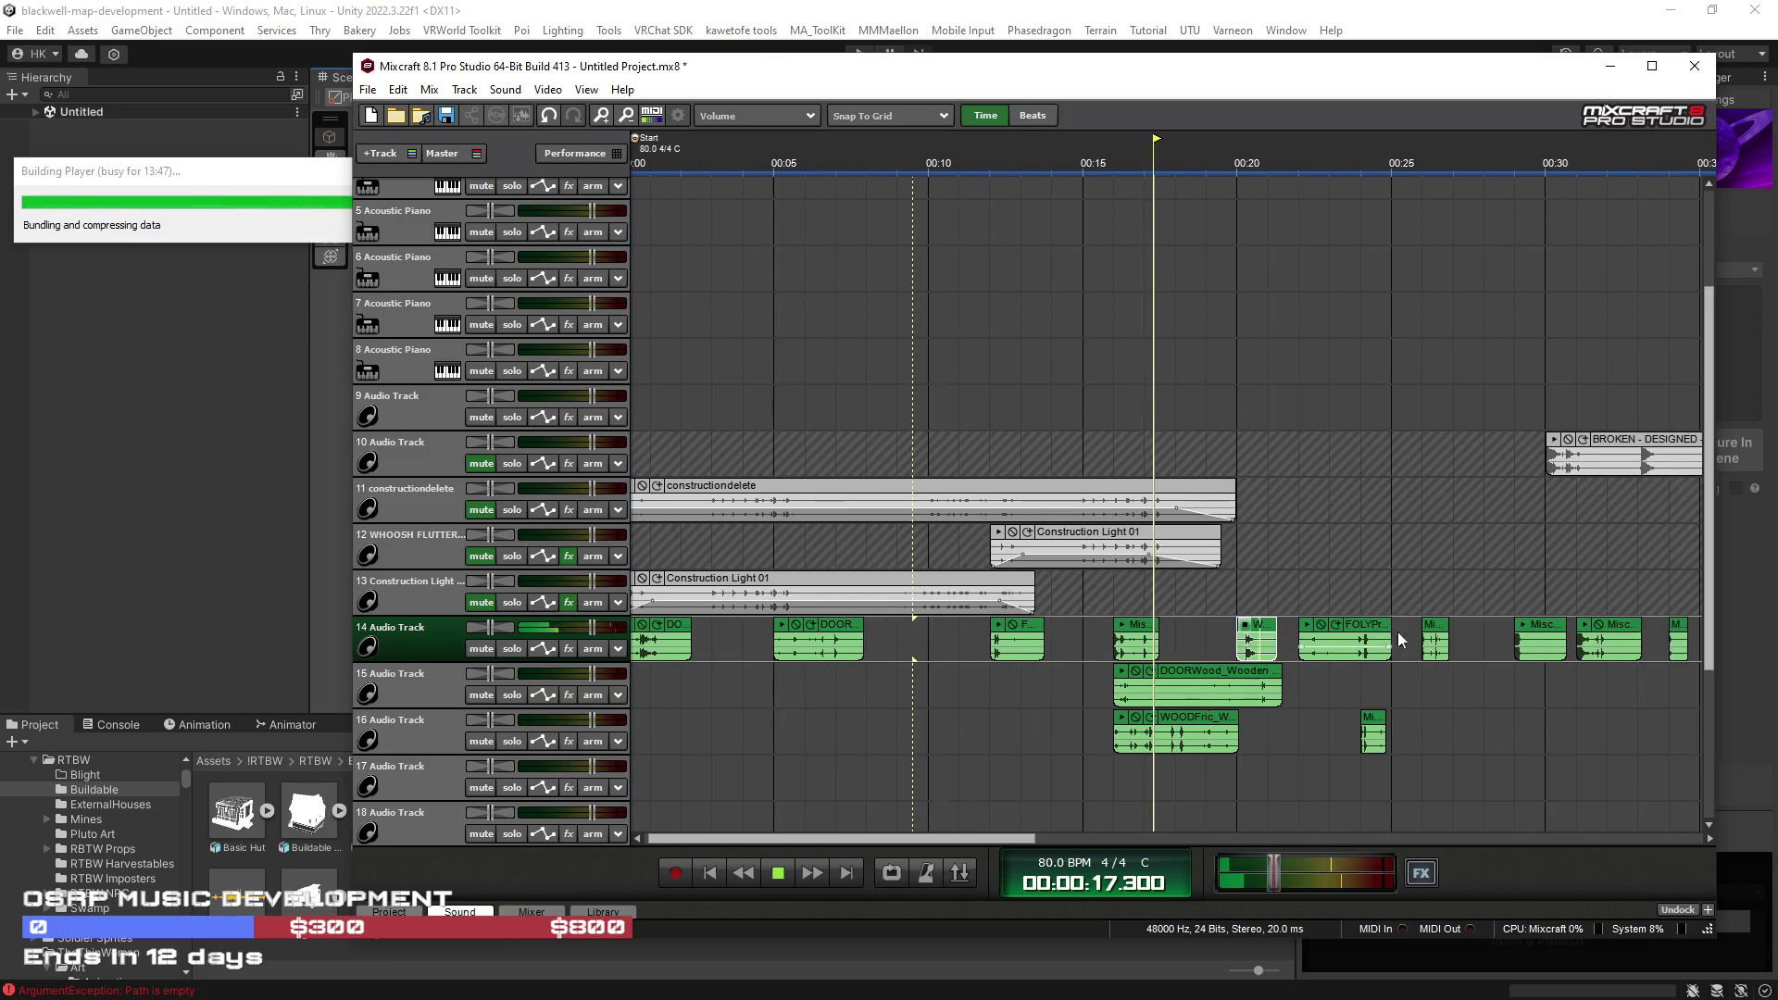
{"action": "left_click_drag", "start_coordinate": [1263, 635], "coordinate": [603, 679]}
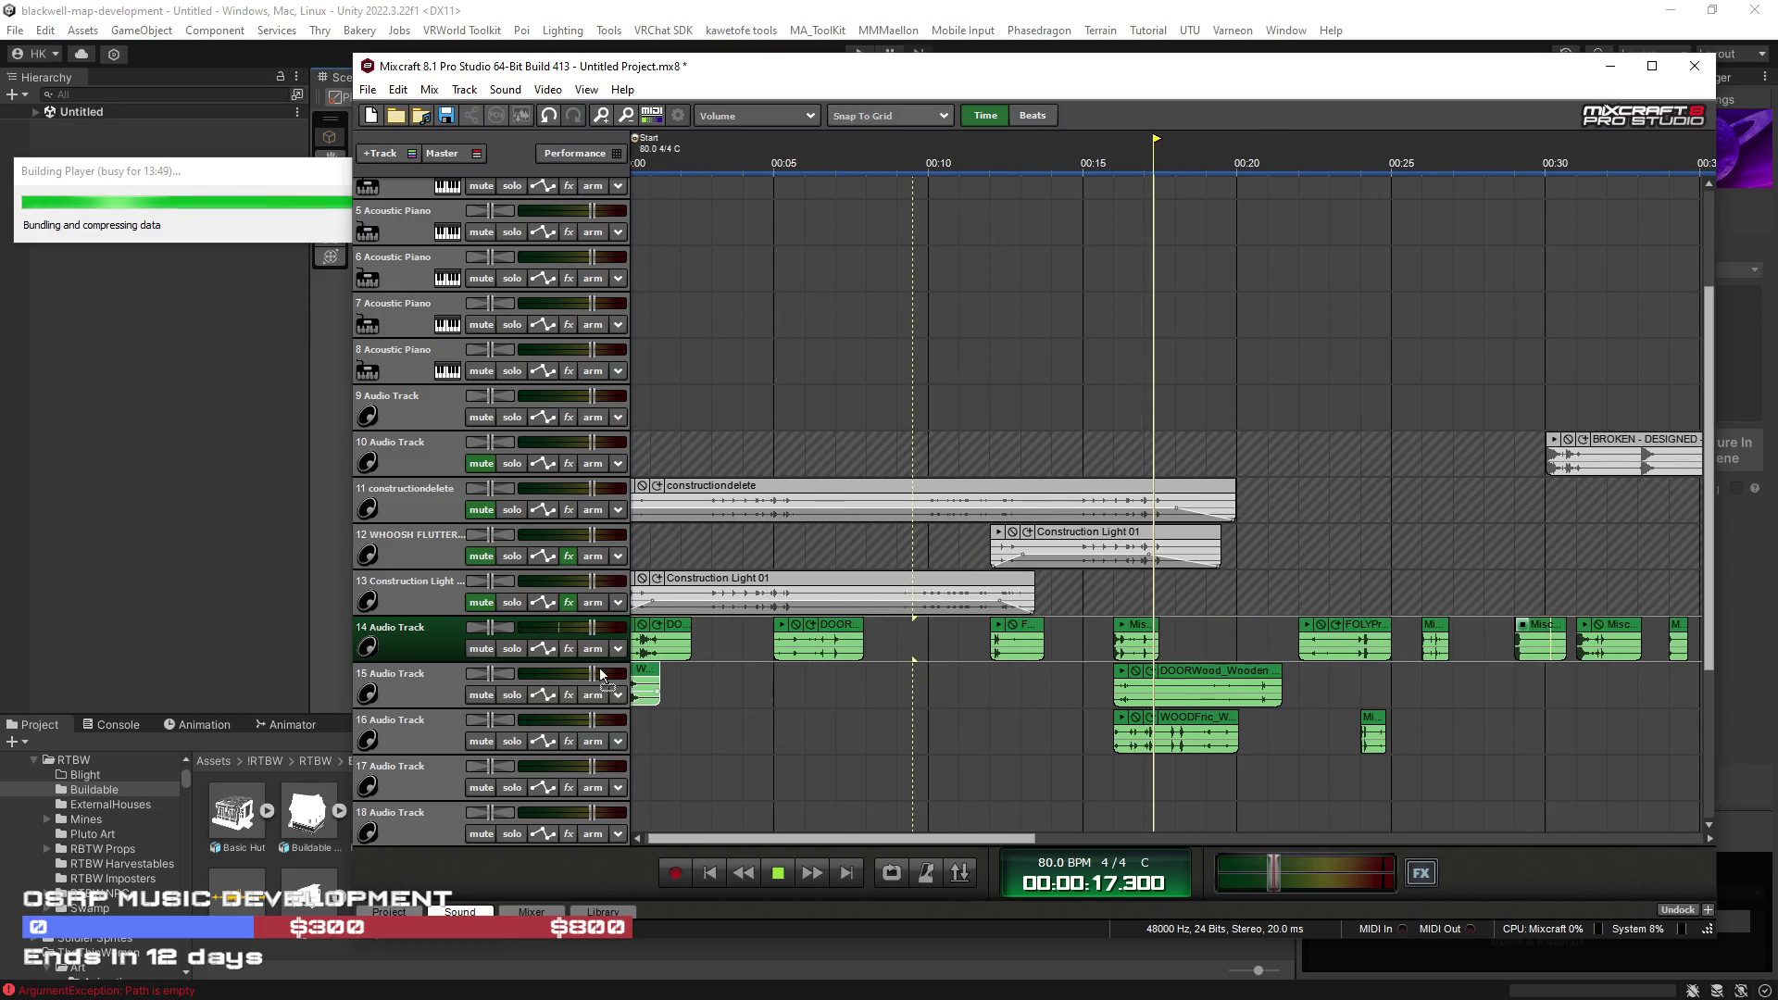
Step: Pull the 00:31 Misc clip toward the start and place the wood clip on track 15 near 00:32
{"action": "scroll", "coordinate": [962, 685], "scroll_direction": "down", "scroll_amount": 1}
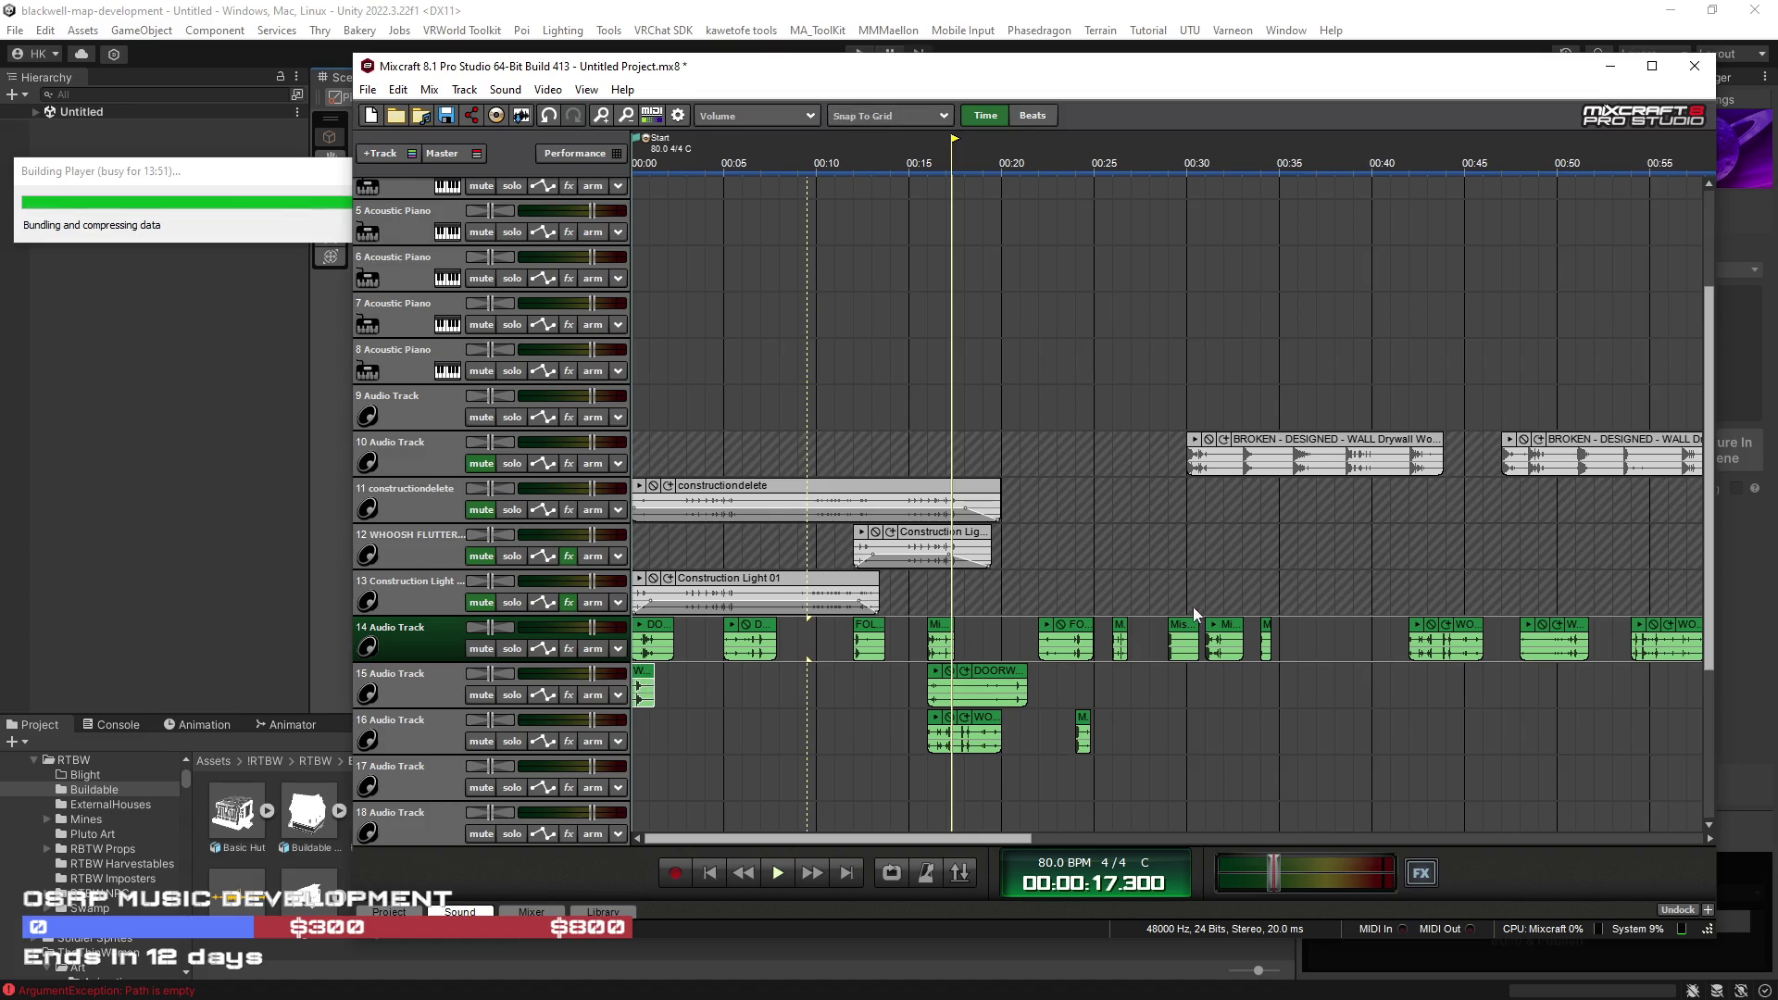
{"action": "left_click", "coordinate": [1169, 589]}
{"action": "key", "text": "space"}
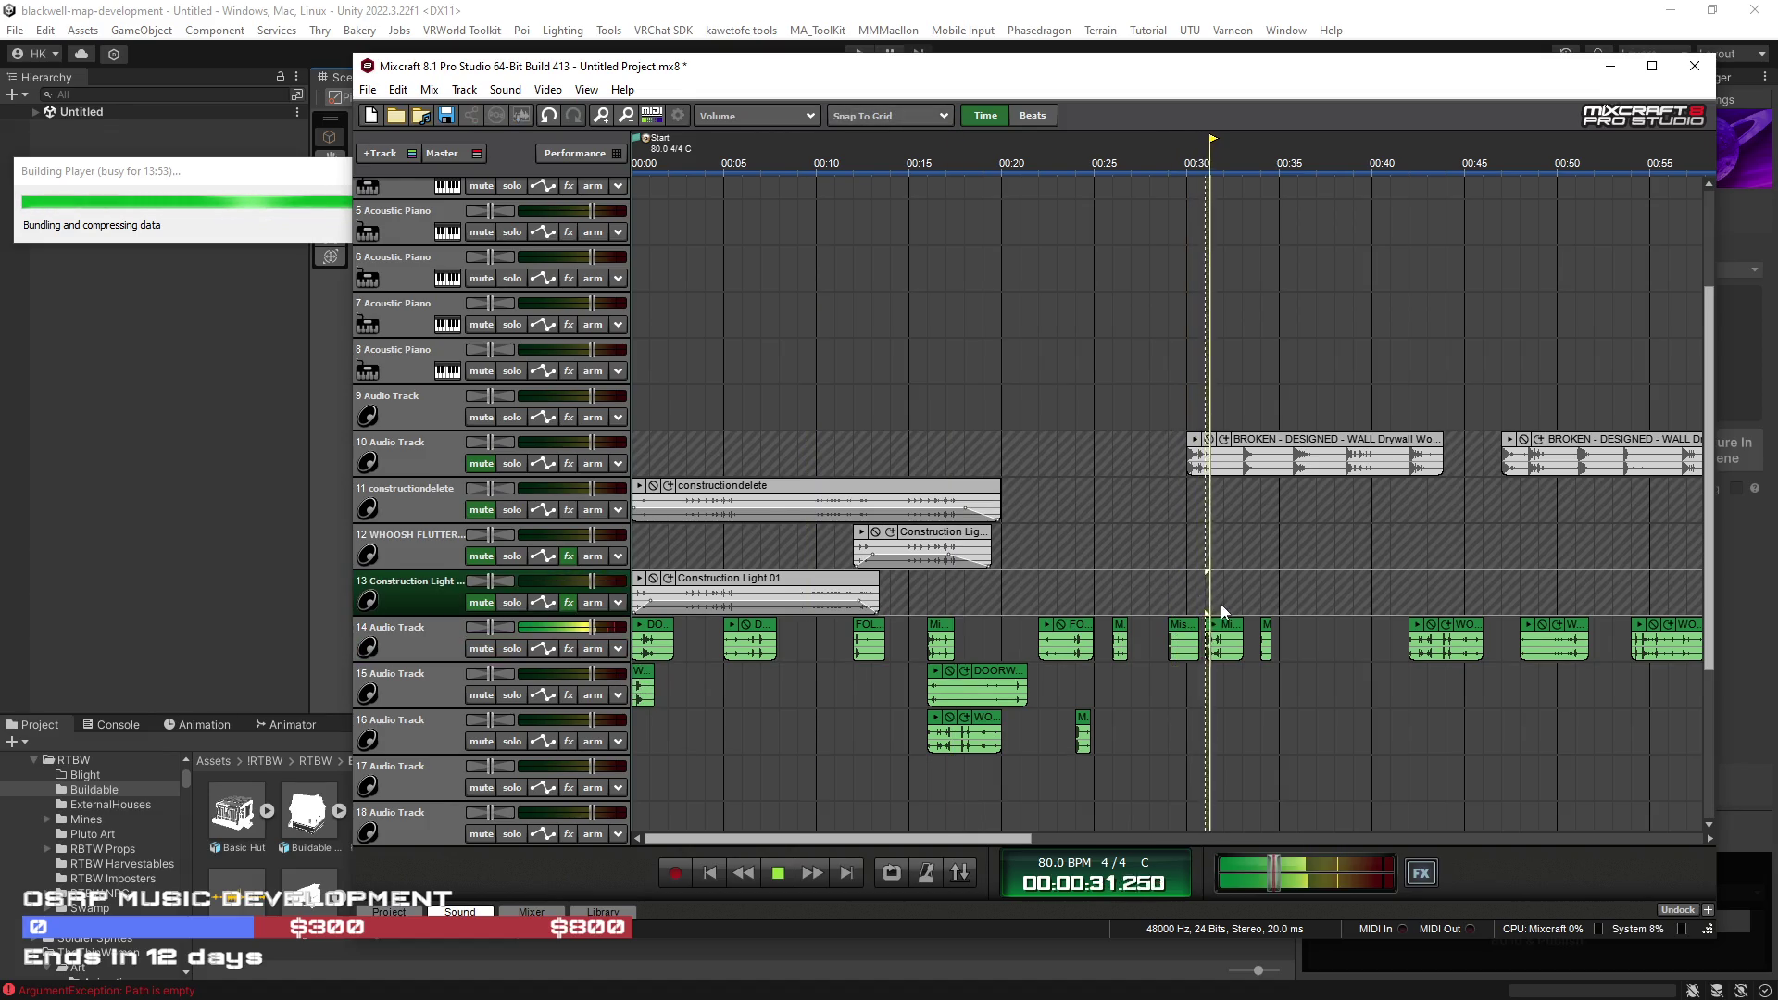
{"action": "mouse_move", "coordinate": [1220, 630]}
{"action": "left_mouse_down"}
{"action": "mouse_move", "coordinate": [718, 741]}
{"action": "mouse_move", "coordinate": [662, 736]}
{"action": "left_mouse_up"}
{"action": "left_click", "coordinate": [1417, 598]}
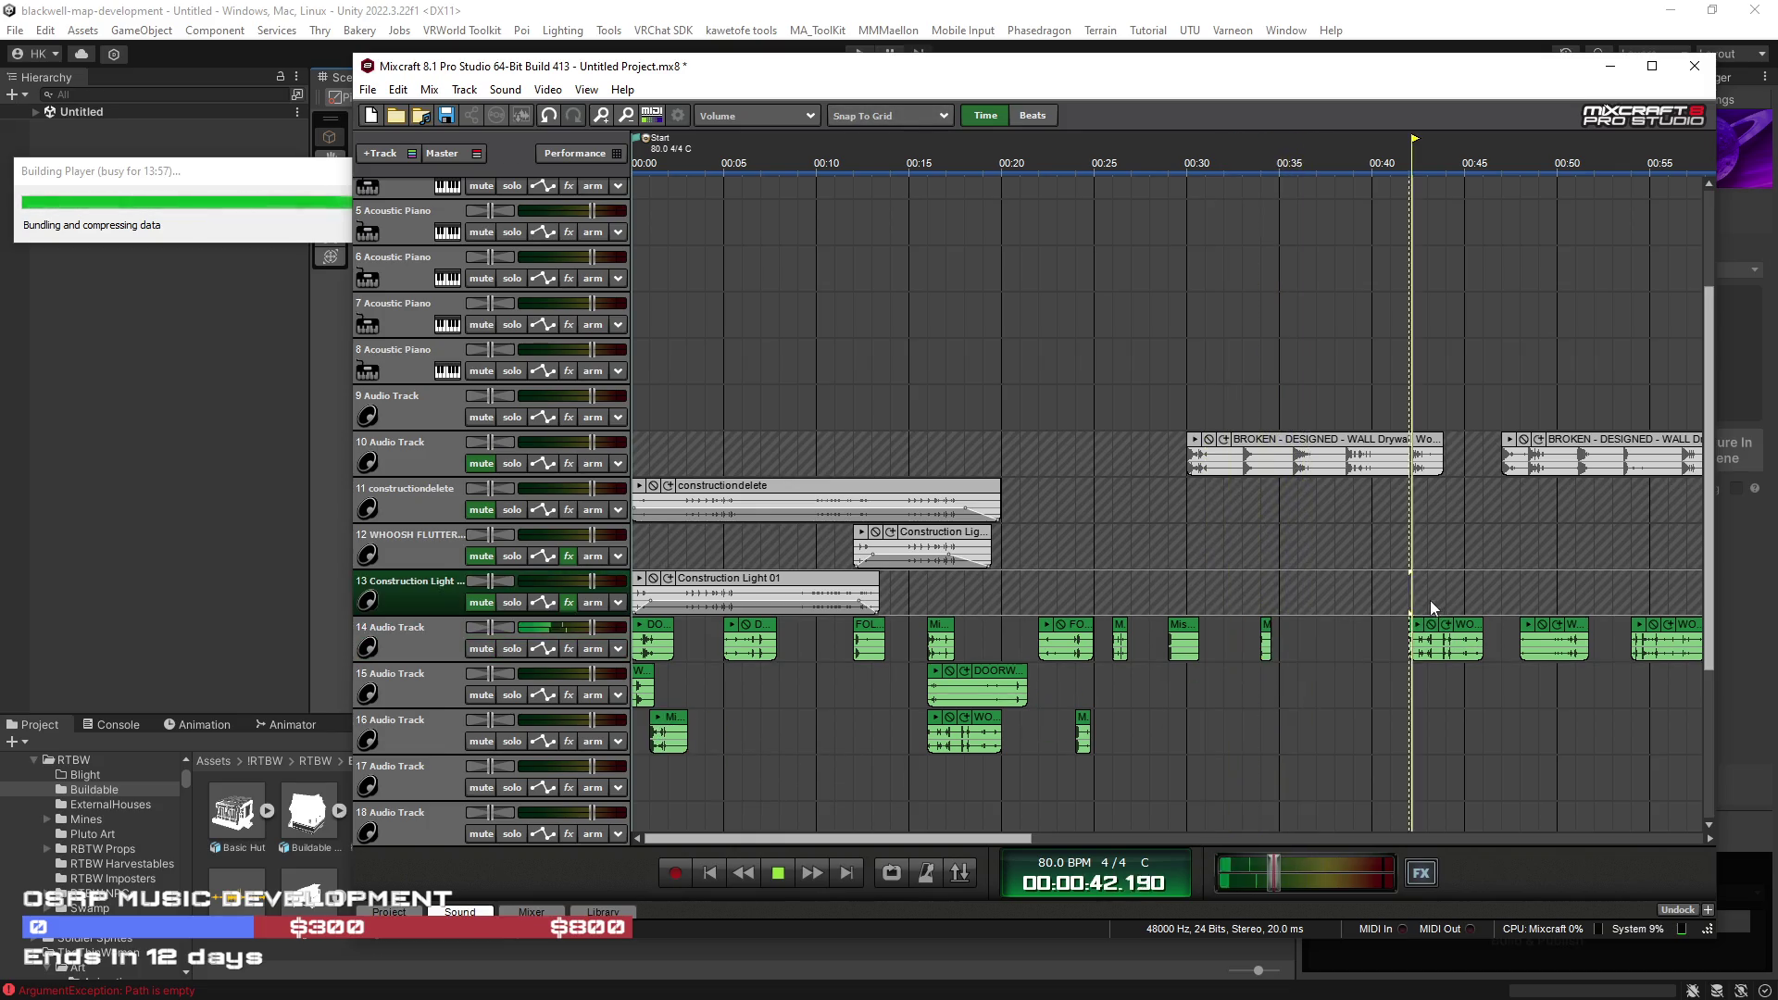
{"action": "mouse_move", "coordinate": [1445, 637]}
{"action": "left_mouse_down"}
{"action": "mouse_move", "coordinate": [908, 690]}
{"action": "mouse_move", "coordinate": [1148, 691]}
{"action": "left_mouse_up"}
{"action": "scroll", "coordinate": [1362, 614], "scroll_direction": "down", "scroll_amount": 2}
{"action": "left_click", "coordinate": [1188, 597]}
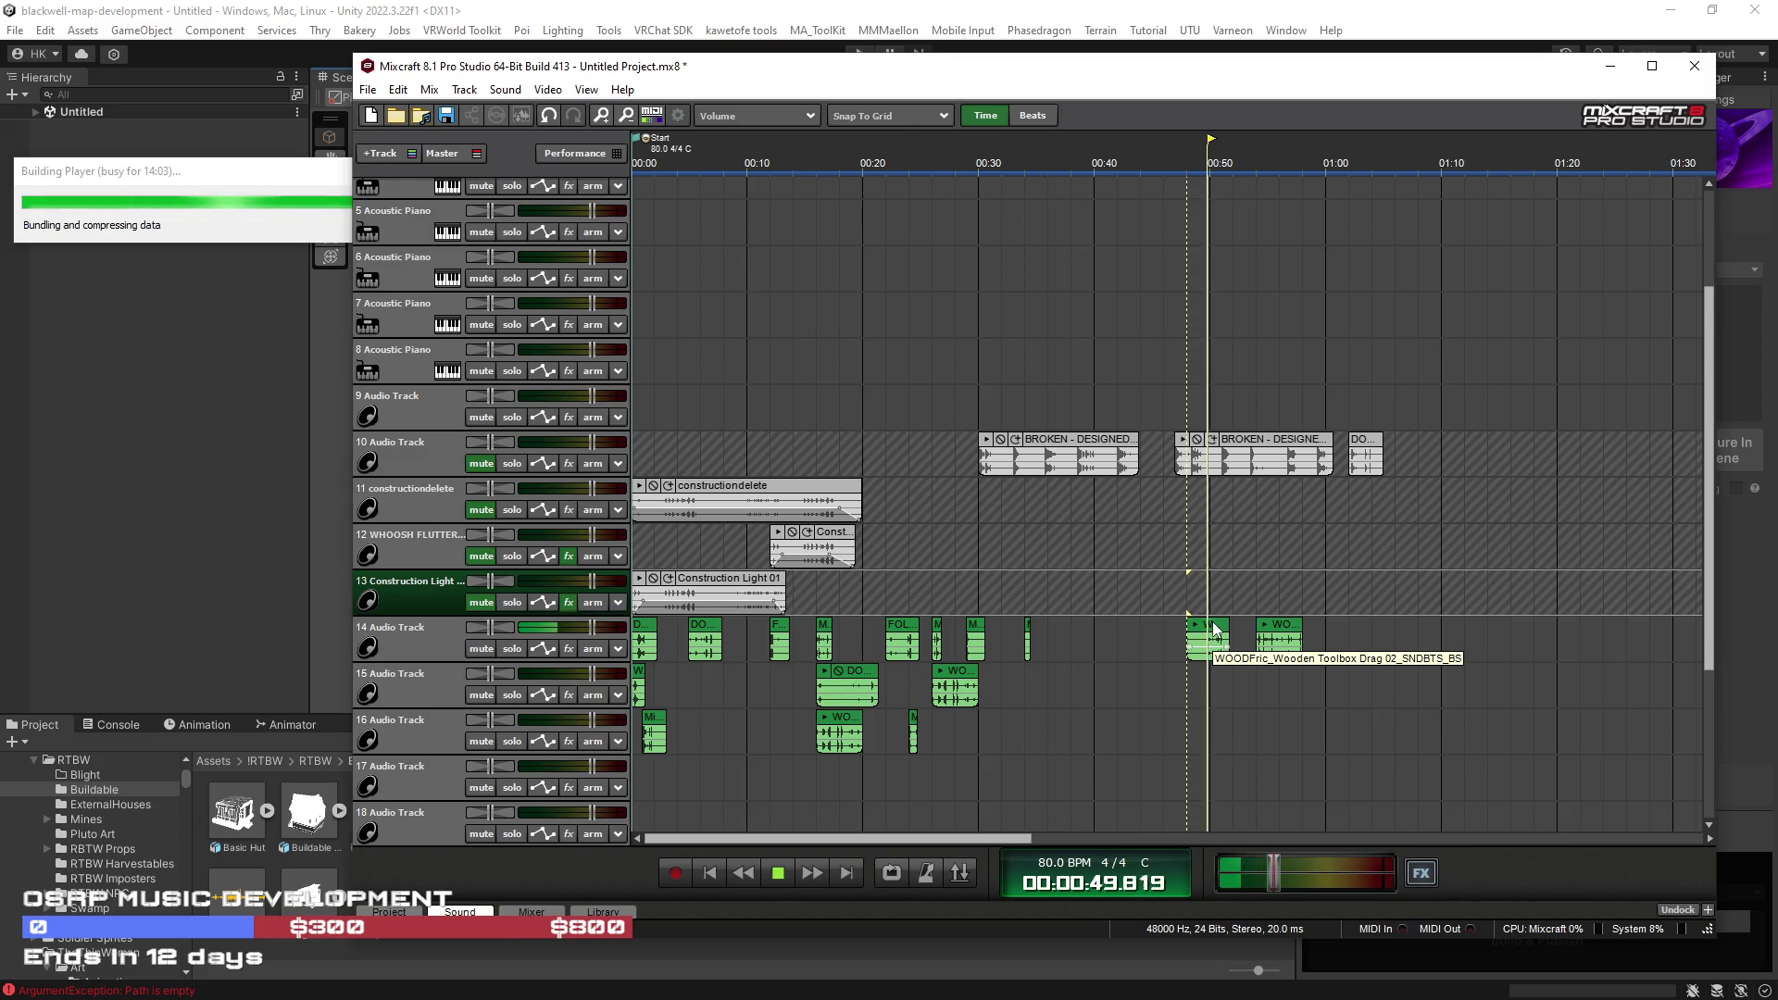
{"action": "left_click_drag", "start_coordinate": [1215, 628], "coordinate": [1031, 676]}
Step: Shift the track 14 Misc clip earlier, then move it to the start of track 17
{"action": "left_click", "coordinate": [909, 691]}
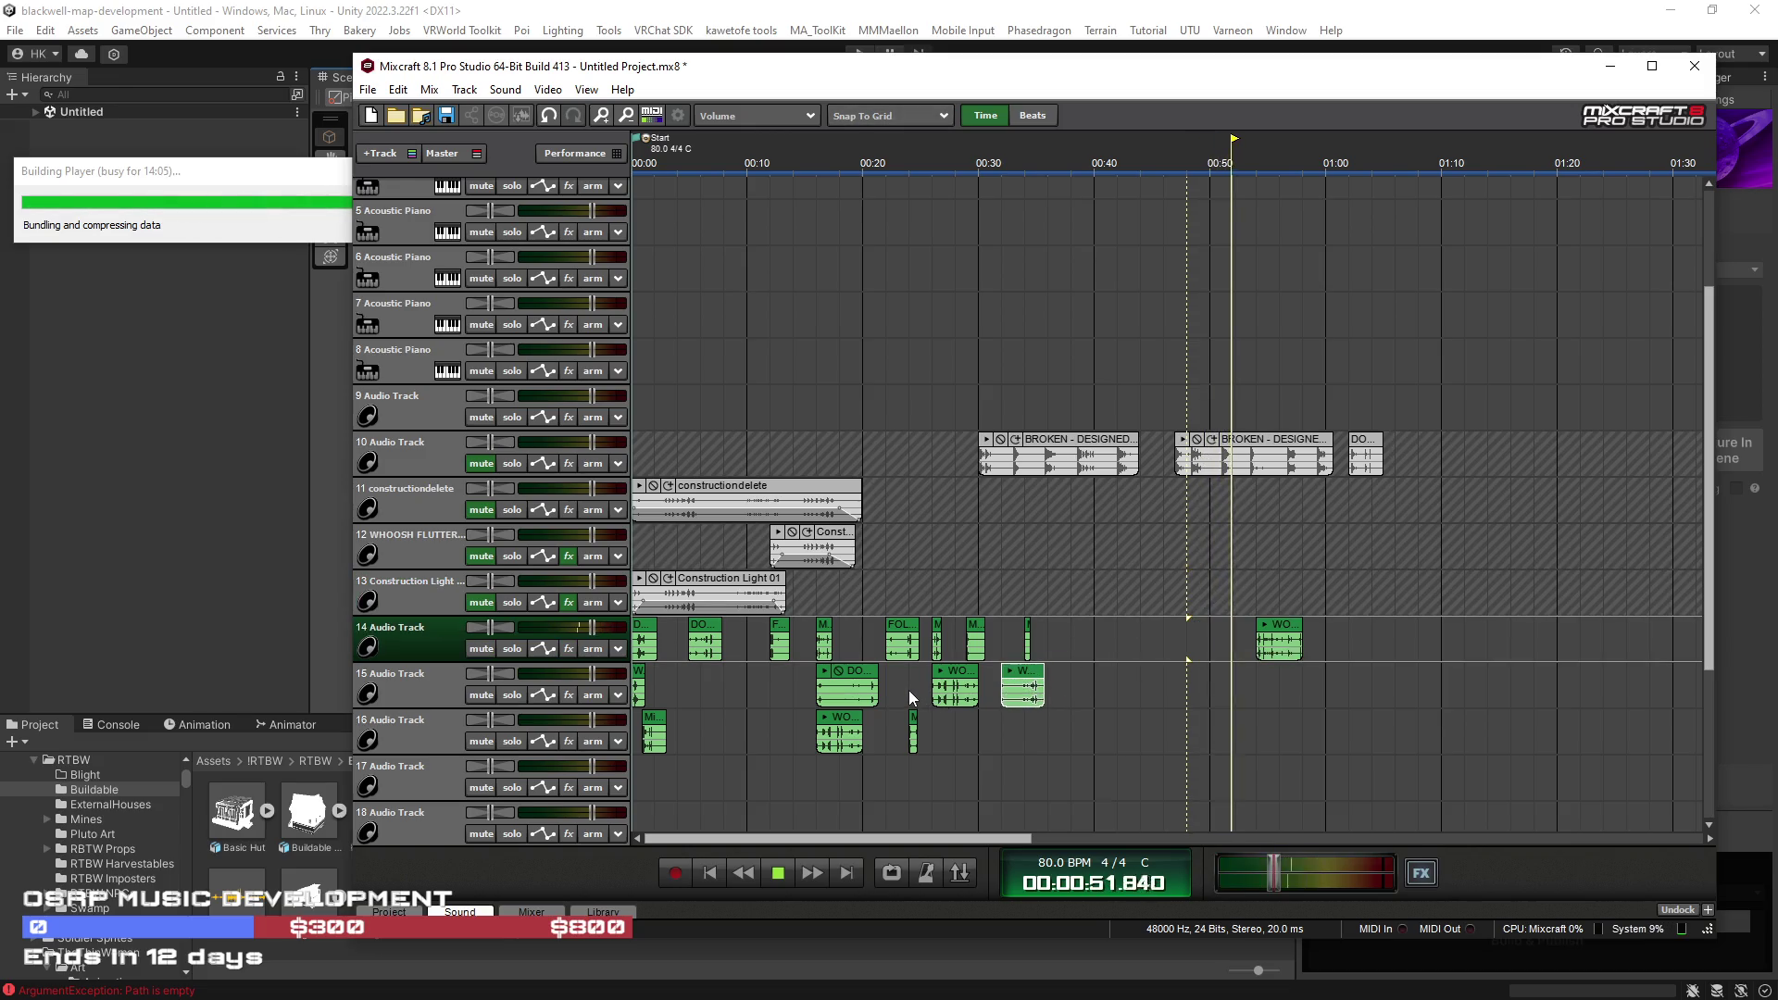
{"action": "scroll", "coordinate": [958, 636], "scroll_direction": "up", "scroll_amount": 4}
{"action": "left_click", "coordinate": [874, 599]}
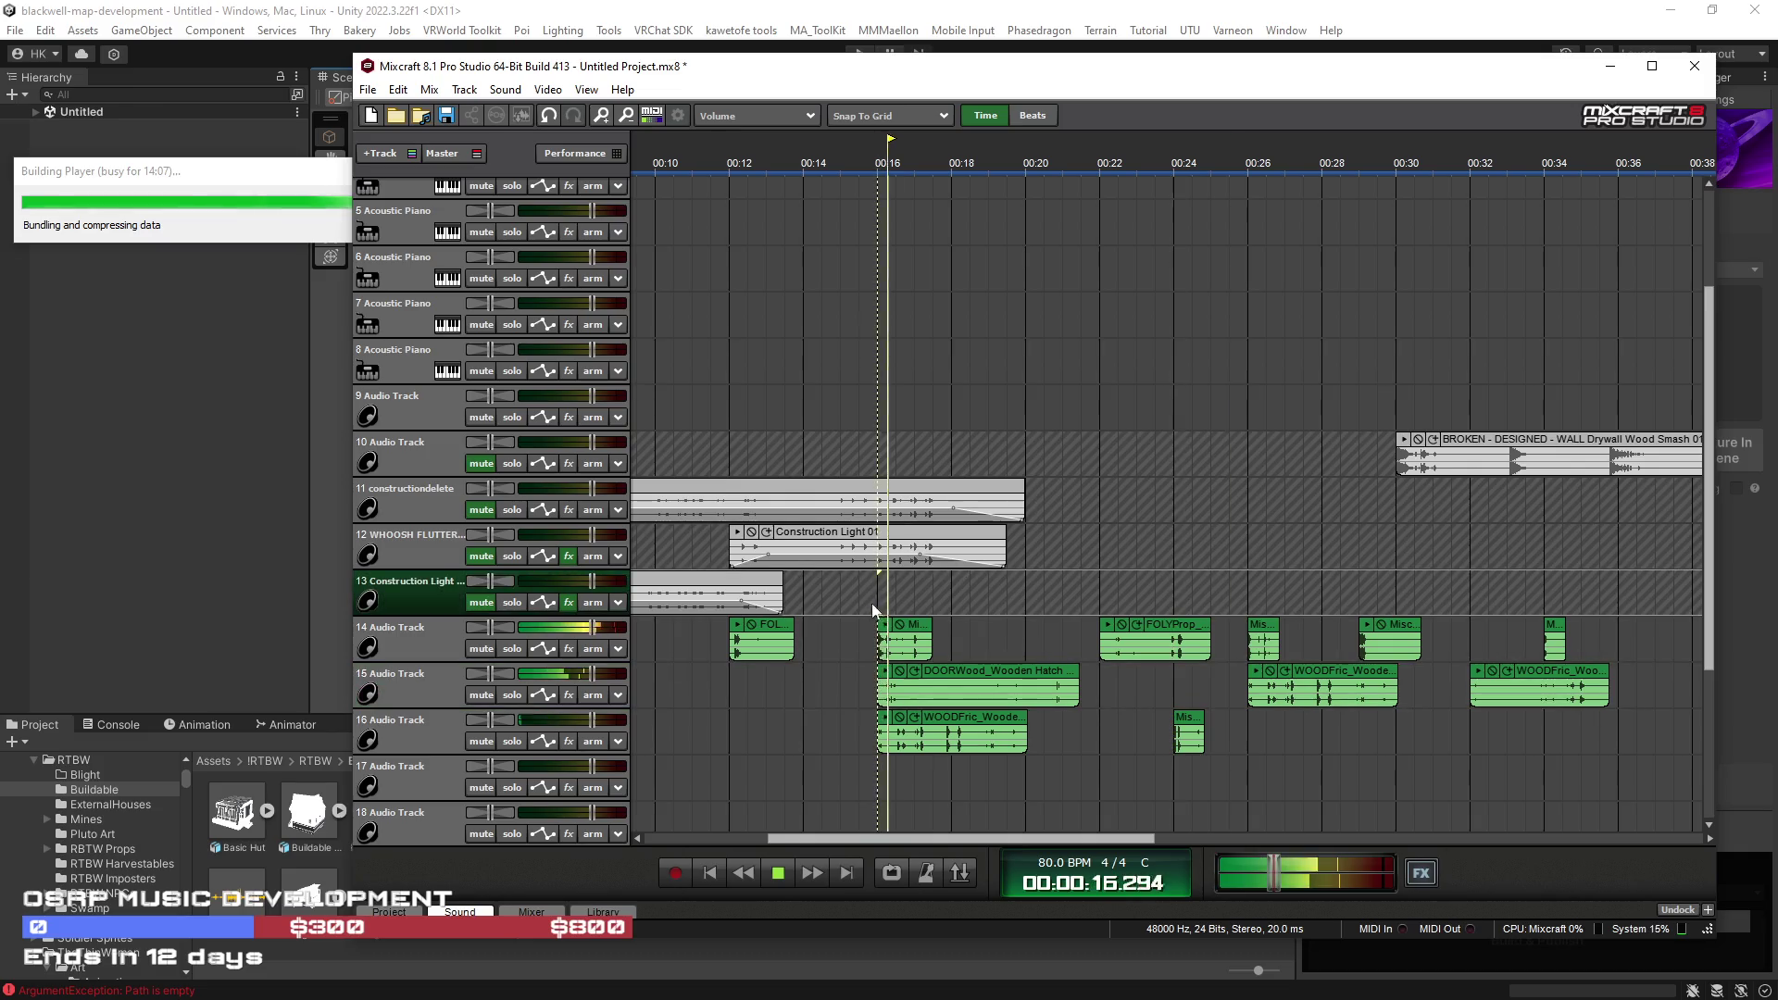
{"action": "left_click_drag", "start_coordinate": [919, 637], "coordinate": [863, 639]}
{"action": "left_click", "coordinate": [741, 639]}
{"action": "scroll", "coordinate": [862, 840], "scroll_direction": "left", "scroll_amount": 5}
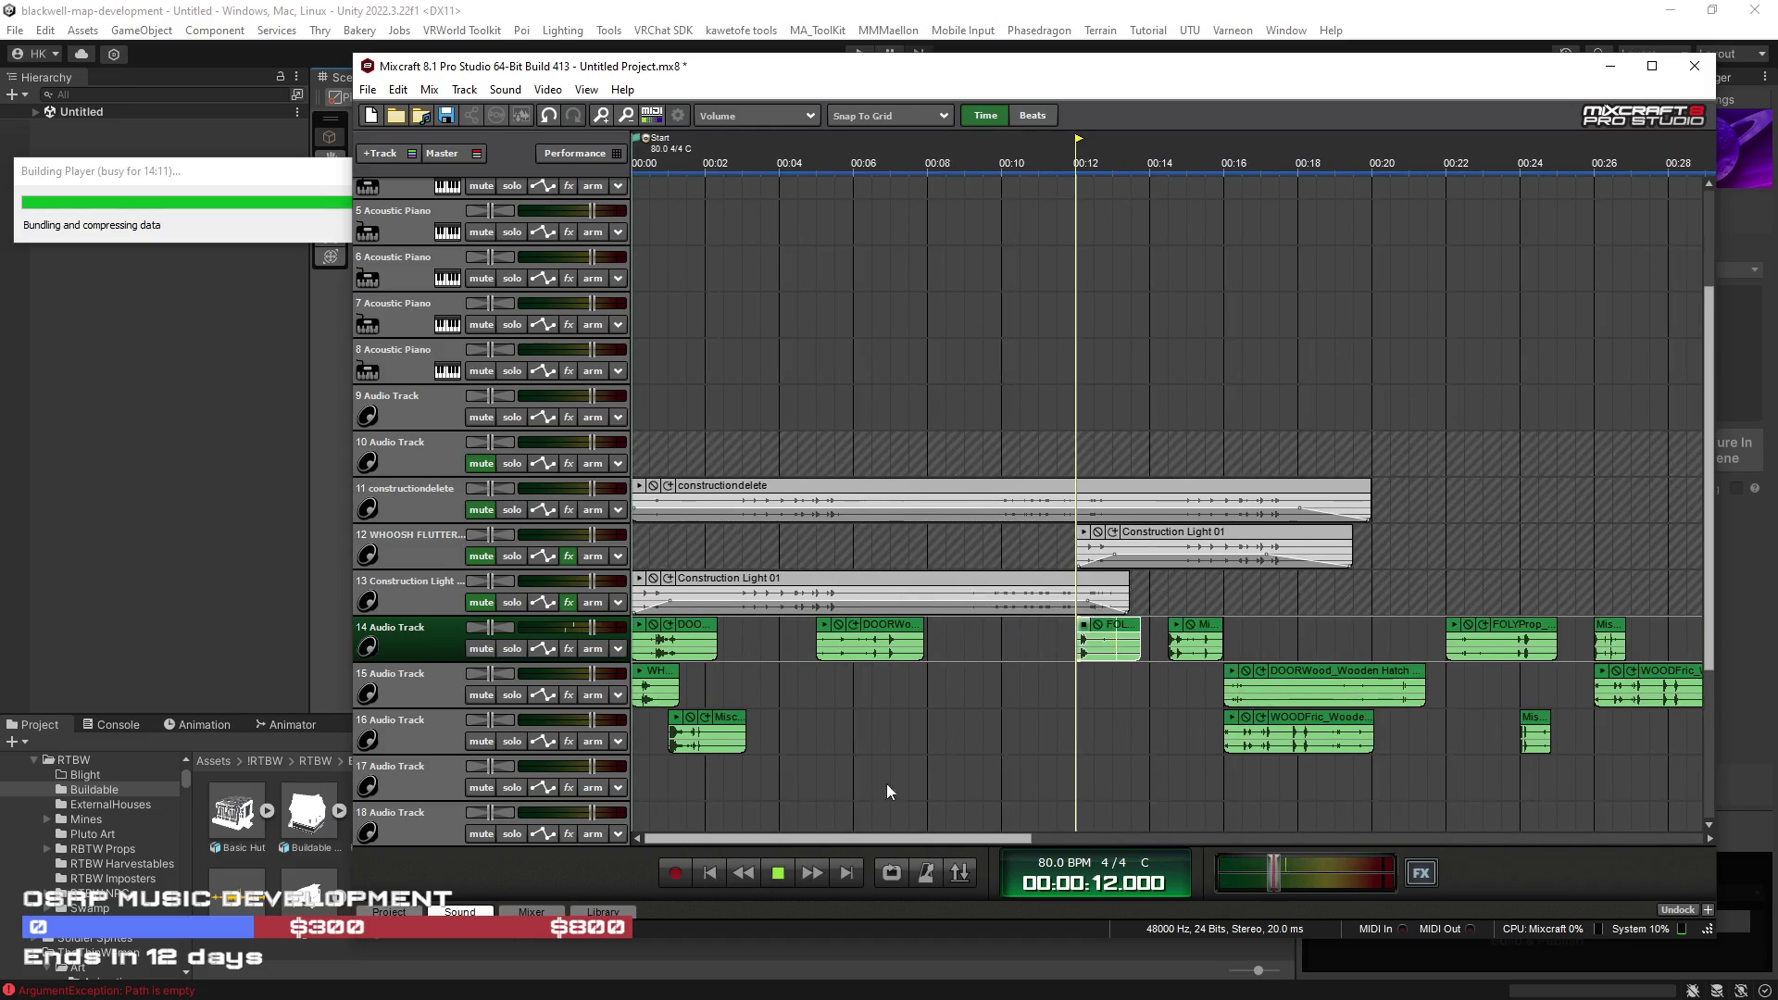
{"action": "left_click", "coordinate": [1171, 646]}
{"action": "scroll", "coordinate": [1222, 645], "scroll_direction": "up", "scroll_amount": 1}
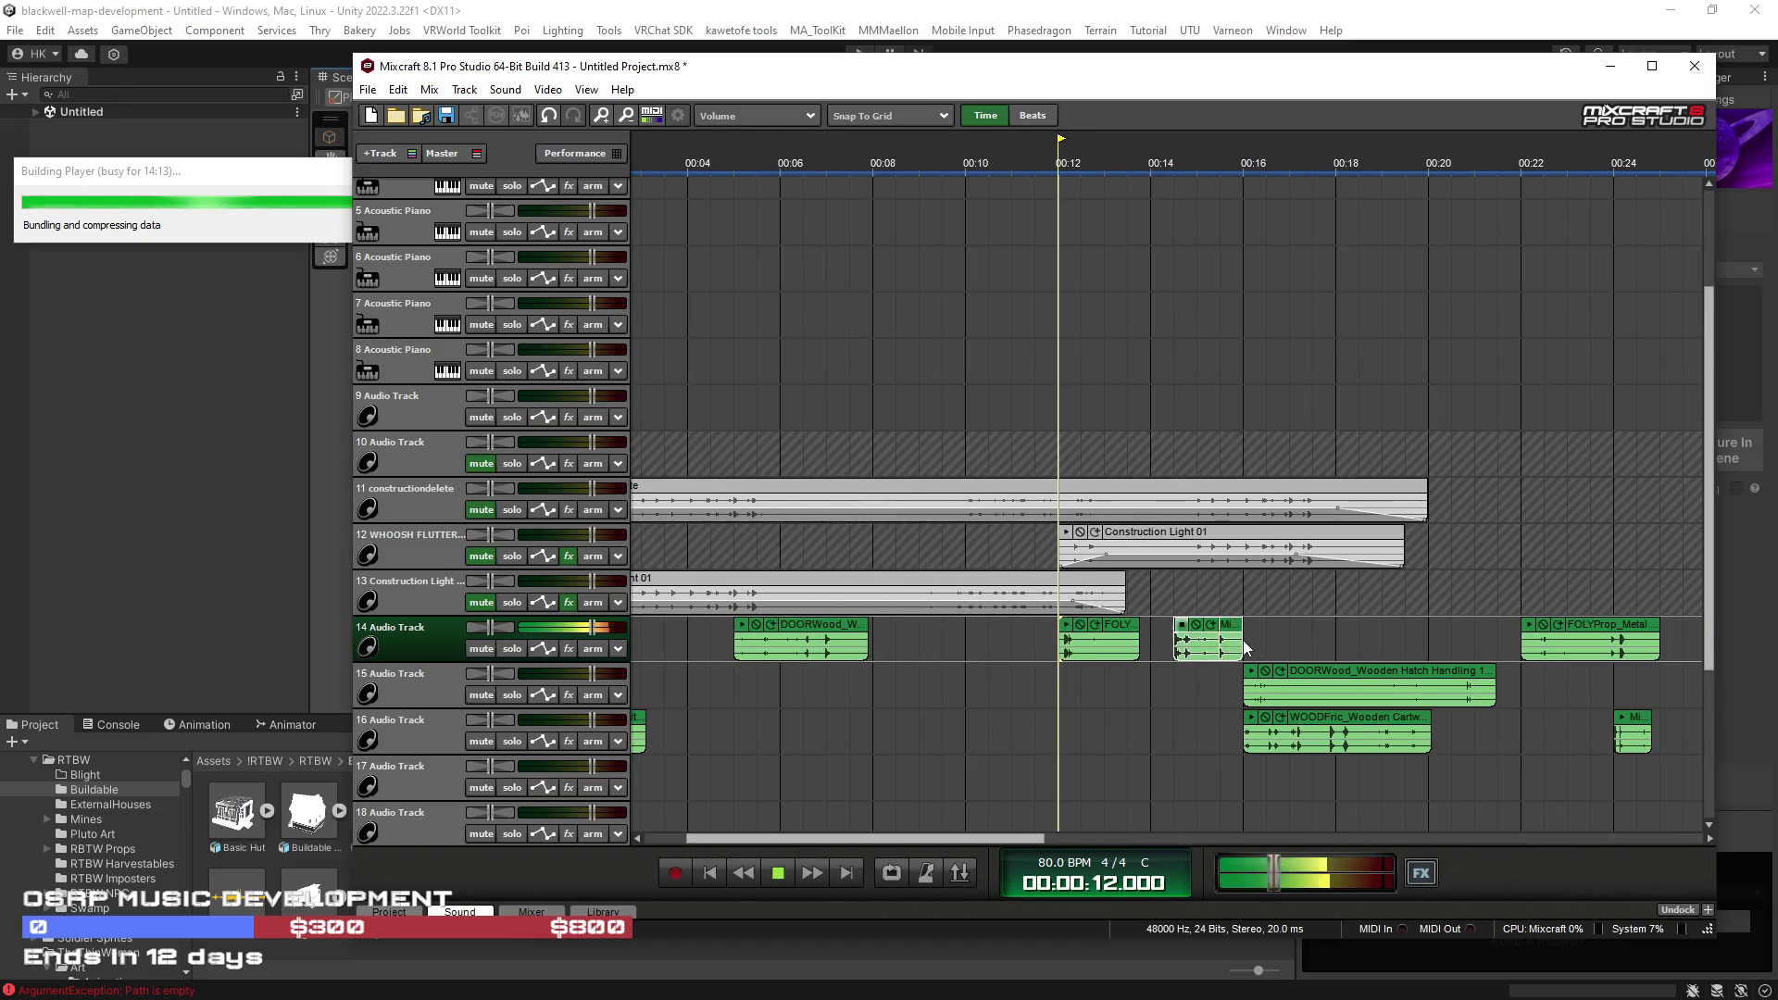
{"action": "left_click_drag", "start_coordinate": [1224, 633], "coordinate": [175, 636]}
{"action": "left_click", "coordinate": [637, 566]}
{"action": "key", "text": "space"}
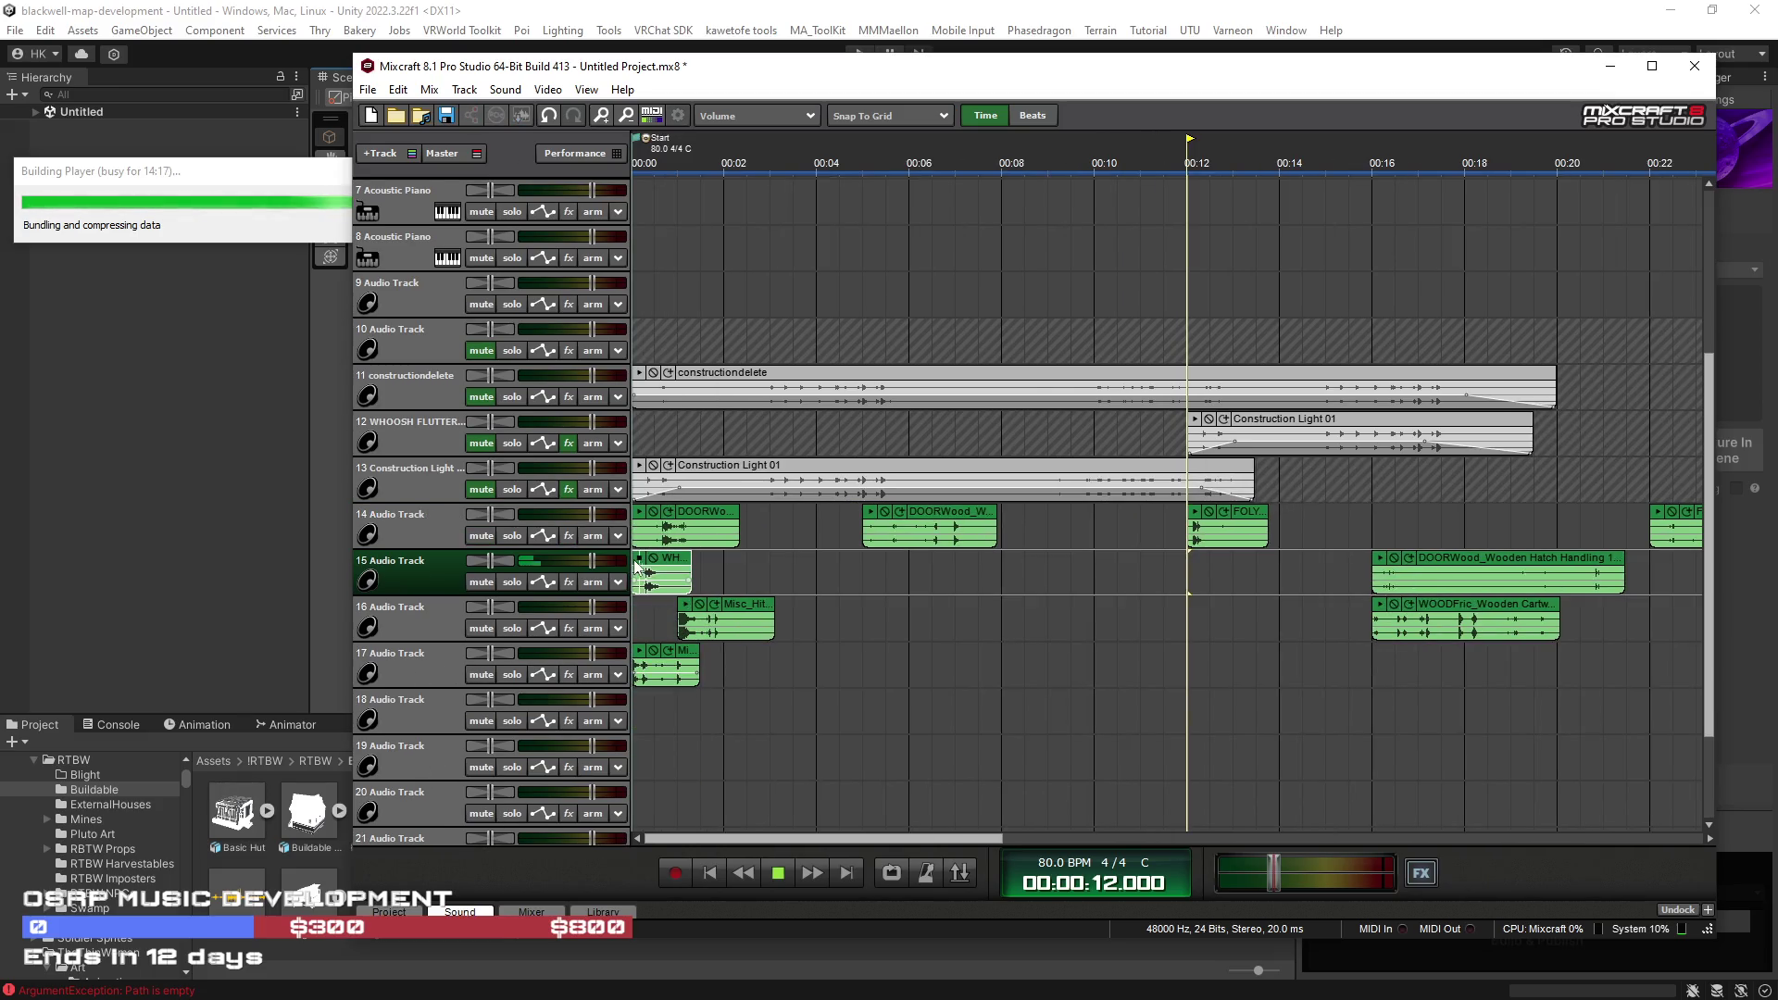
Step: Set the Snap dropdown to Snap Off
{"action": "scroll", "coordinate": [659, 619], "scroll_direction": "up", "scroll_amount": 4}
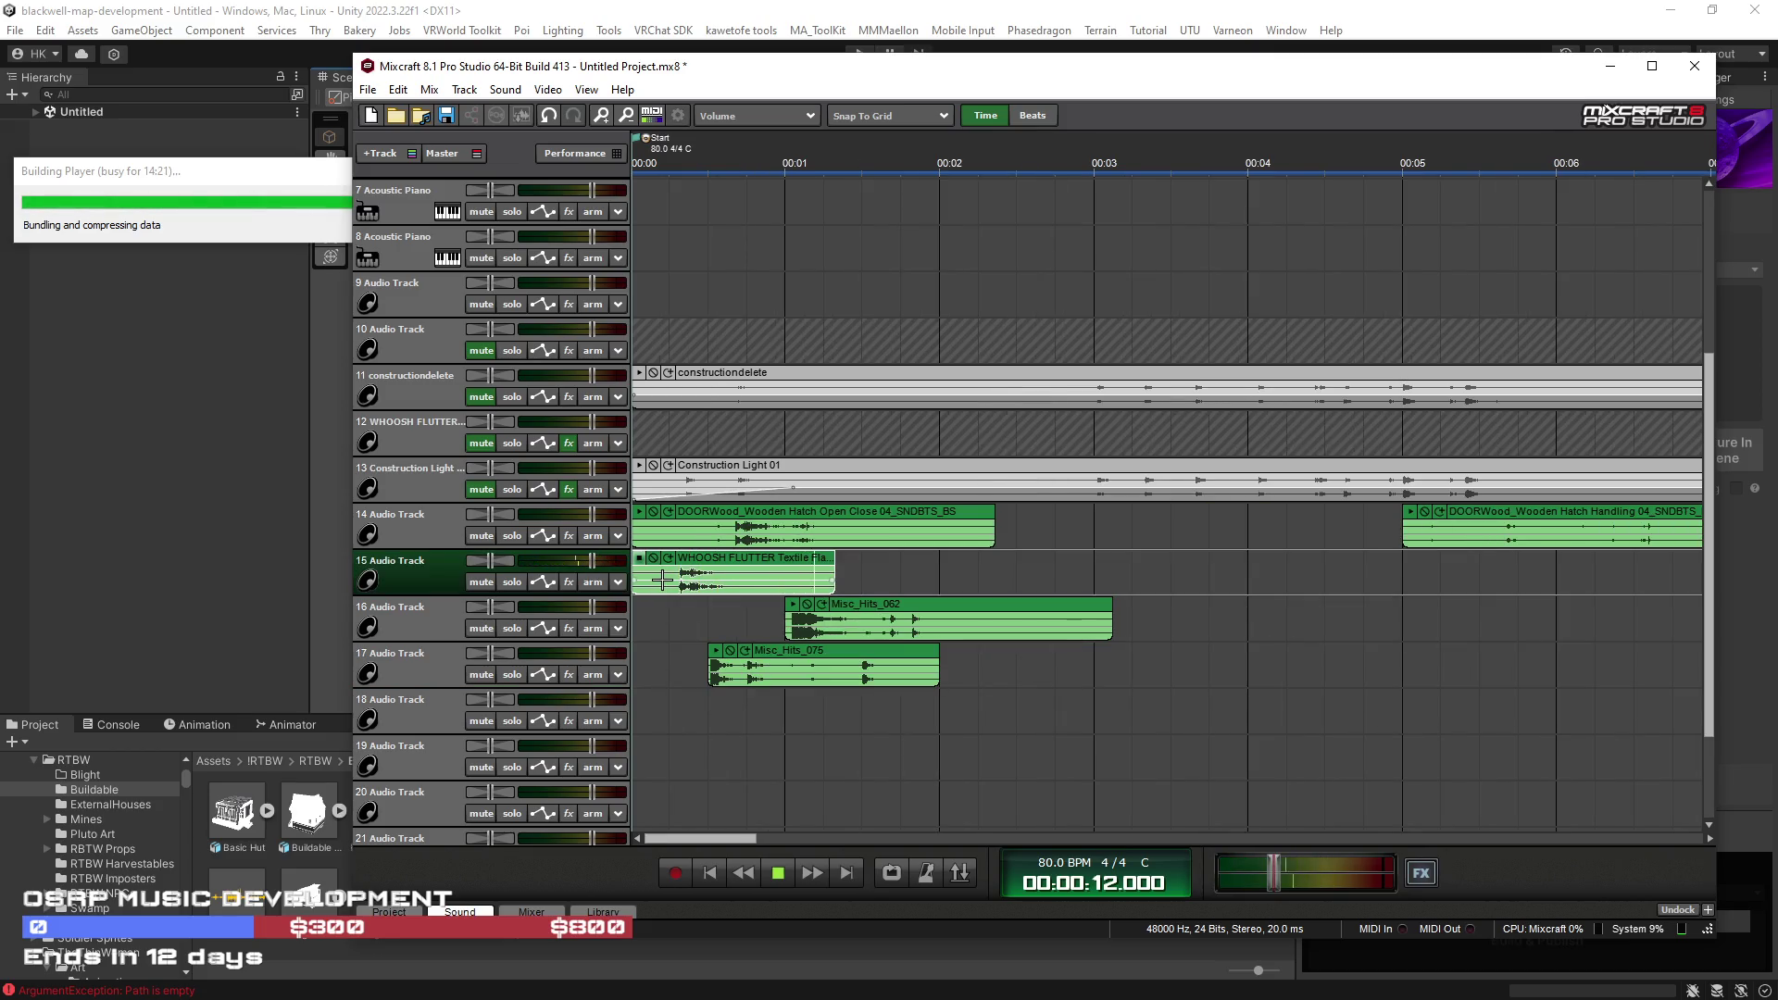
{"action": "left_click", "coordinate": [898, 125]}
{"action": "left_click", "coordinate": [894, 139]}
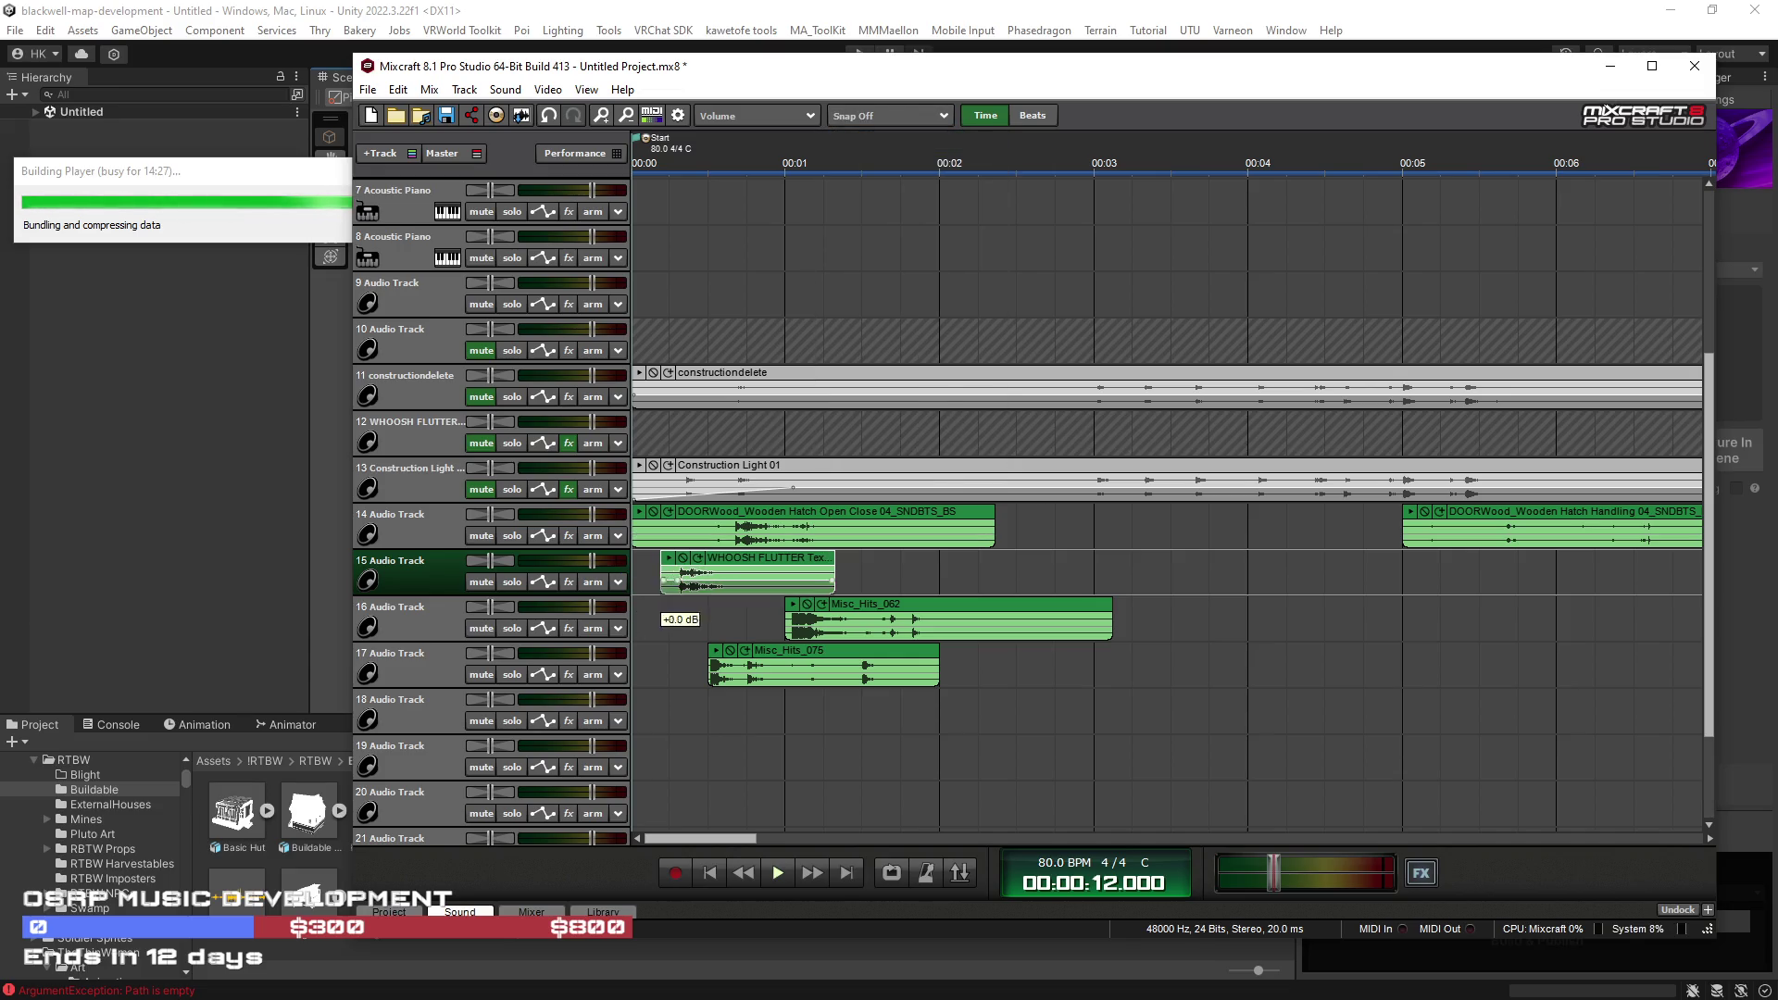
Step: Slide WHOOSH FLUTTER, DOORWood, Misc_Hits_075 and Misc_Hits_062 so they start near 00:00
{"action": "mouse_move", "coordinate": [713, 569]}
{"action": "left_mouse_down"}
{"action": "mouse_move", "coordinate": [685, 569]}
{"action": "mouse_move", "coordinate": [715, 532]}
{"action": "left_mouse_up"}
{"action": "left_click", "coordinate": [642, 521]}
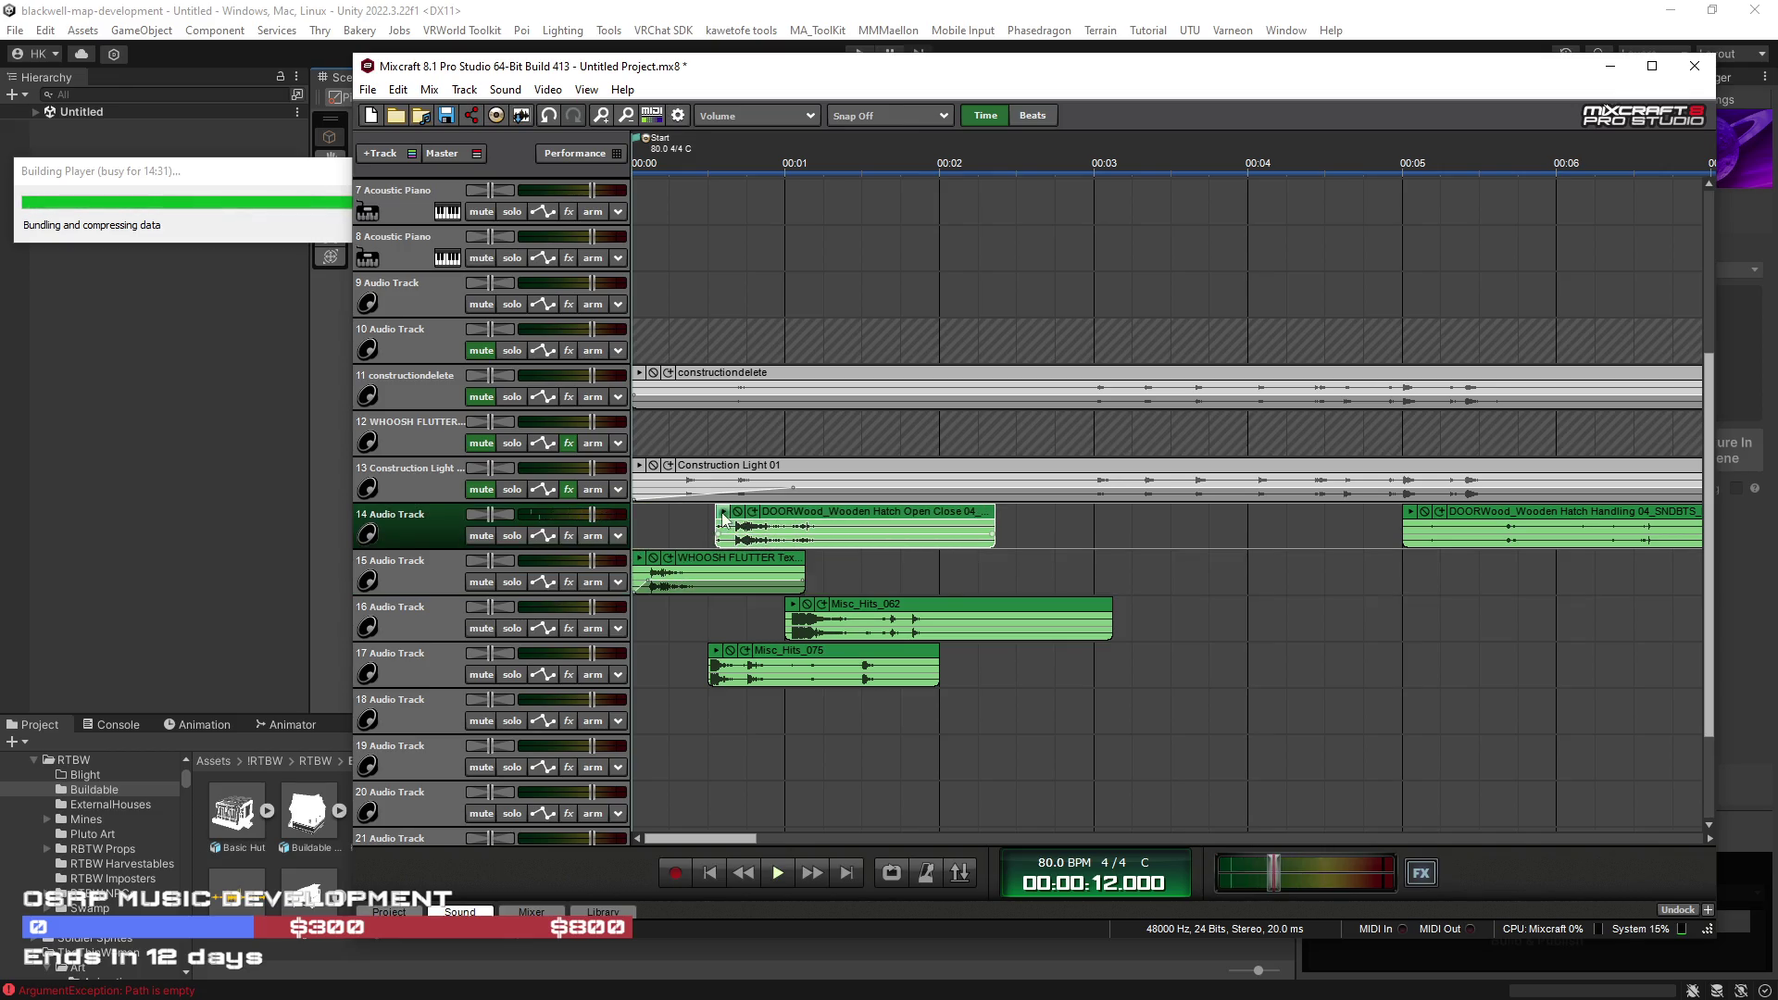
{"action": "left_click", "coordinate": [724, 513]}
{"action": "left_click_drag", "start_coordinate": [829, 517], "coordinate": [767, 529]}
{"action": "left_click_drag", "start_coordinate": [721, 665], "coordinate": [698, 665]}
{"action": "left_click", "coordinate": [794, 605]}
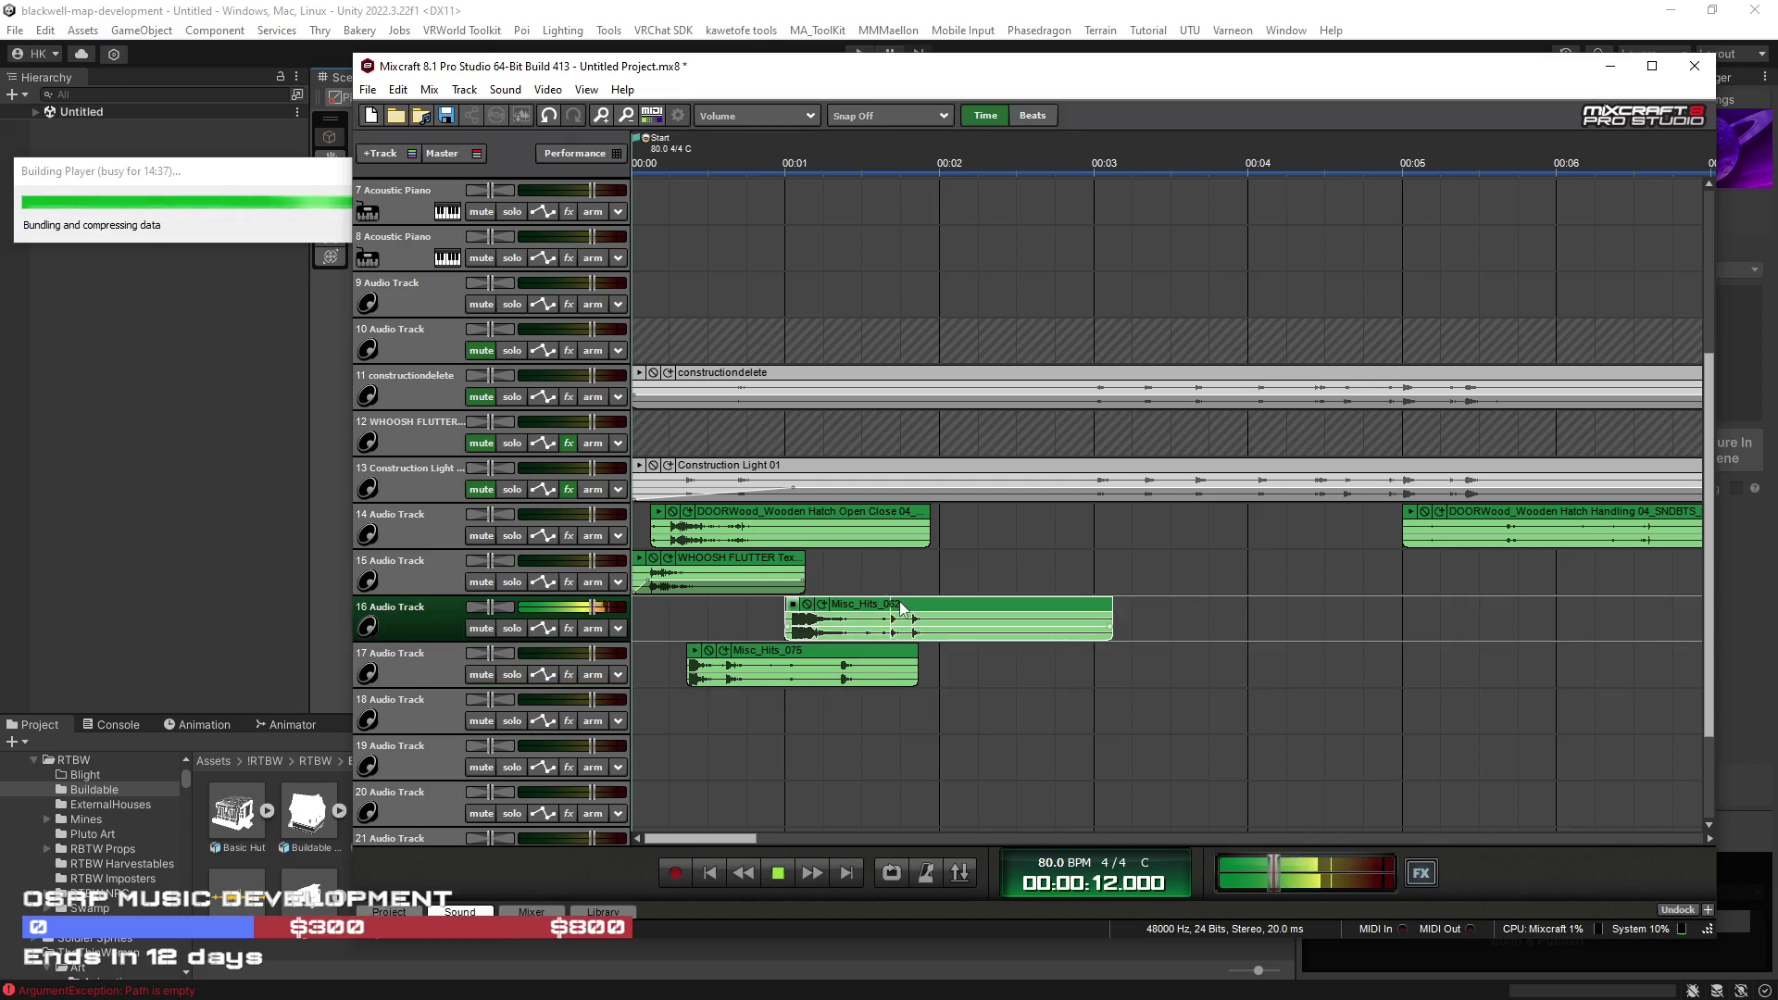
{"action": "left_click_drag", "start_coordinate": [863, 611], "coordinate": [766, 611]}
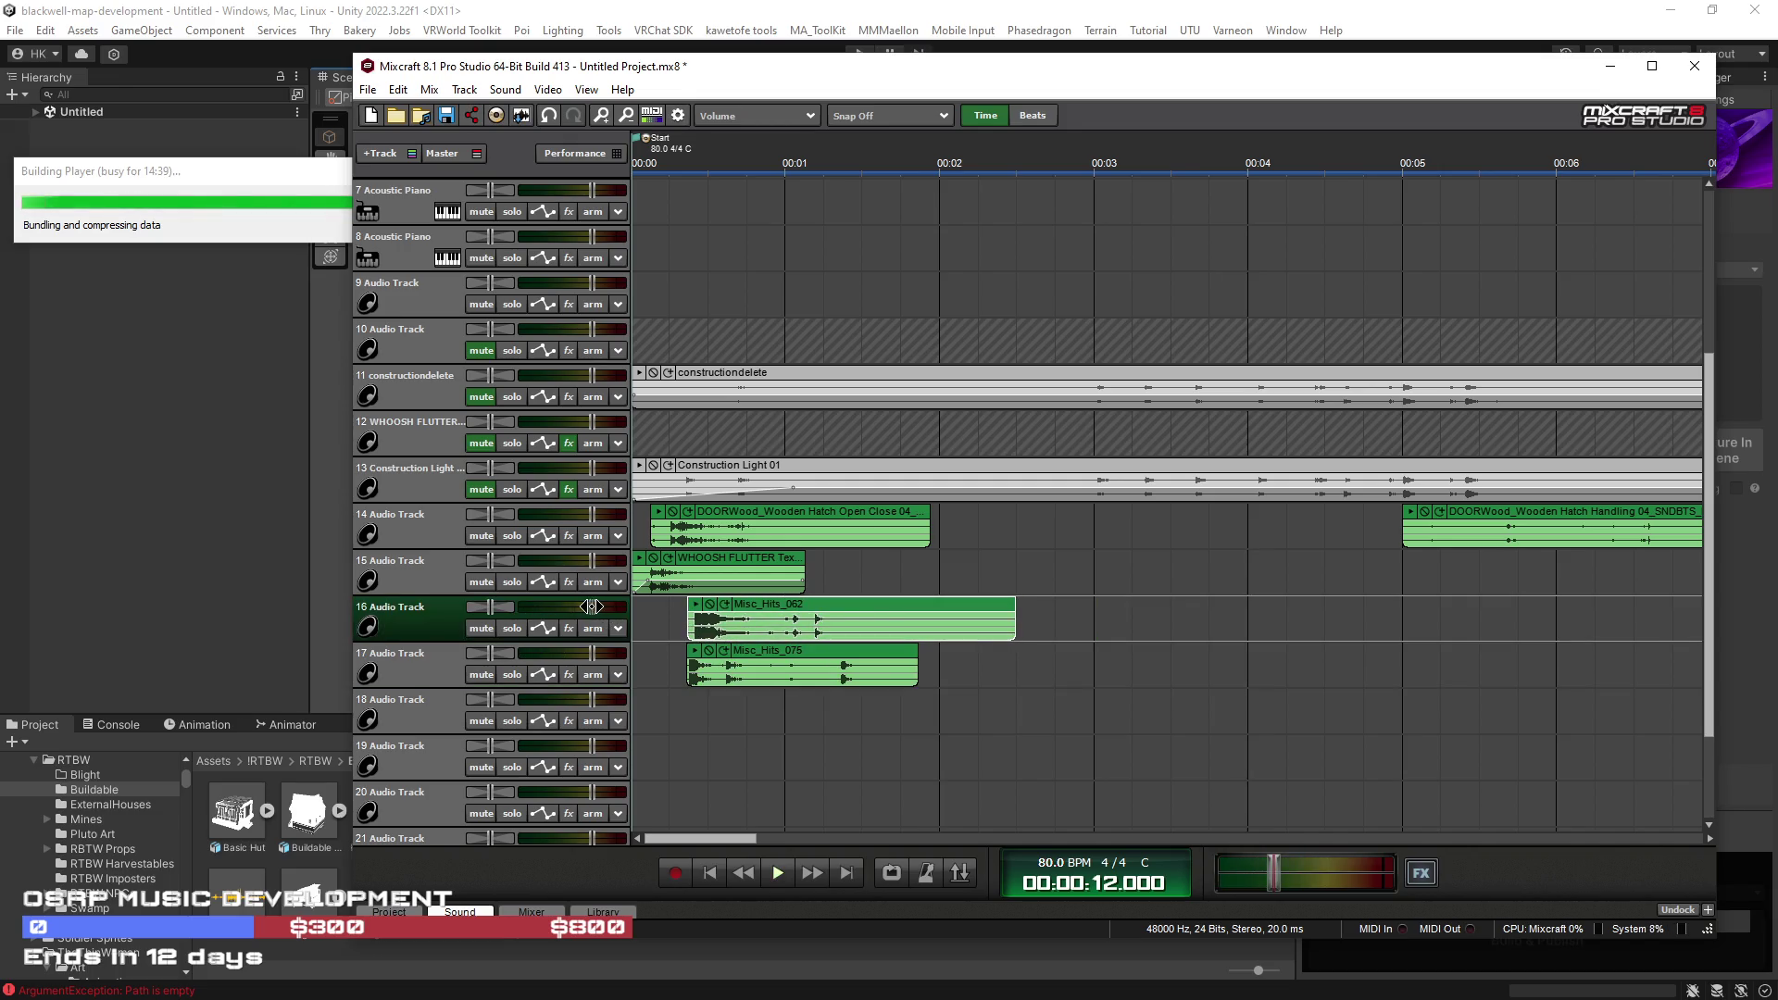
{"action": "scroll", "coordinate": [1125, 653], "scroll_direction": "down", "scroll_amount": 2}
{"action": "left_click", "coordinate": [1066, 451]}
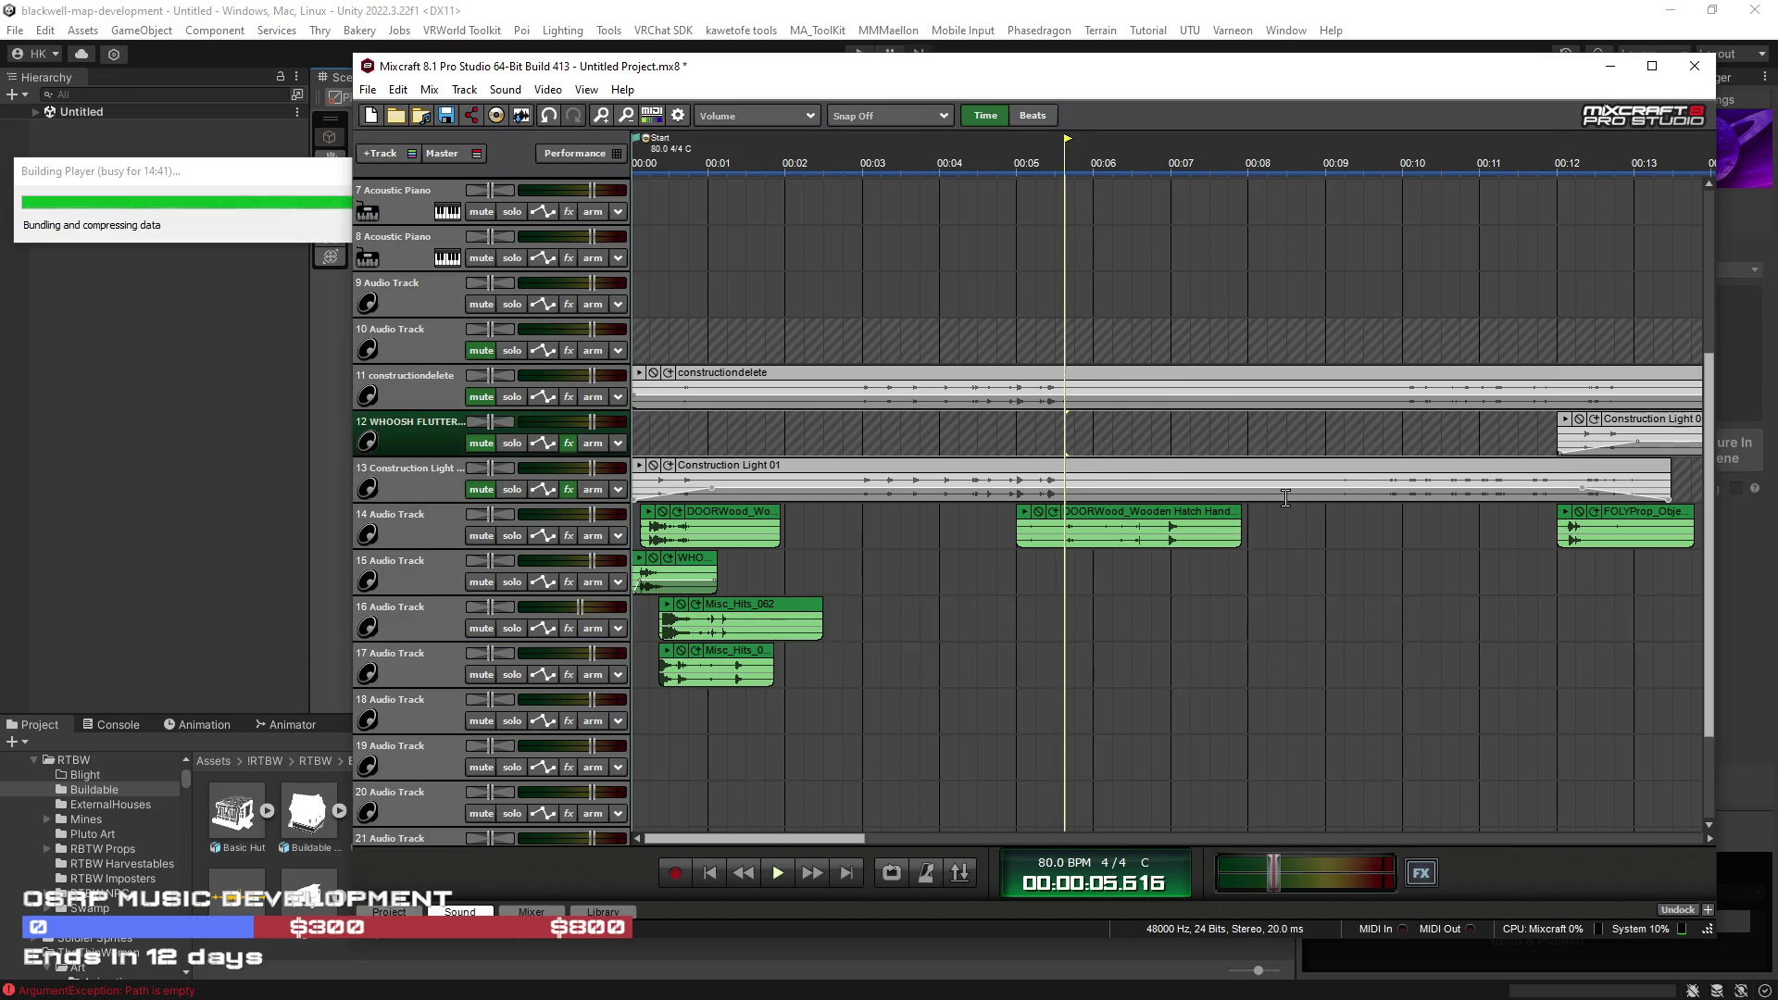
Step: Move the door handling clip to start near 00:14 and split it at 00:16
{"action": "scroll", "coordinate": [1436, 562], "scroll_direction": "down", "scroll_amount": 2}
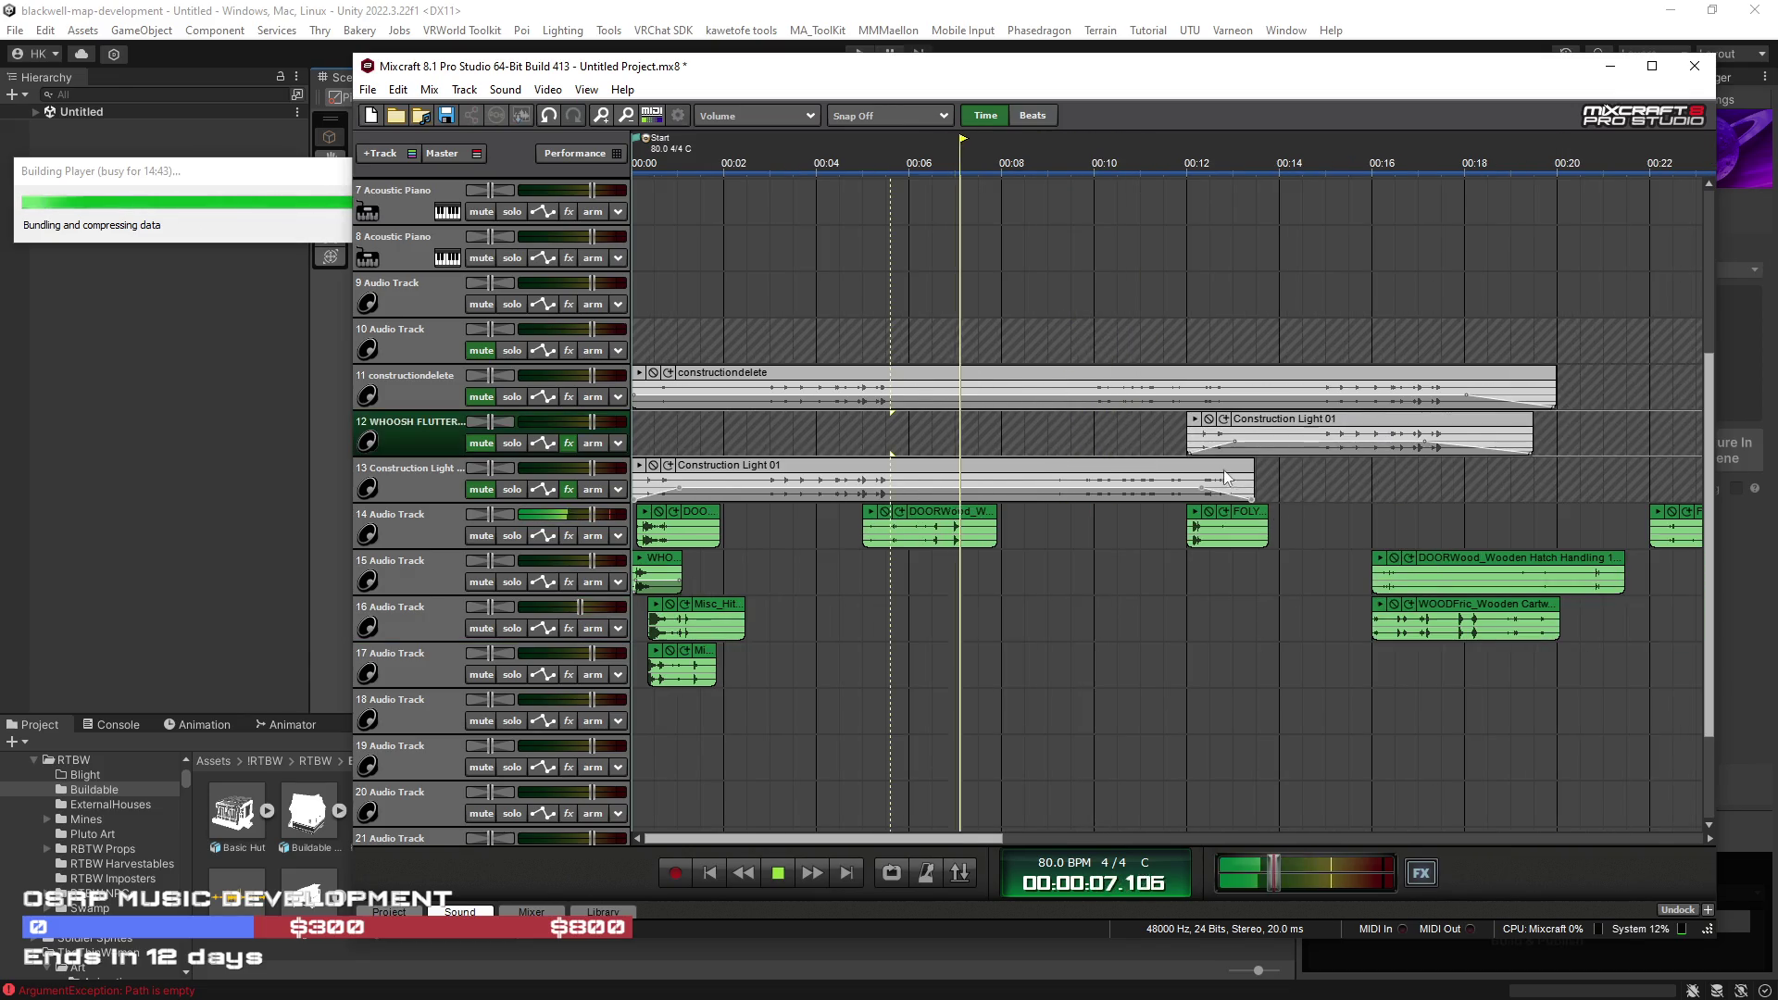
{"action": "left_click", "coordinate": [1193, 328]}
{"action": "left_click_drag", "start_coordinate": [1447, 560], "coordinate": [1360, 560]}
{"action": "left_click", "coordinate": [1291, 511]}
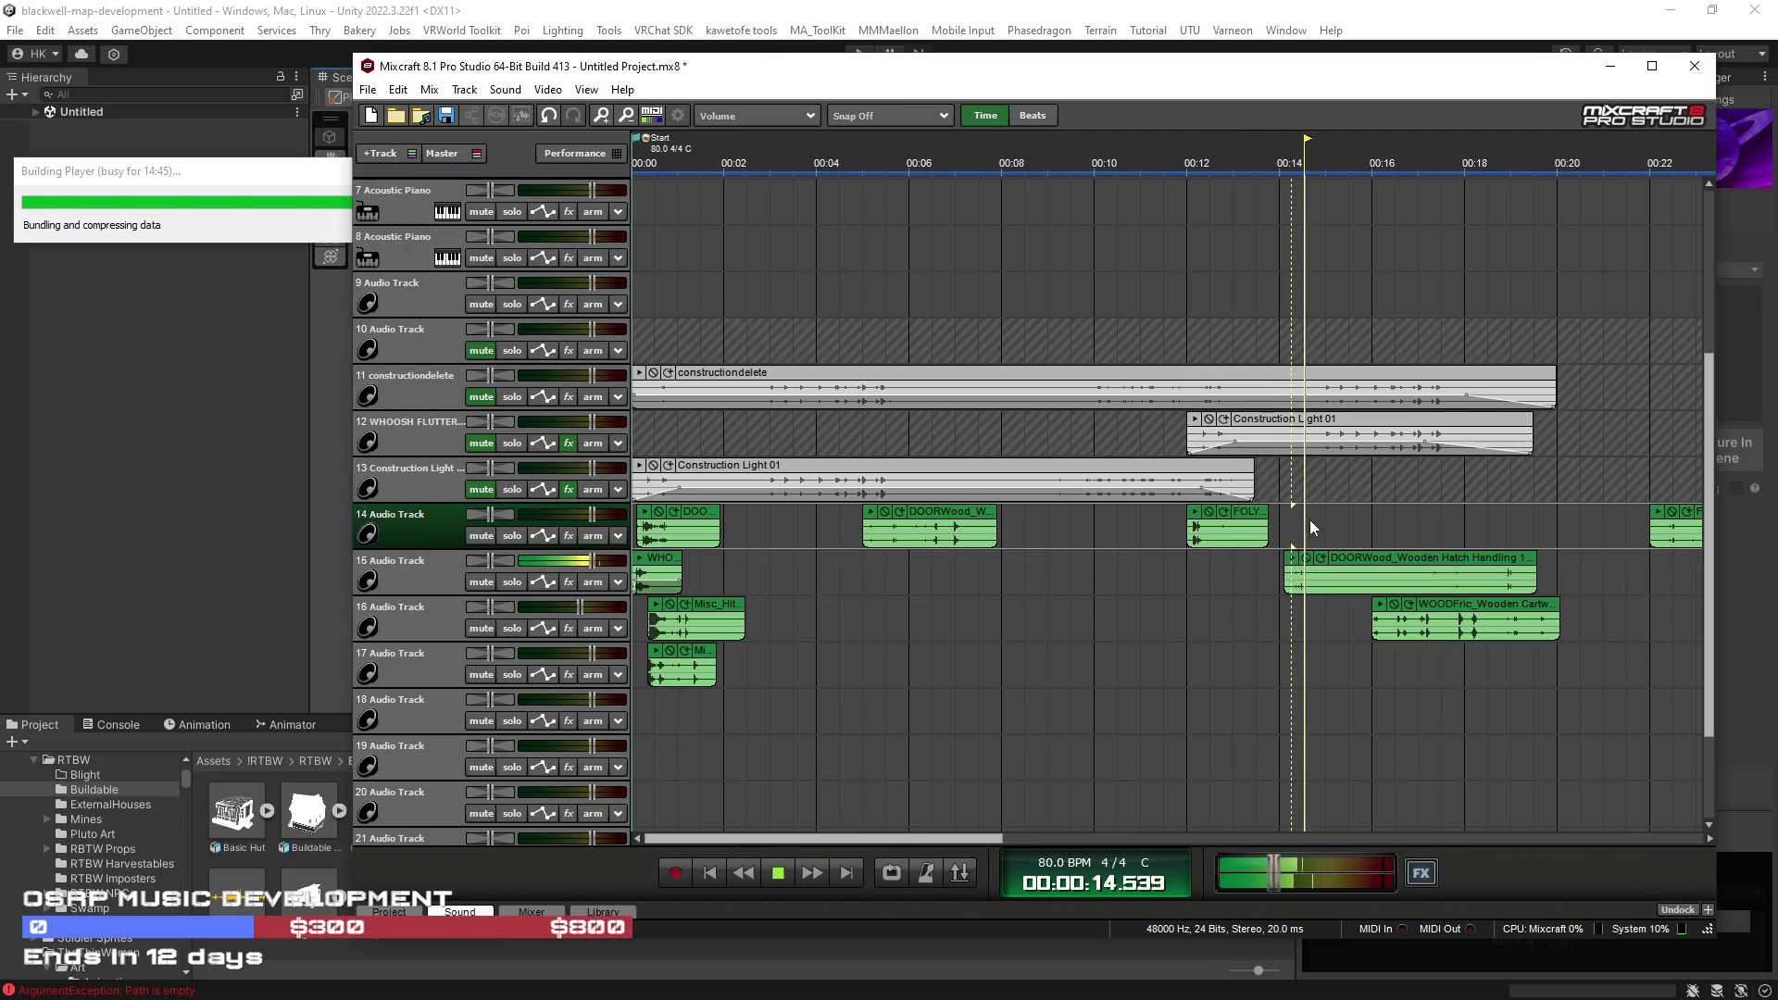
{"action": "left_click", "coordinate": [1371, 560]}
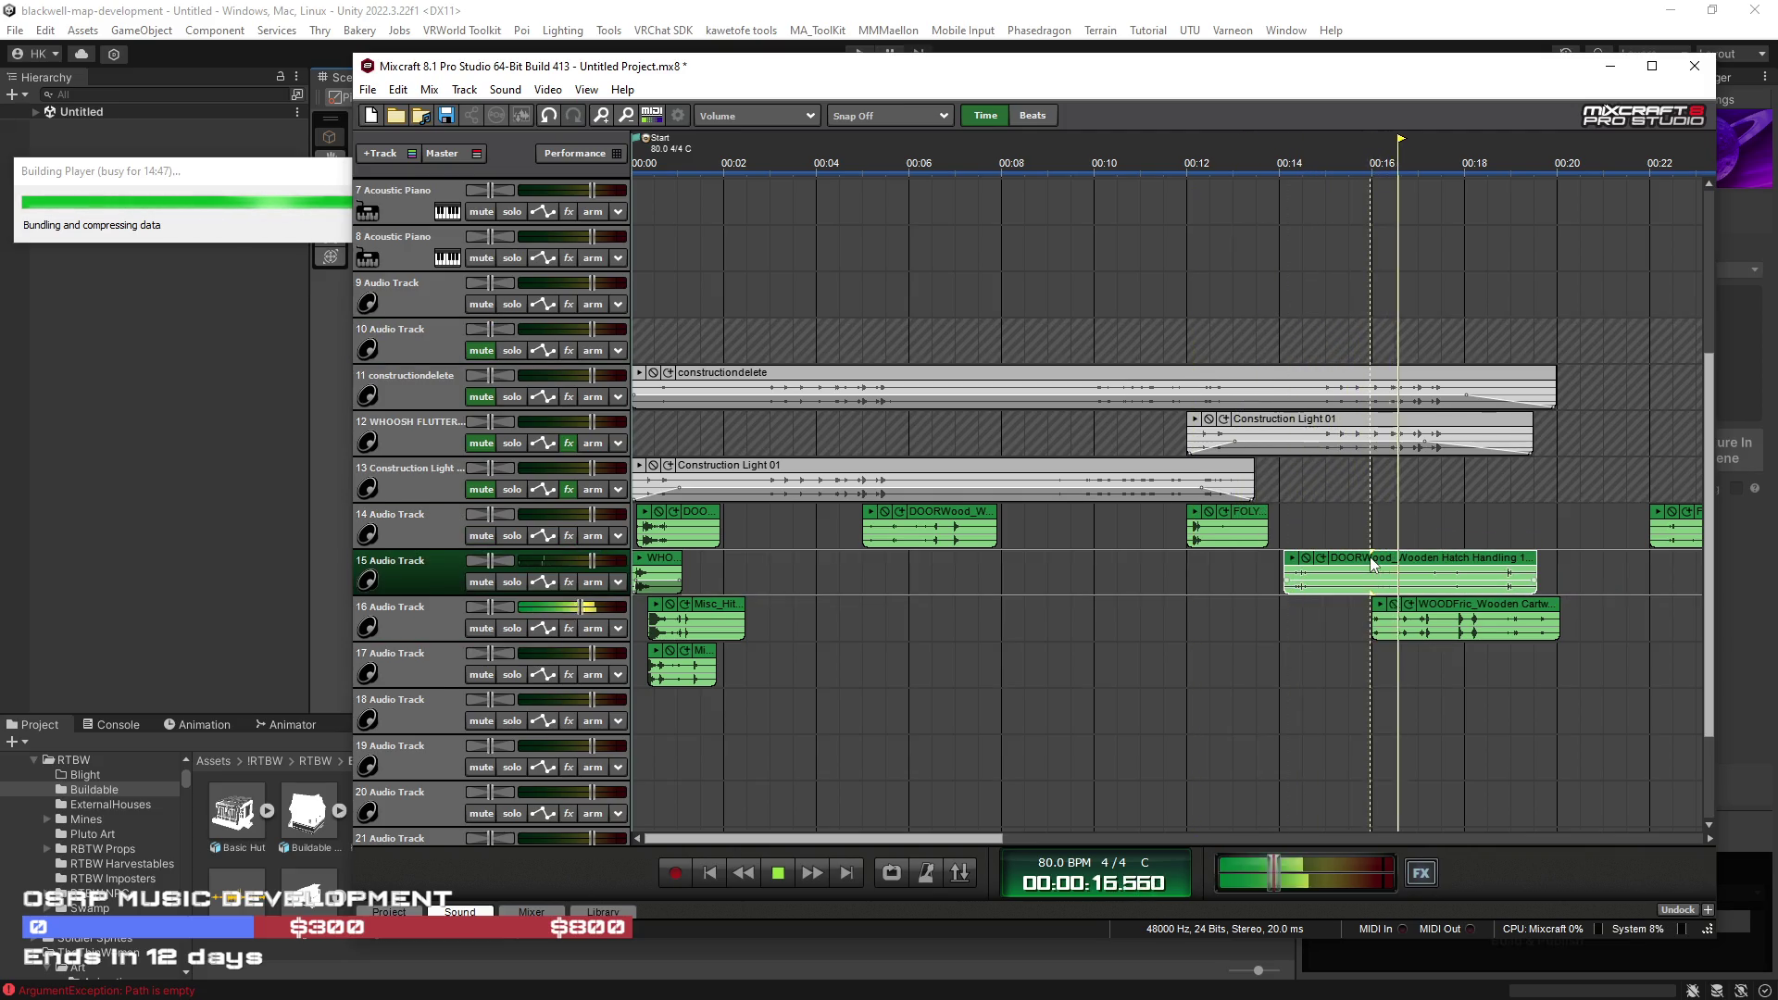
{"action": "key", "text": "s"}
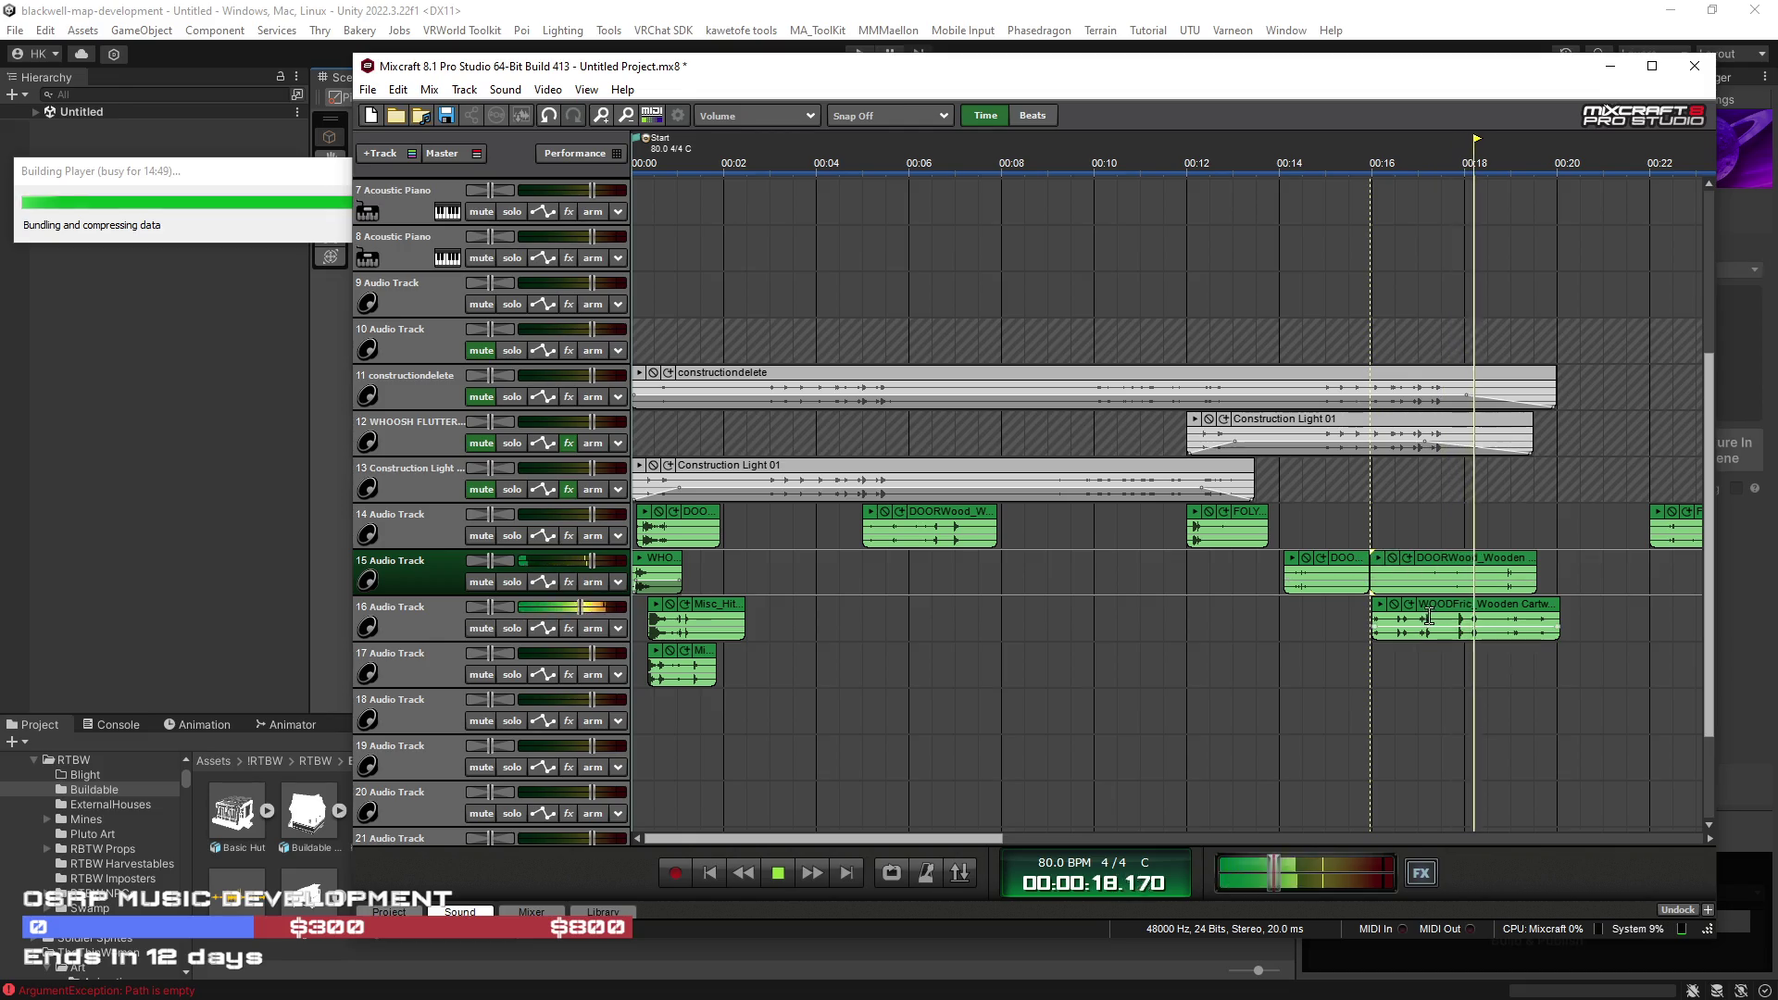
Step: Nudge the track 16 Misc clip later, then split the FOLY clip and move a piece earlier
{"action": "scroll", "coordinate": [1469, 607], "scroll_direction": "down", "scroll_amount": 3}
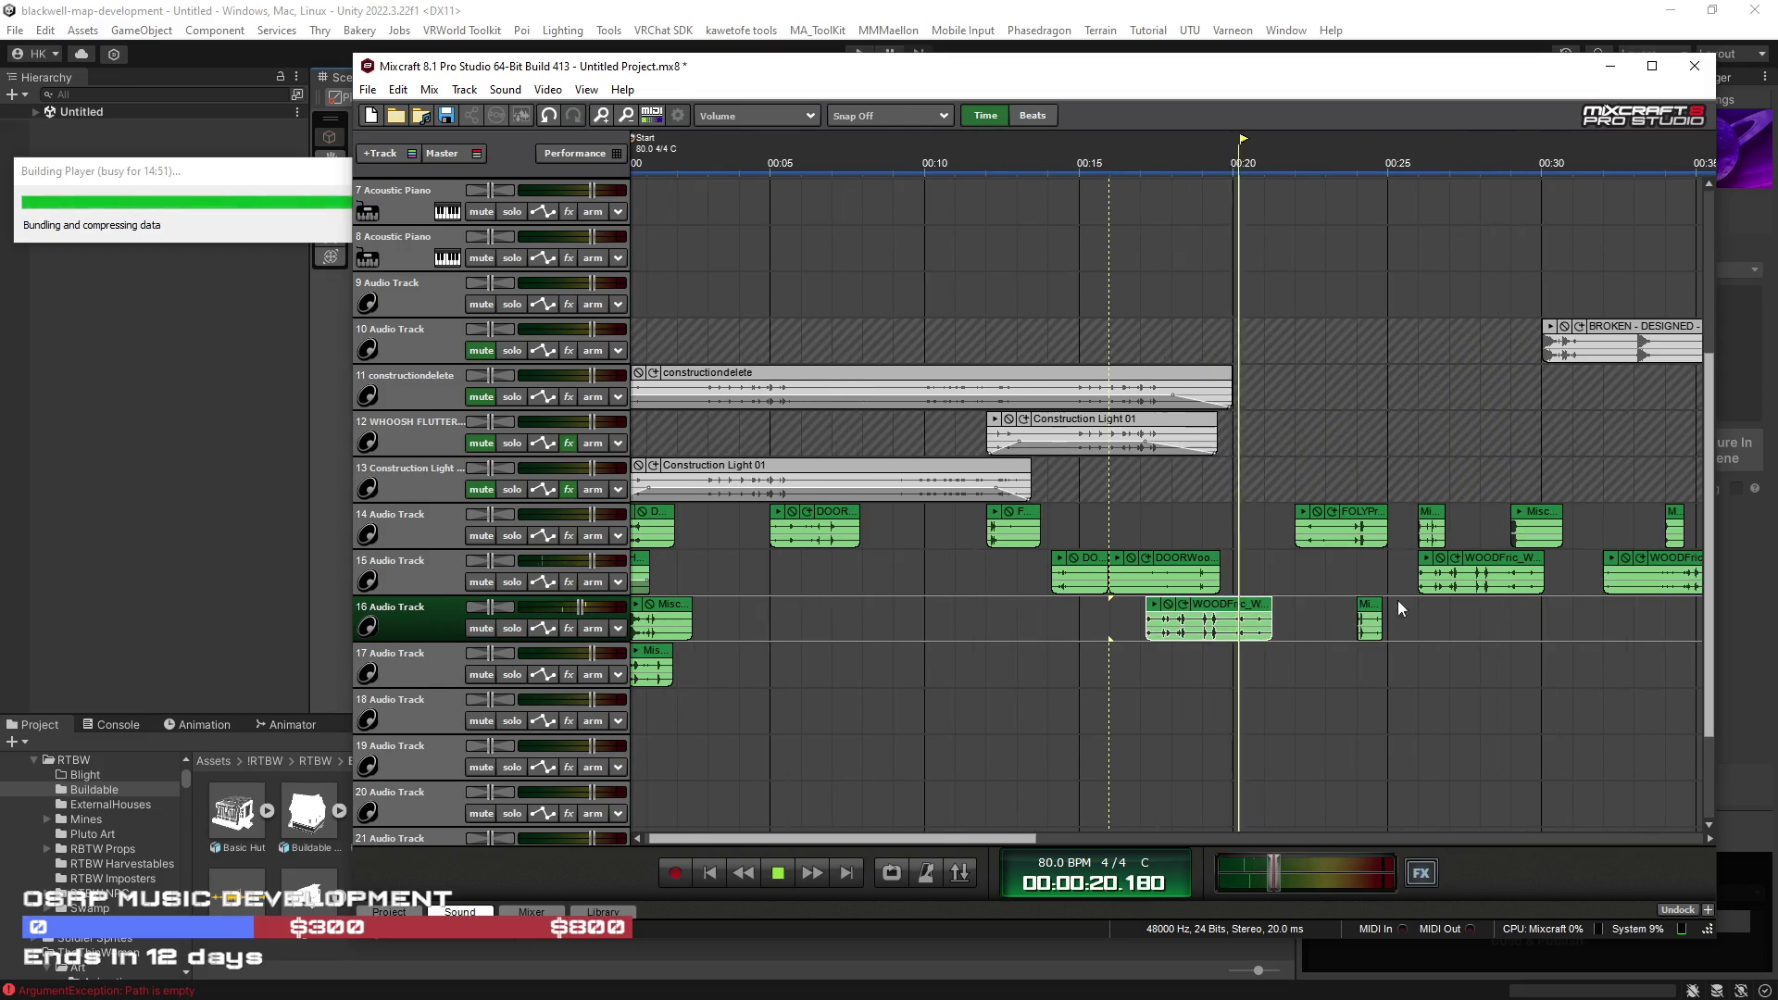
{"action": "left_click_drag", "start_coordinate": [1369, 619], "coordinate": [1411, 619]}
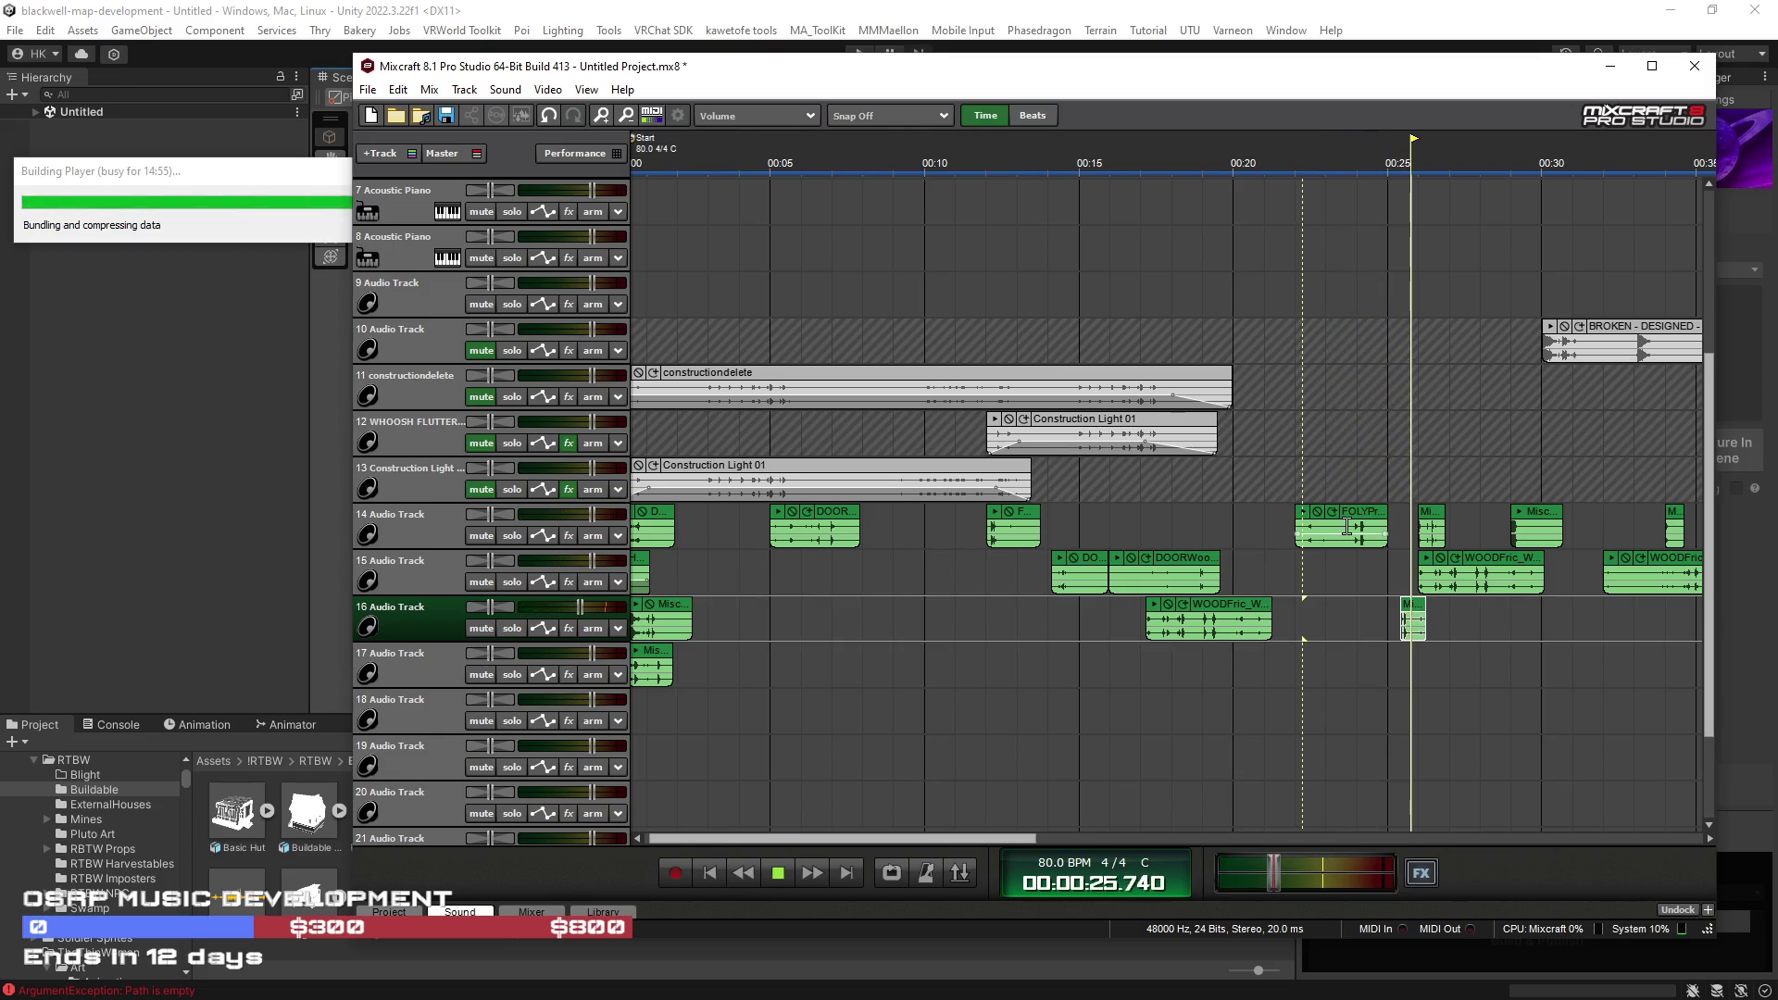
{"action": "left_click", "coordinate": [1350, 523]}
{"action": "key", "text": "t"}
{"action": "left_click_drag", "start_coordinate": [1371, 523], "coordinate": [1260, 524]}
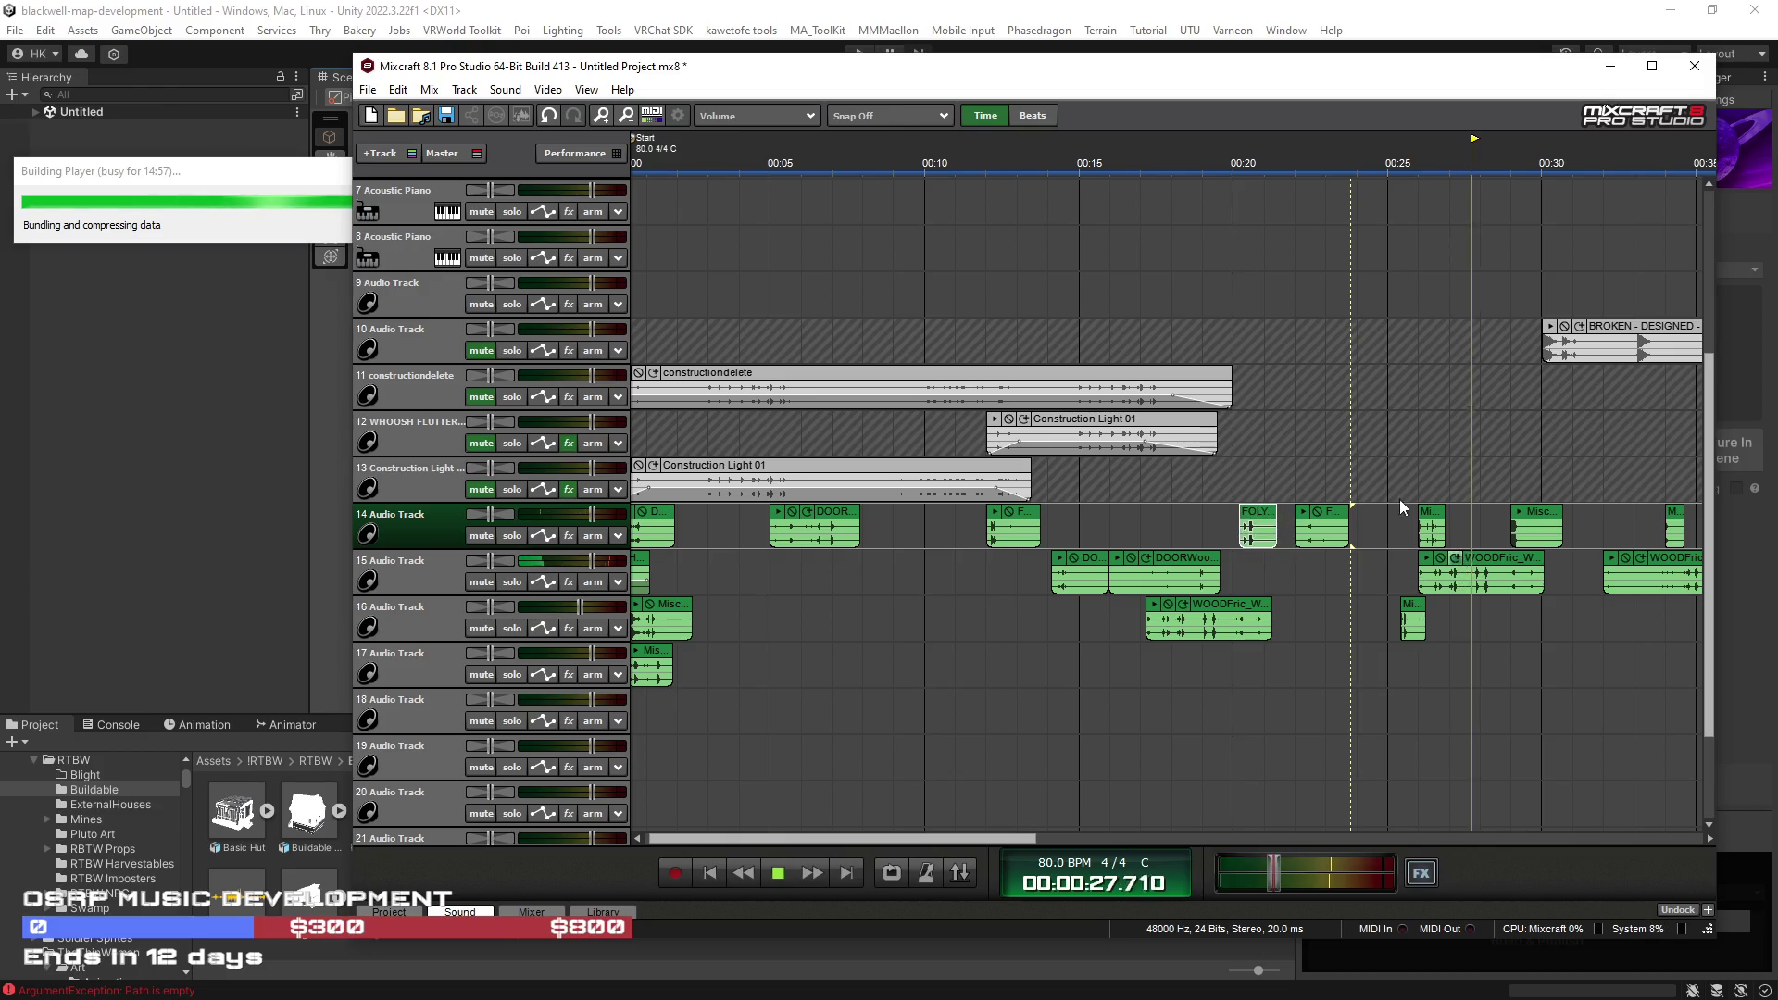
Step: Shift the WOODFric clip on track 15 later and move the Misc clip up to track 13
{"action": "mouse_move", "coordinate": [1499, 561]}
{"action": "left_mouse_down"}
{"action": "mouse_move", "coordinate": [1616, 516]}
{"action": "mouse_move", "coordinate": [1612, 470]}
{"action": "left_mouse_up"}
{"action": "left_click", "coordinate": [1450, 523]}
{"action": "left_click", "coordinate": [1458, 530]}
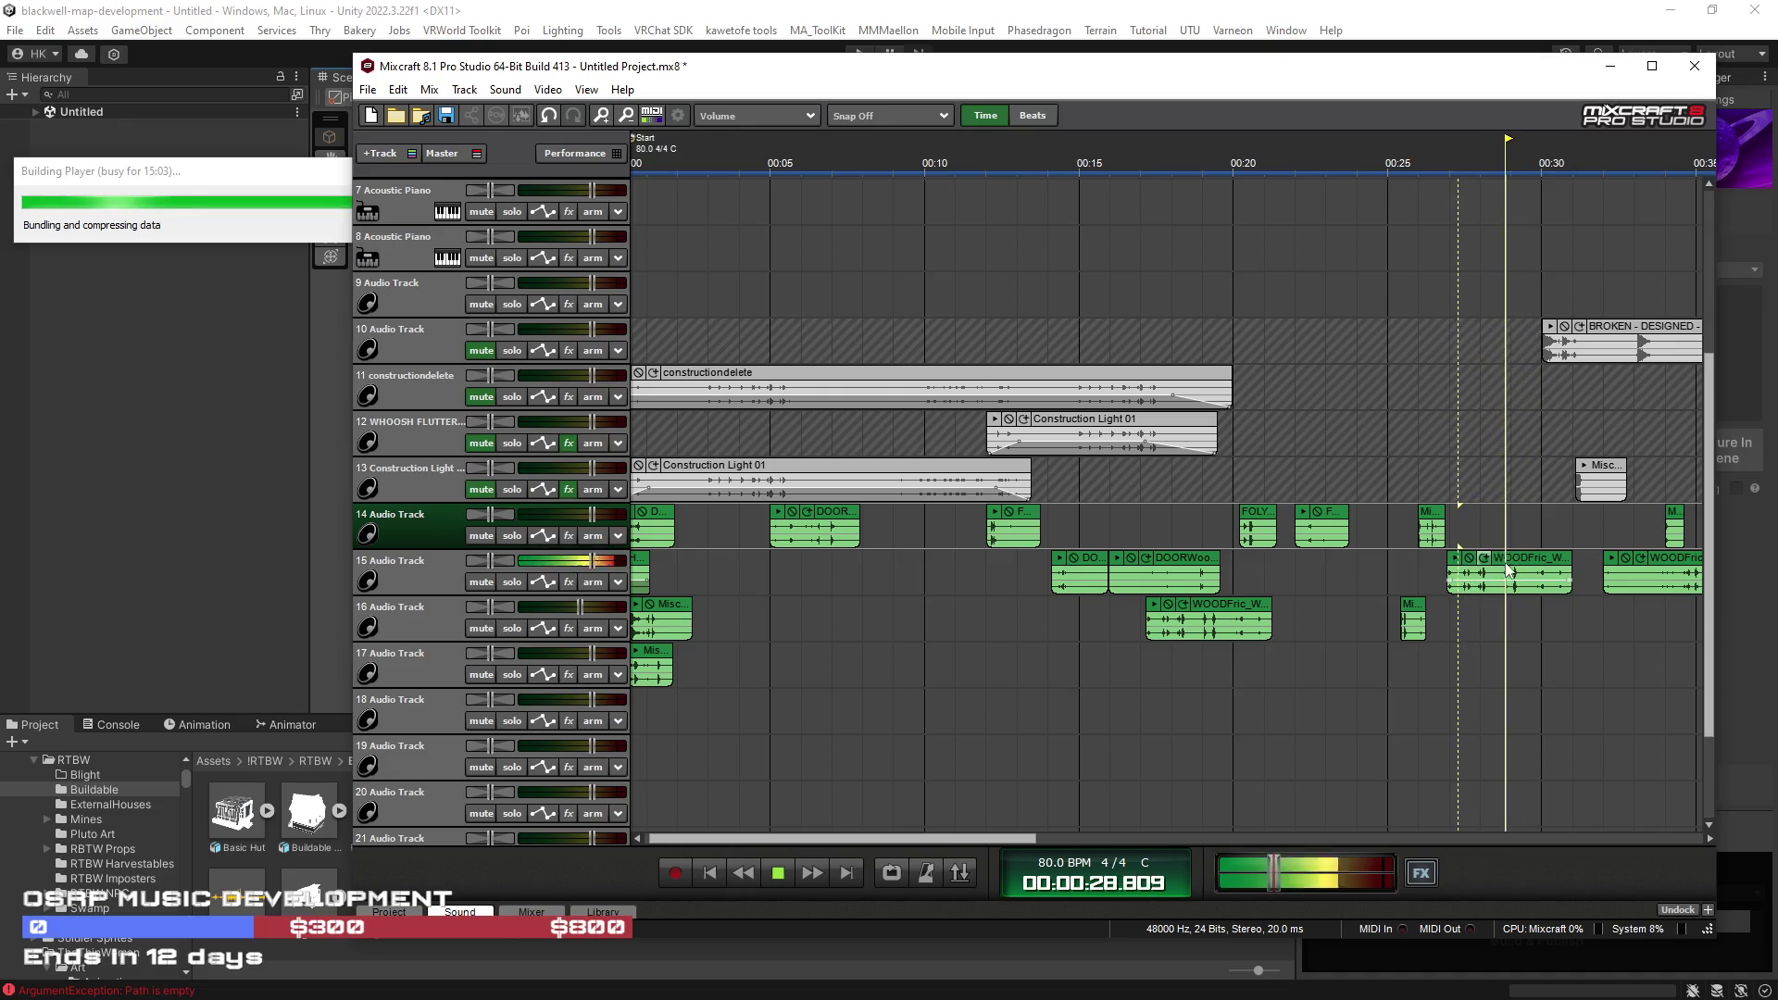
{"action": "left_click_drag", "start_coordinate": [1482, 570], "coordinate": [1514, 569]}
{"action": "scroll", "coordinate": [1509, 547], "scroll_direction": "up", "scroll_amount": 1}
Step: Split the track 15 wood clip at 28.3 s and 28.8 s, moving the short piece to 24.4 s
{"action": "left_click", "coordinate": [1360, 529]}
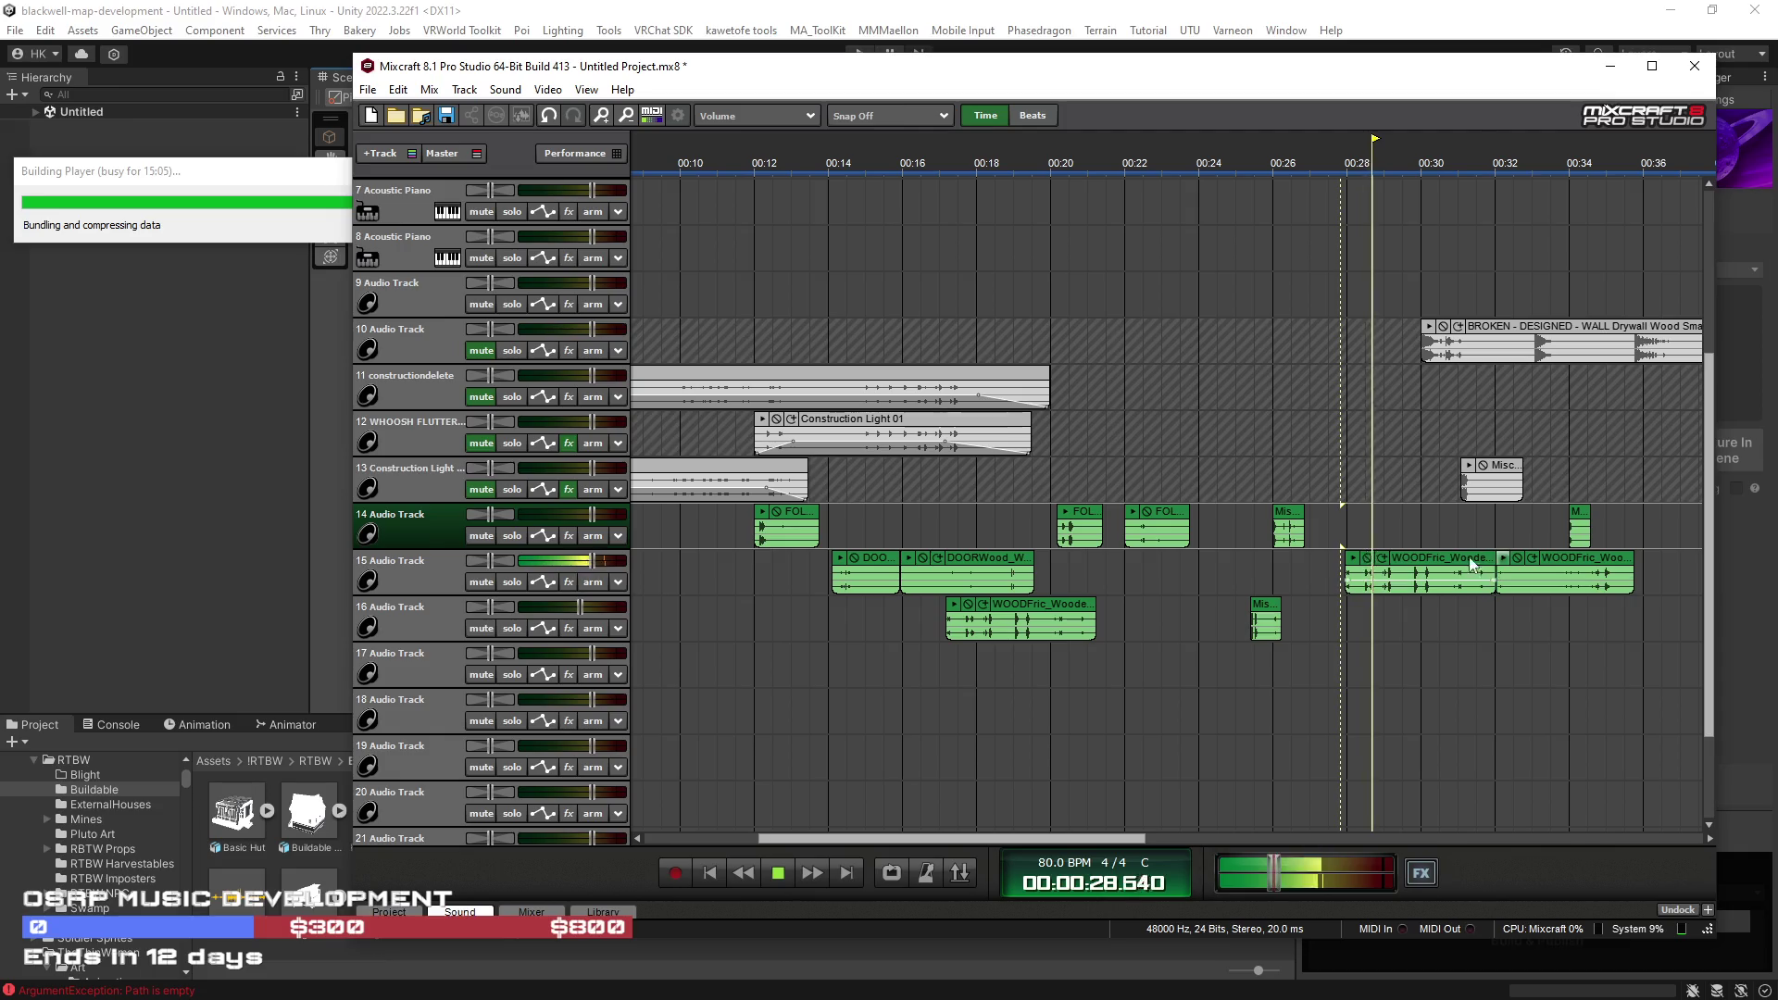
{"action": "left_click", "coordinate": [1362, 557]}
{"action": "key", "text": "s"}
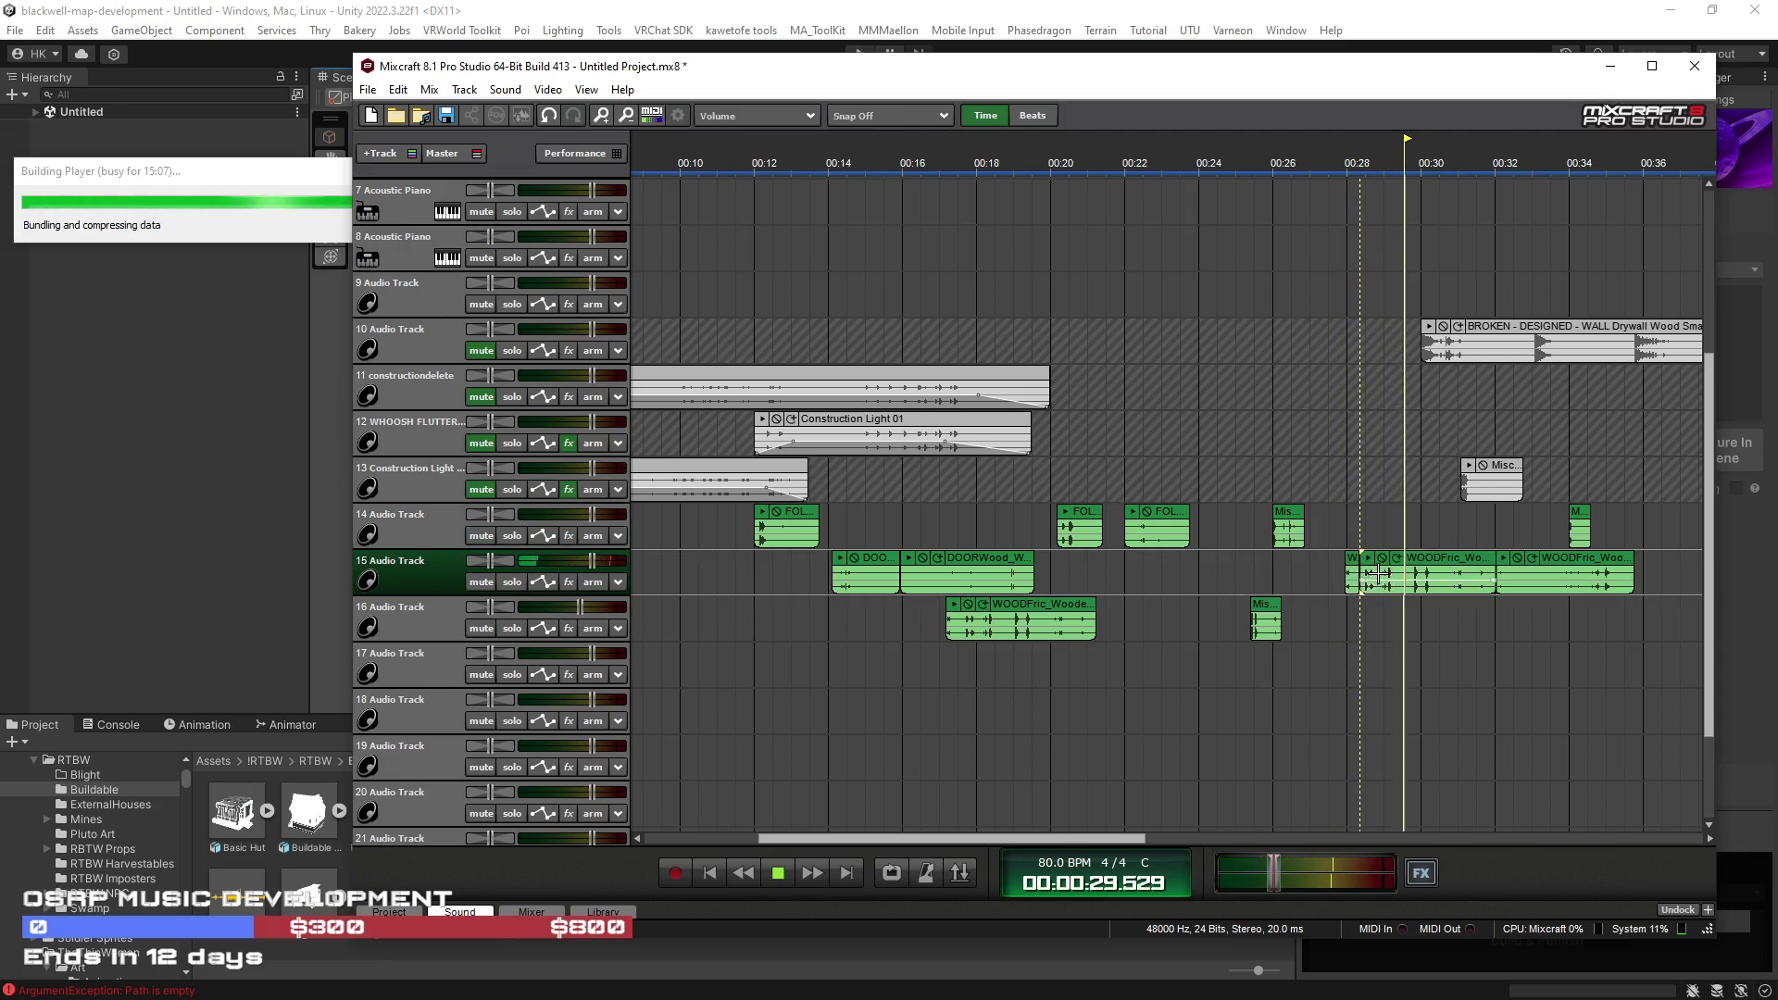
{"action": "scroll", "coordinate": [1186, 582], "scroll_direction": "up", "scroll_amount": 1}
{"action": "left_click", "coordinate": [1207, 570]}
{"action": "key", "text": "s"}
{"action": "left_click_drag", "start_coordinate": [1184, 565], "coordinate": [891, 565]}
{"action": "left_click_drag", "start_coordinate": [1030, 616], "coordinate": [983, 616]}
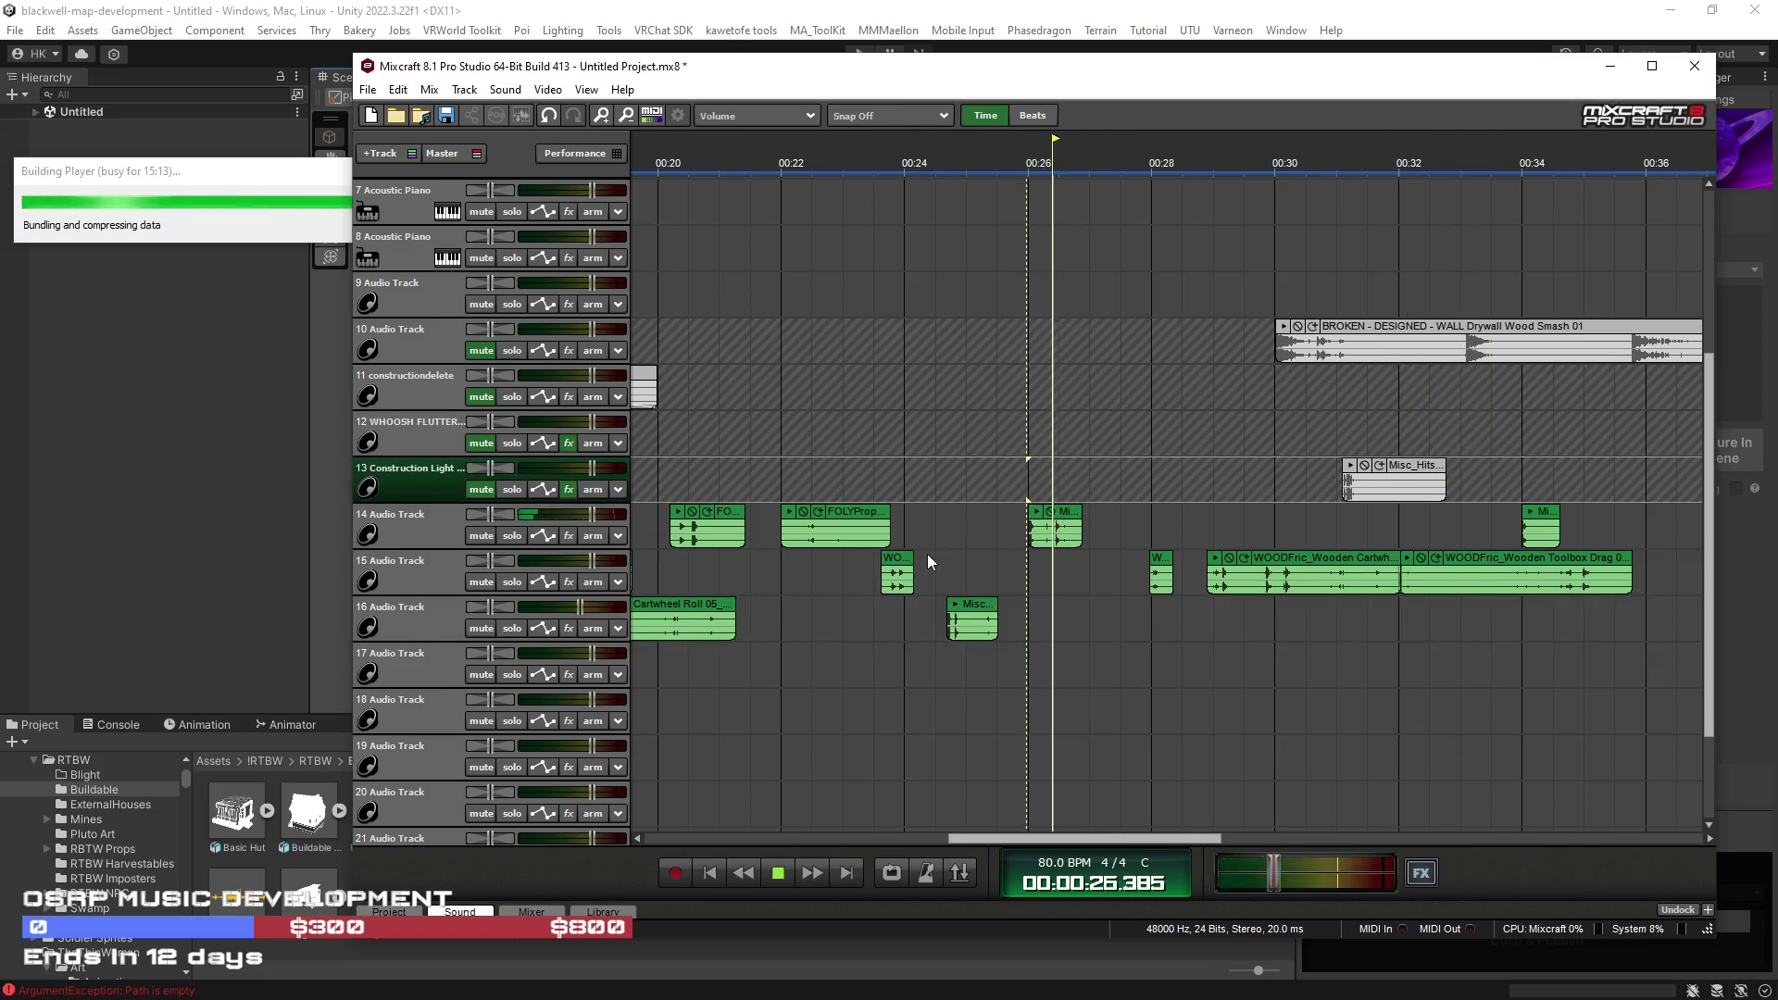
{"action": "left_click", "coordinate": [953, 554]}
Step: Move the short misc hit from track 14 onto track 12 near 7 s
{"action": "scroll", "coordinate": [1321, 610], "scroll_direction": "down", "scroll_amount": 1}
{"action": "left_click_drag", "start_coordinate": [1519, 500], "coordinate": [1617, 493]}
{"action": "scroll", "coordinate": [1286, 529], "scroll_direction": "down", "scroll_amount": 1}
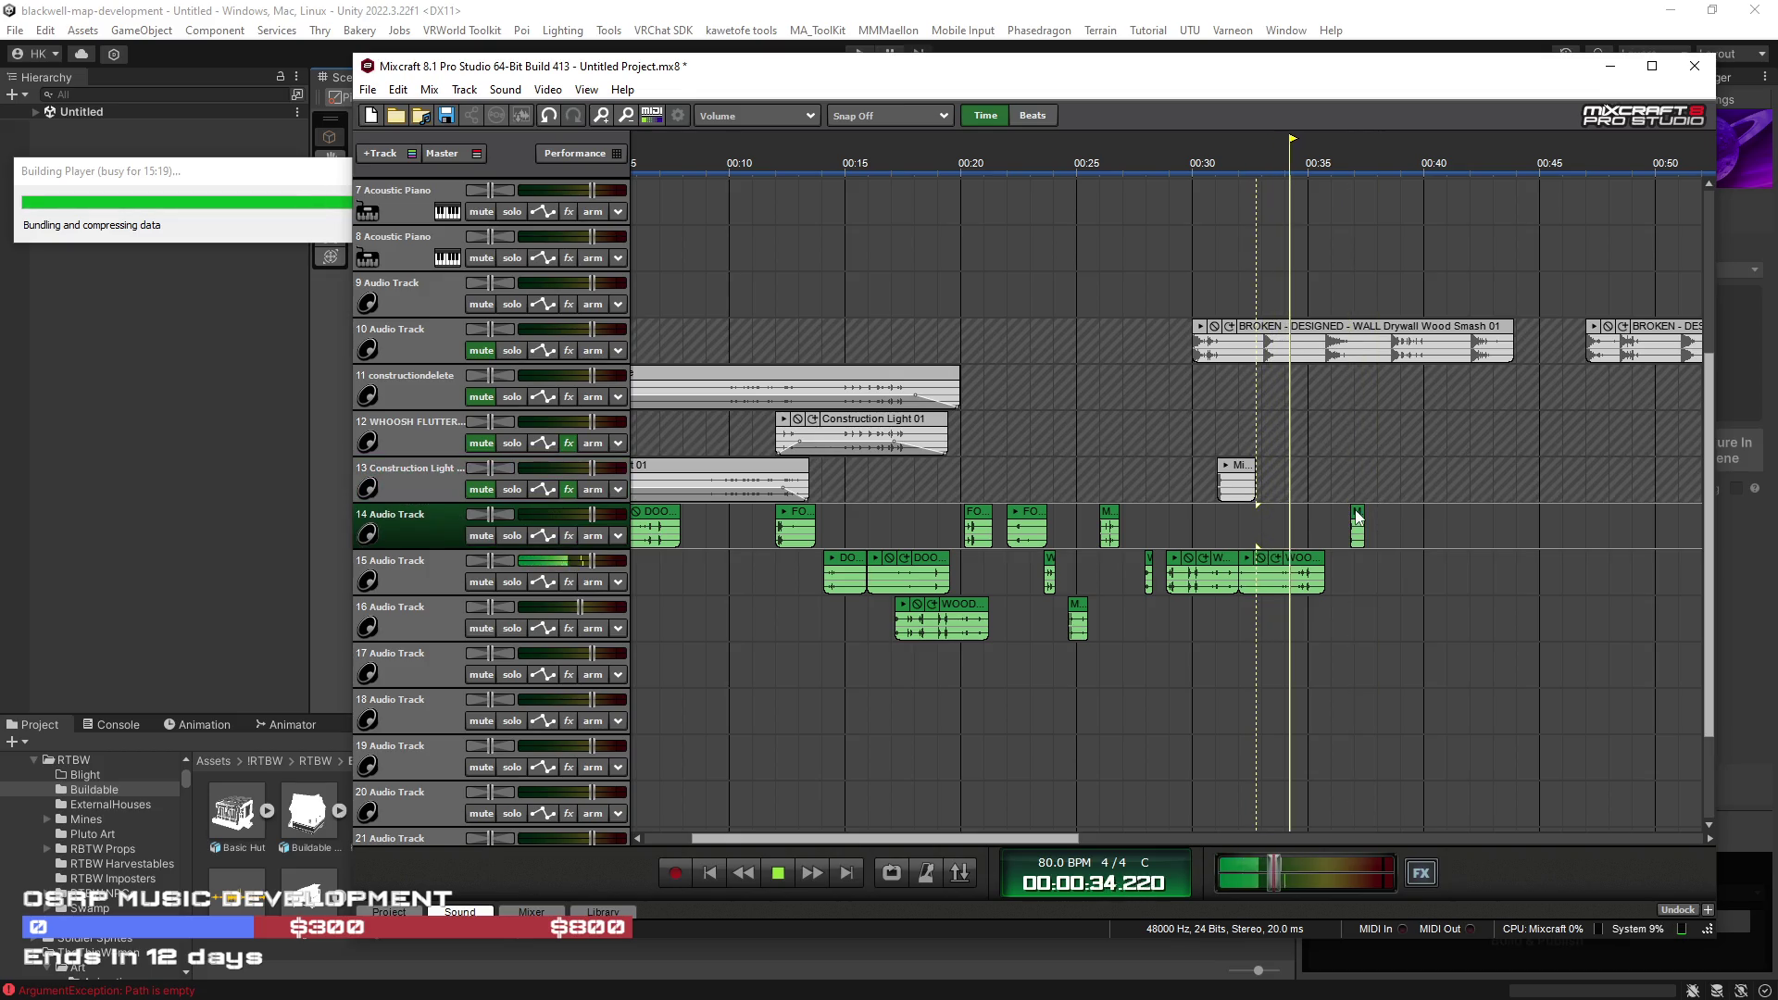
{"action": "mouse_move", "coordinate": [1358, 523]}
{"action": "left_mouse_down"}
{"action": "mouse_move", "coordinate": [679, 454]}
{"action": "mouse_move", "coordinate": [653, 417]}
{"action": "left_mouse_up"}
{"action": "mouse_move", "coordinate": [1320, 564]}
{"action": "left_mouse_down"}
{"action": "mouse_move", "coordinate": [1114, 669]}
{"action": "mouse_move", "coordinate": [933, 668]}
{"action": "mouse_move", "coordinate": [955, 660]}
{"action": "left_mouse_up"}
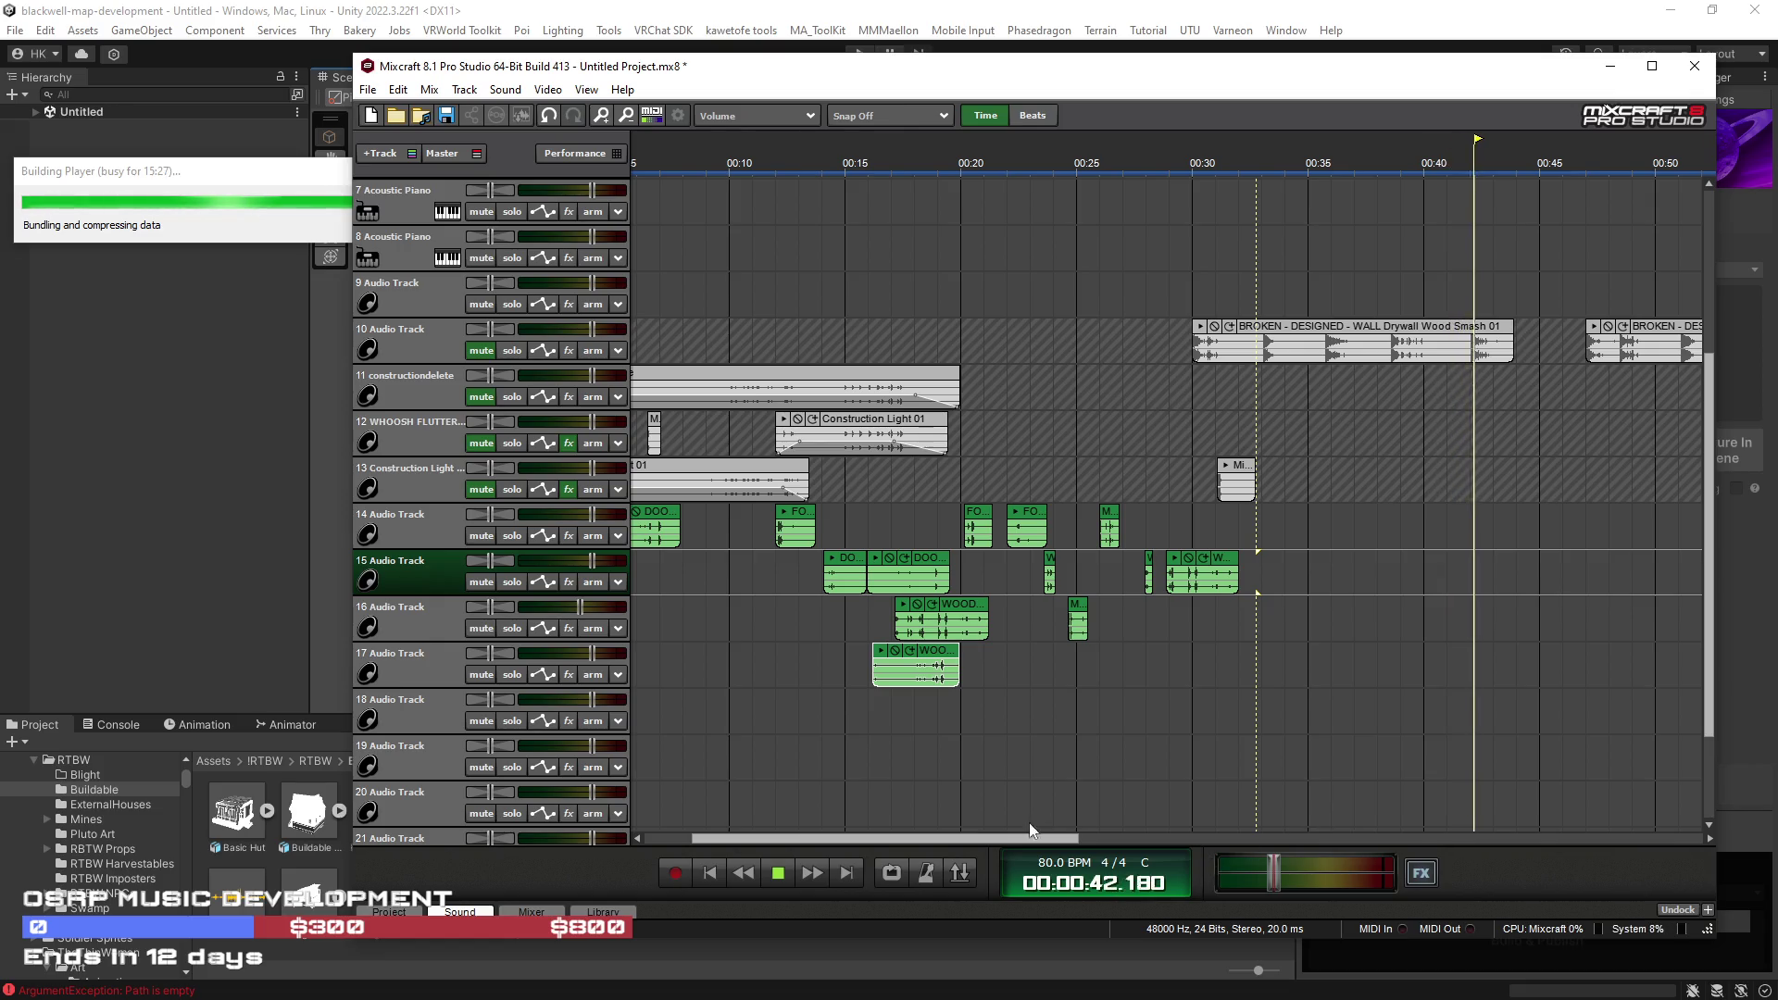
{"action": "left_click_drag", "start_coordinate": [782, 838], "coordinate": [736, 843]}
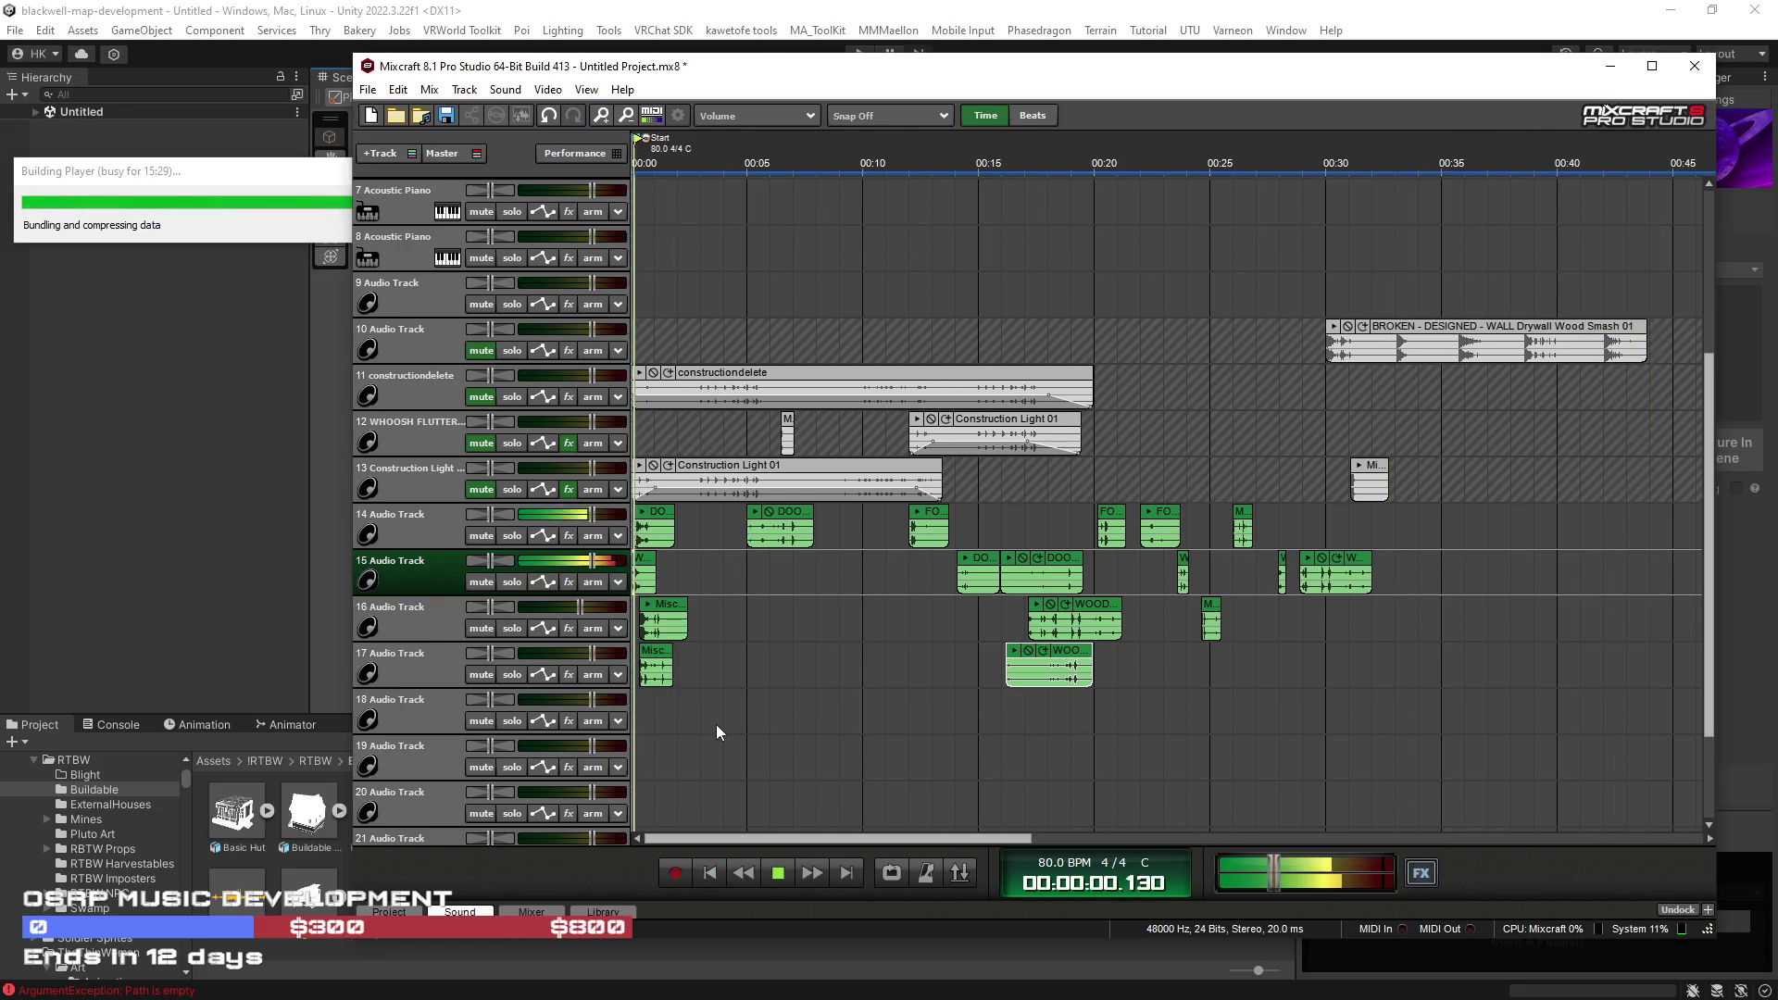
Step: Mute the Misc_Hits_075 clip and nudge Misc_Hits_062 slightly earlier
{"action": "key", "text": "Home"}
{"action": "scroll", "coordinate": [715, 724], "scroll_direction": "up", "scroll_amount": 3}
{"action": "left_click", "coordinate": [710, 873]}
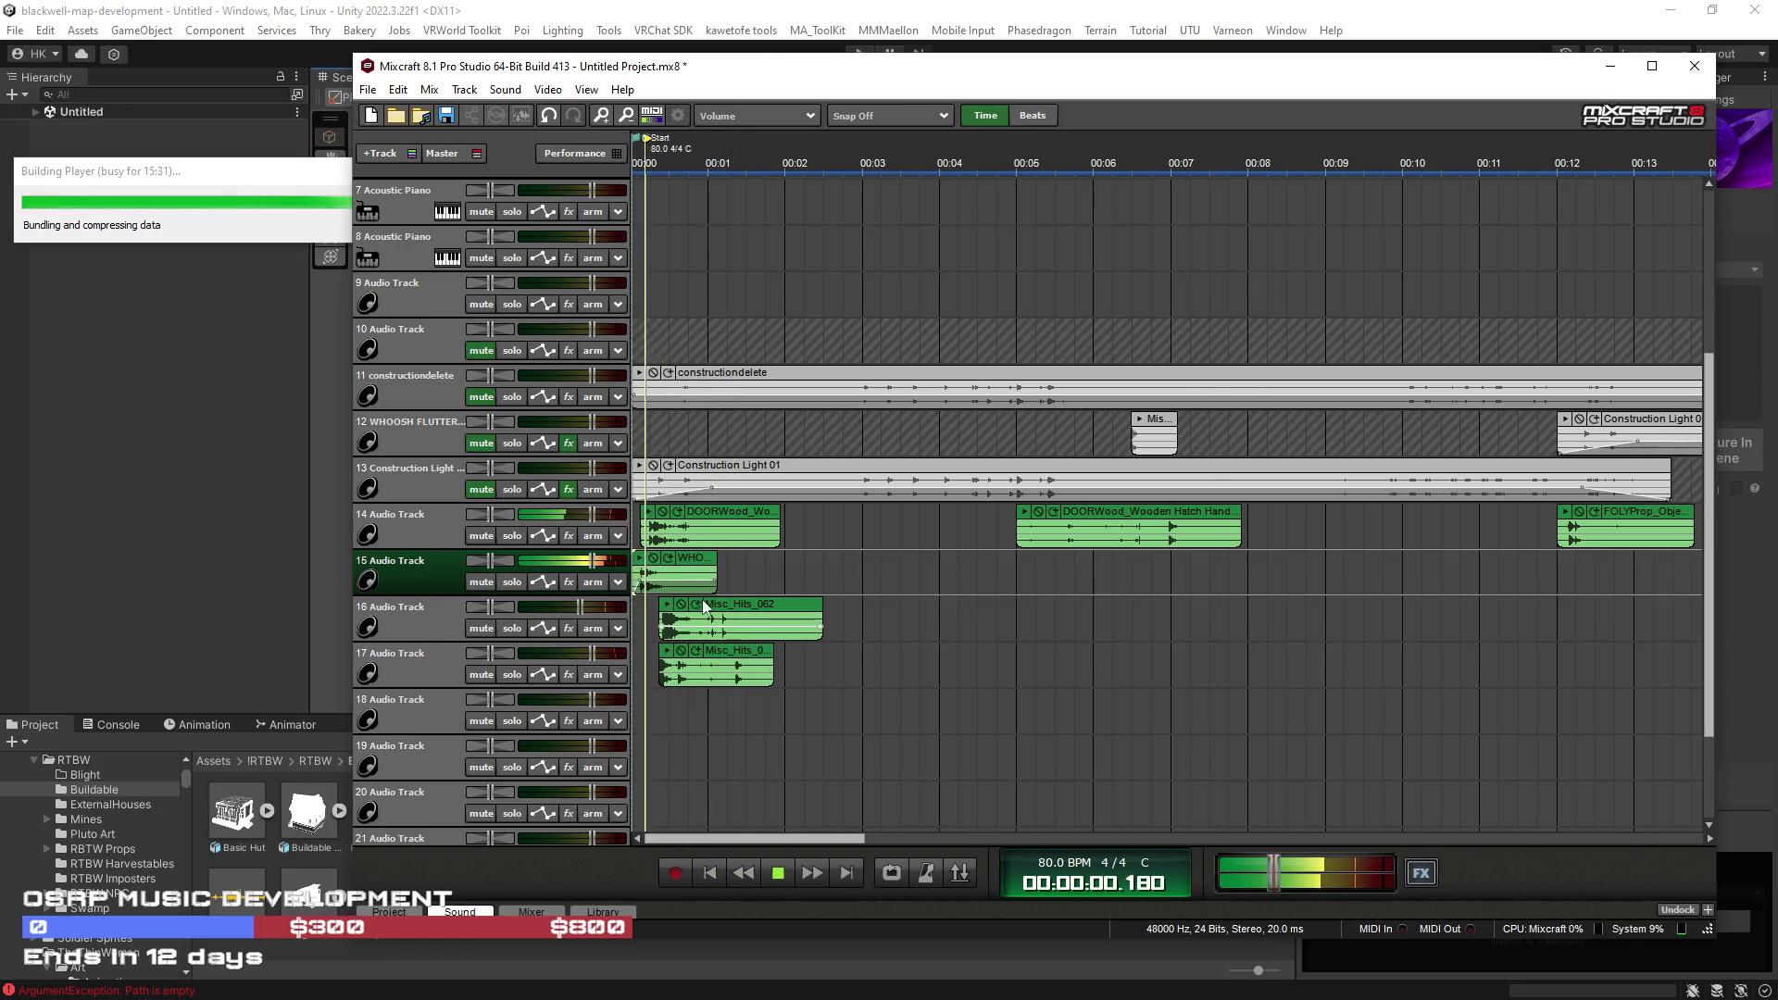
{"action": "scroll", "coordinate": [681, 655], "scroll_direction": "up", "scroll_amount": 2}
{"action": "left_click", "coordinate": [681, 655]}
{"action": "left_click", "coordinate": [681, 604]}
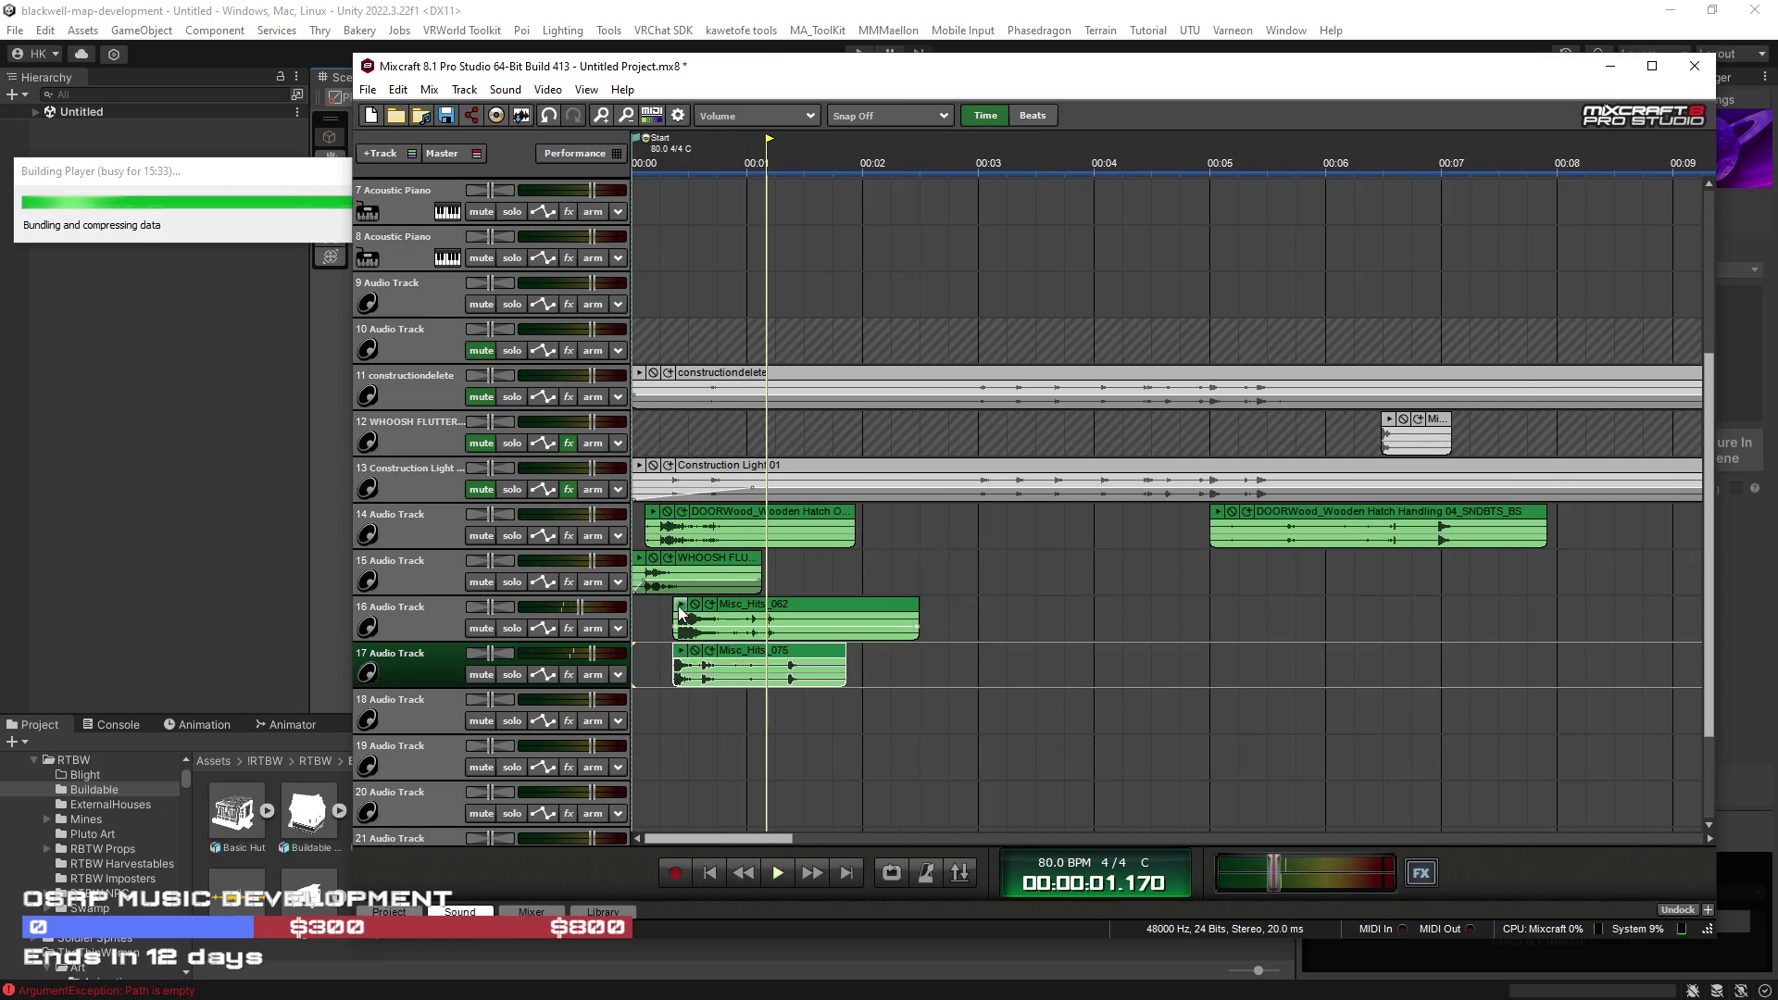
{"action": "left_click", "coordinate": [694, 650]}
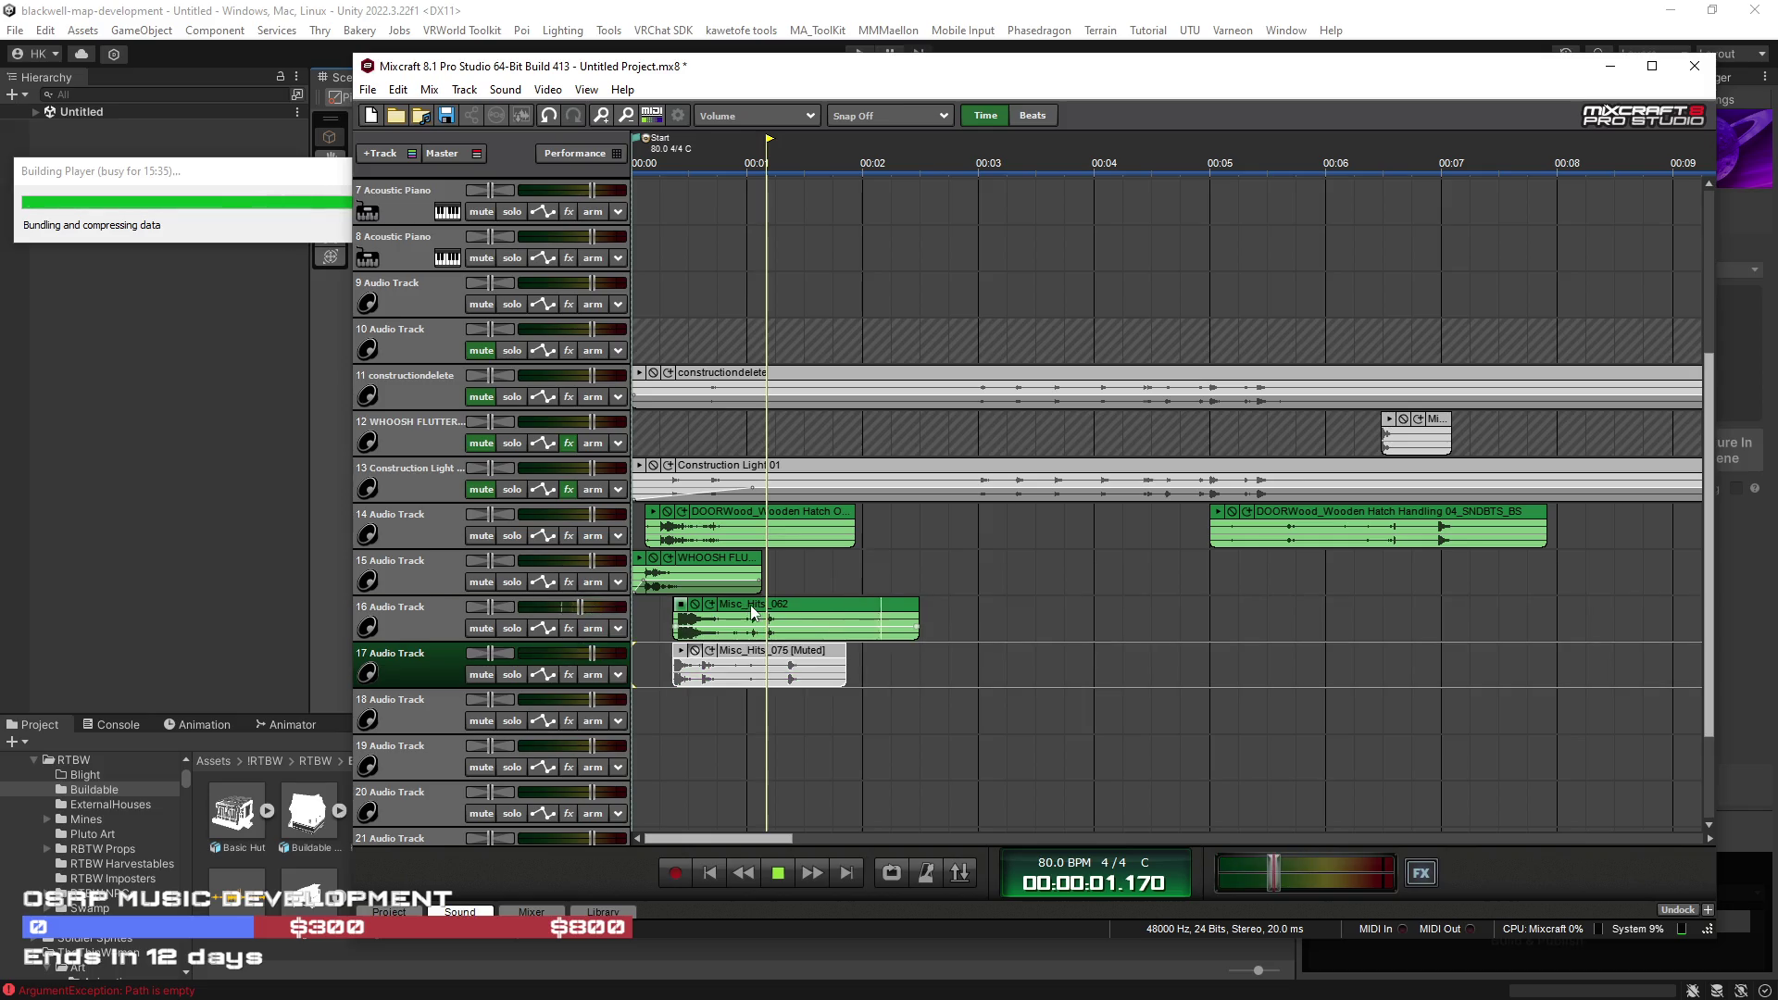
{"action": "left_click_drag", "start_coordinate": [751, 603], "coordinate": [742, 604]}
Step: Move DOORWood to the very start of track 14 and trim the WHOOSH FLUTTER clip's start
{"action": "left_click_drag", "start_coordinate": [653, 525], "coordinate": [641, 525]}
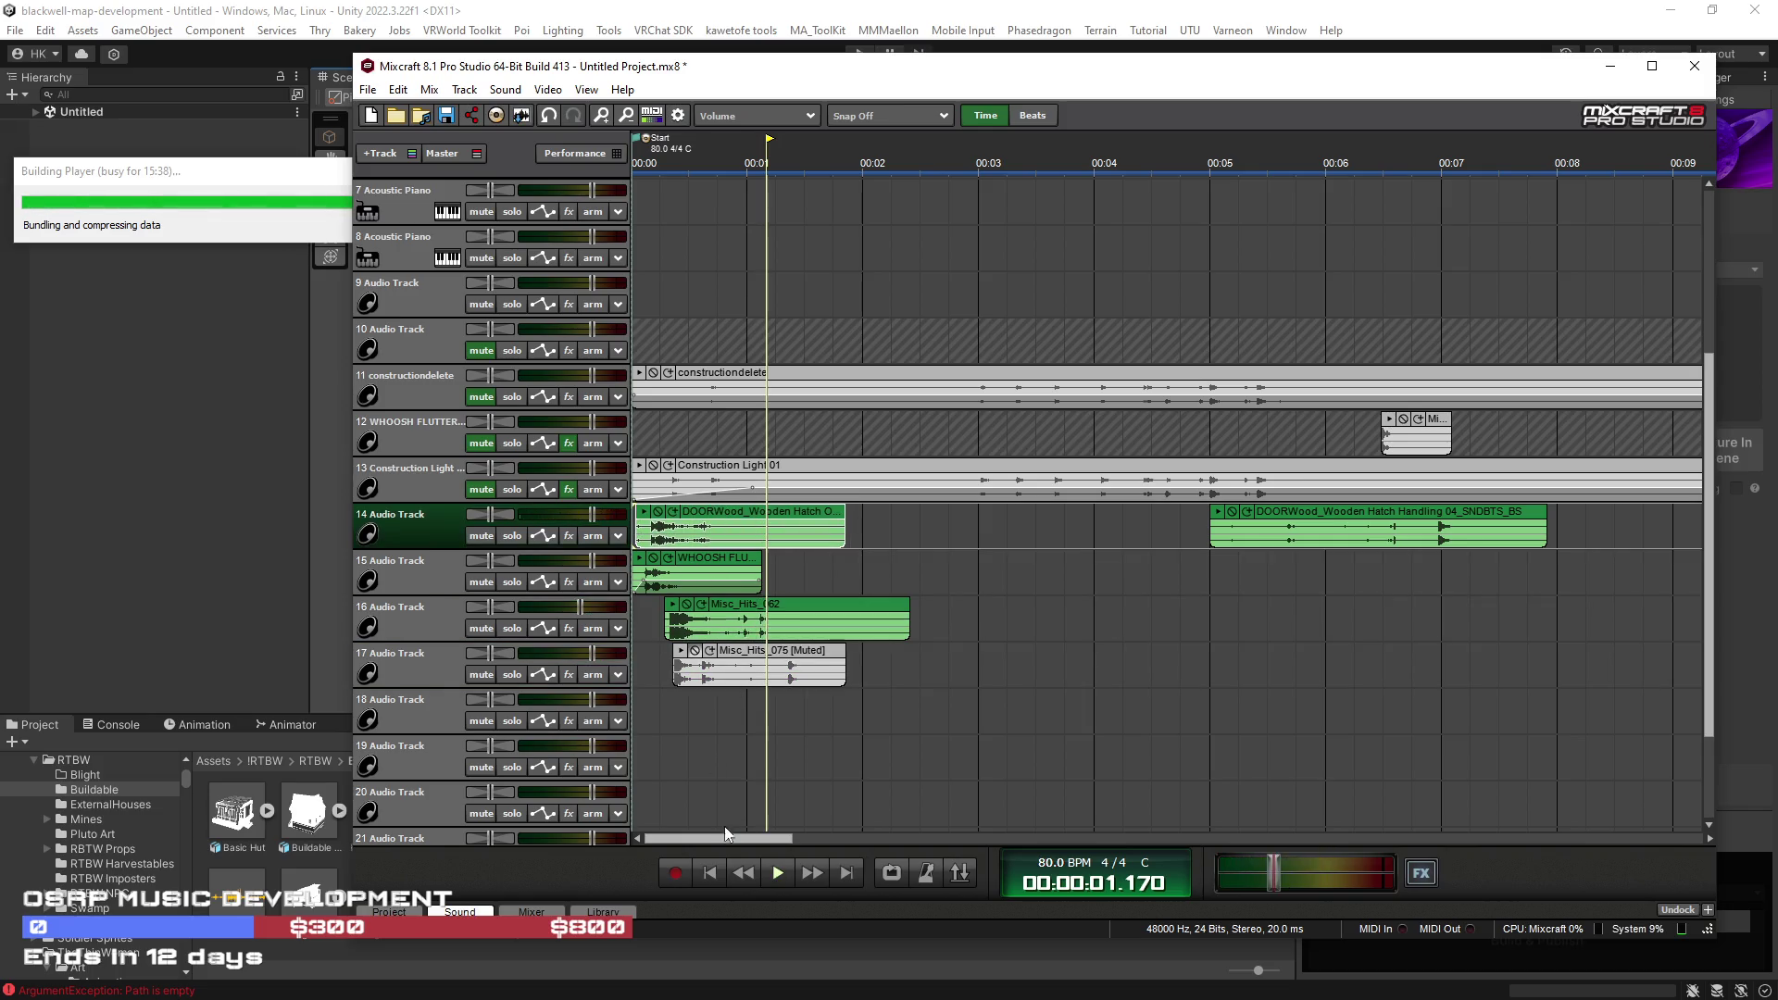
{"action": "left_click", "coordinate": [776, 873]}
{"action": "scroll", "coordinate": [664, 572], "scroll_direction": "up", "scroll_amount": 2}
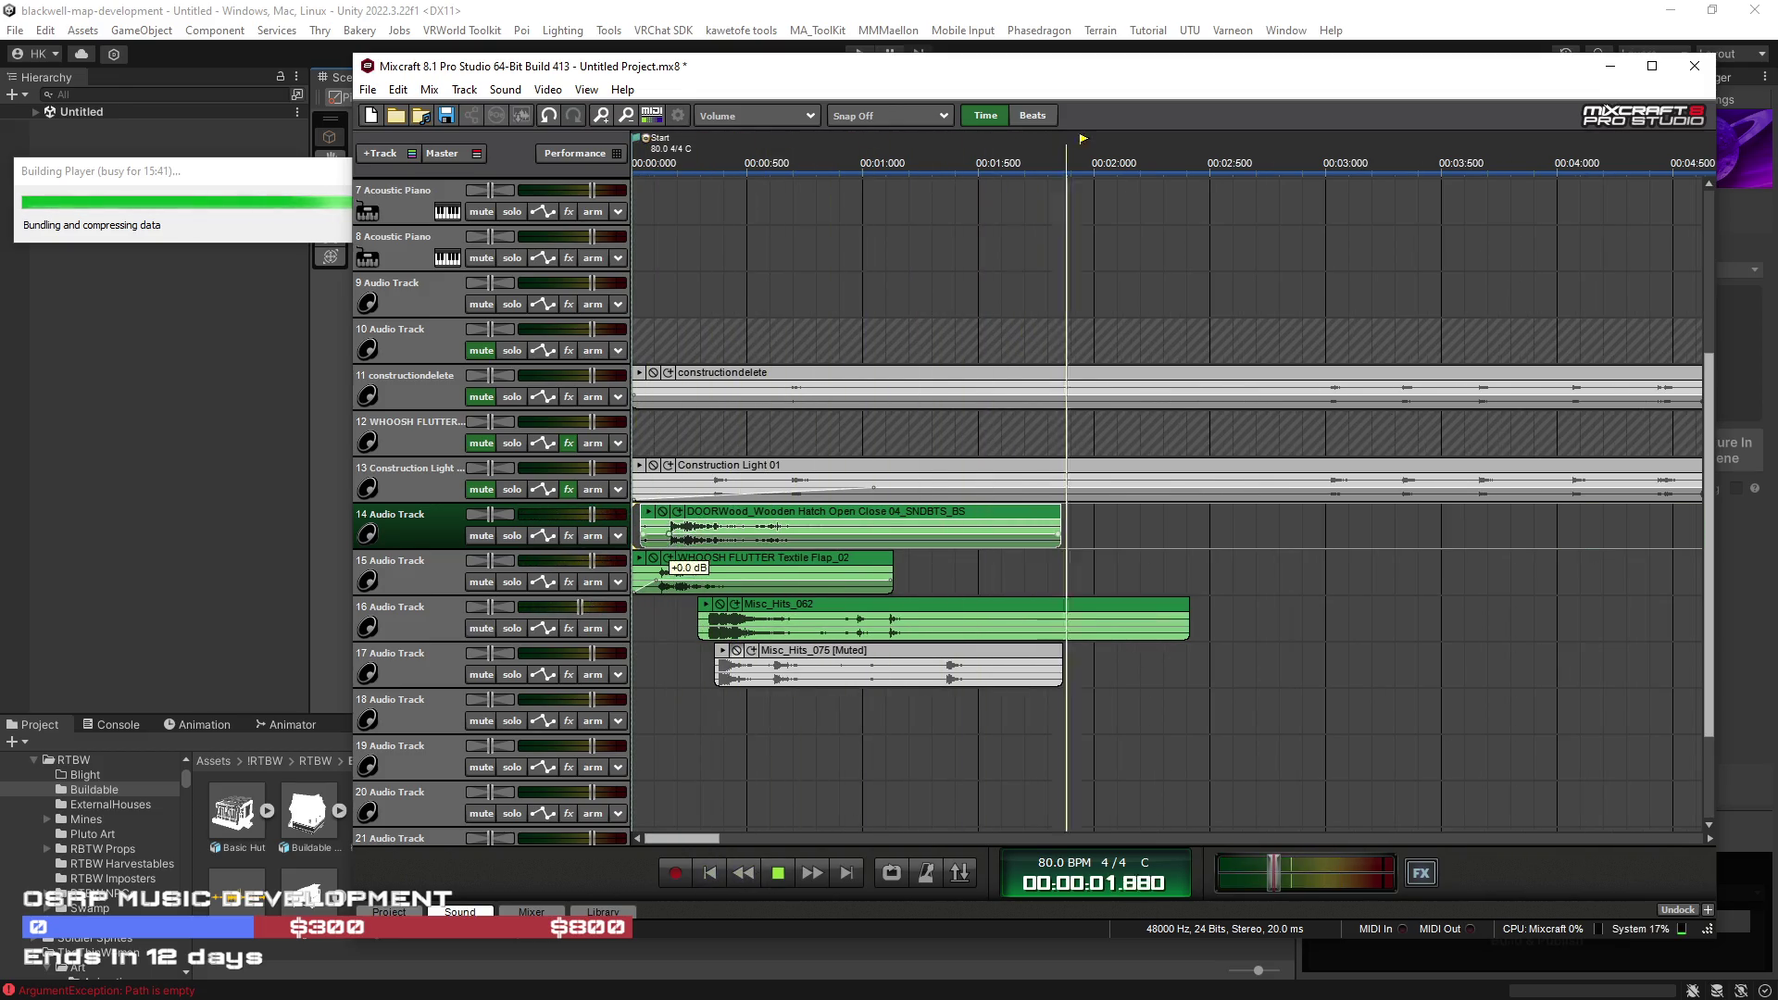
{"action": "left_click_drag", "start_coordinate": [639, 569], "coordinate": [645, 569]}
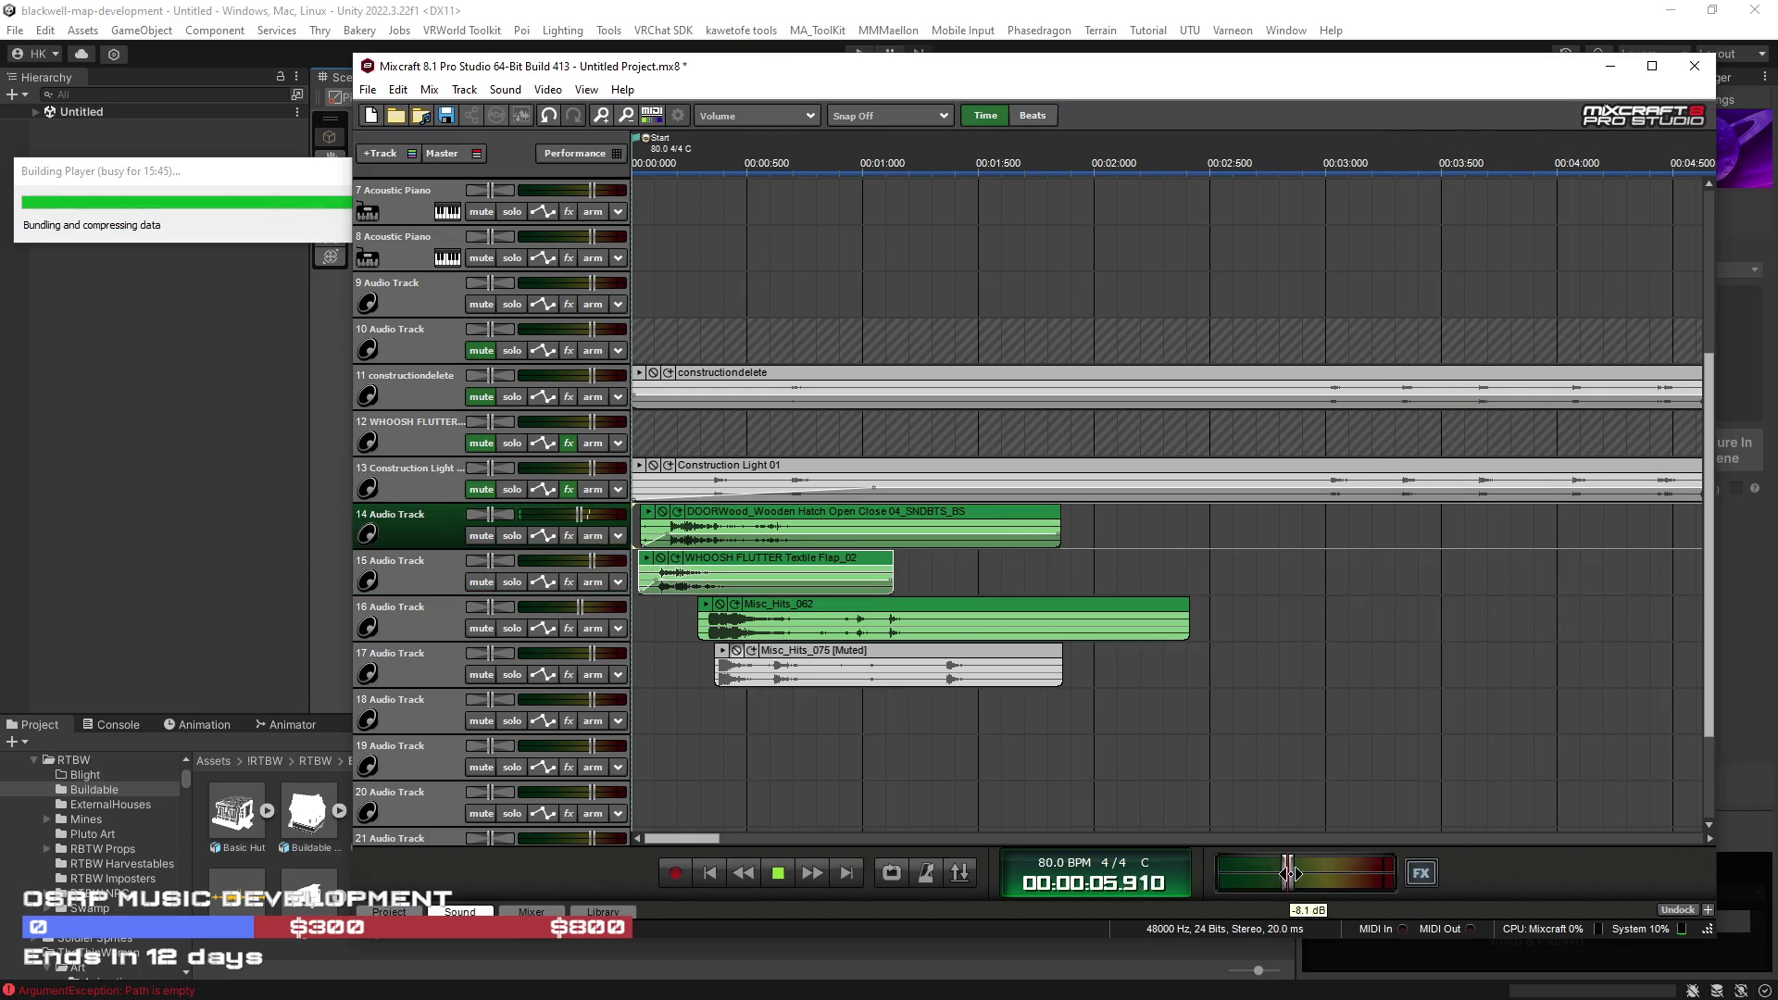
Step: Lower track 16's volume and move Misc_Hits_062 earlier by a fraction of a second
{"action": "left_click_drag", "start_coordinate": [579, 607], "coordinate": [559, 607]}
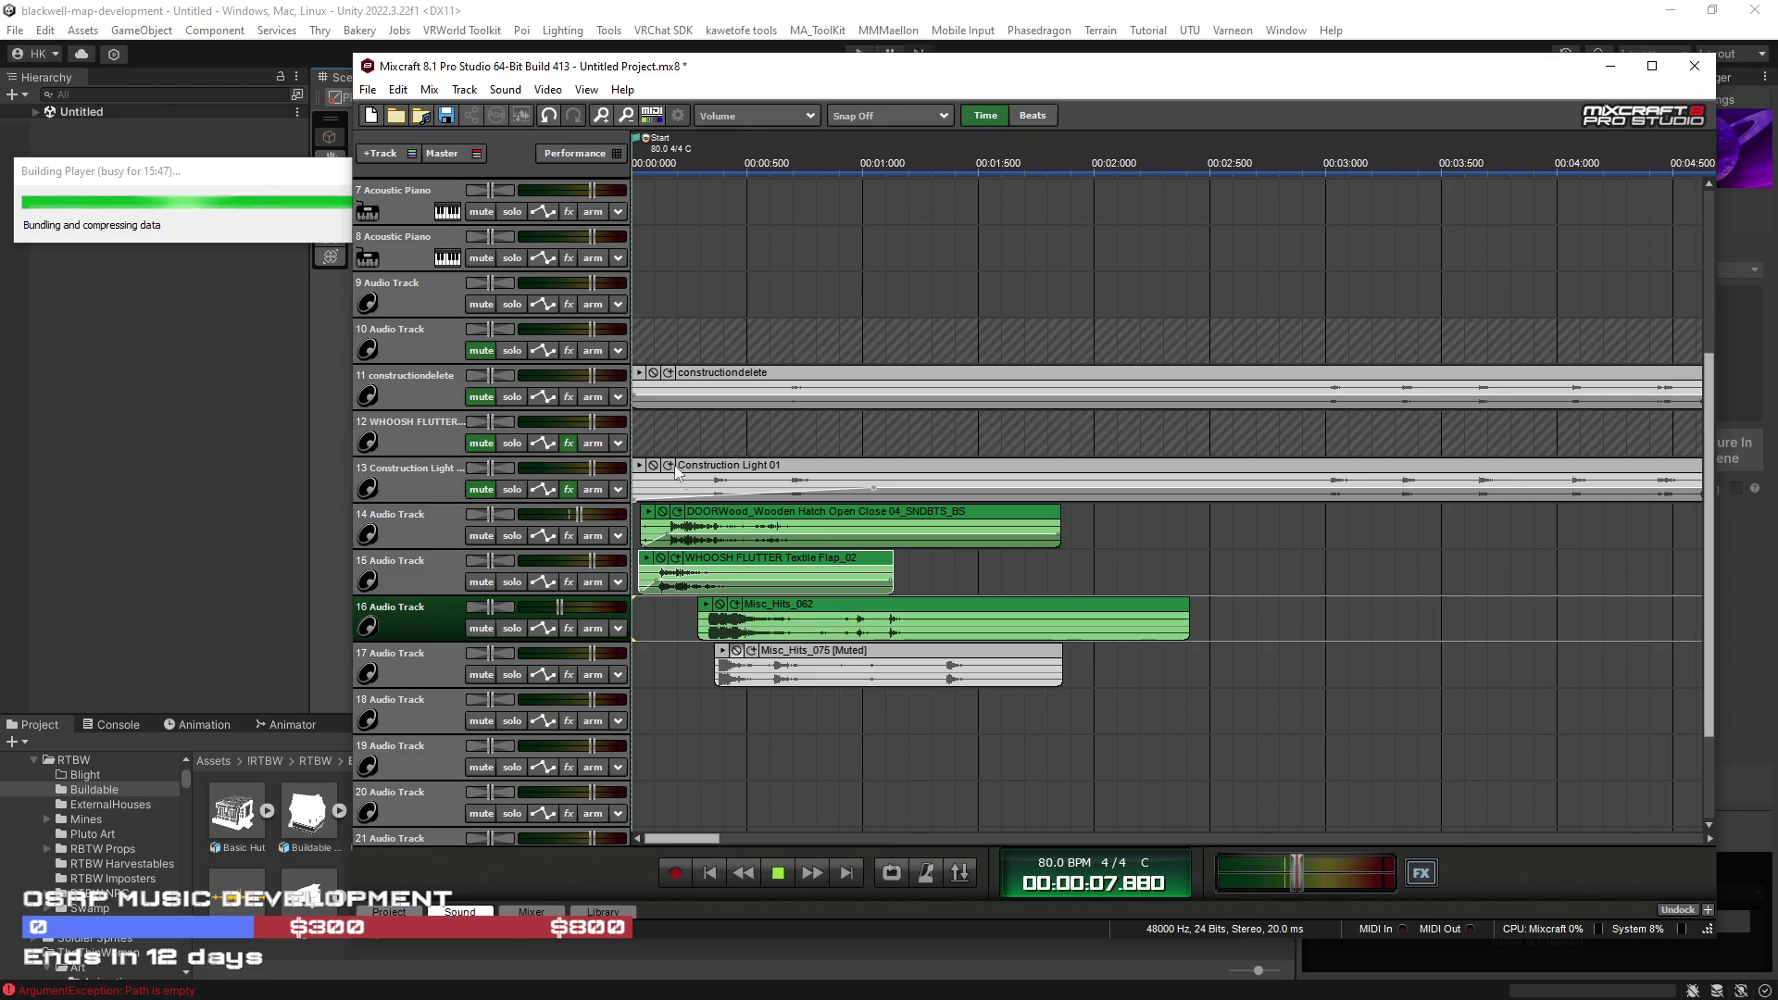
{"action": "left_click", "coordinate": [655, 434]}
{"action": "left_click_drag", "start_coordinate": [799, 604], "coordinate": [776, 604]}
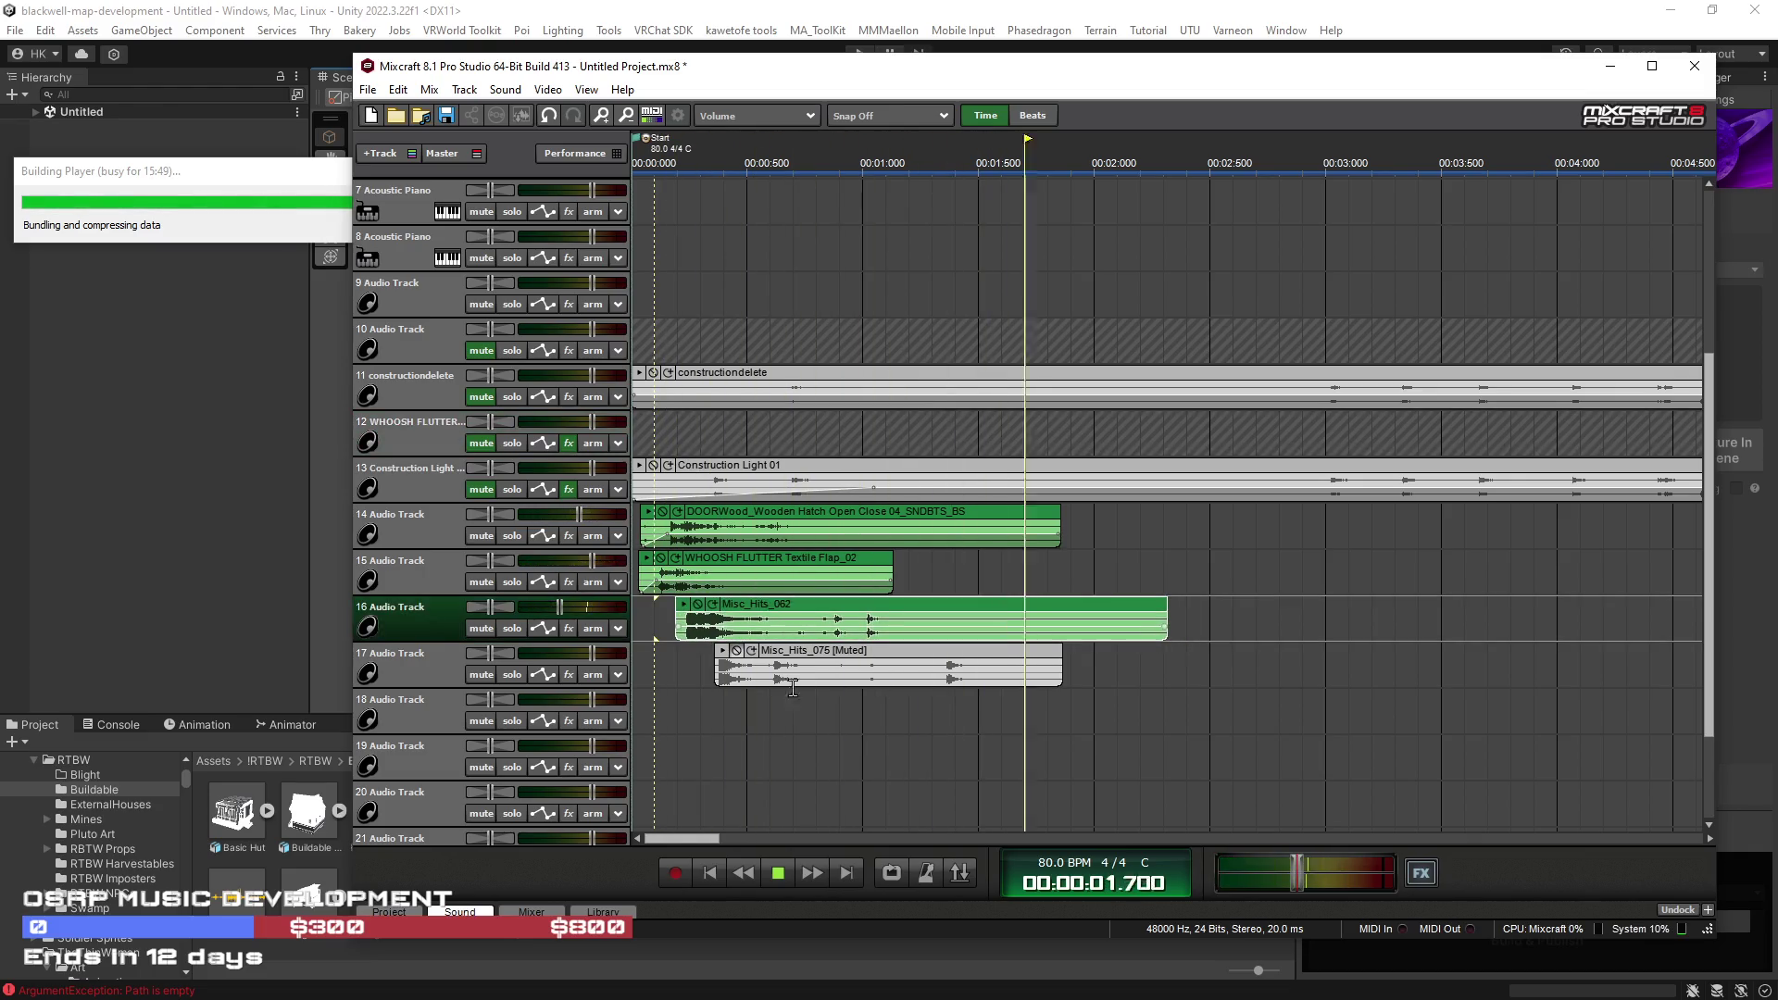
{"action": "left_click", "coordinate": [710, 873]}
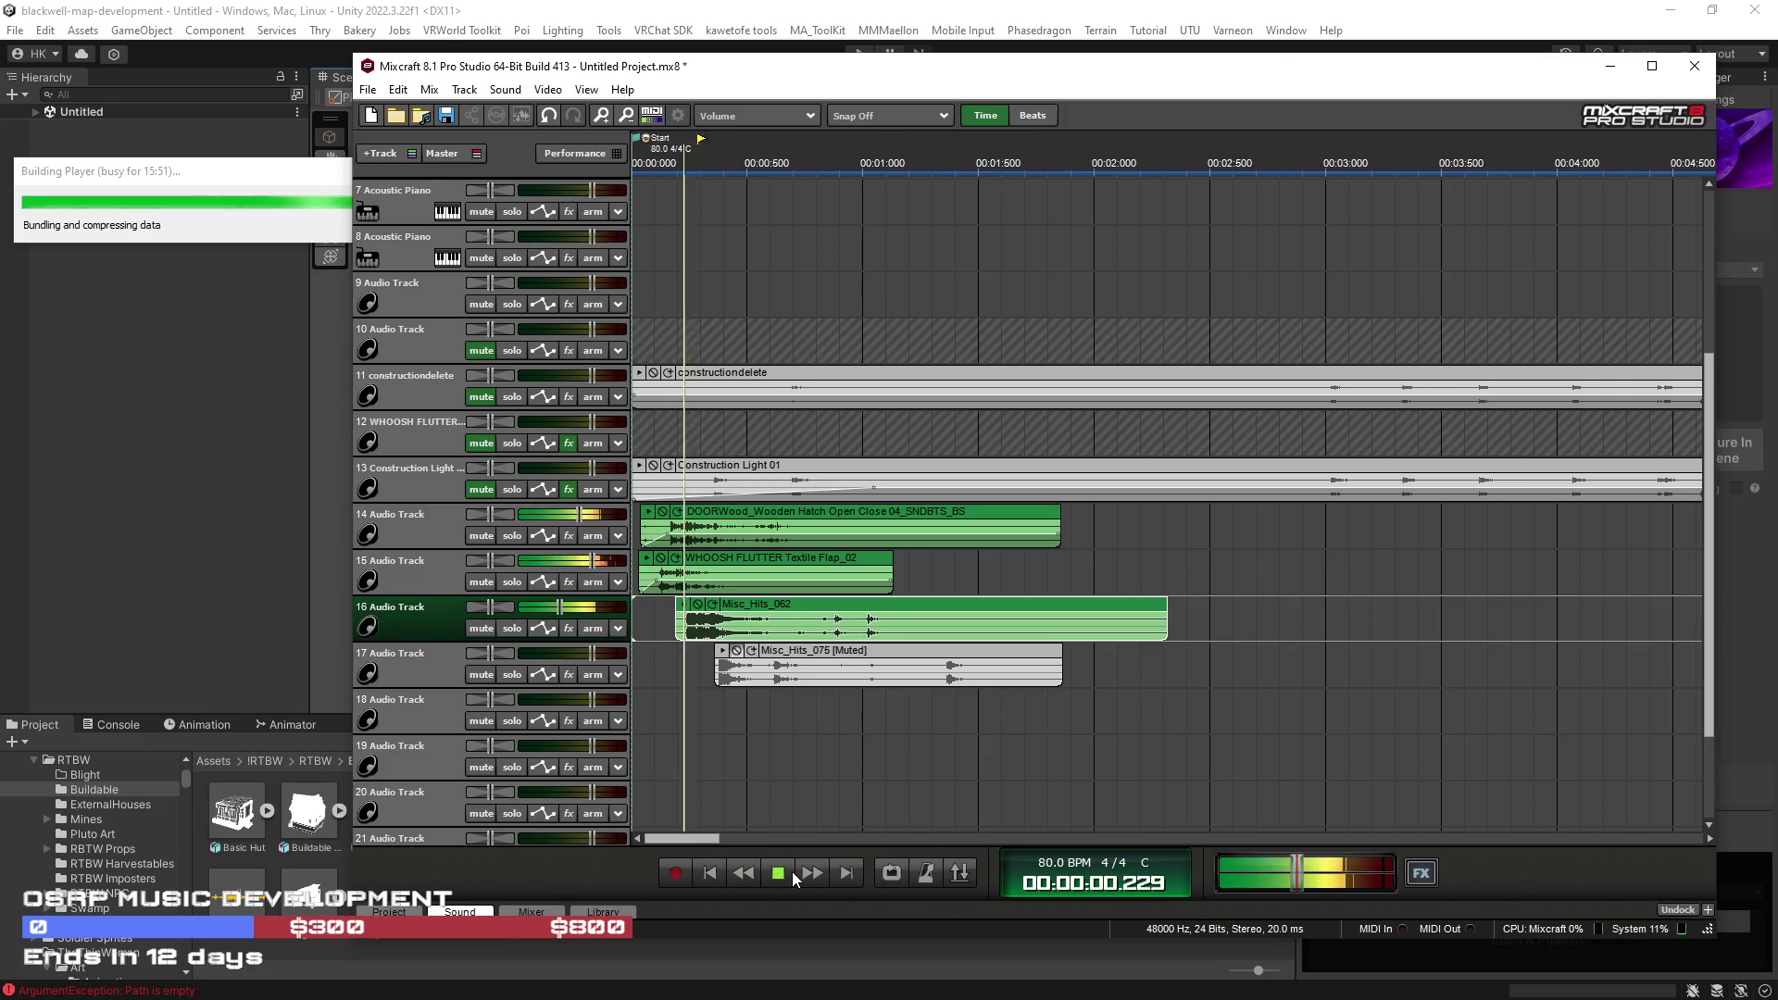
Step: Mute the WHOOSH FLUTTER clip and check the opening timing
{"action": "left_click", "coordinate": [652, 580]}
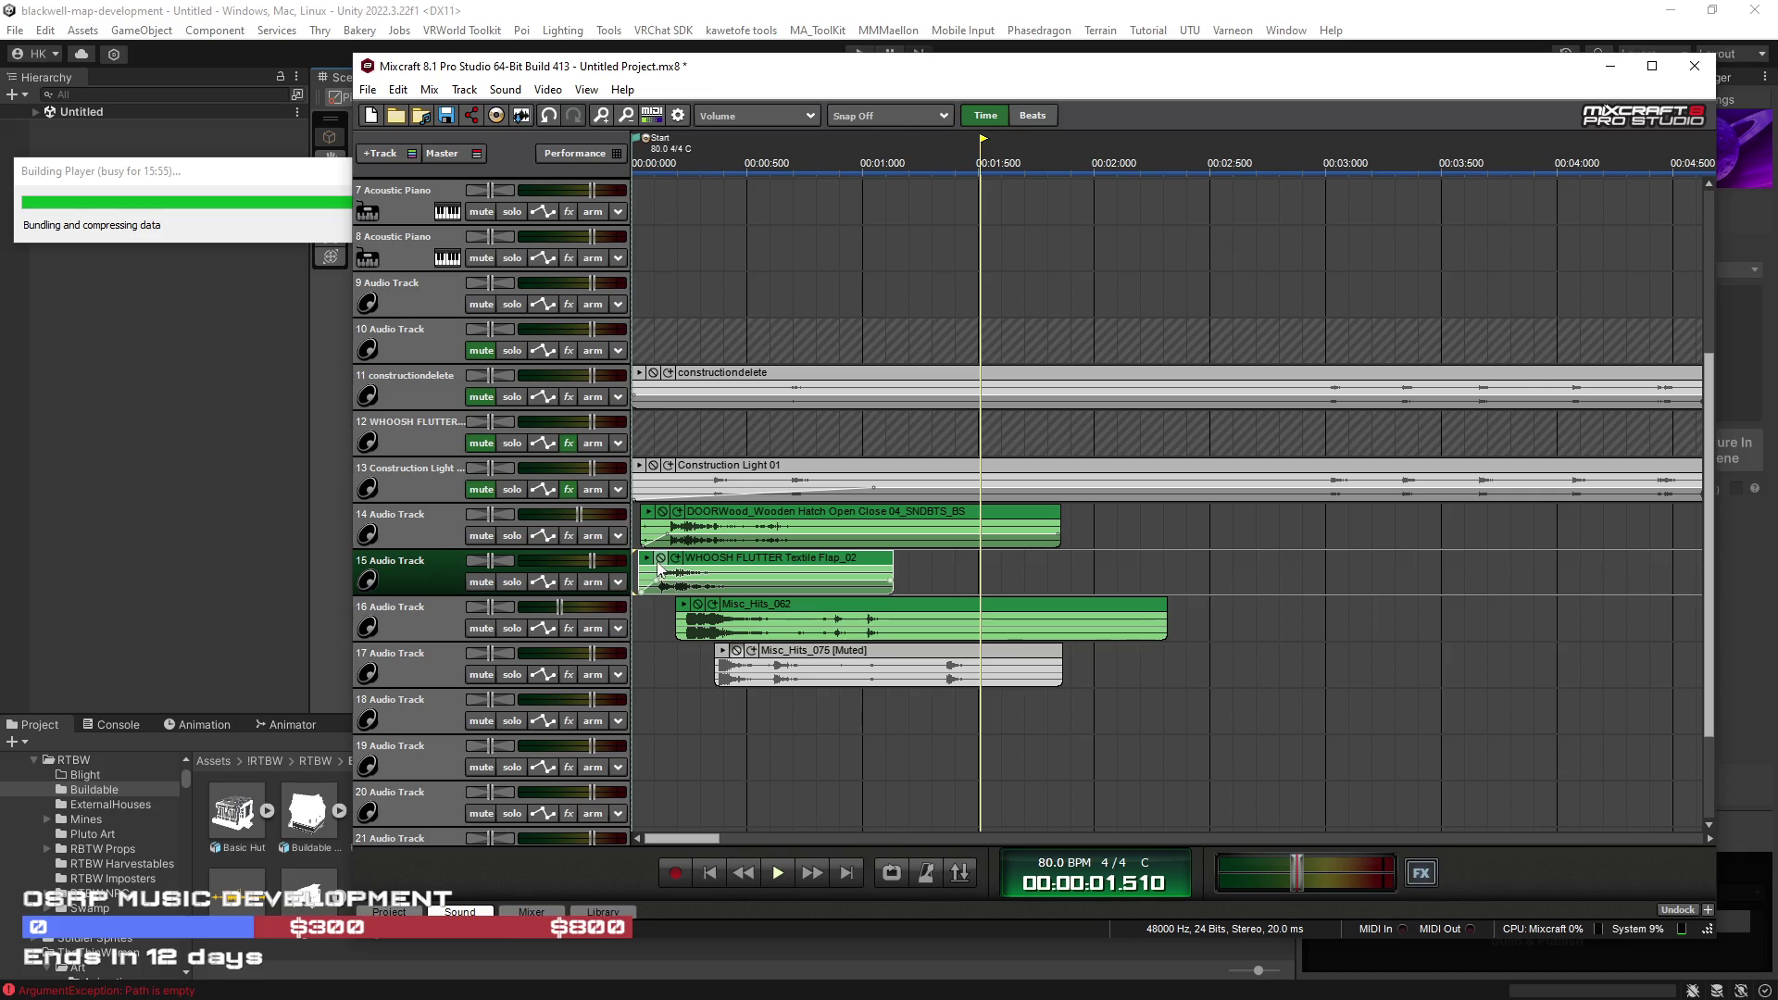
{"action": "left_click", "coordinate": [661, 559]}
{"action": "left_click", "coordinate": [642, 653]}
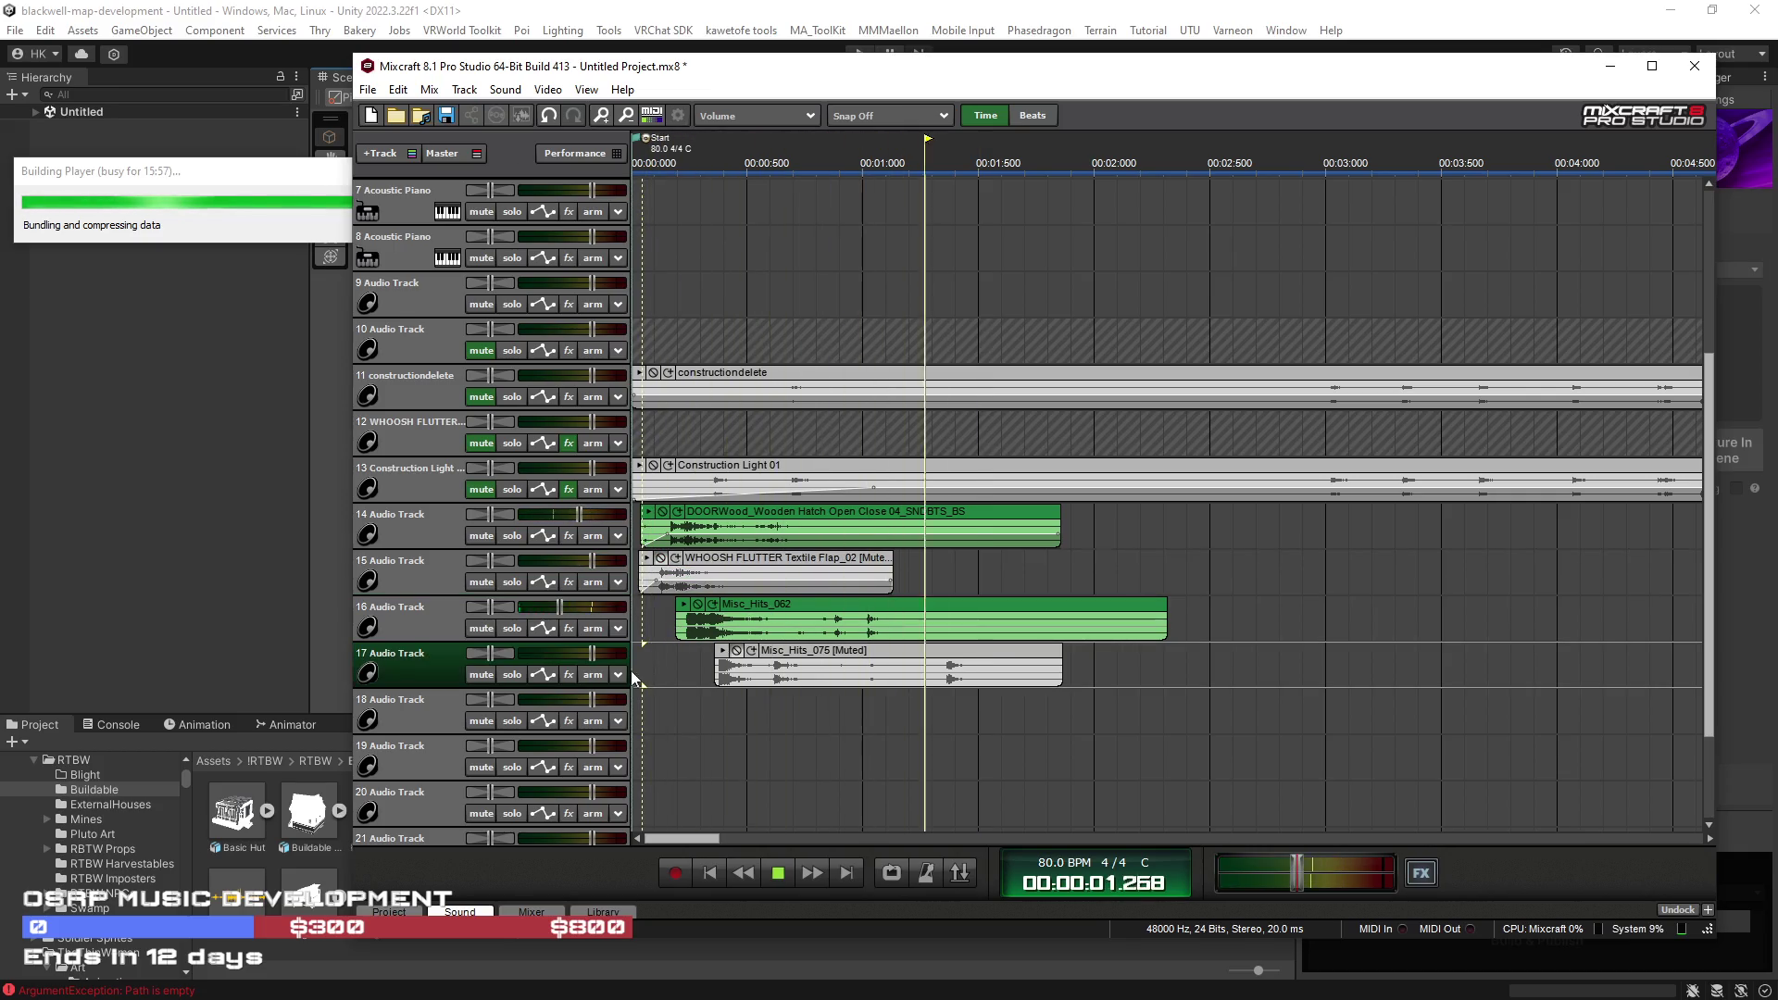
{"action": "left_click", "coordinate": [786, 622]}
{"action": "scroll", "coordinate": [1207, 658], "scroll_direction": "down", "scroll_amount": 2}
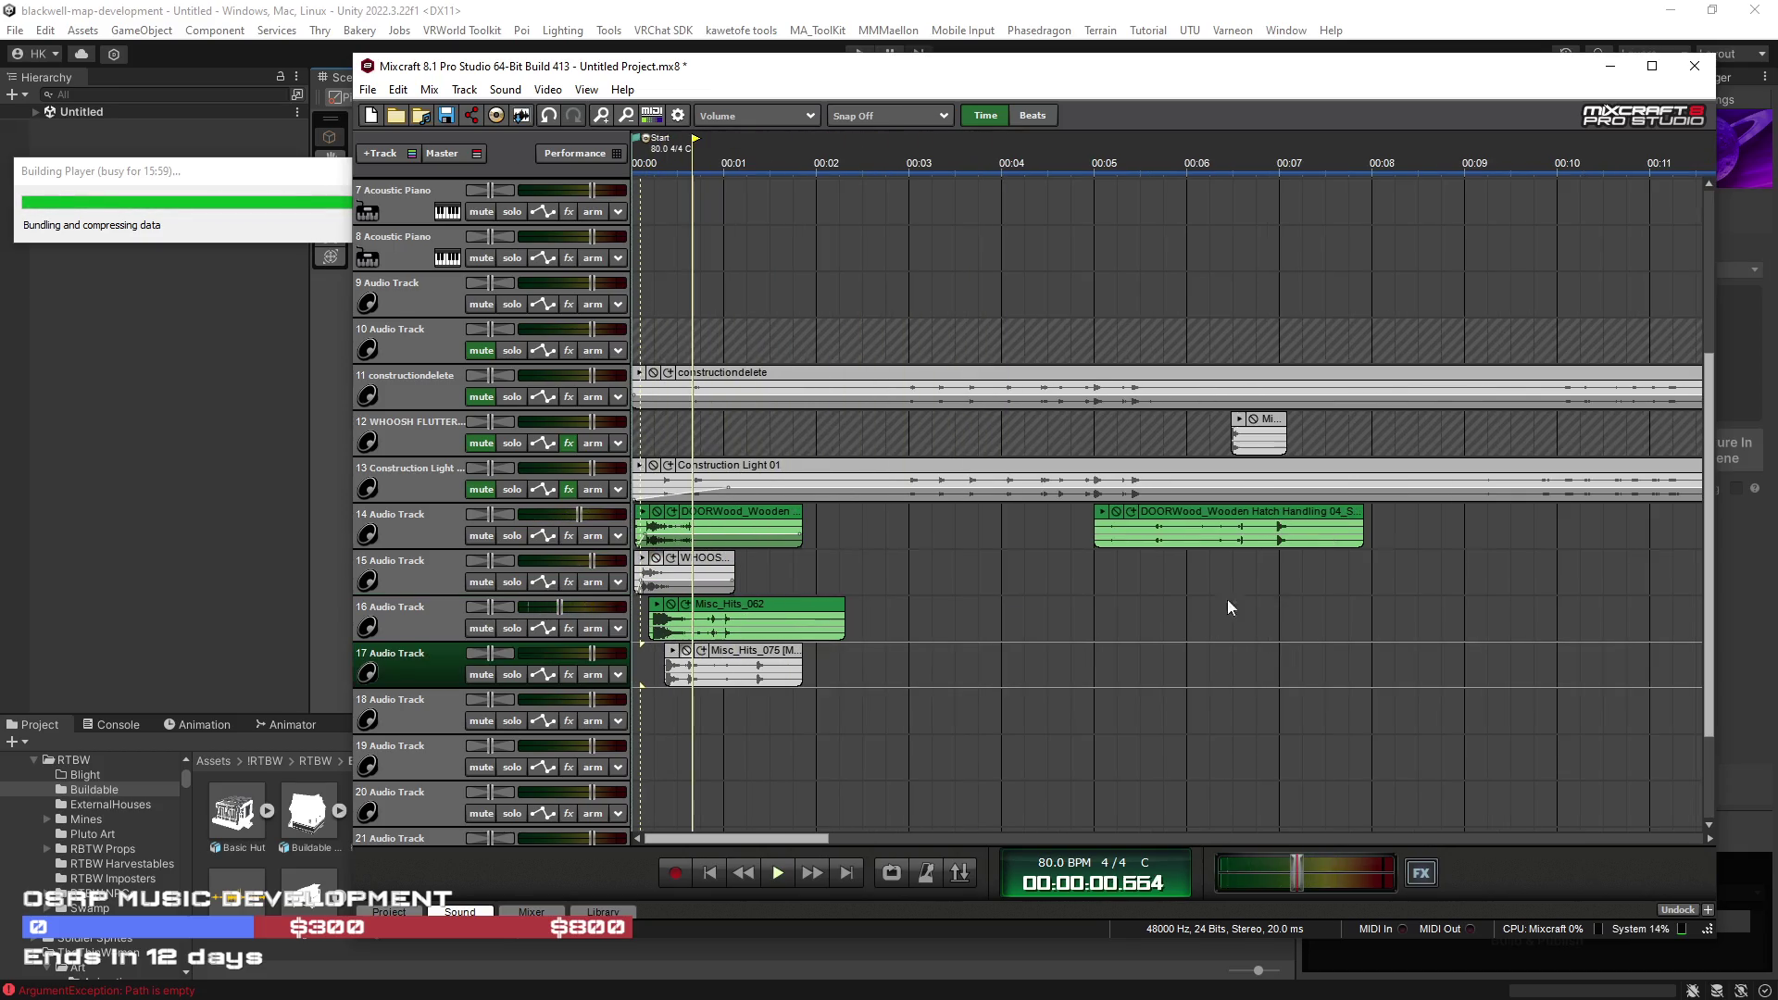
{"action": "left_click", "coordinate": [1260, 574]}
{"action": "key", "text": "space"}
Step: Move the short DOO door-handling clip to 00:00 on track 18
{"action": "scroll", "coordinate": [1213, 588], "scroll_direction": "down", "scroll_amount": 1}
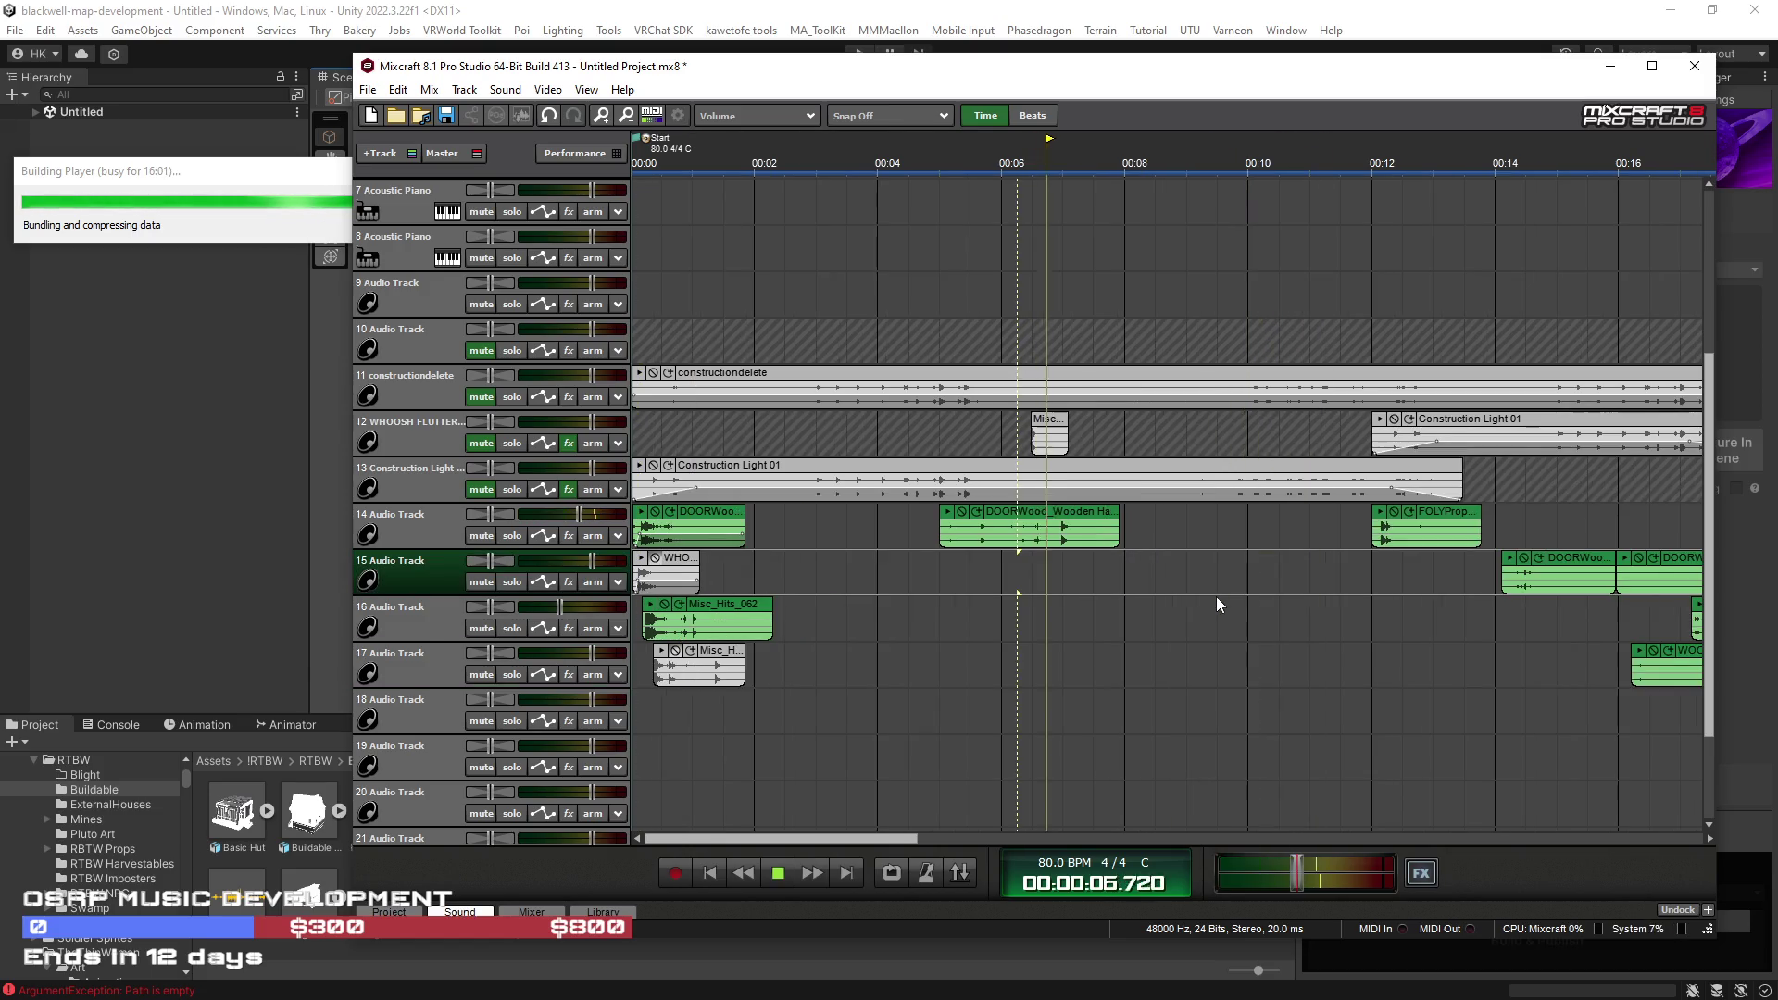
{"action": "left_click", "coordinate": [1376, 574]}
{"action": "scroll", "coordinate": [1323, 611], "scroll_direction": "down", "scroll_amount": 1}
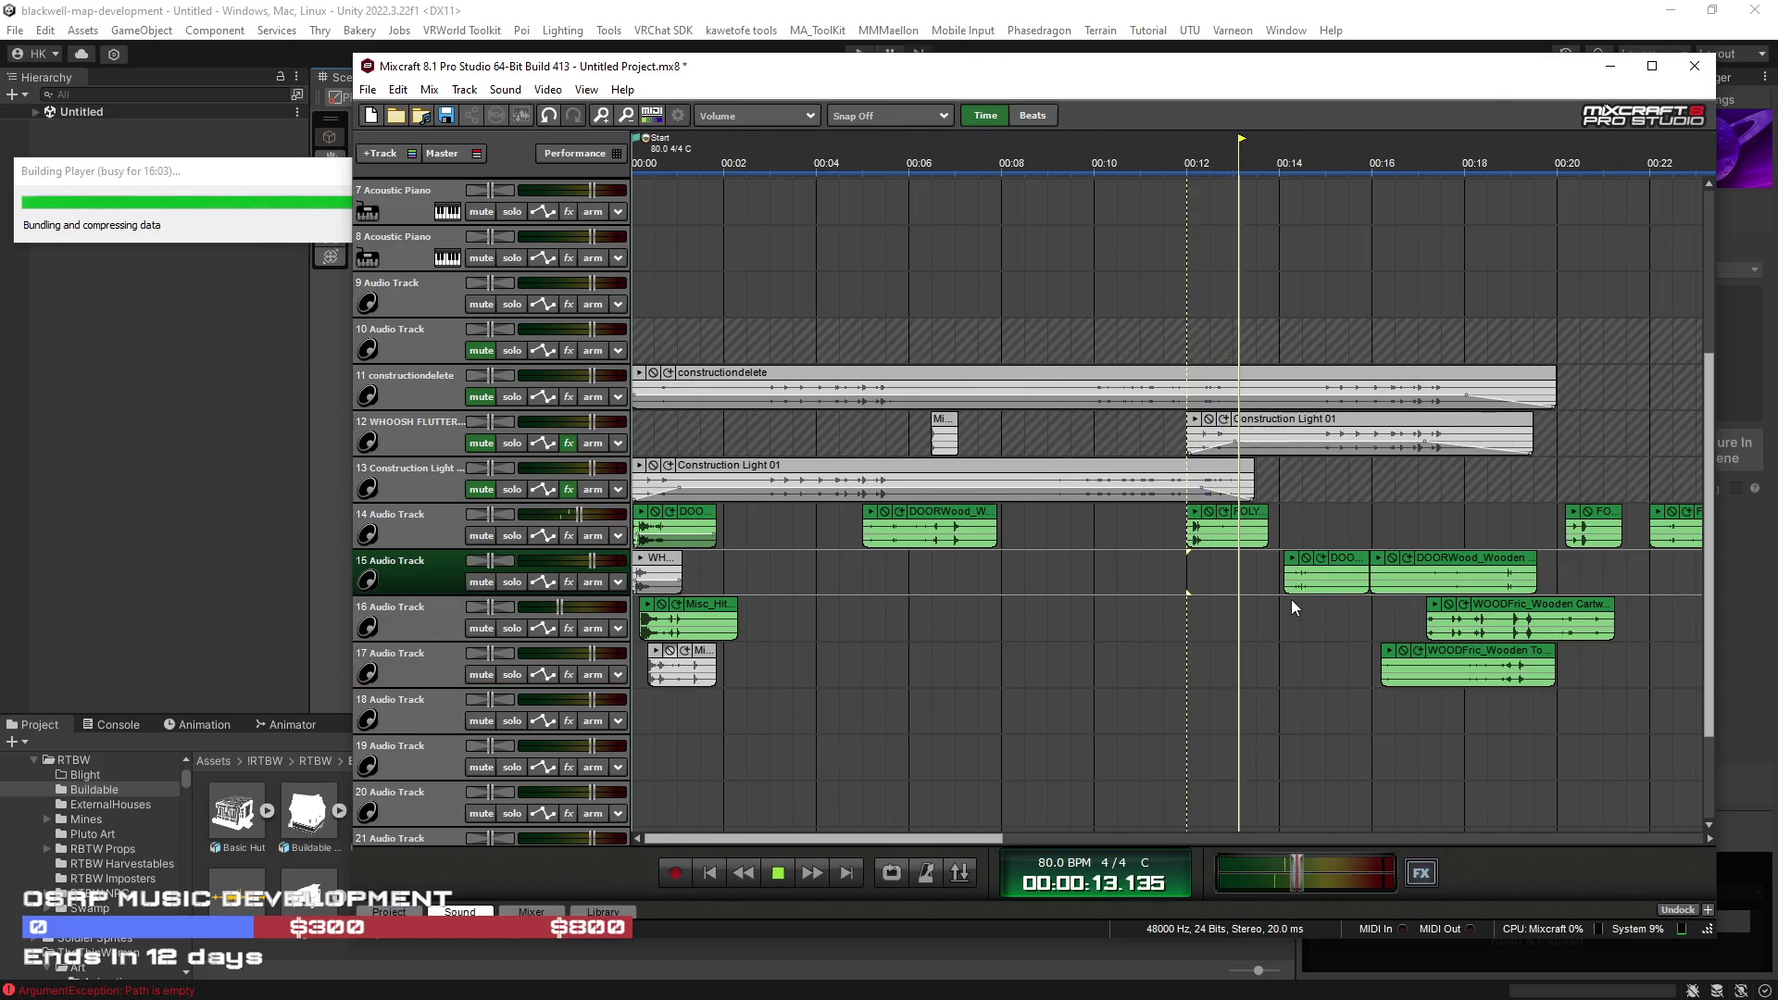
{"action": "left_click", "coordinate": [1292, 598]}
{"action": "left_click_drag", "start_coordinate": [1343, 558], "coordinate": [691, 701]}
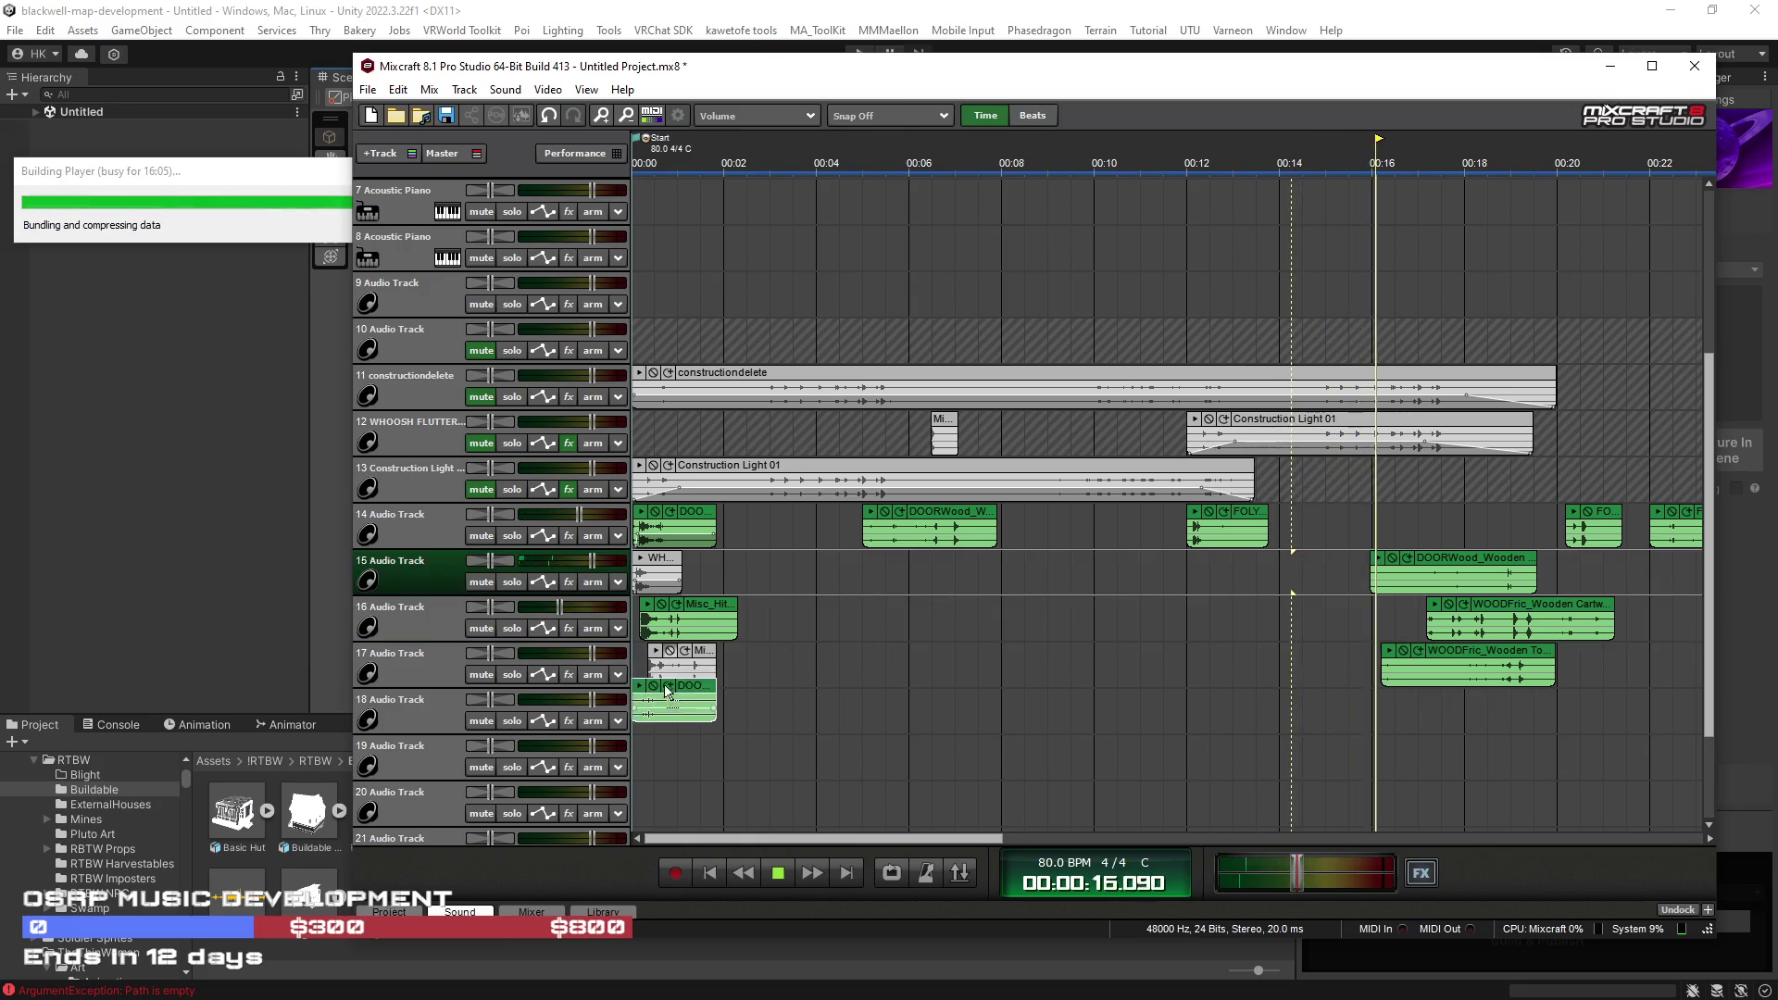
Step: Set track 16's volume to -9.7 dB and select the 1.5–2.6 s range across tracks 14–18
{"action": "left_click", "coordinate": [710, 876]}
{"action": "scroll", "coordinate": [732, 765], "scroll_direction": "up", "scroll_amount": 3}
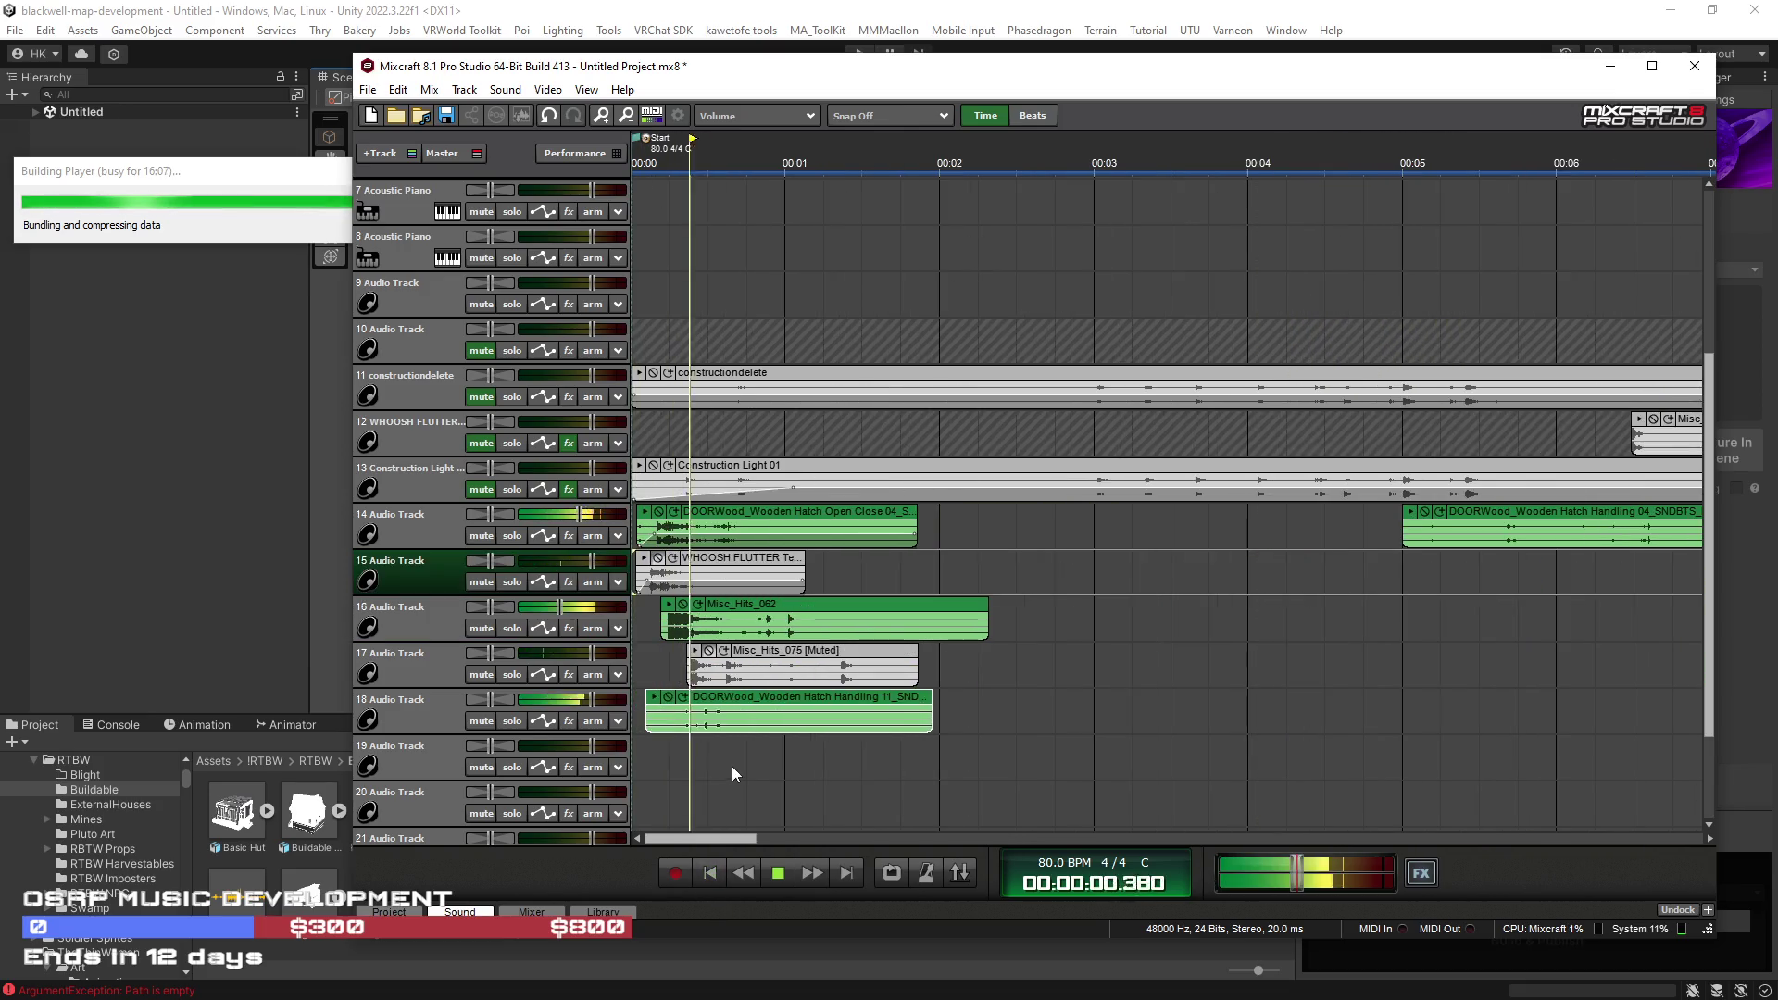
{"action": "left_click_drag", "start_coordinate": [560, 608], "coordinate": [557, 610]}
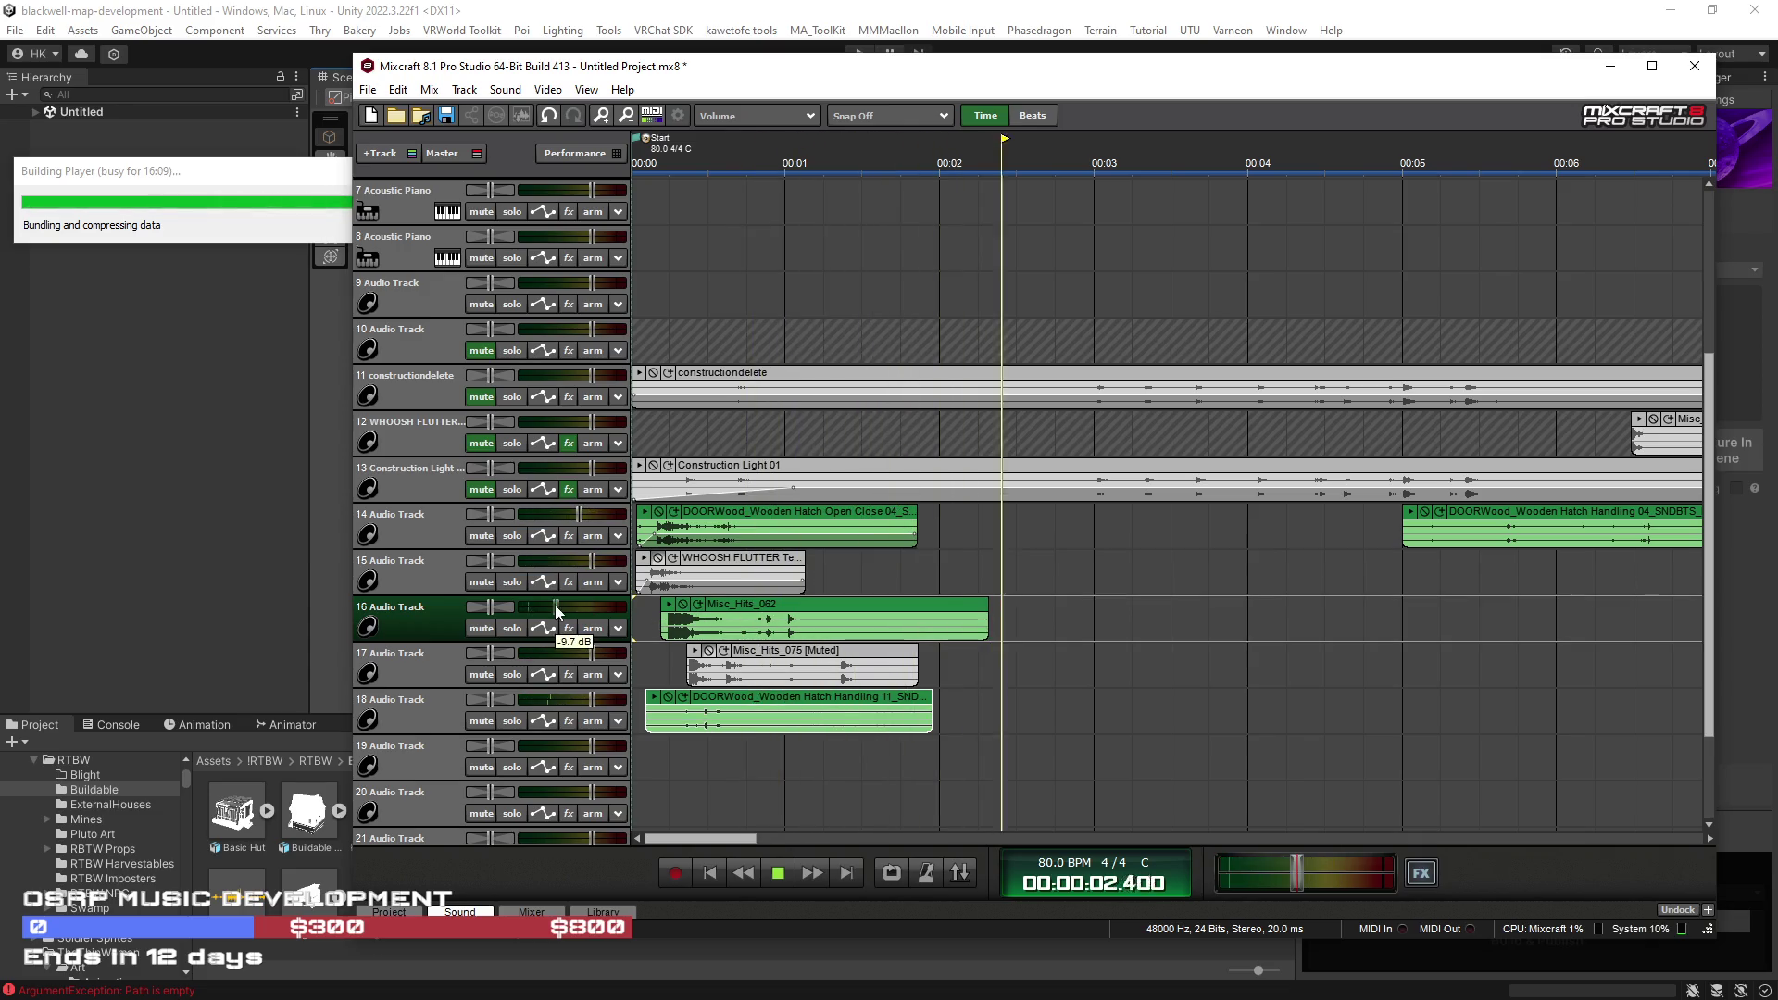
{"action": "left_click", "coordinate": [641, 661]}
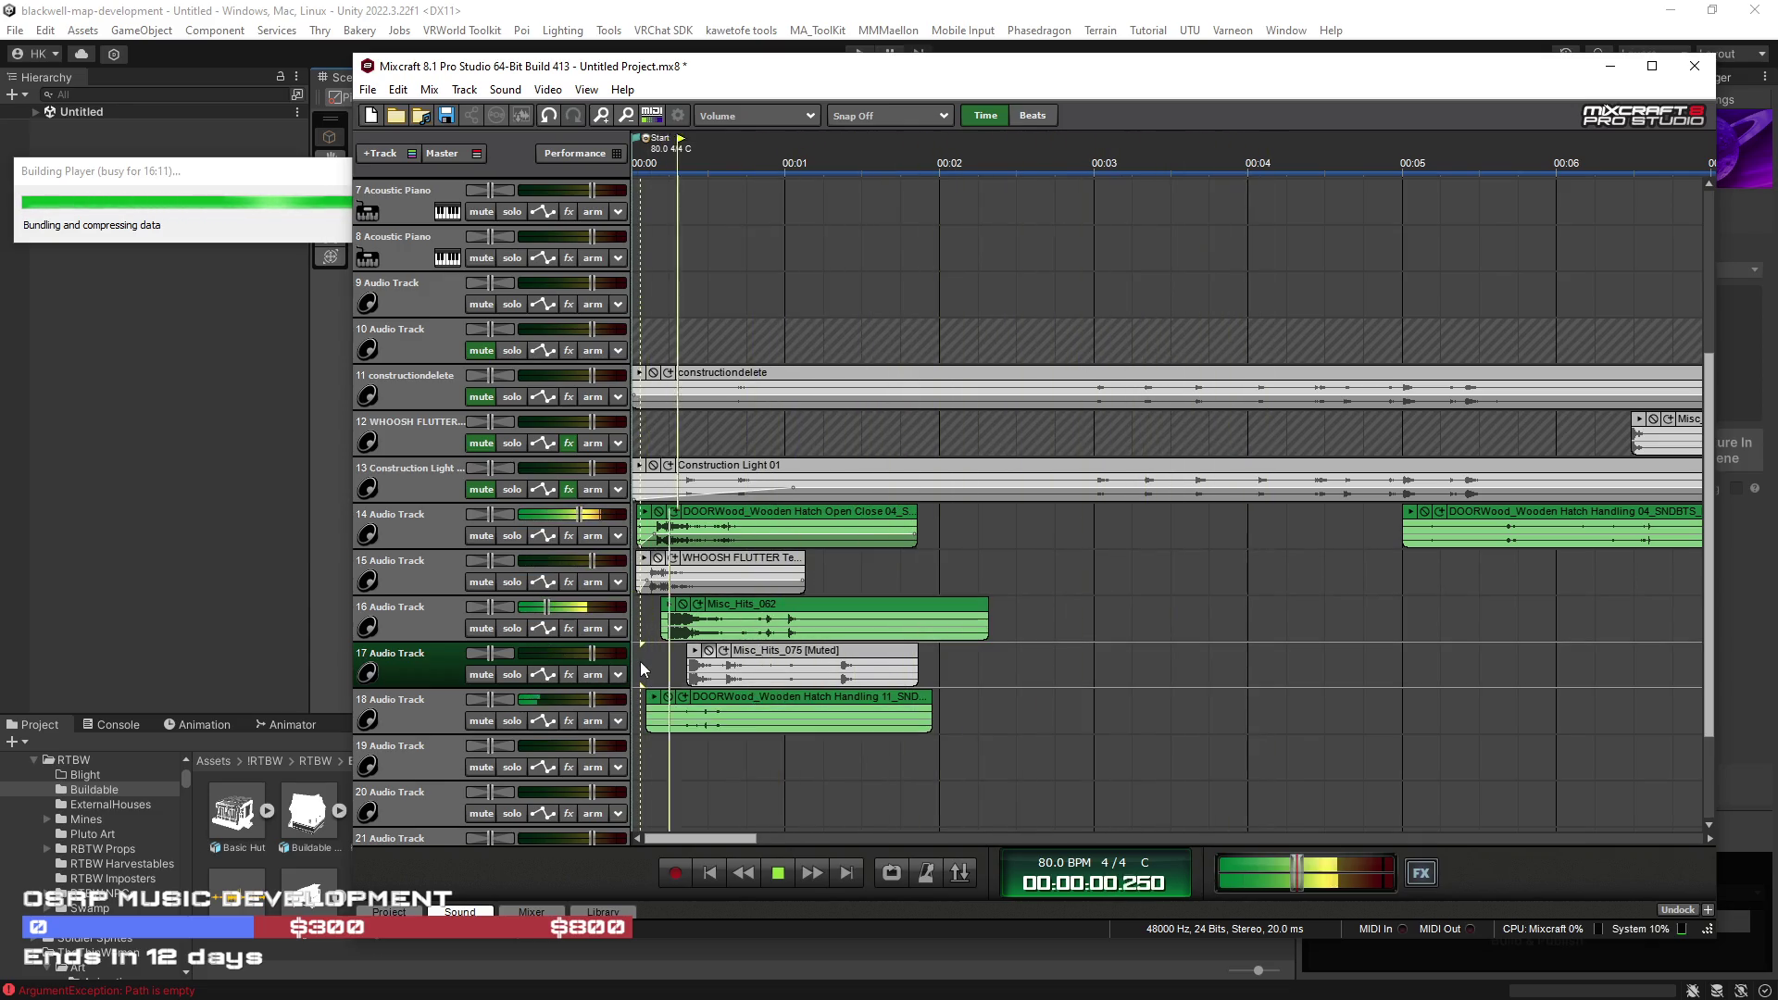
{"action": "key", "text": "space"}
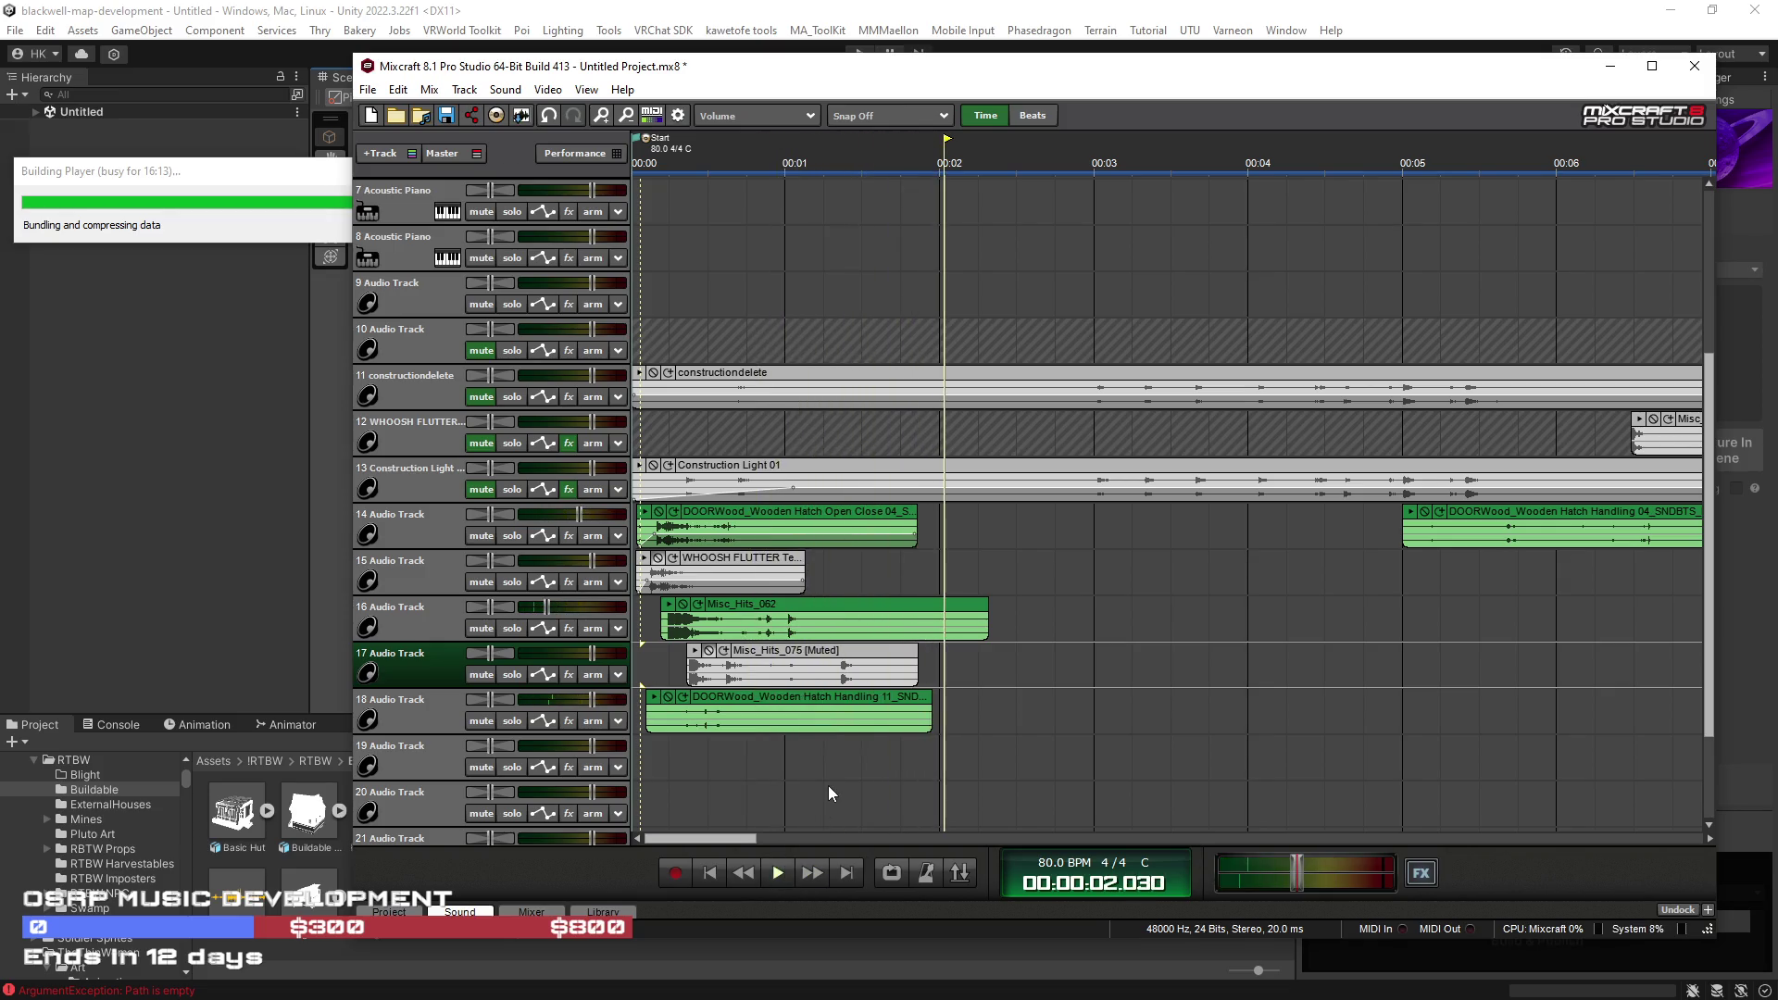
{"action": "scroll", "coordinate": [742, 663], "scroll_direction": "up", "scroll_amount": 2}
{"action": "scroll", "coordinate": [742, 663], "scroll_direction": "up", "scroll_amount": 1}
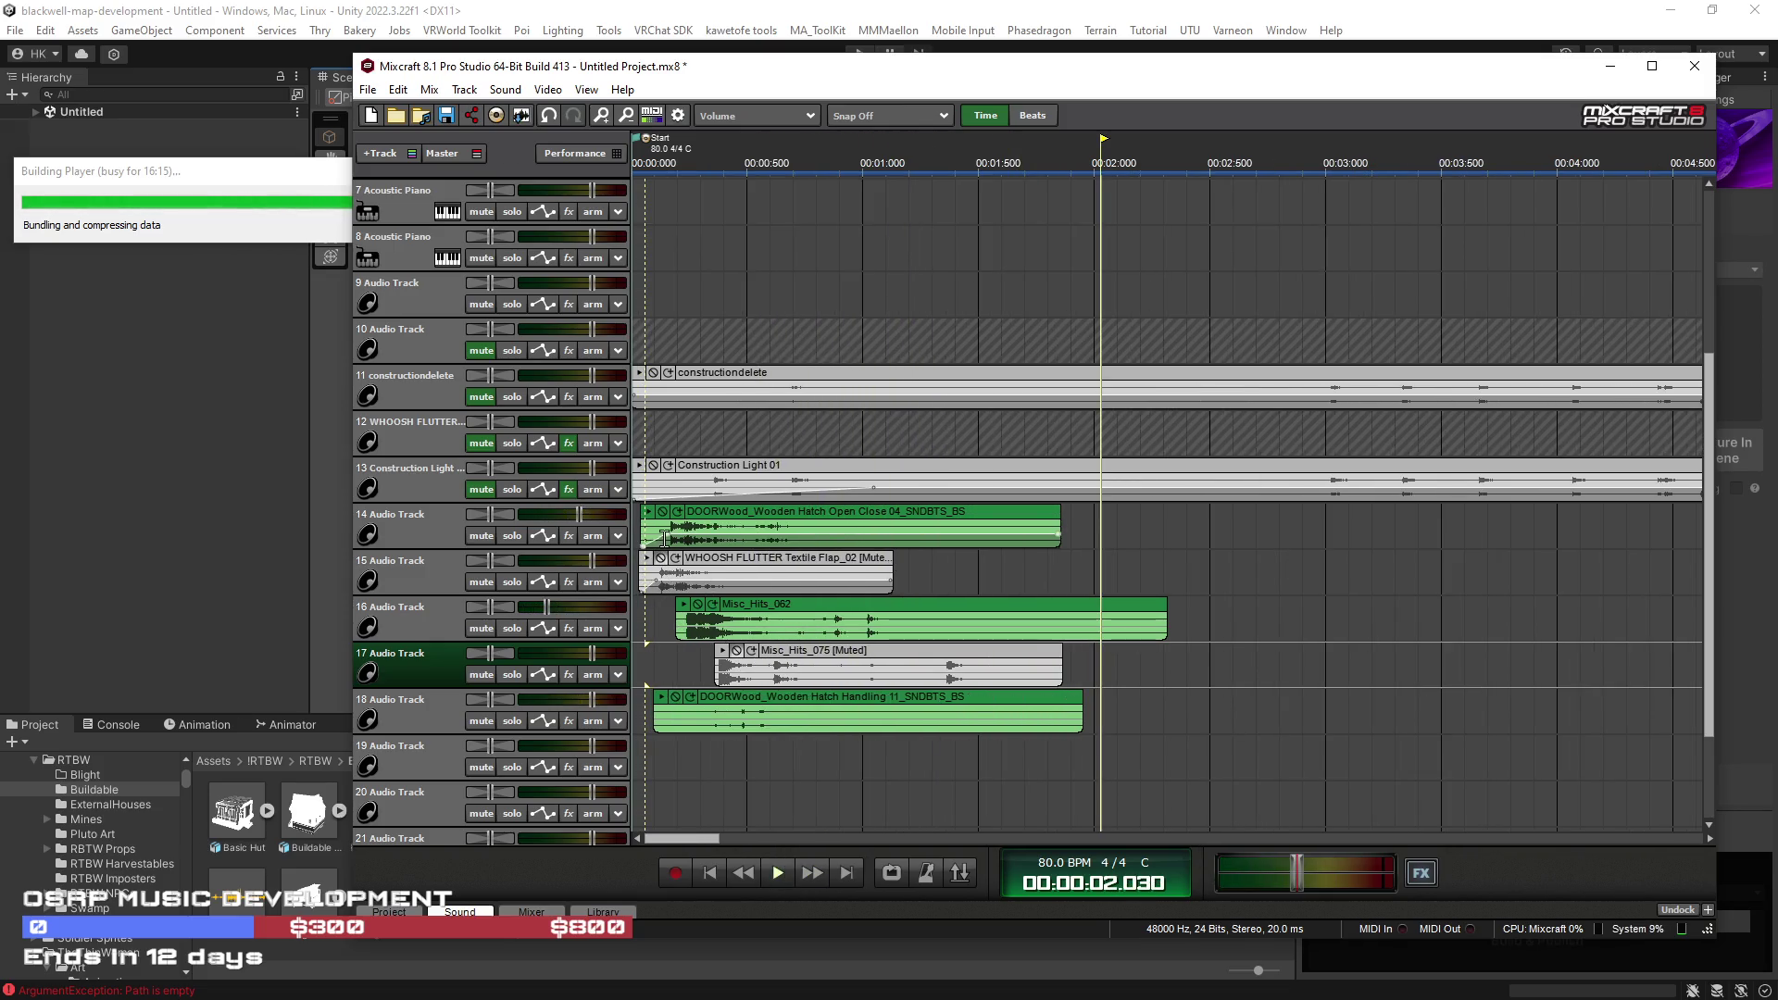
{"action": "left_click_drag", "start_coordinate": [1231, 714], "coordinate": [966, 520]}
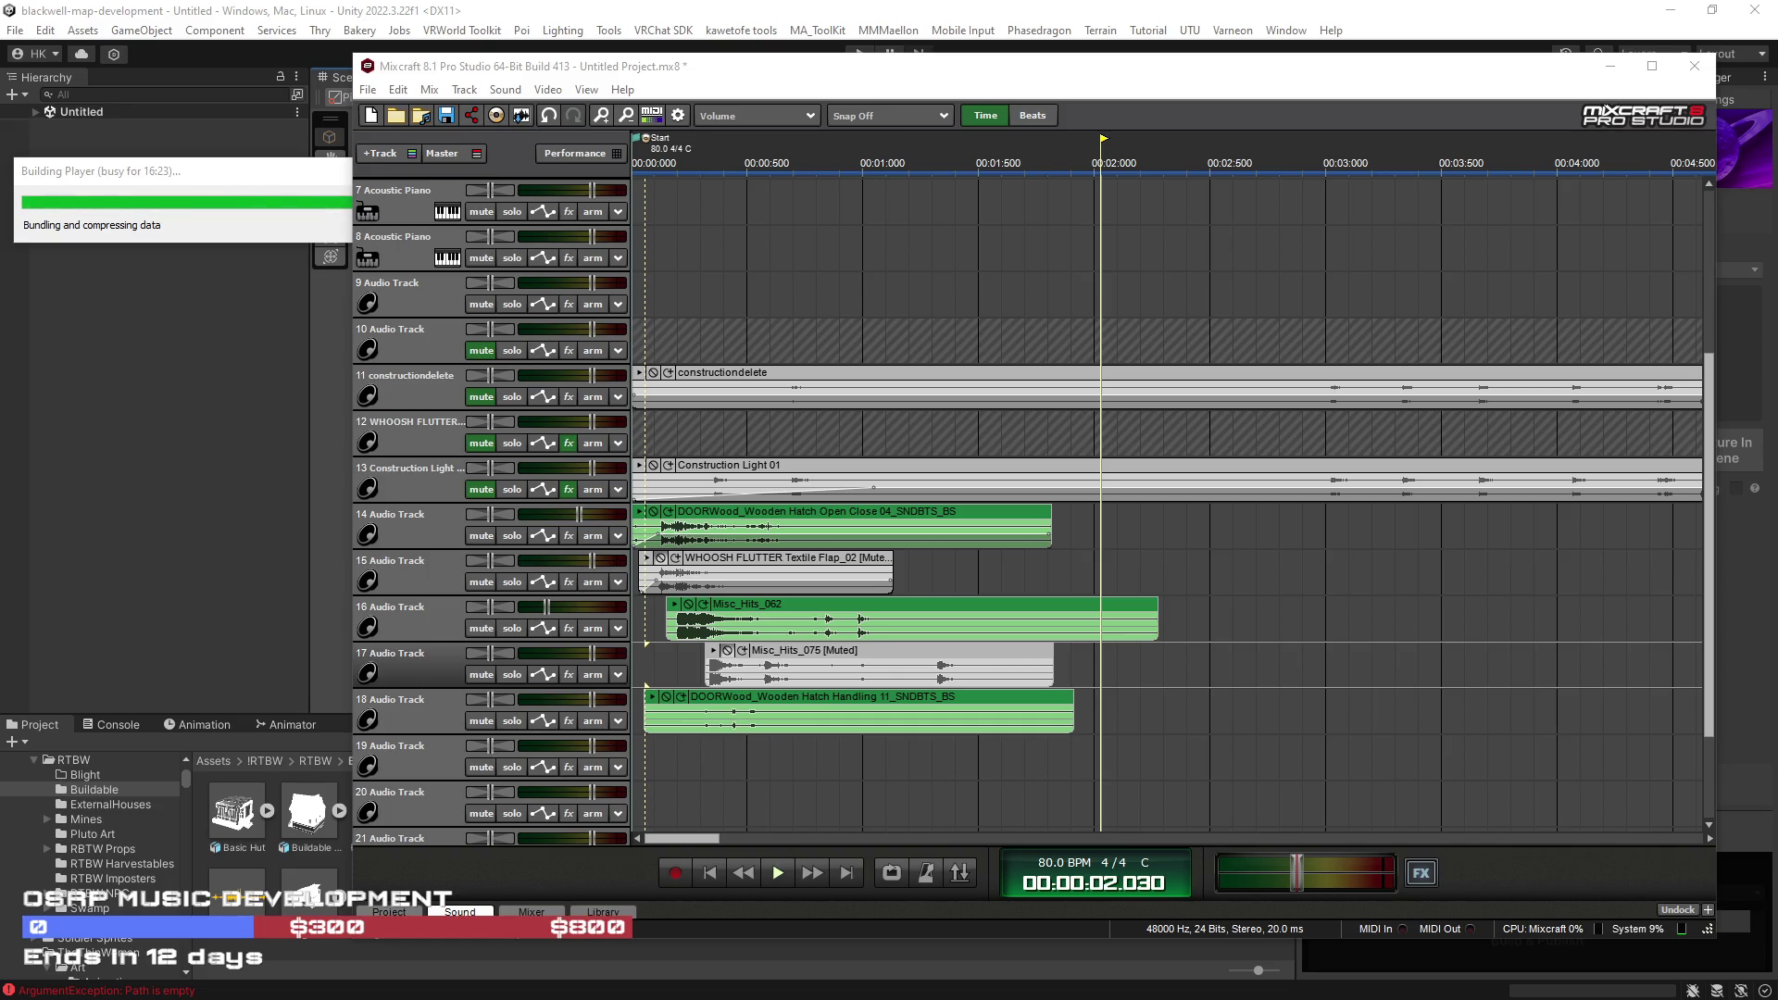
Step: Start Sound > Add Sound File and go up to the SFX Library folder
{"action": "left_click", "coordinate": [506, 89]}
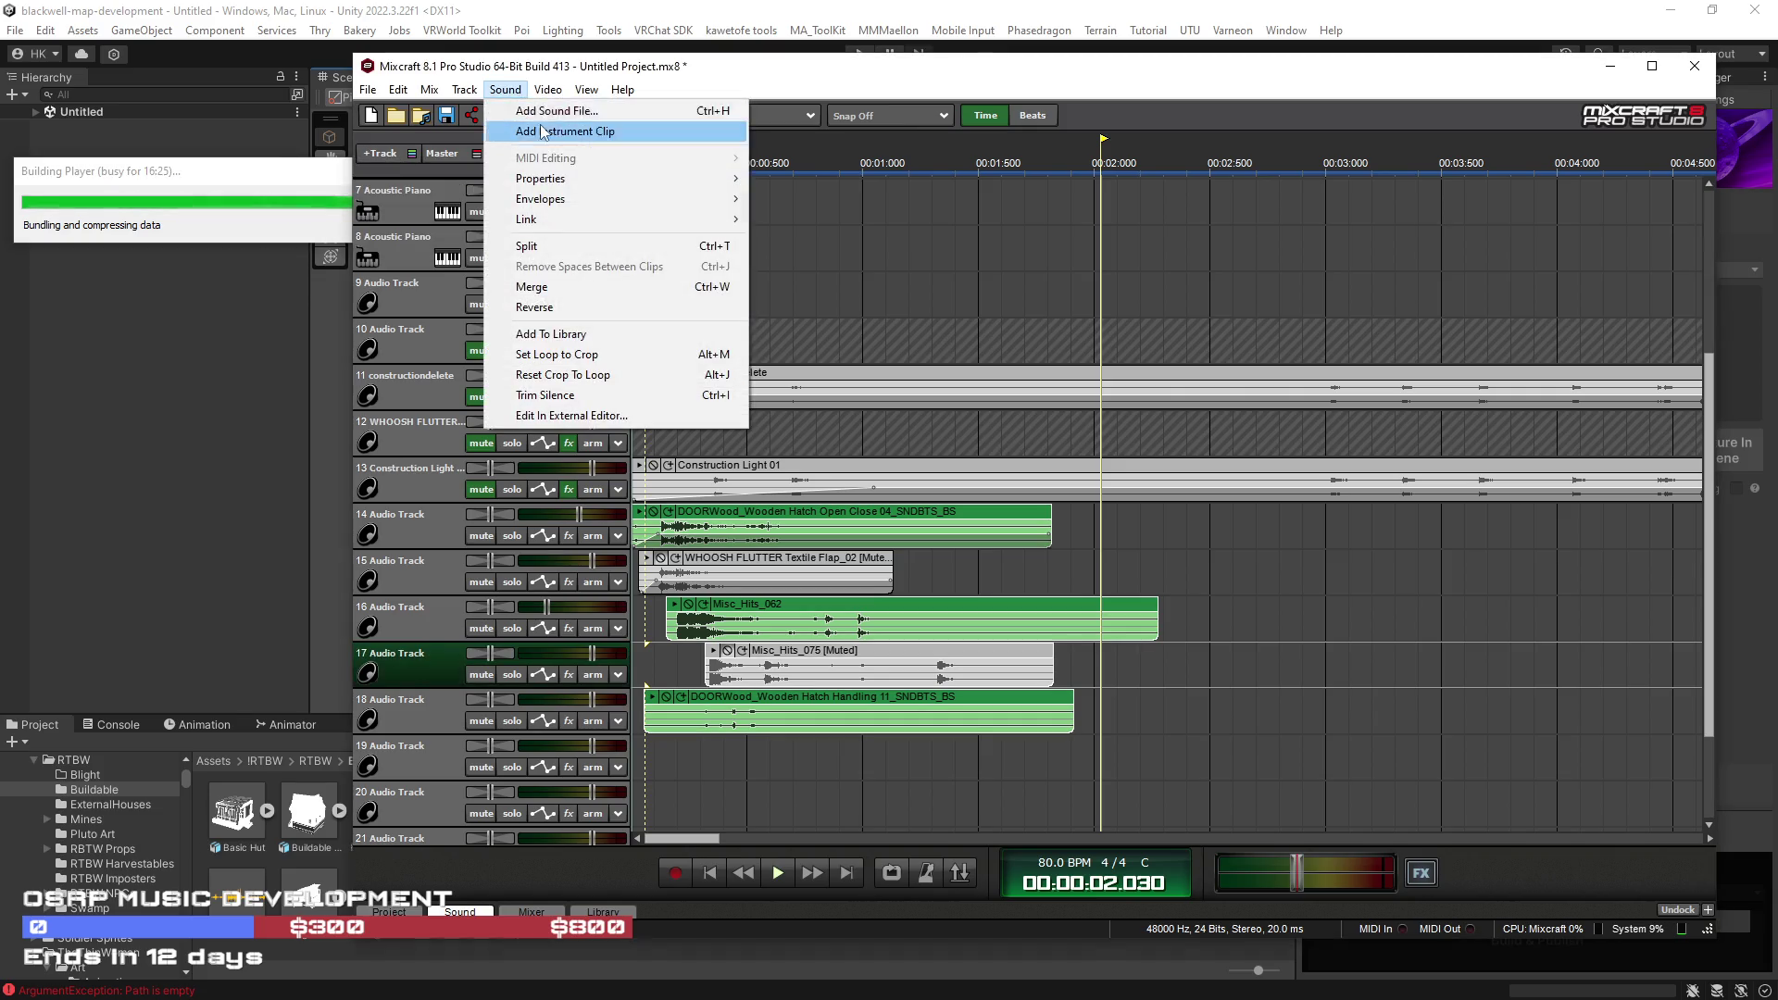
{"action": "left_click", "coordinate": [546, 111]}
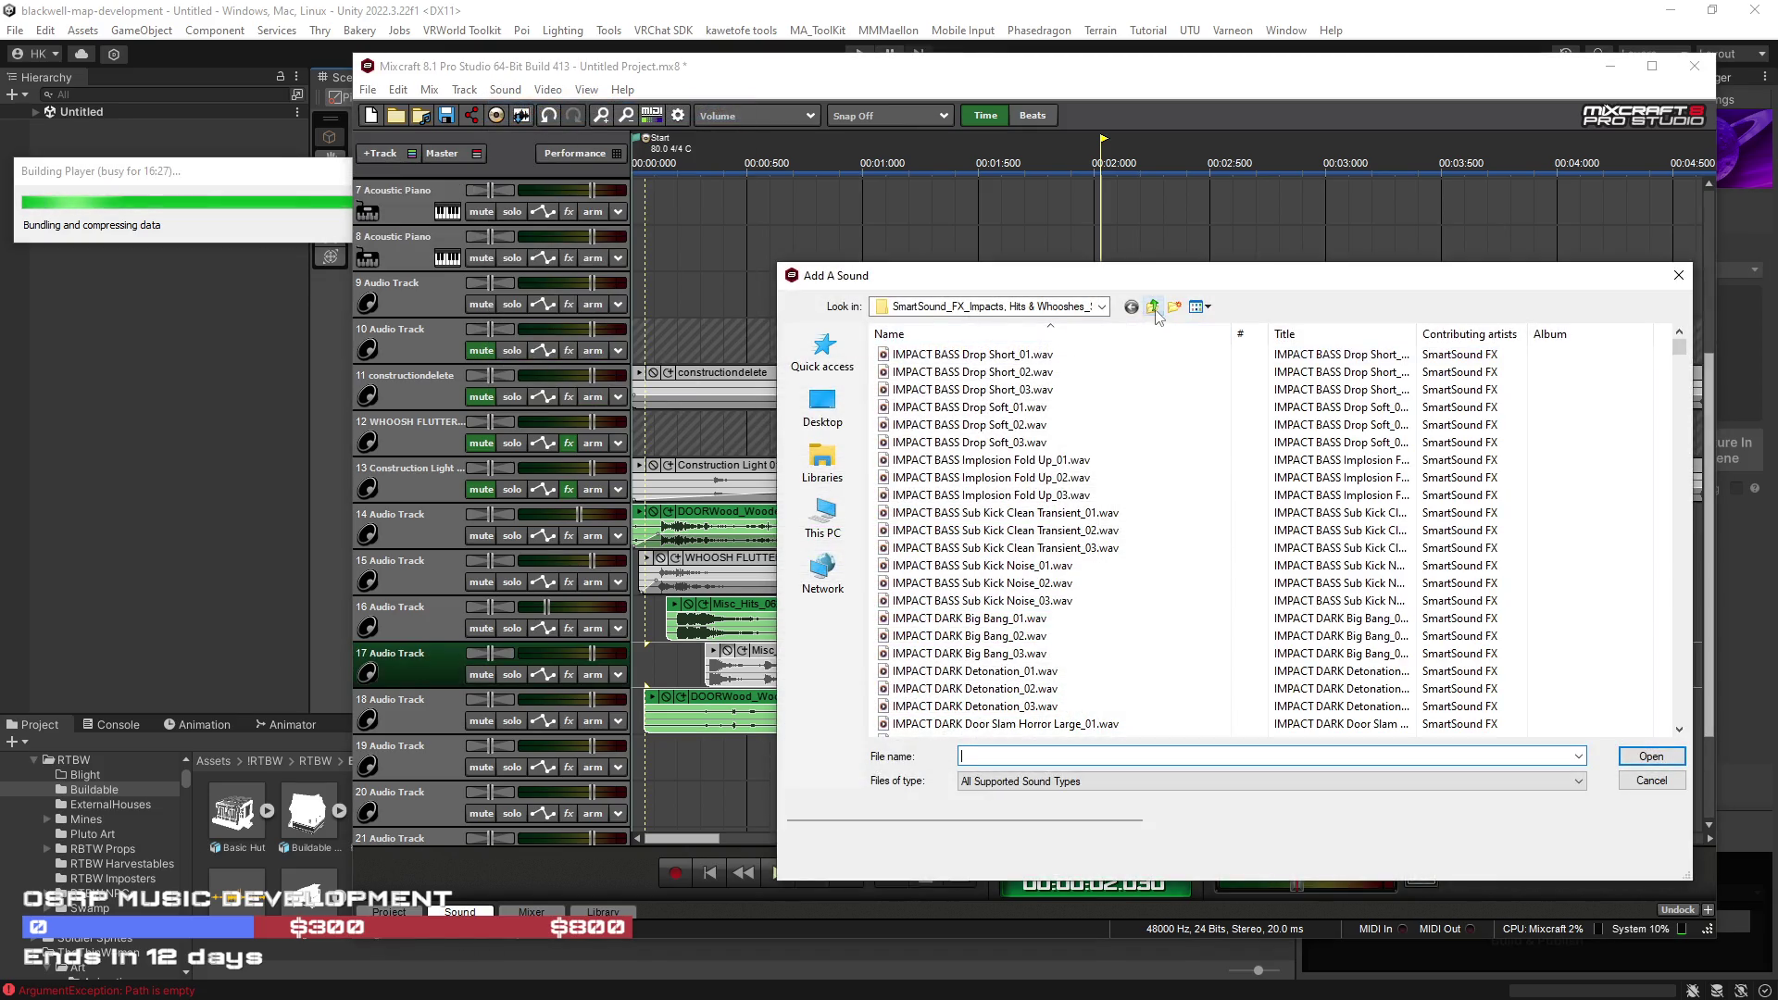
{"action": "left_click", "coordinate": [1155, 309]}
{"action": "left_click", "coordinate": [1154, 309]}
{"action": "left_click", "coordinate": [1154, 310]}
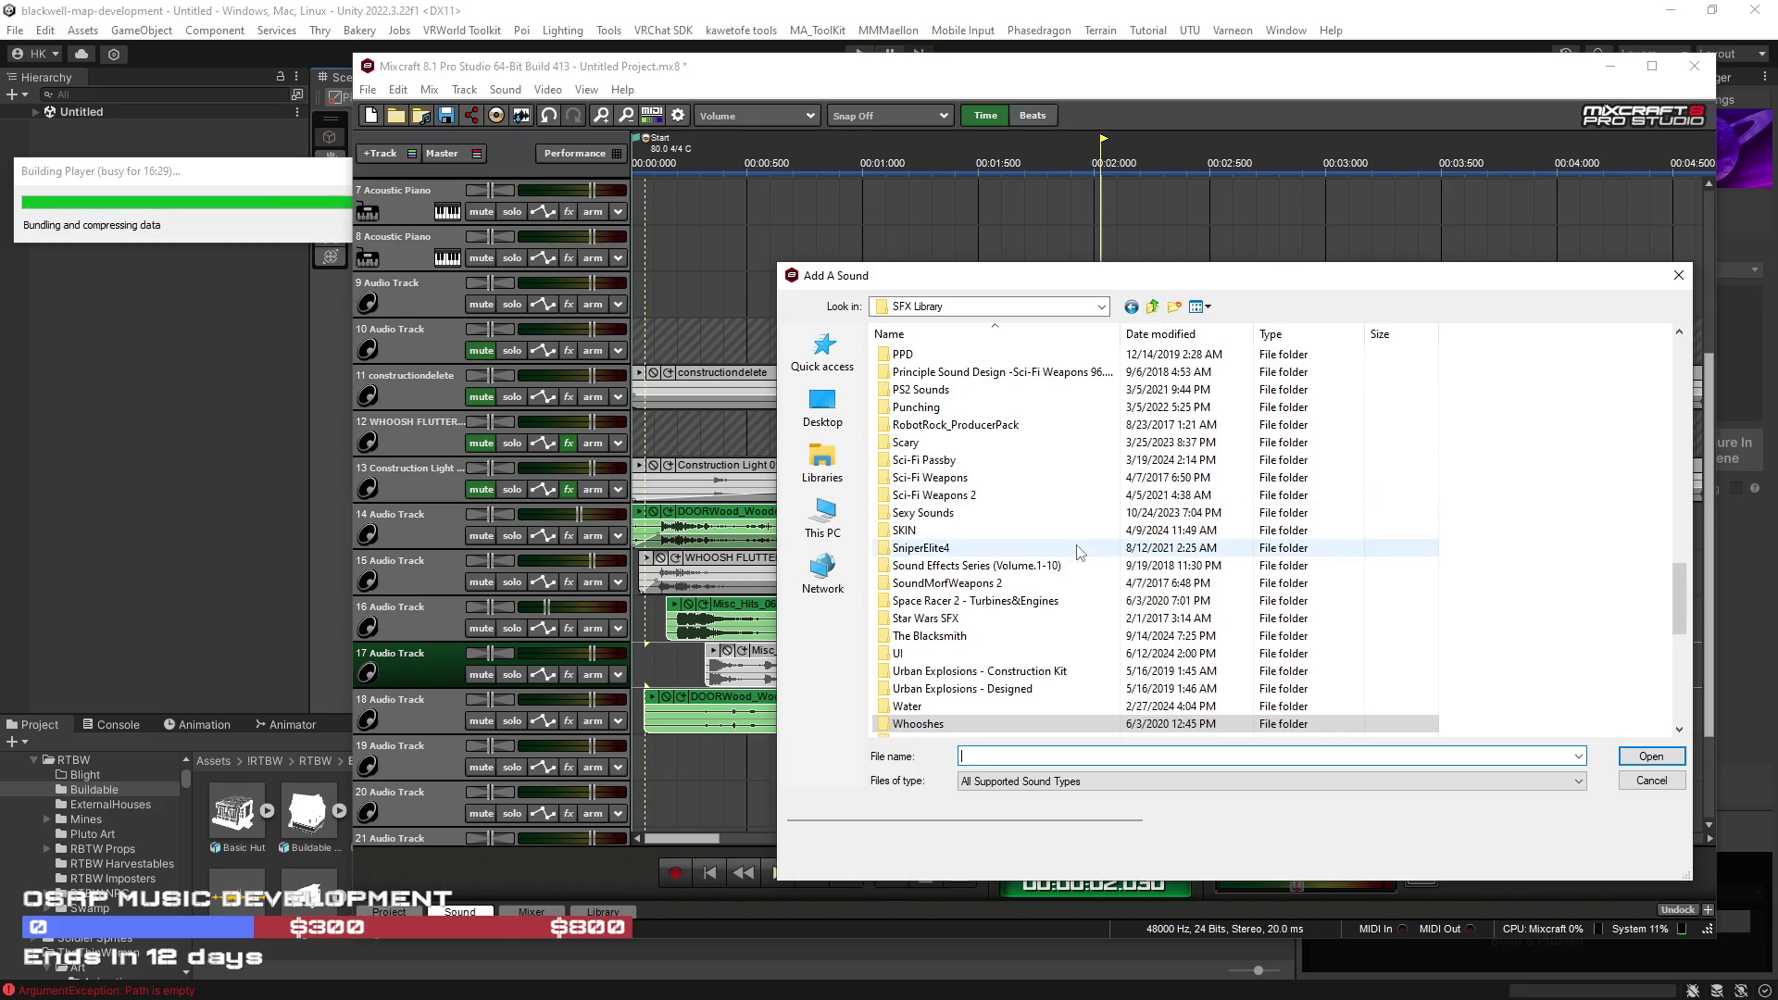
Step: Add DEBRIS Dirt On Dirt Short from the Broken > Construction Kit folder
{"action": "scroll", "coordinate": [1080, 549], "scroll_direction": "up", "scroll_amount": 5}
{"action": "scroll", "coordinate": [1080, 548], "scroll_direction": "up", "scroll_amount": 15}
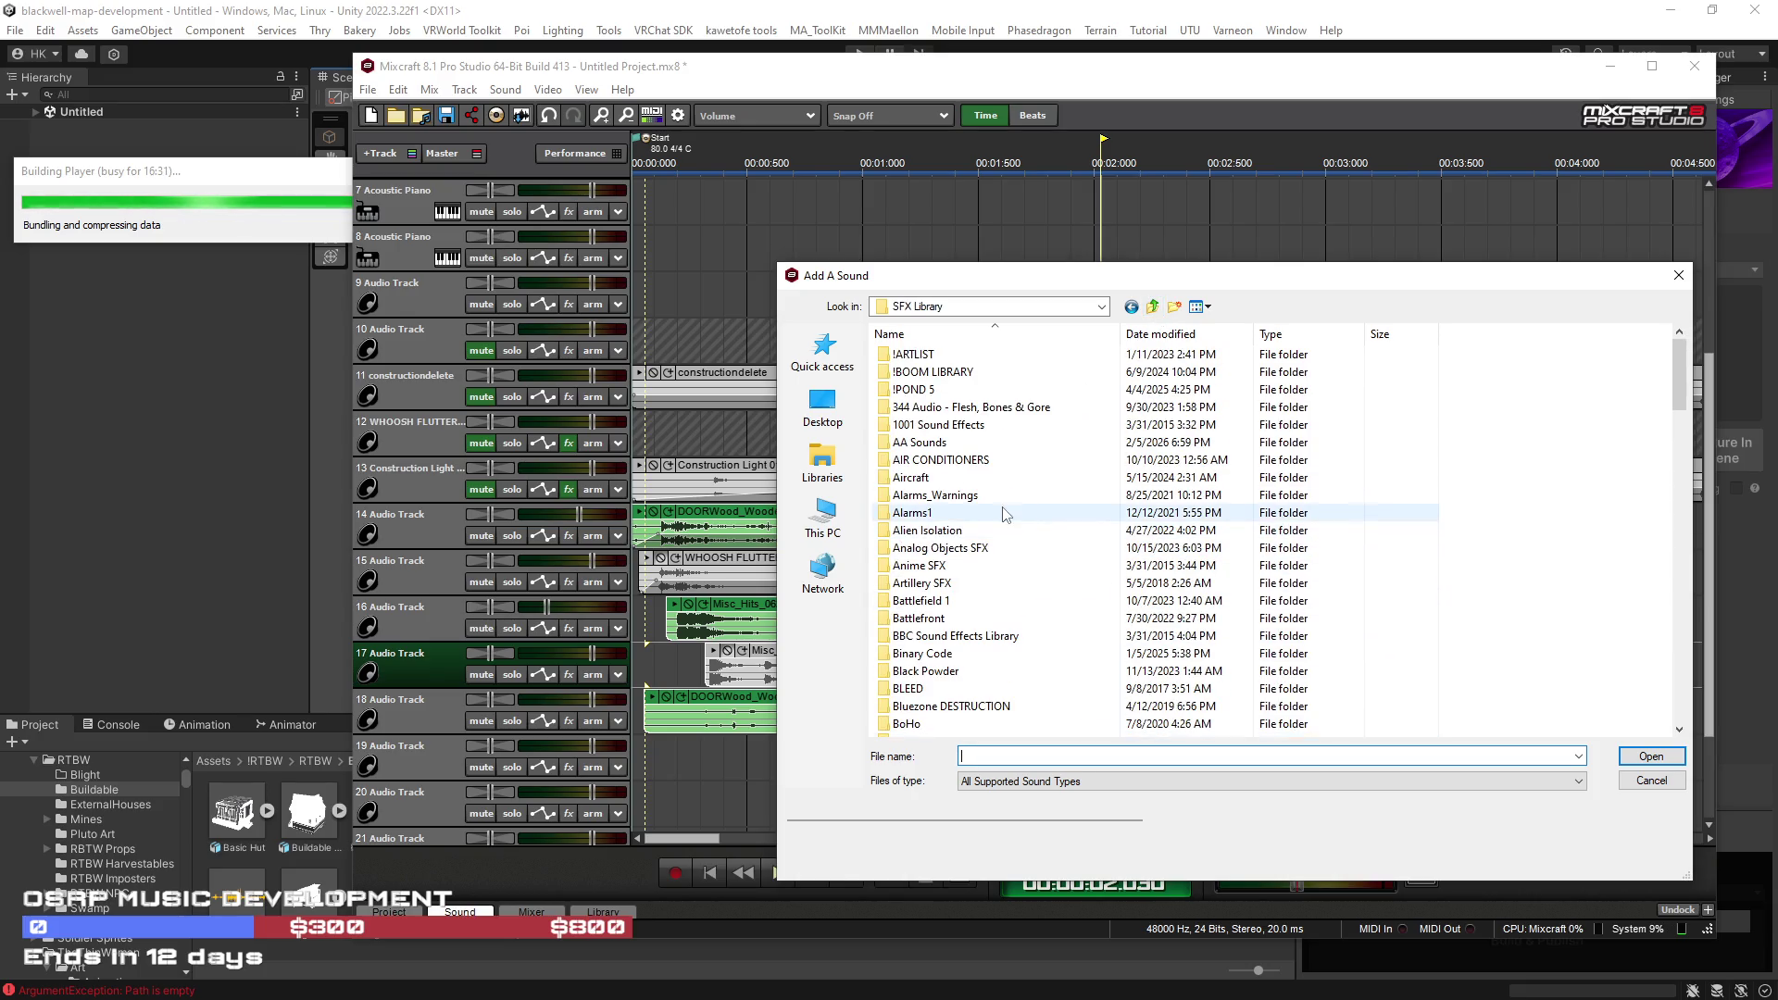
{"action": "scroll", "coordinate": [963, 621], "scroll_direction": "down", "scroll_amount": 6}
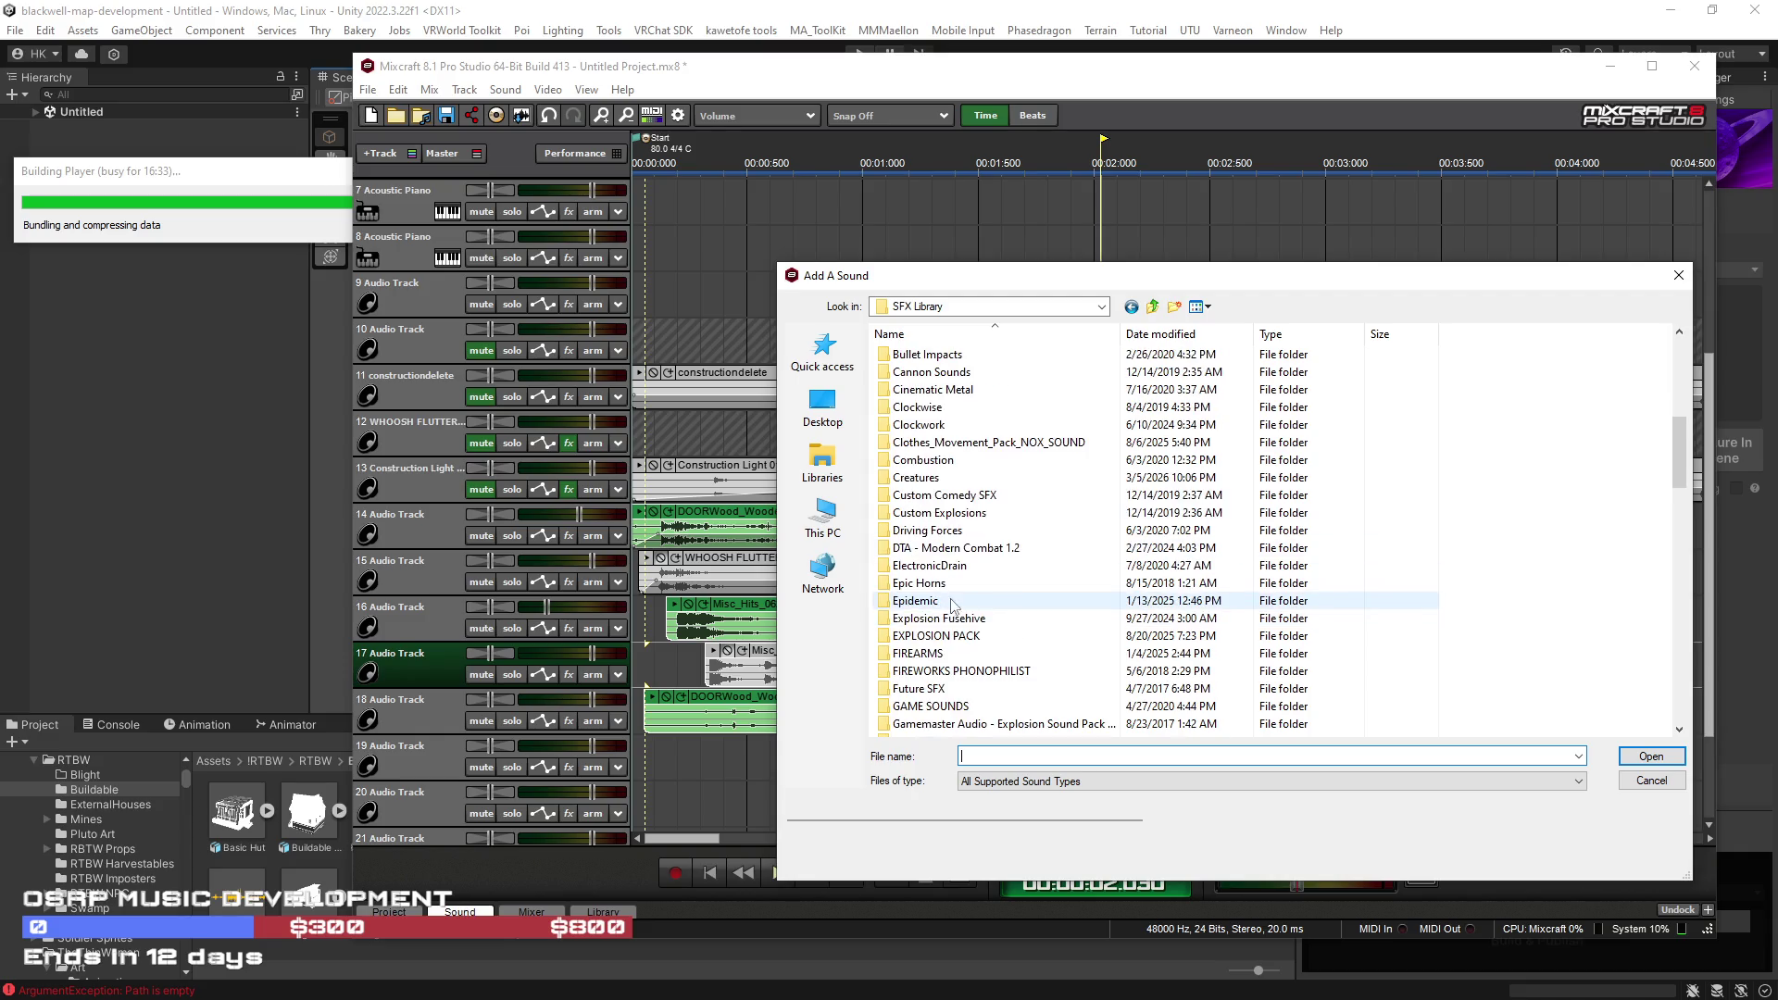
{"action": "scroll", "coordinate": [958, 627], "scroll_direction": "down", "scroll_amount": 3}
{"action": "scroll", "coordinate": [945, 574], "scroll_direction": "up", "scroll_amount": 6}
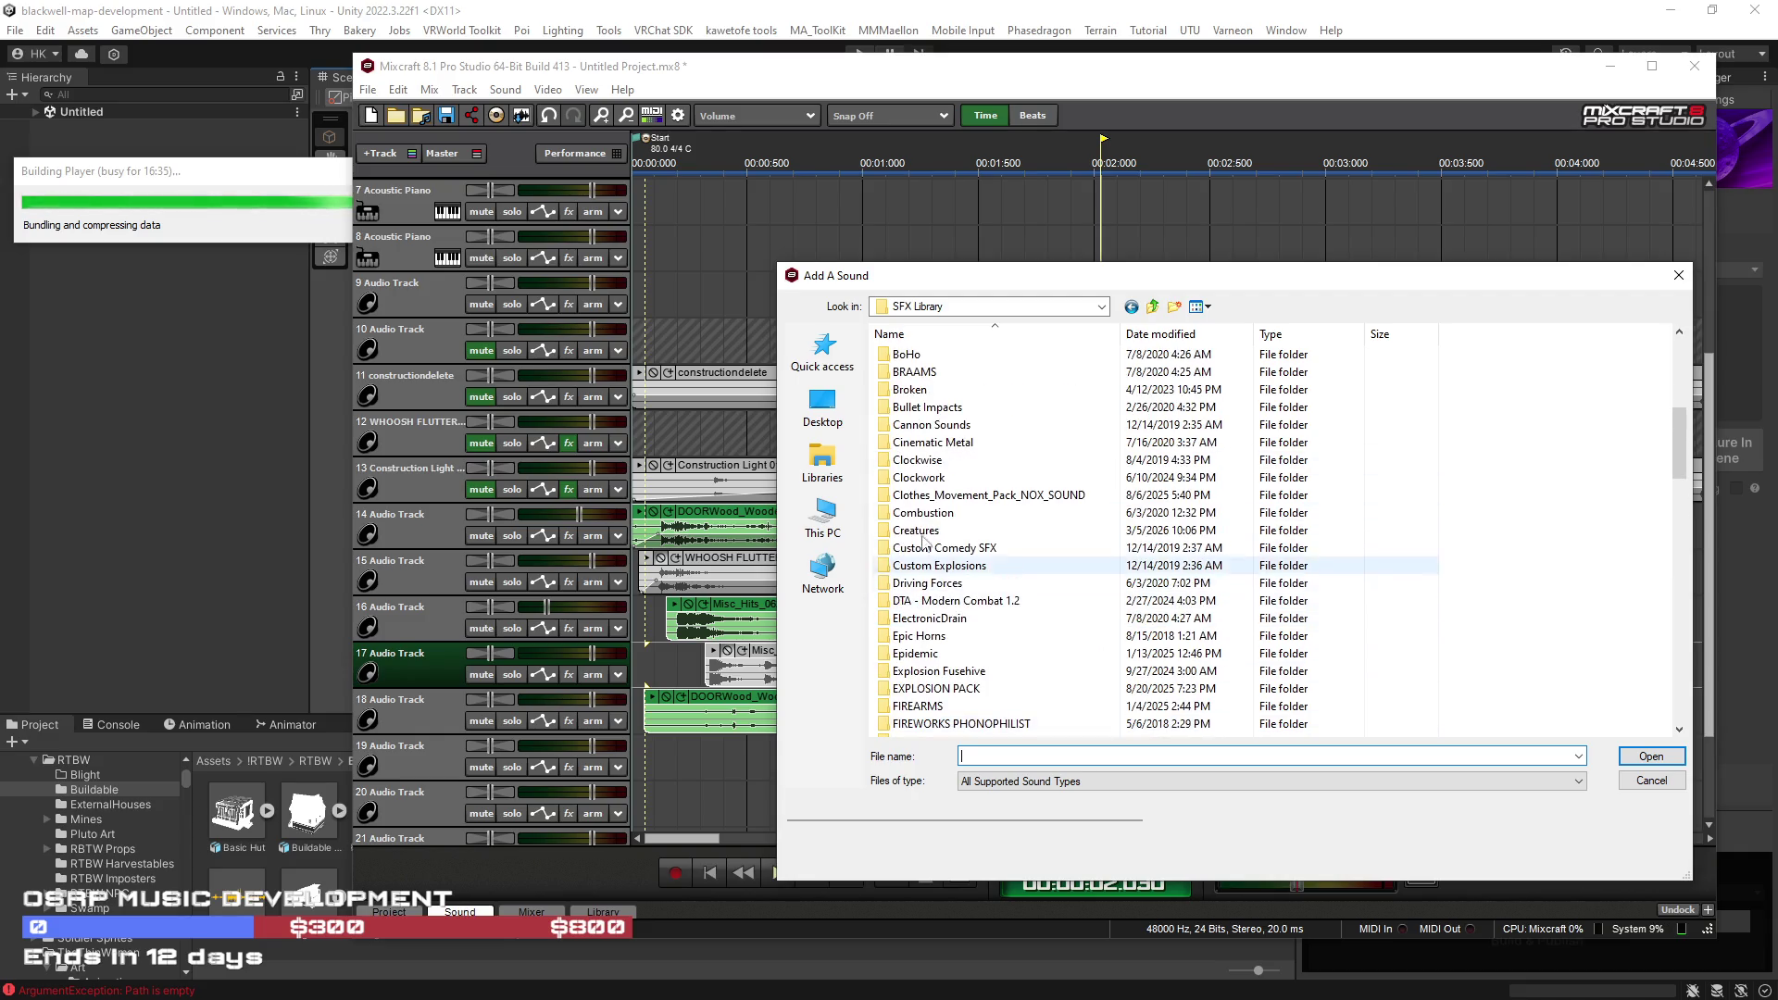
{"action": "scroll", "coordinate": [930, 519], "scroll_direction": "down", "scroll_amount": 12}
{"action": "scroll", "coordinate": [979, 575], "scroll_direction": "up", "scroll_amount": 6}
{"action": "scroll", "coordinate": [979, 575], "scroll_direction": "up", "scroll_amount": 6}
{"action": "double_click", "coordinate": [917, 398]}
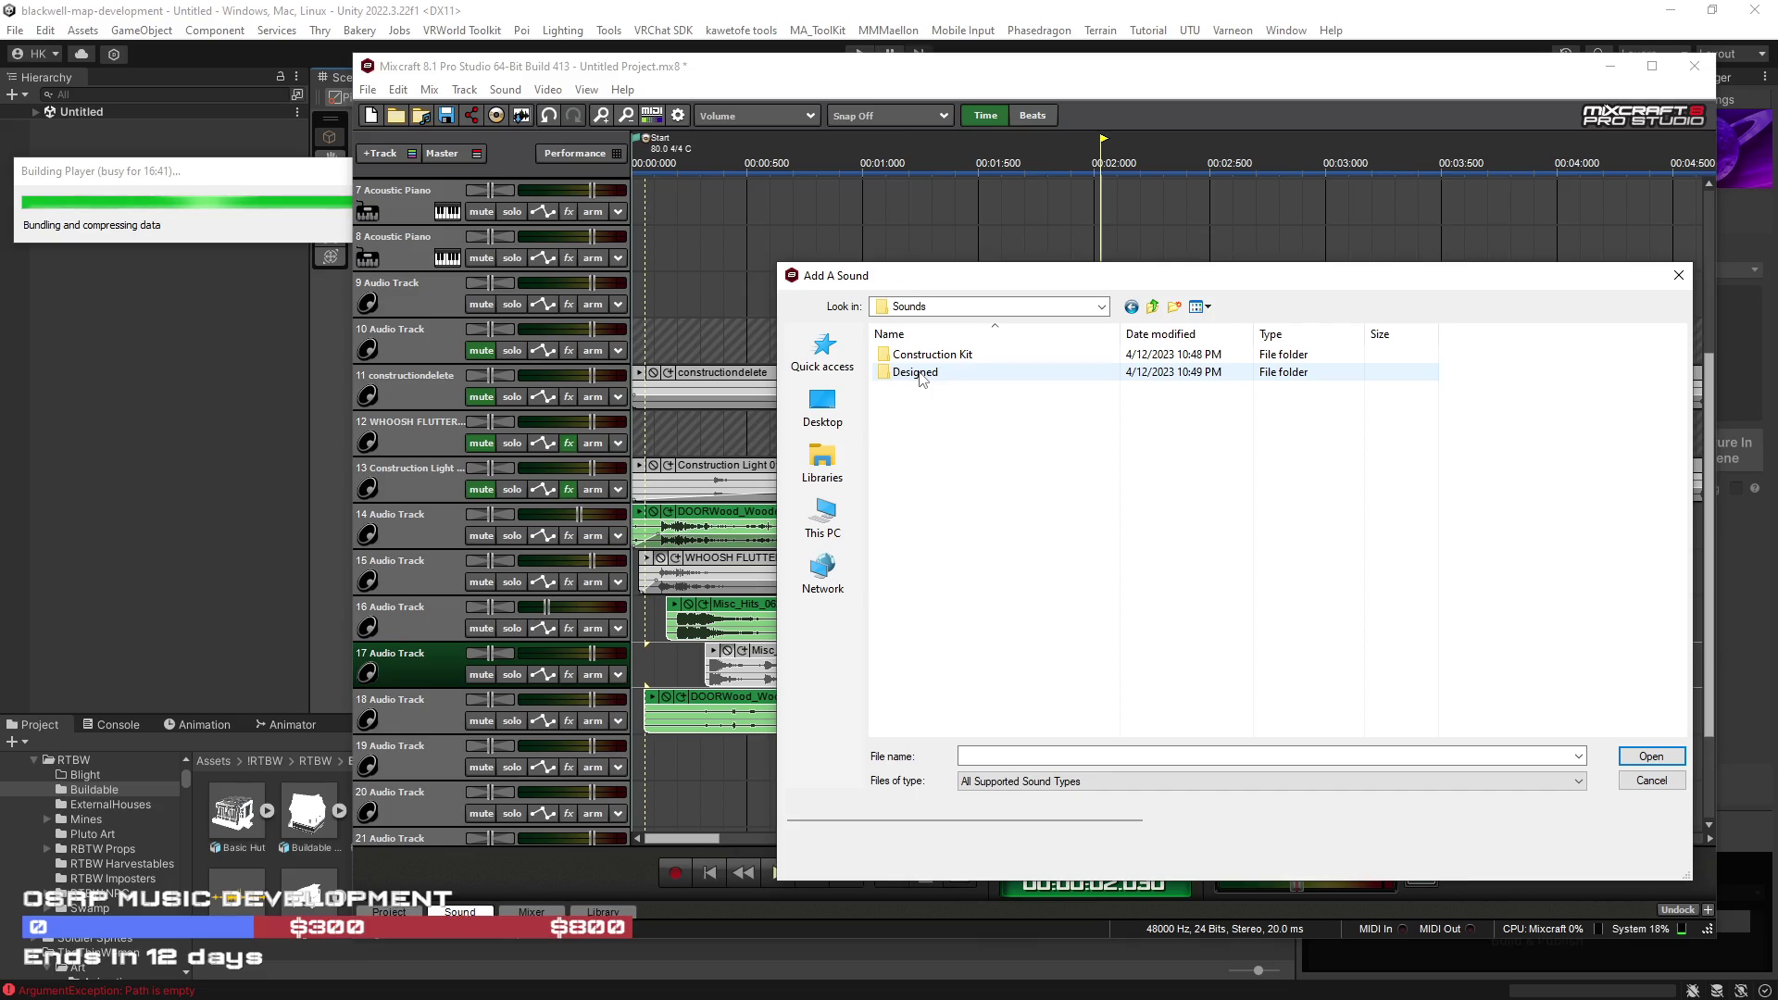
{"action": "double_click", "coordinate": [920, 355]}
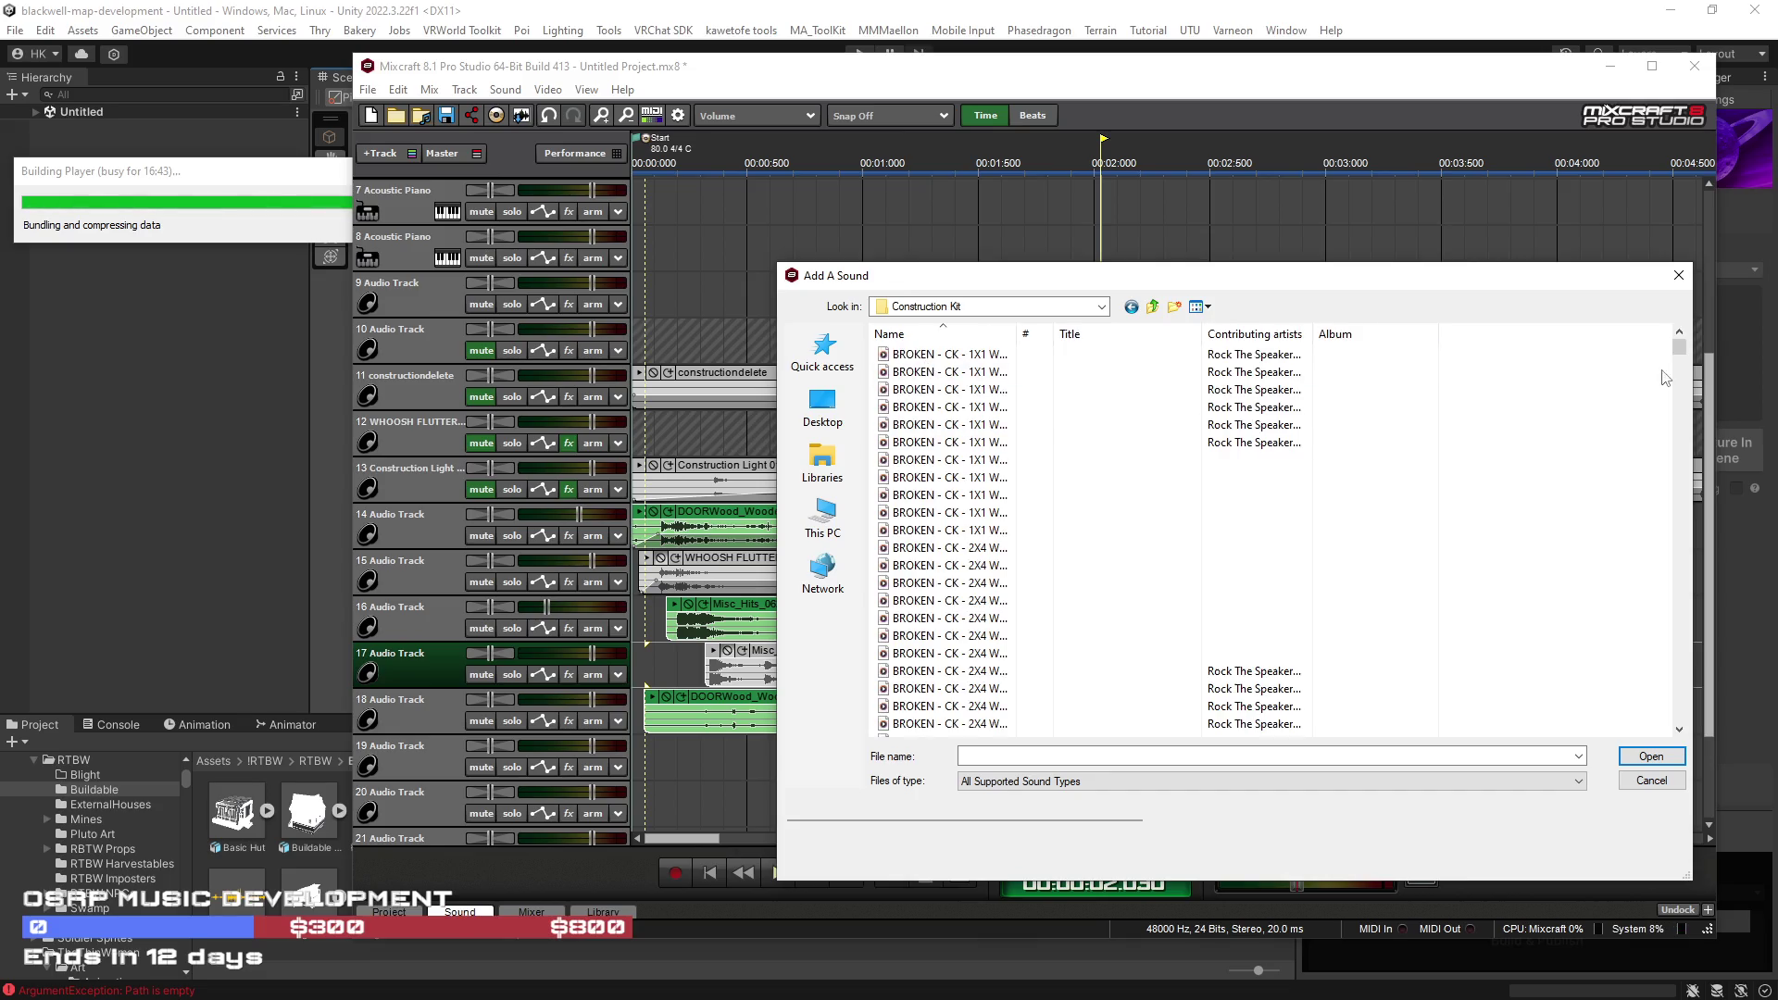
{"action": "double_click", "coordinate": [935, 389]}
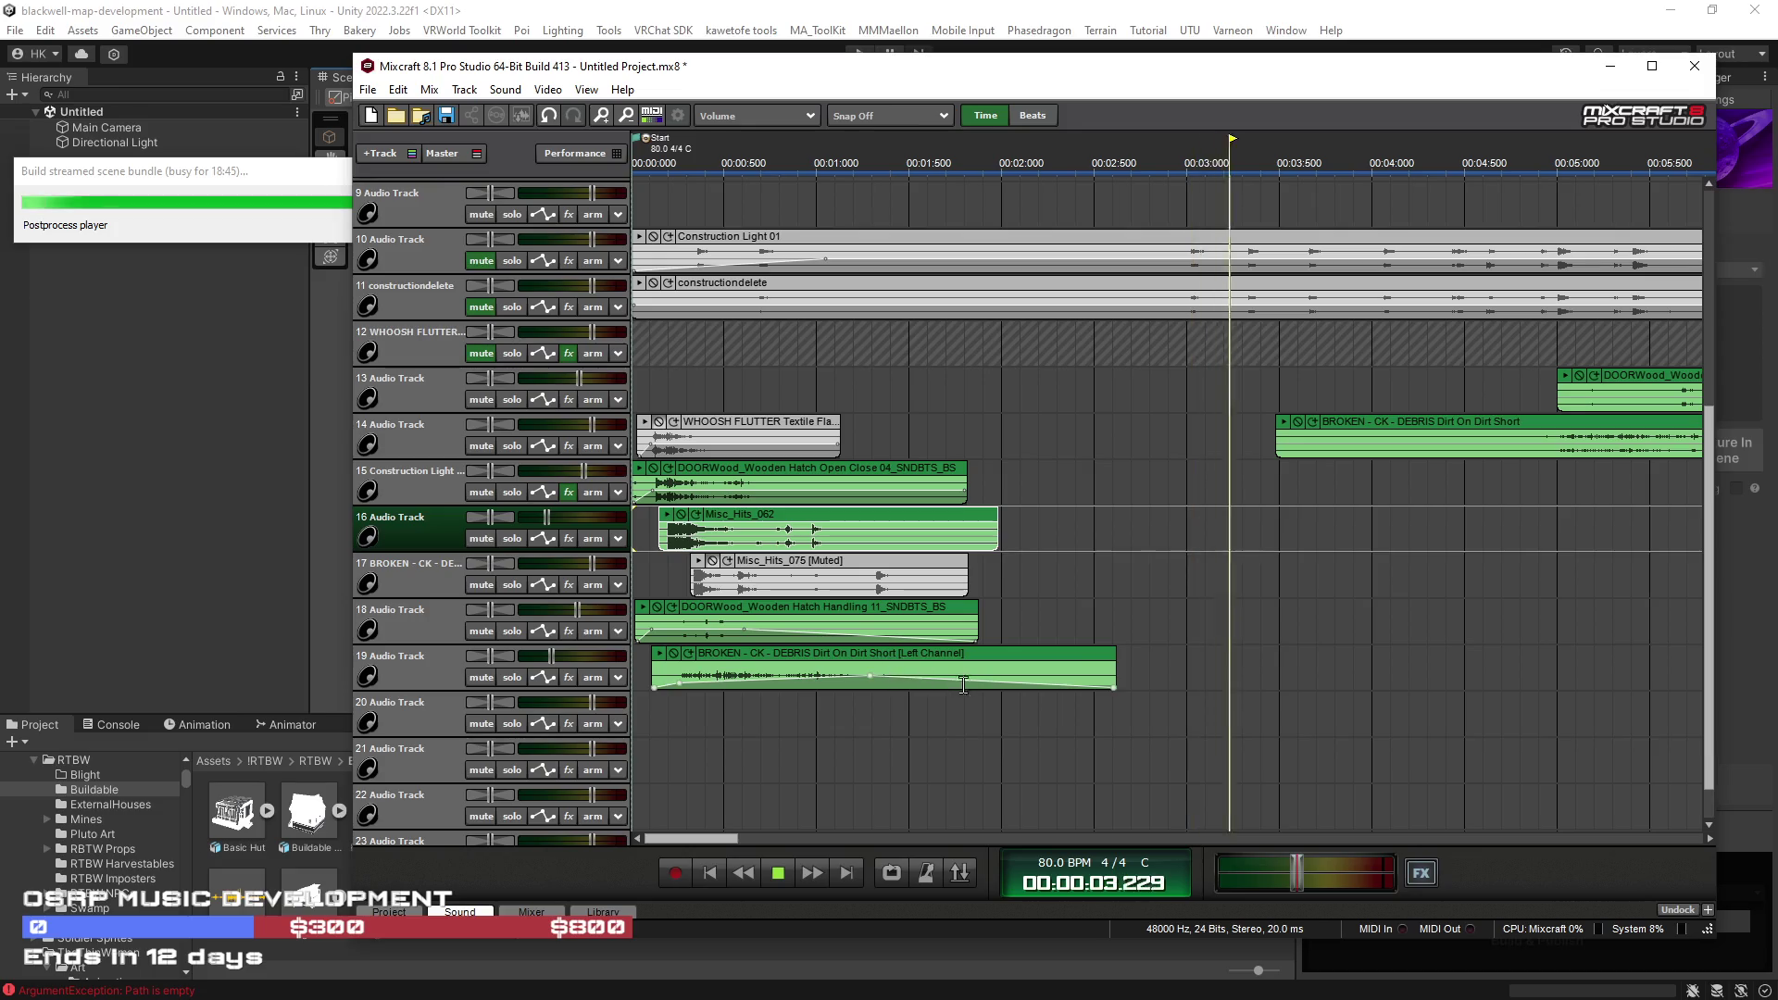
Step: Nudge the debris clip on track 19 later, then slightly back
{"action": "left_click_drag", "start_coordinate": [704, 672], "coordinate": [706, 684]}
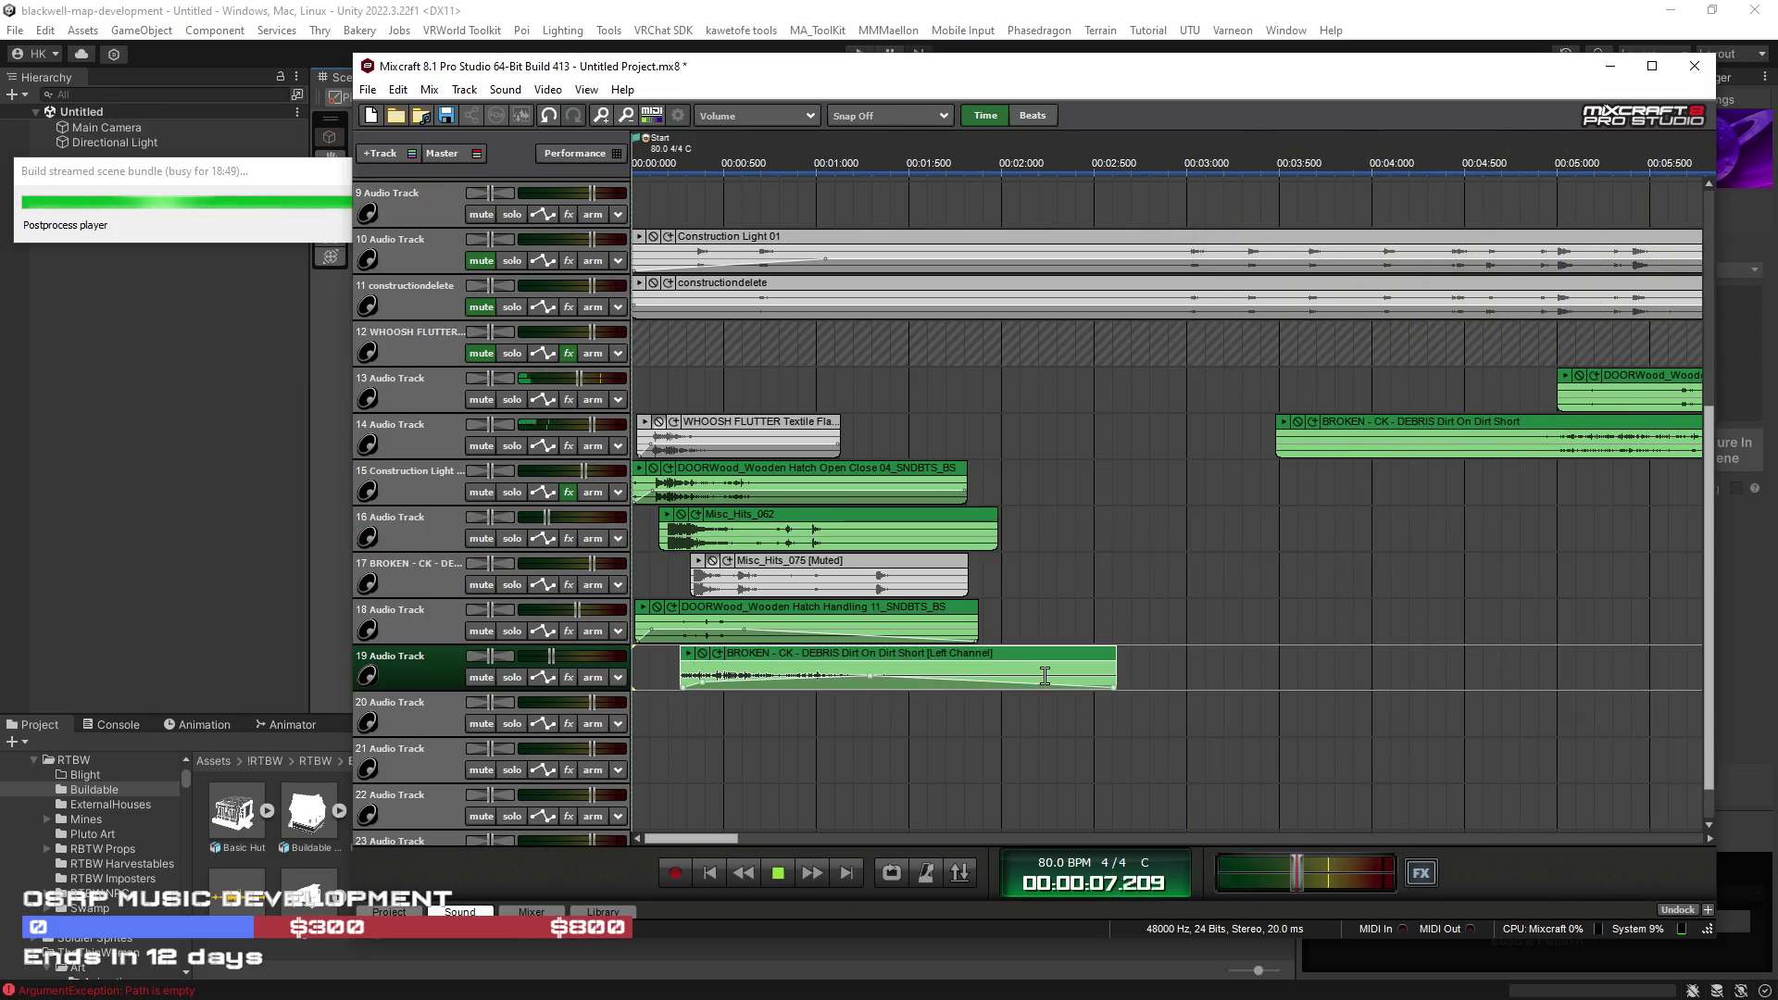
{"action": "left_click_drag", "start_coordinate": [1004, 652], "coordinate": [984, 653]}
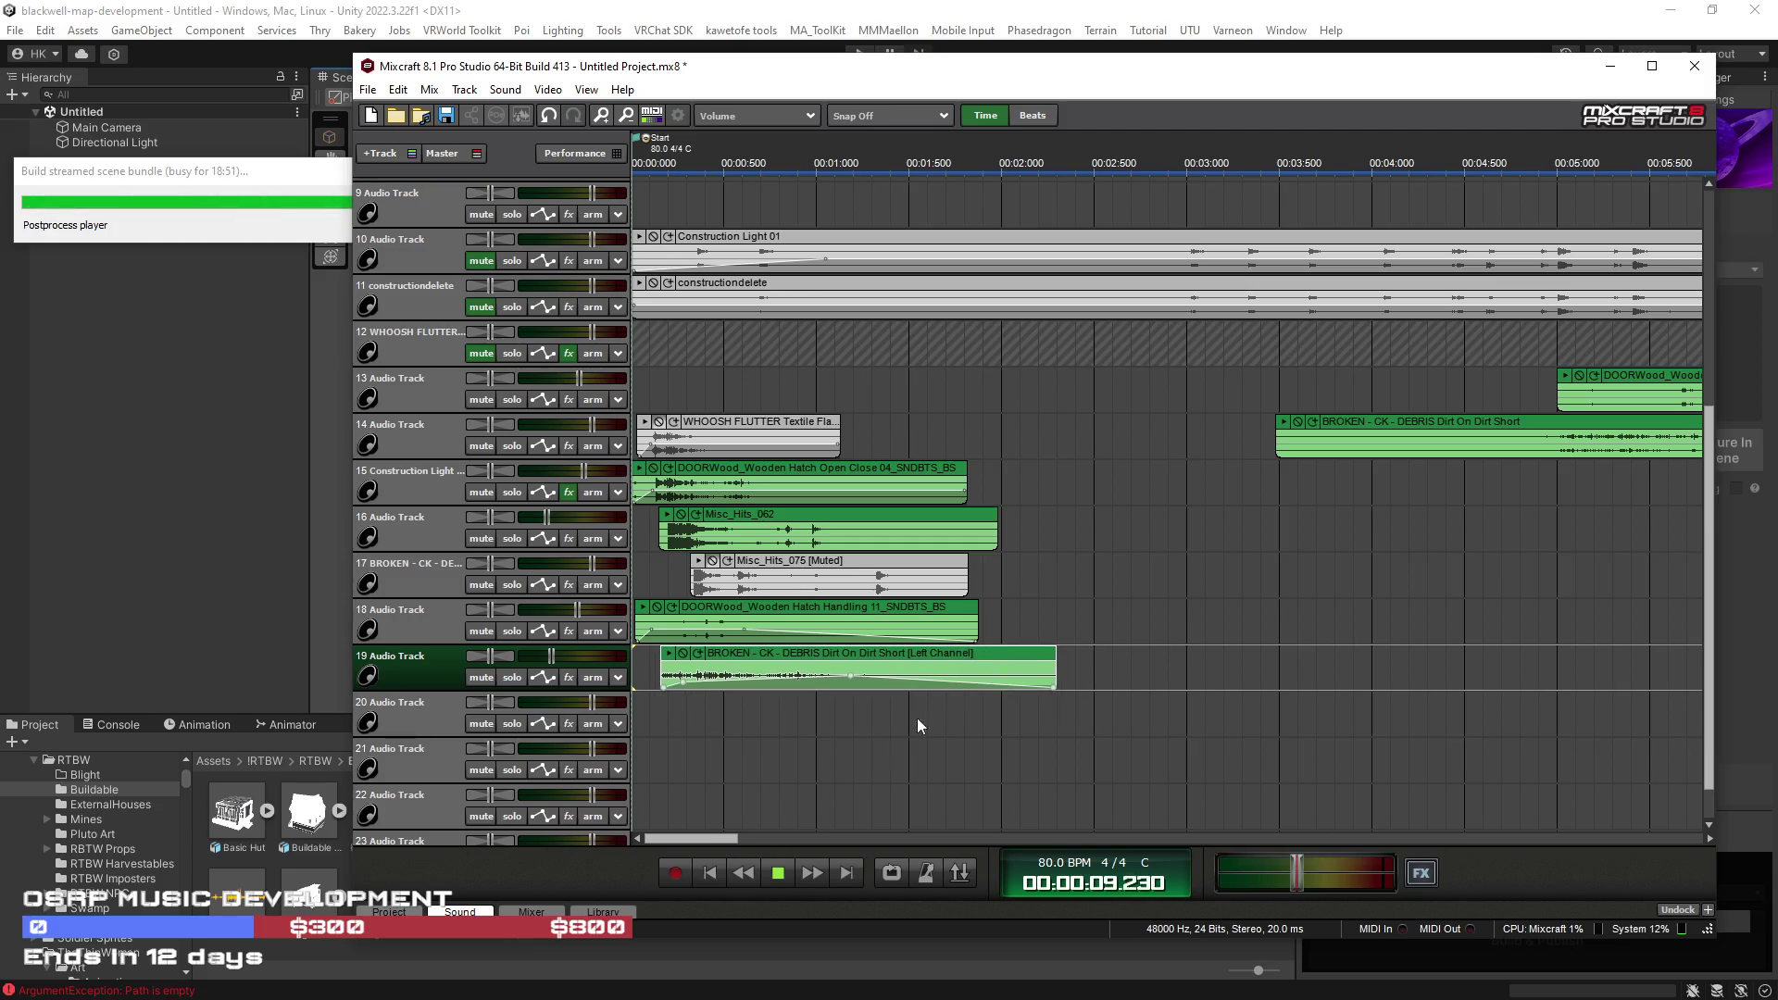
{"action": "left_click", "coordinate": [711, 874]}
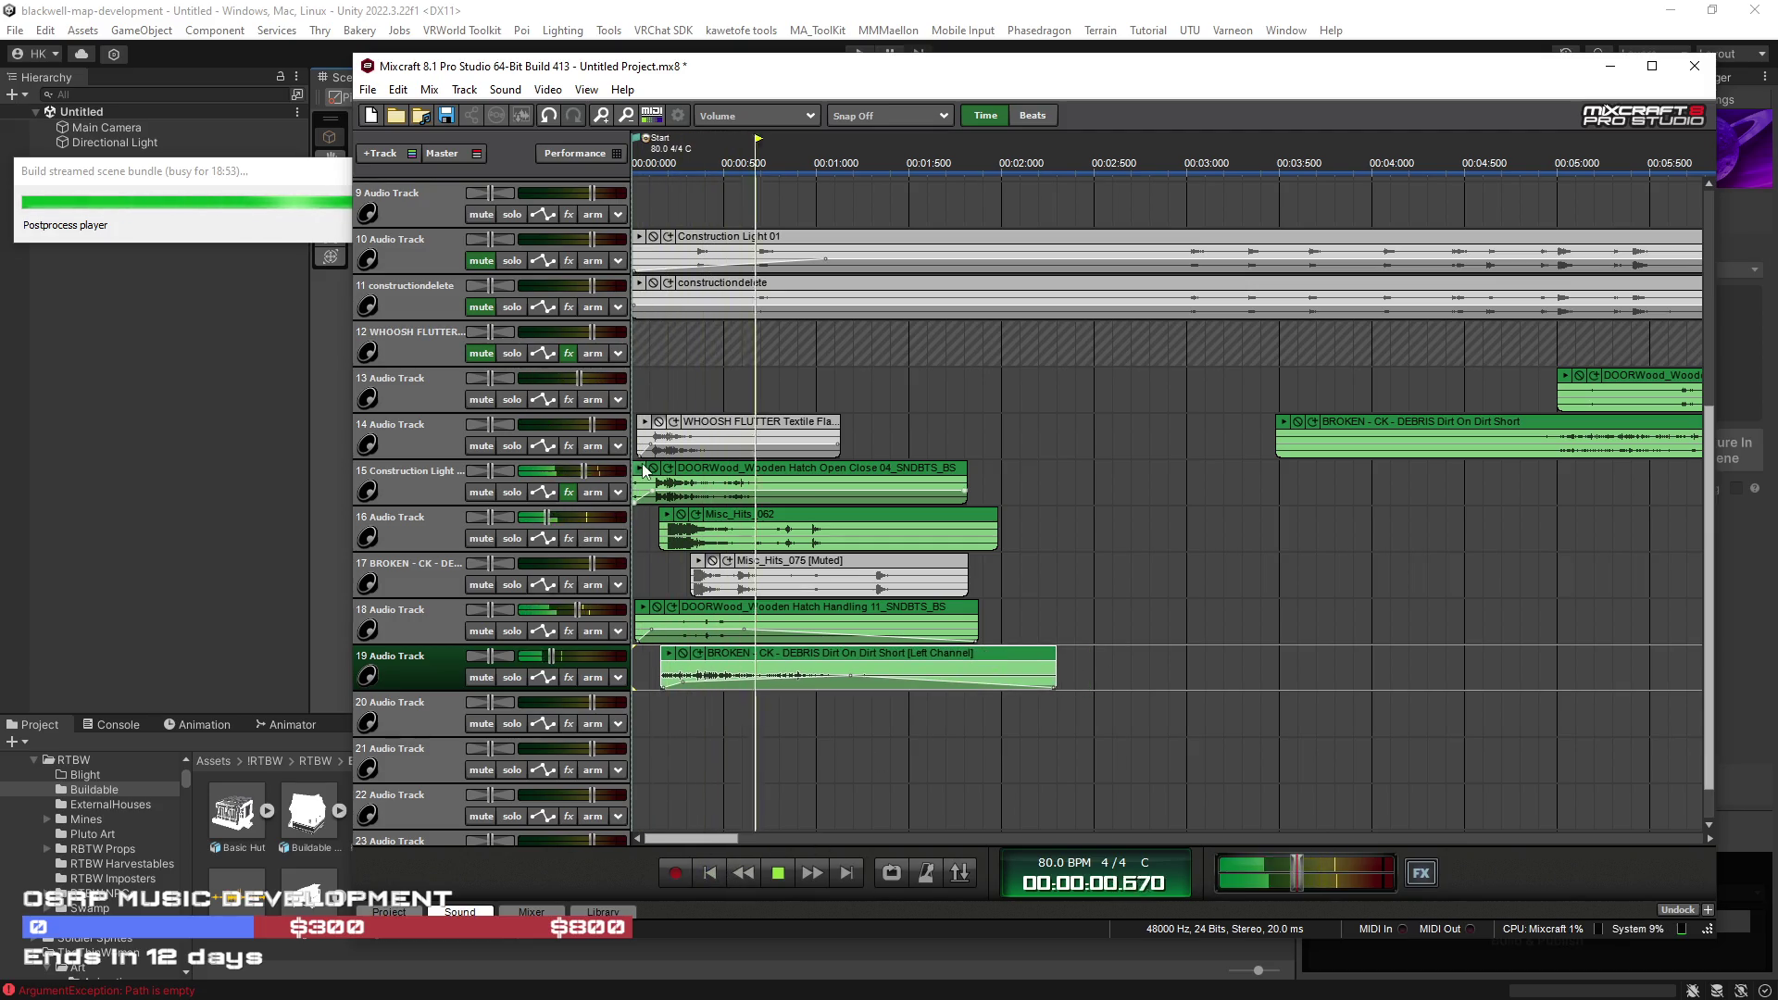
Step: Slide the WHOOSH FLUTTER clip on track 14 to time zero
{"action": "left_click", "coordinate": [649, 435]}
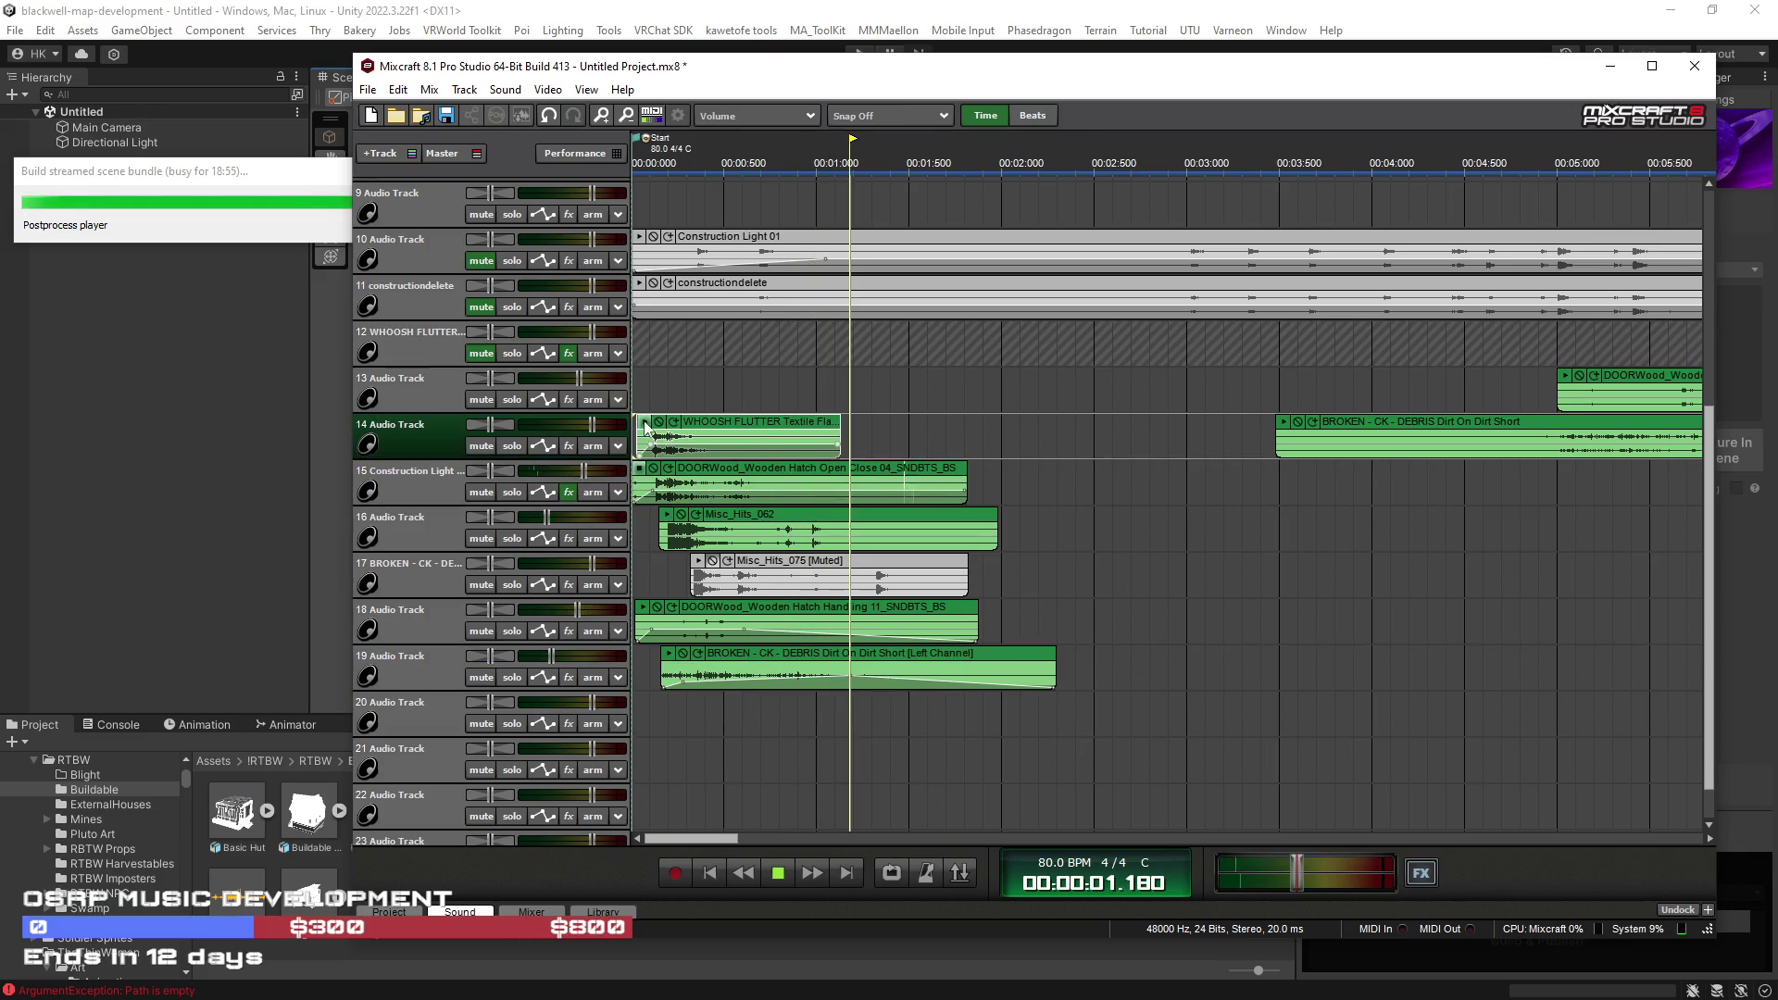
{"action": "left_click_drag", "start_coordinate": [750, 426], "coordinate": [663, 442]}
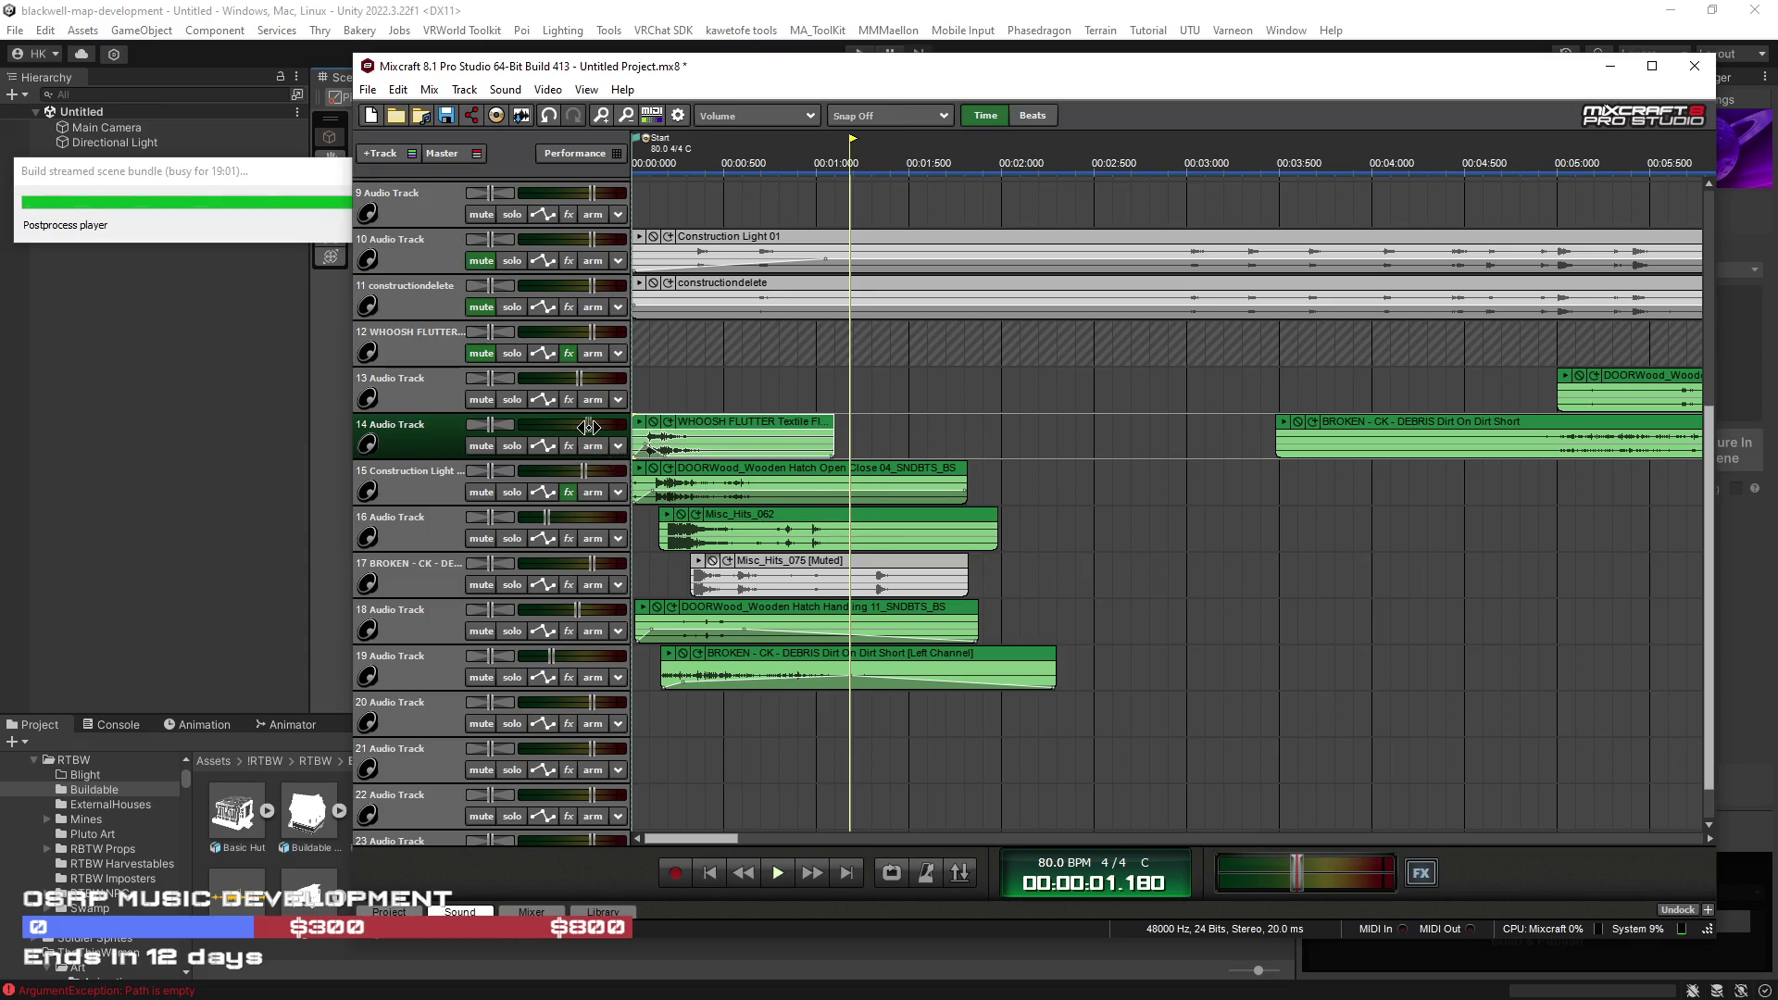
{"action": "left_click", "coordinate": [730, 423]}
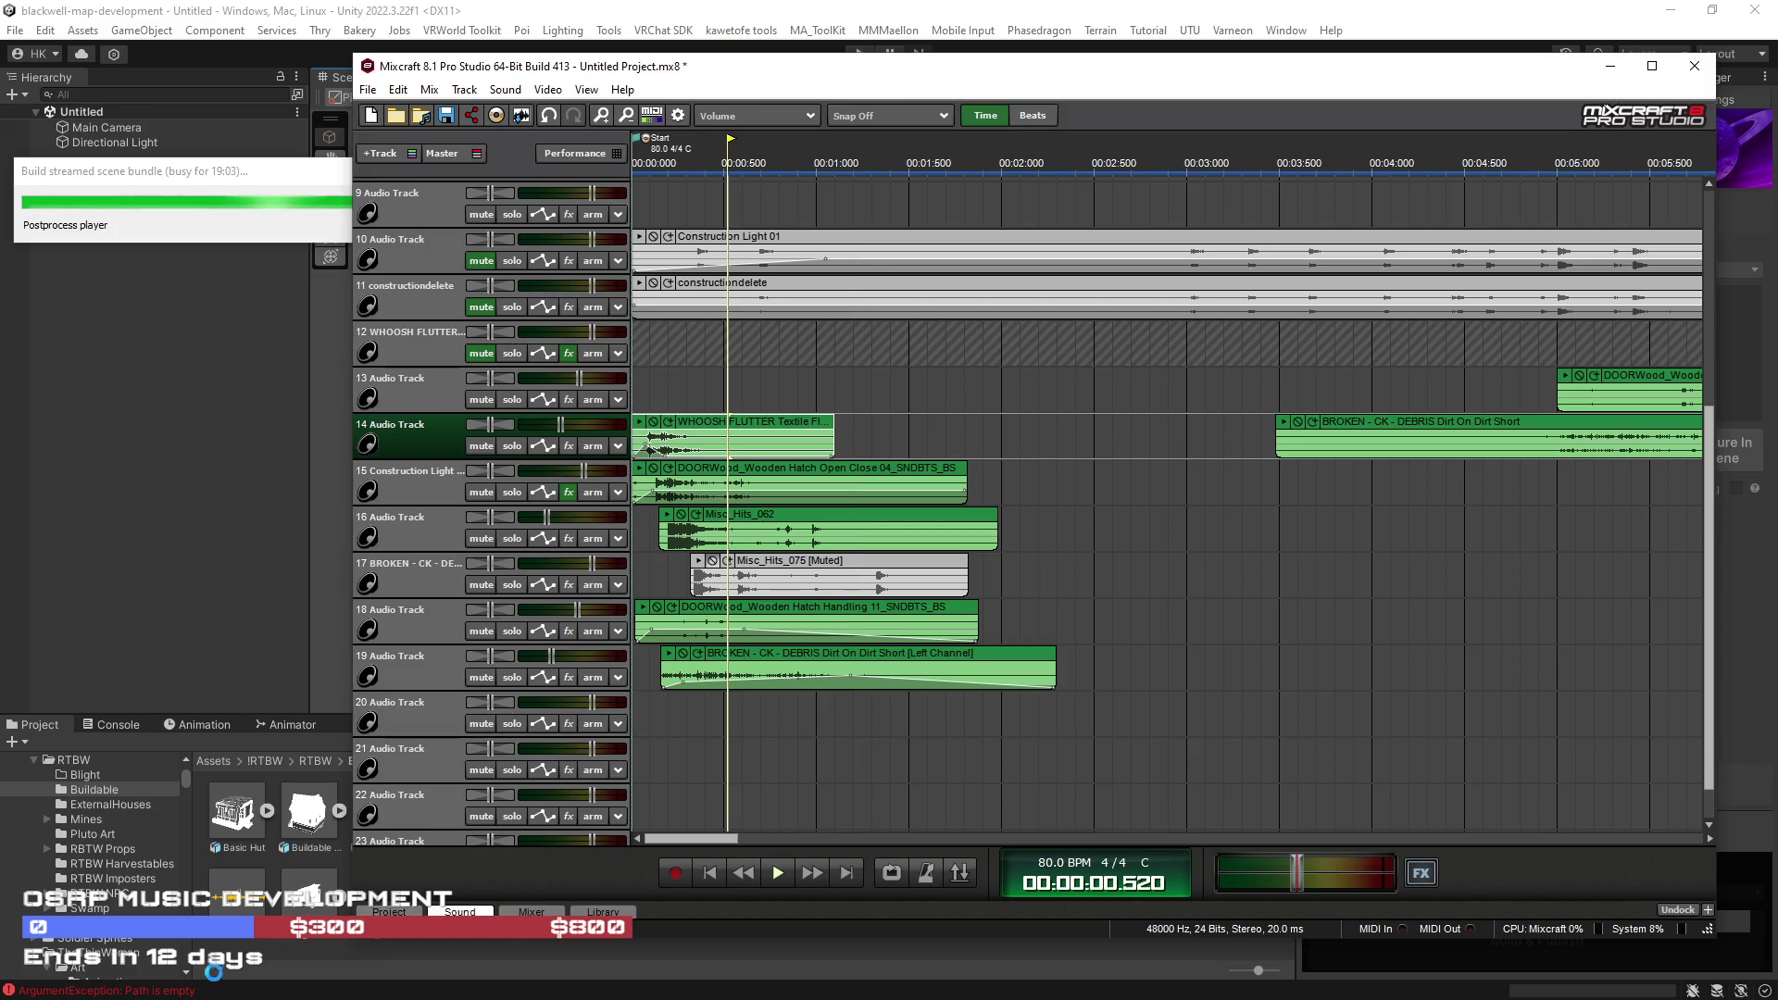
{"action": "left_click", "coordinate": [454, 912]}
Step: Lower the WHOOSH FLUTTER clip's pitch to -4.0 semitones in the Sound tab
{"action": "left_click", "coordinate": [494, 762]}
{"action": "left_click", "coordinate": [495, 762]}
{"action": "left_click", "coordinate": [494, 763]}
{"action": "left_click", "coordinate": [495, 762]}
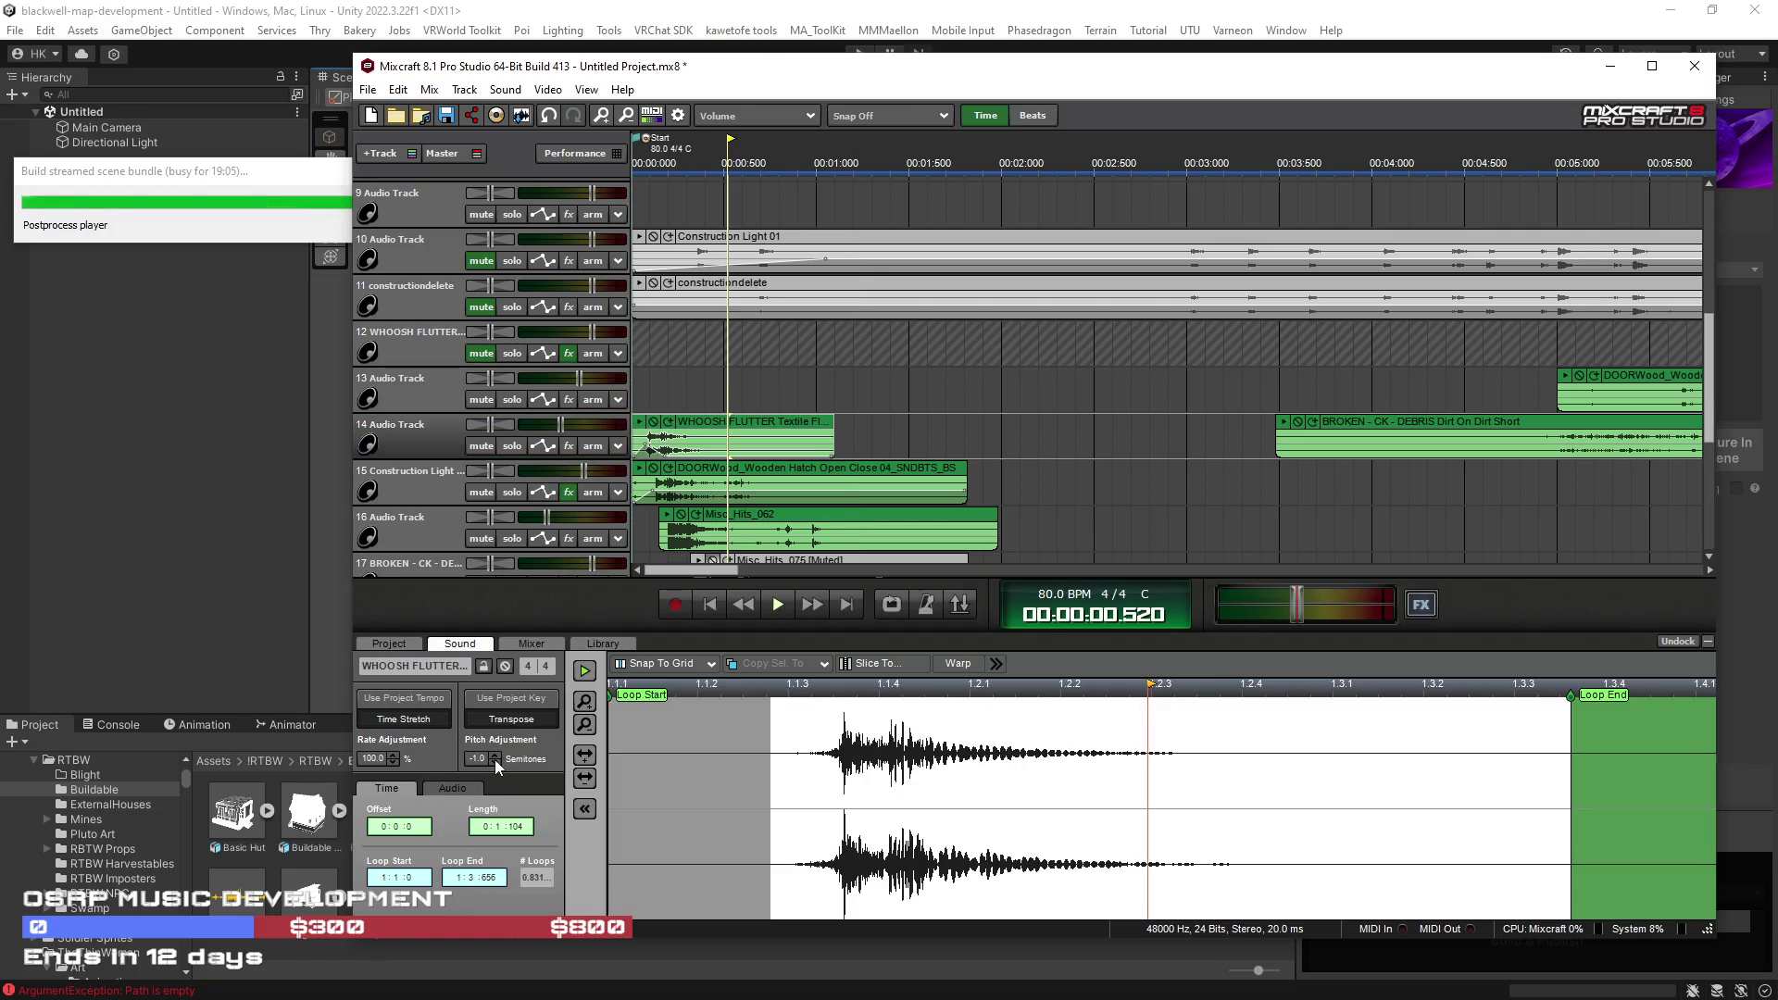
{"action": "left_click", "coordinate": [778, 604]}
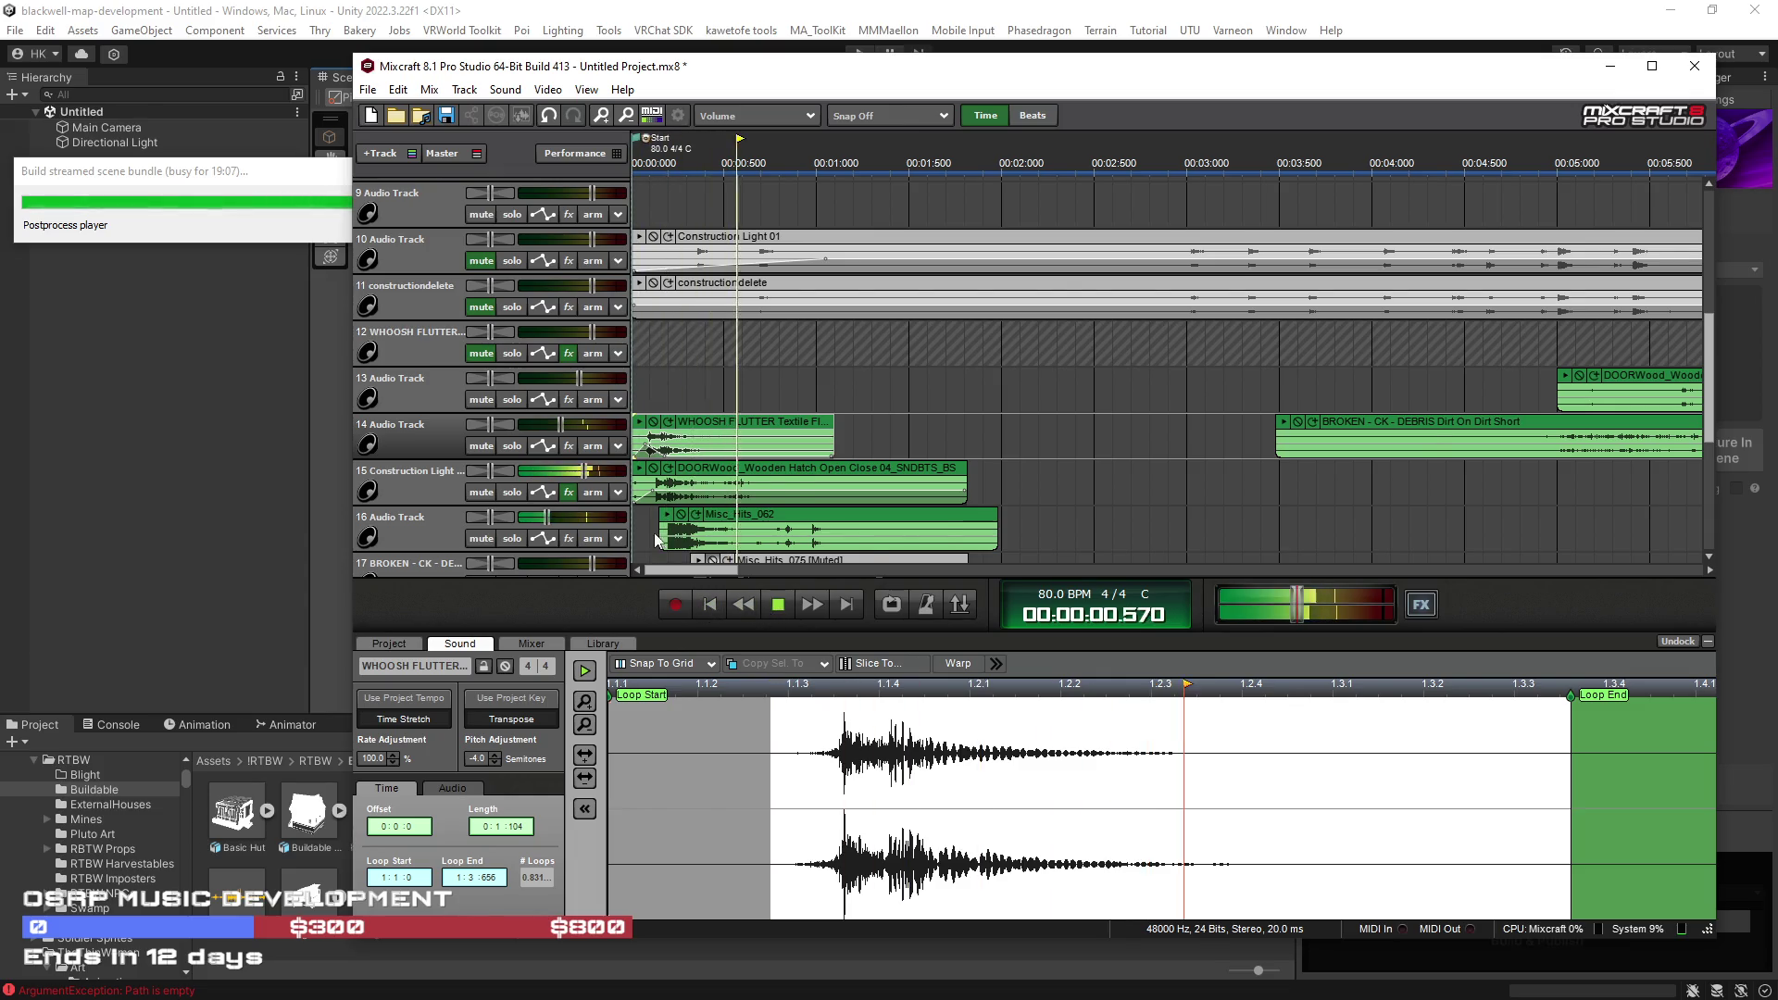
{"action": "scroll", "coordinate": [671, 511], "scroll_direction": "up", "scroll_amount": 3}
Step: Trim the starts of the WHOOSH FLUTTER and DOORWood clips while auditioning the mix
{"action": "left_click", "coordinate": [819, 498]}
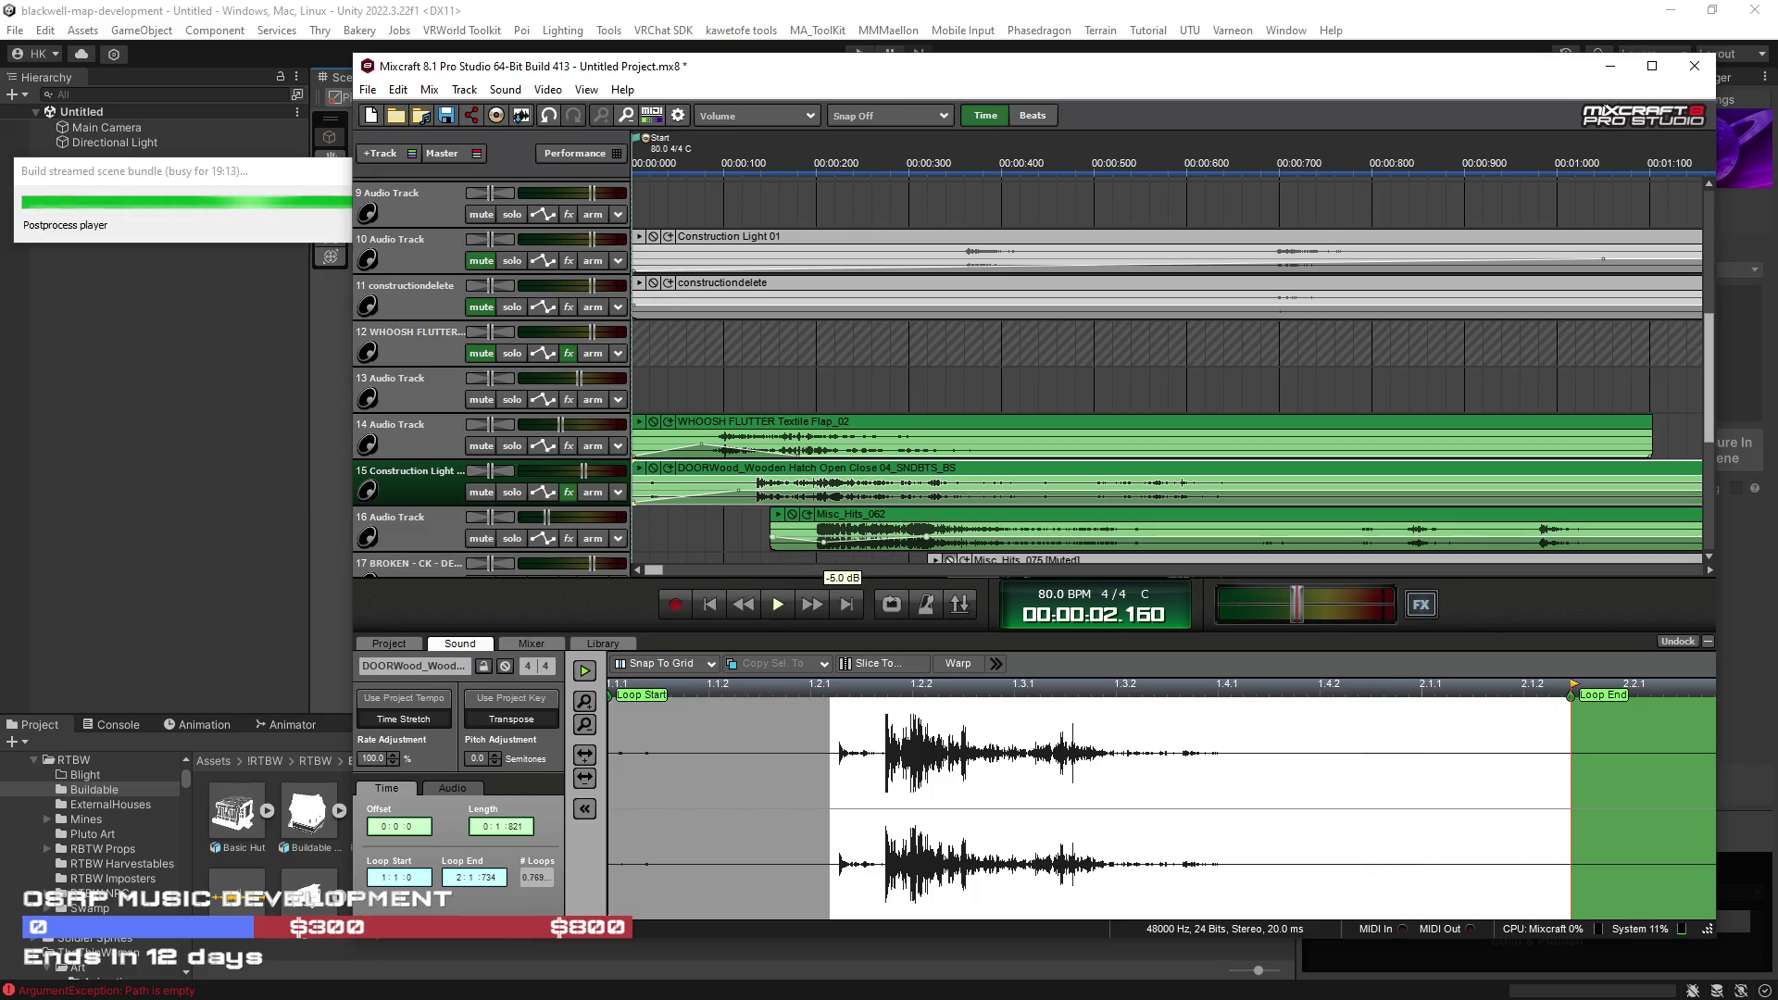
{"action": "left_click", "coordinate": [710, 604]}
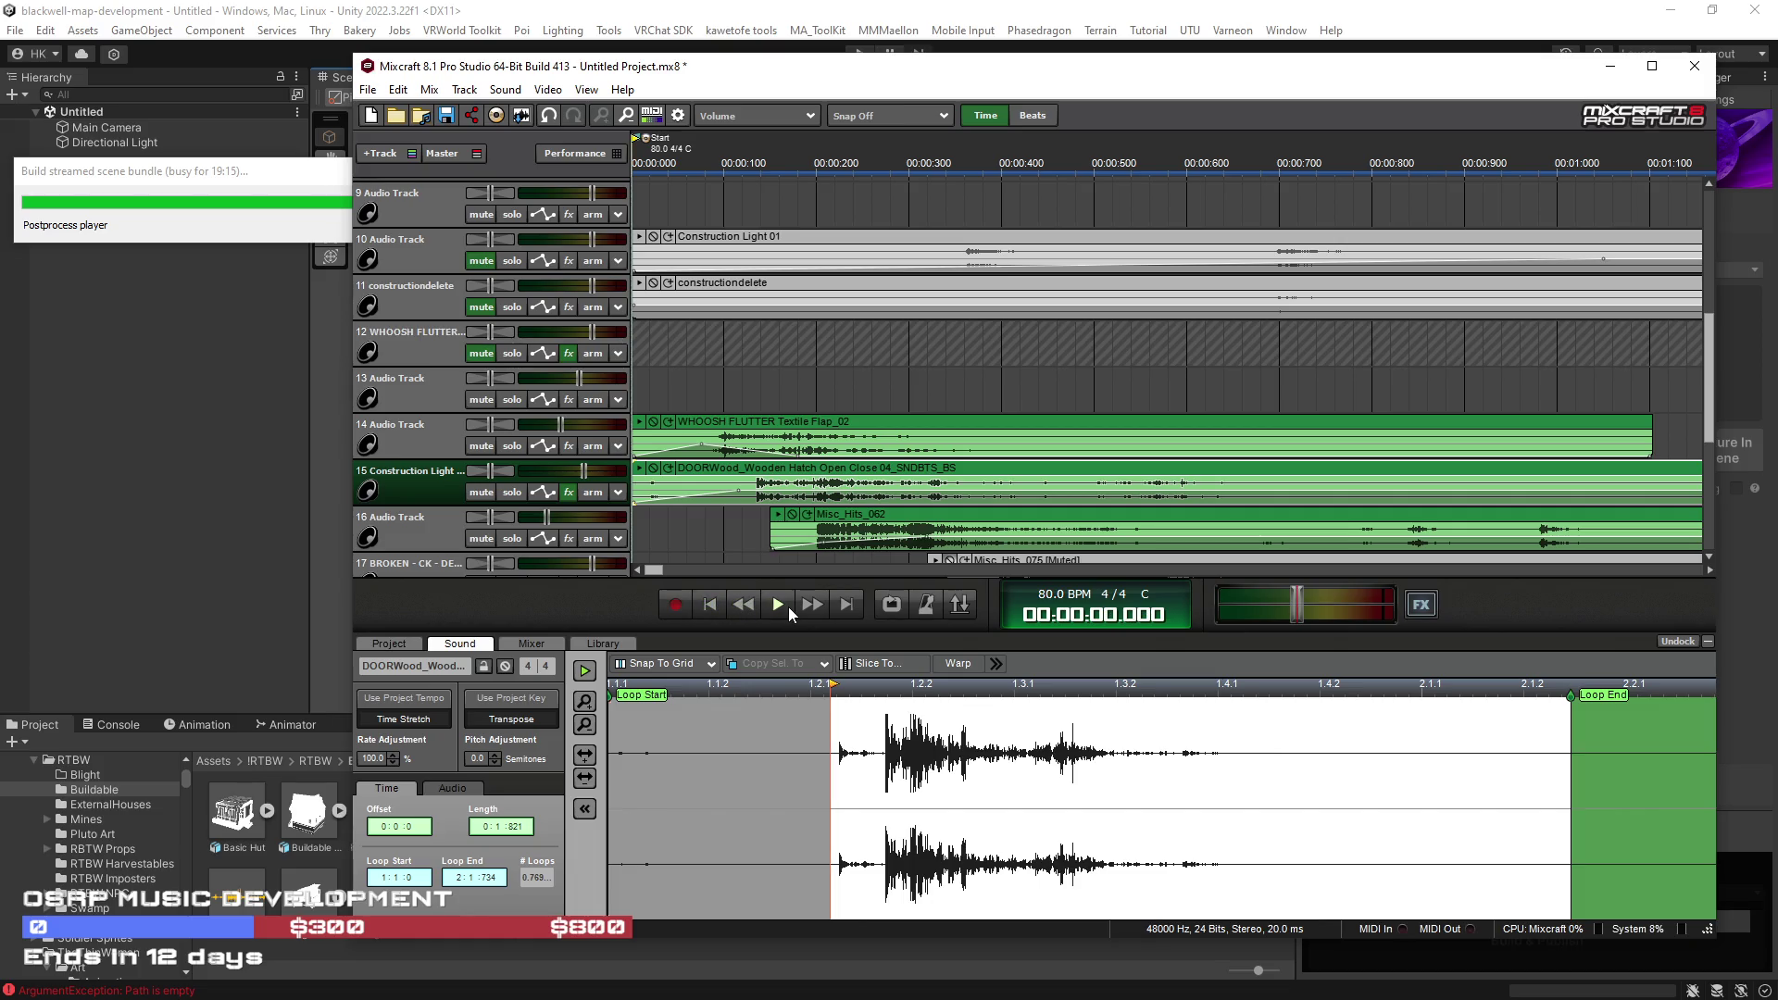
{"action": "key", "text": "space"}
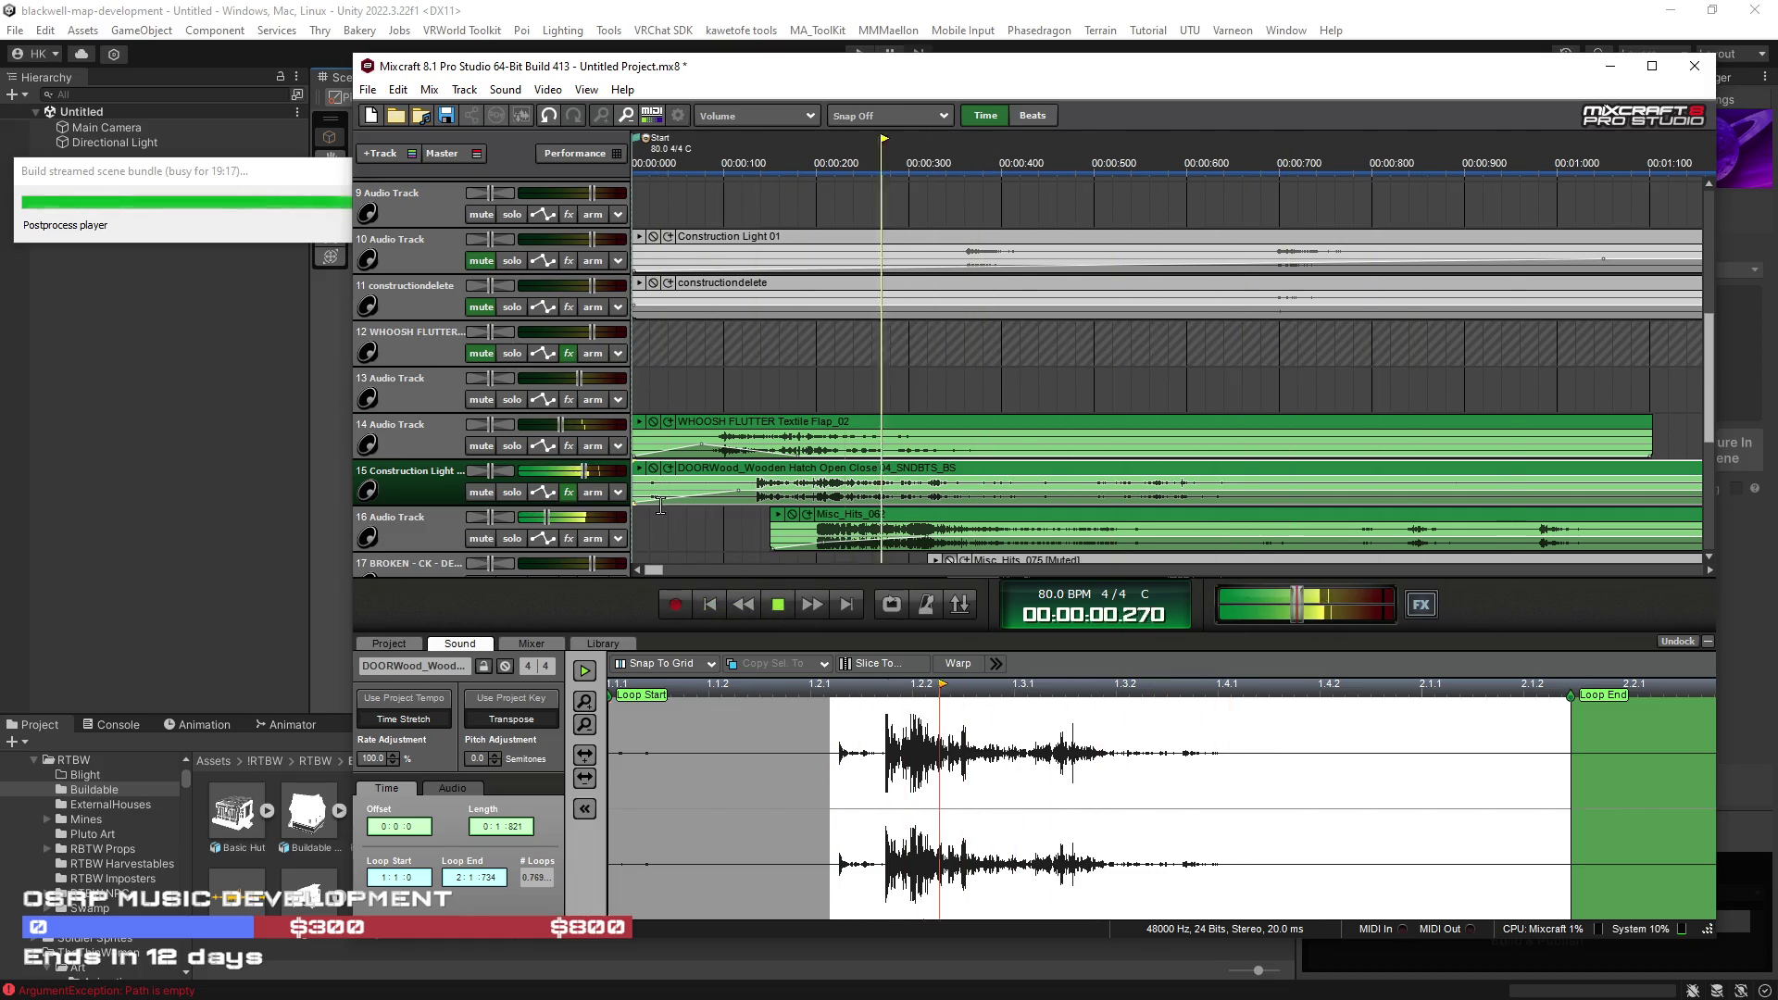
{"action": "mouse_move", "coordinate": [634, 447]}
{"action": "left_mouse_down"}
{"action": "mouse_move", "coordinate": [686, 447]}
{"action": "mouse_move", "coordinate": [686, 489]}
{"action": "mouse_move", "coordinate": [702, 489]}
{"action": "left_mouse_up"}
{"action": "mouse_move", "coordinate": [675, 372]}
{"action": "left_mouse_down"}
{"action": "mouse_move", "coordinate": [854, 491]}
{"action": "mouse_move", "coordinate": [857, 532]}
{"action": "mouse_move", "coordinate": [690, 269]}
{"action": "left_mouse_up"}
Step: Shift the selected clips slightly earlier and trim the start of the track 18 door clip
{"action": "scroll", "coordinate": [871, 526], "scroll_direction": "down", "scroll_amount": 3}
{"action": "scroll", "coordinate": [869, 520], "scroll_direction": "down", "scroll_amount": 2}
{"action": "scroll", "coordinate": [880, 491], "scroll_direction": "down", "scroll_amount": 3}
{"action": "left_click_drag", "start_coordinate": [753, 302], "coordinate": [735, 302]}
{"action": "left_click", "coordinate": [710, 604]}
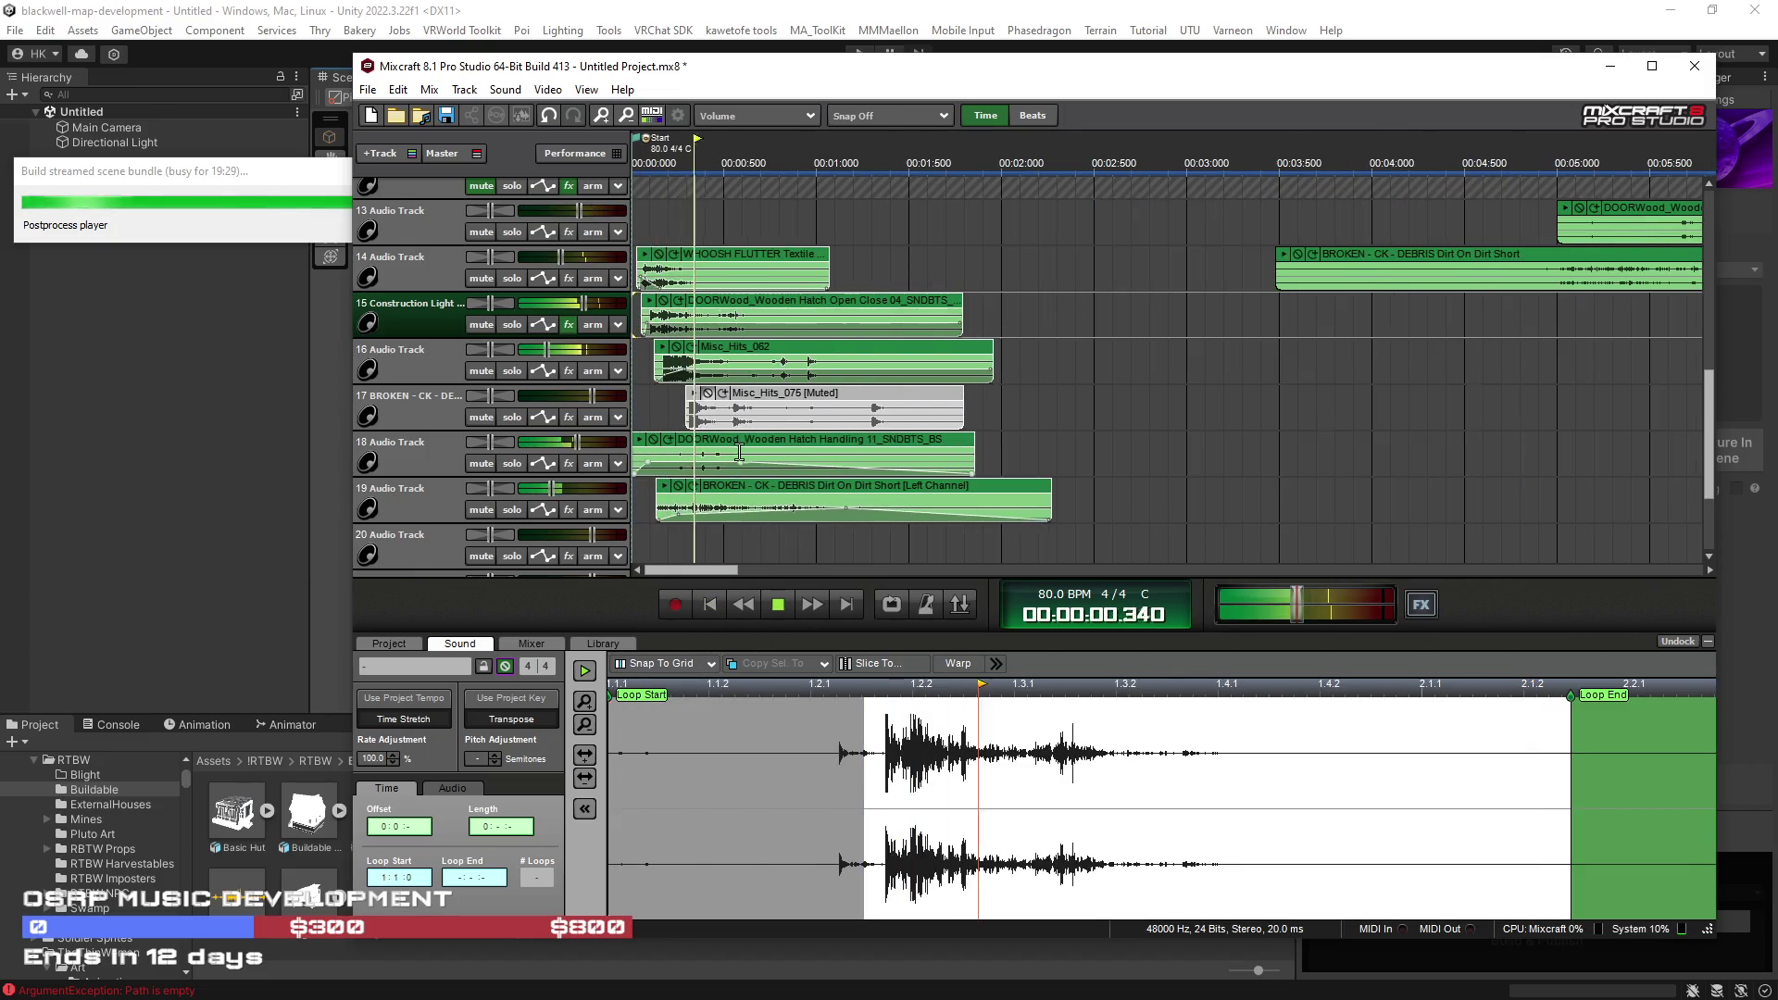
{"action": "left_click_drag", "start_coordinate": [637, 457], "coordinate": [645, 457]}
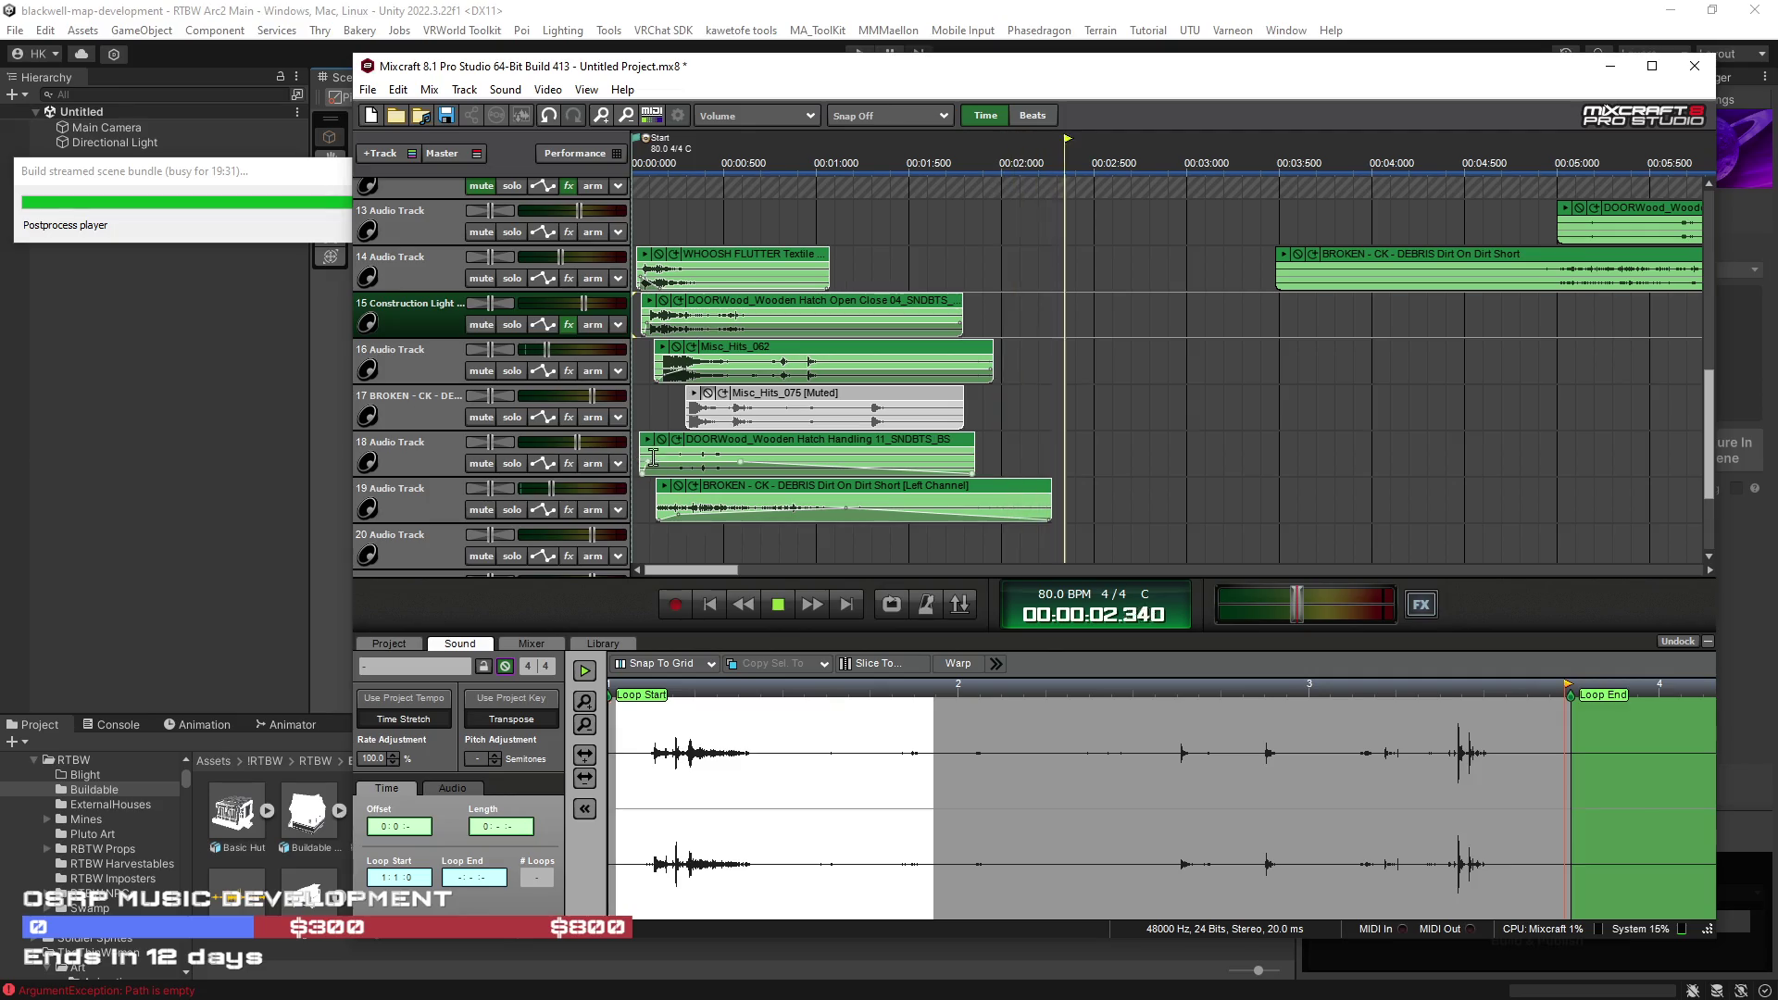
Step: Audition the mix with the Misc_Hits_062 clip muted, then unmute it
{"action": "left_click", "coordinate": [641, 453]}
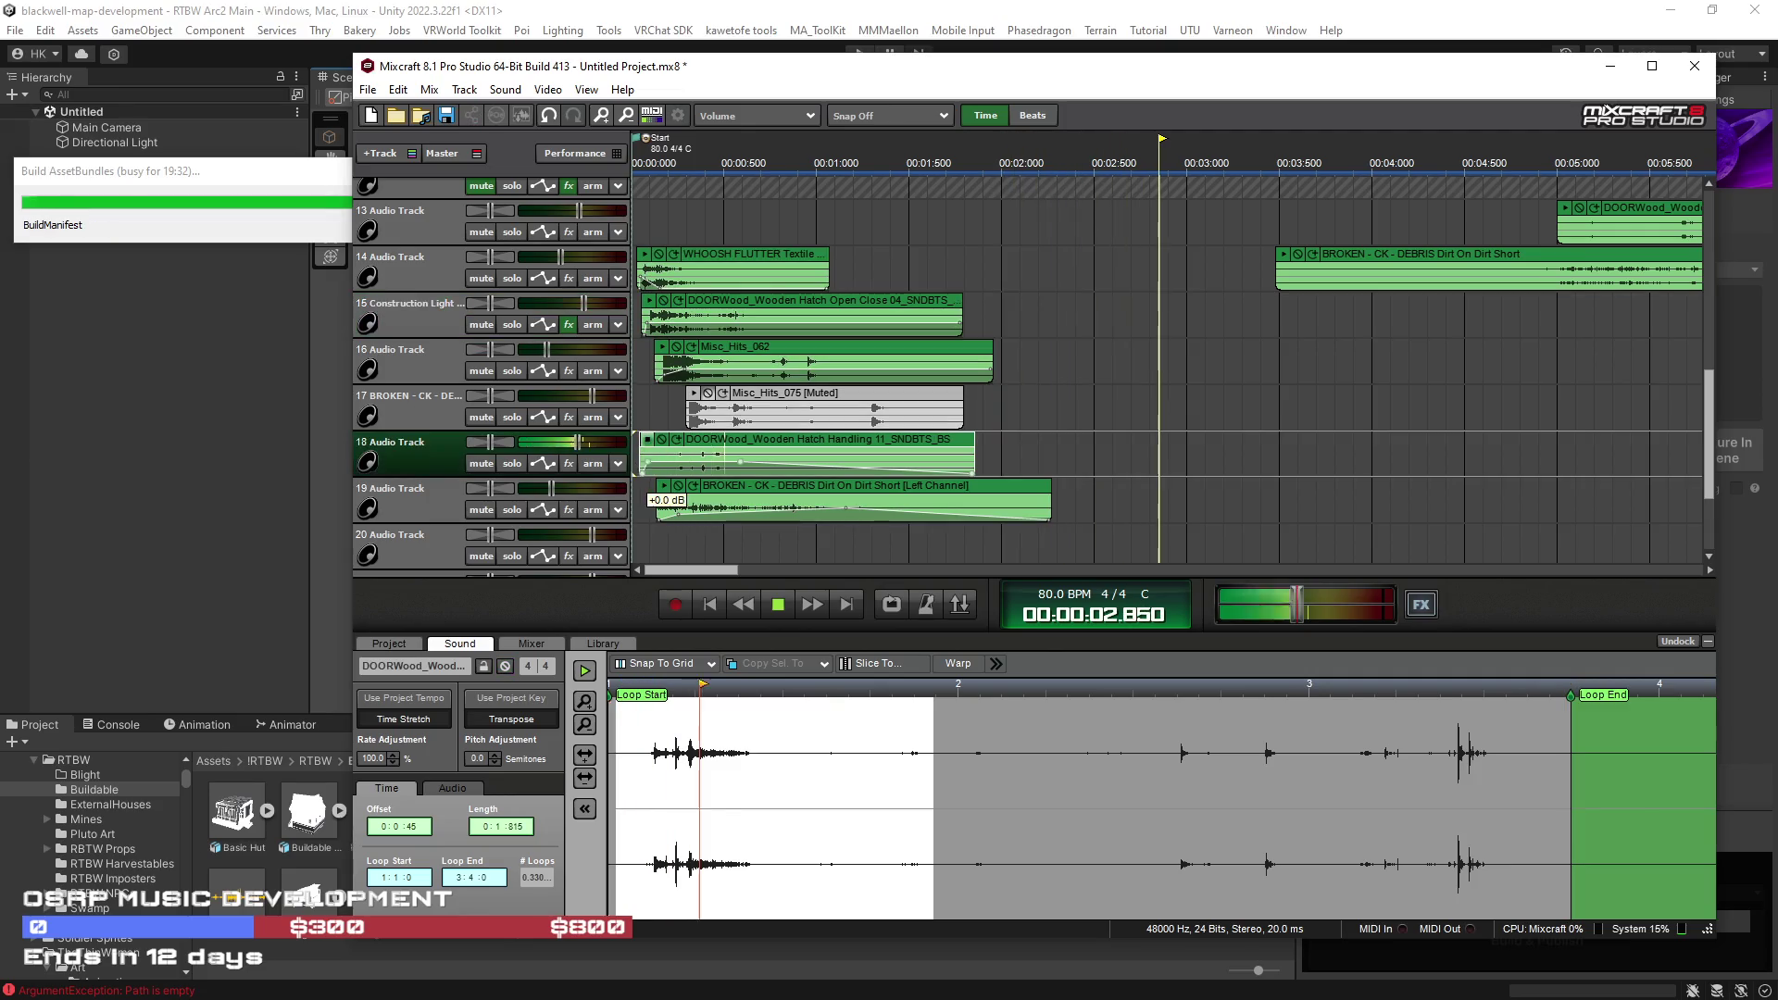
{"action": "left_click", "coordinate": [663, 360]}
{"action": "key", "text": "m"}
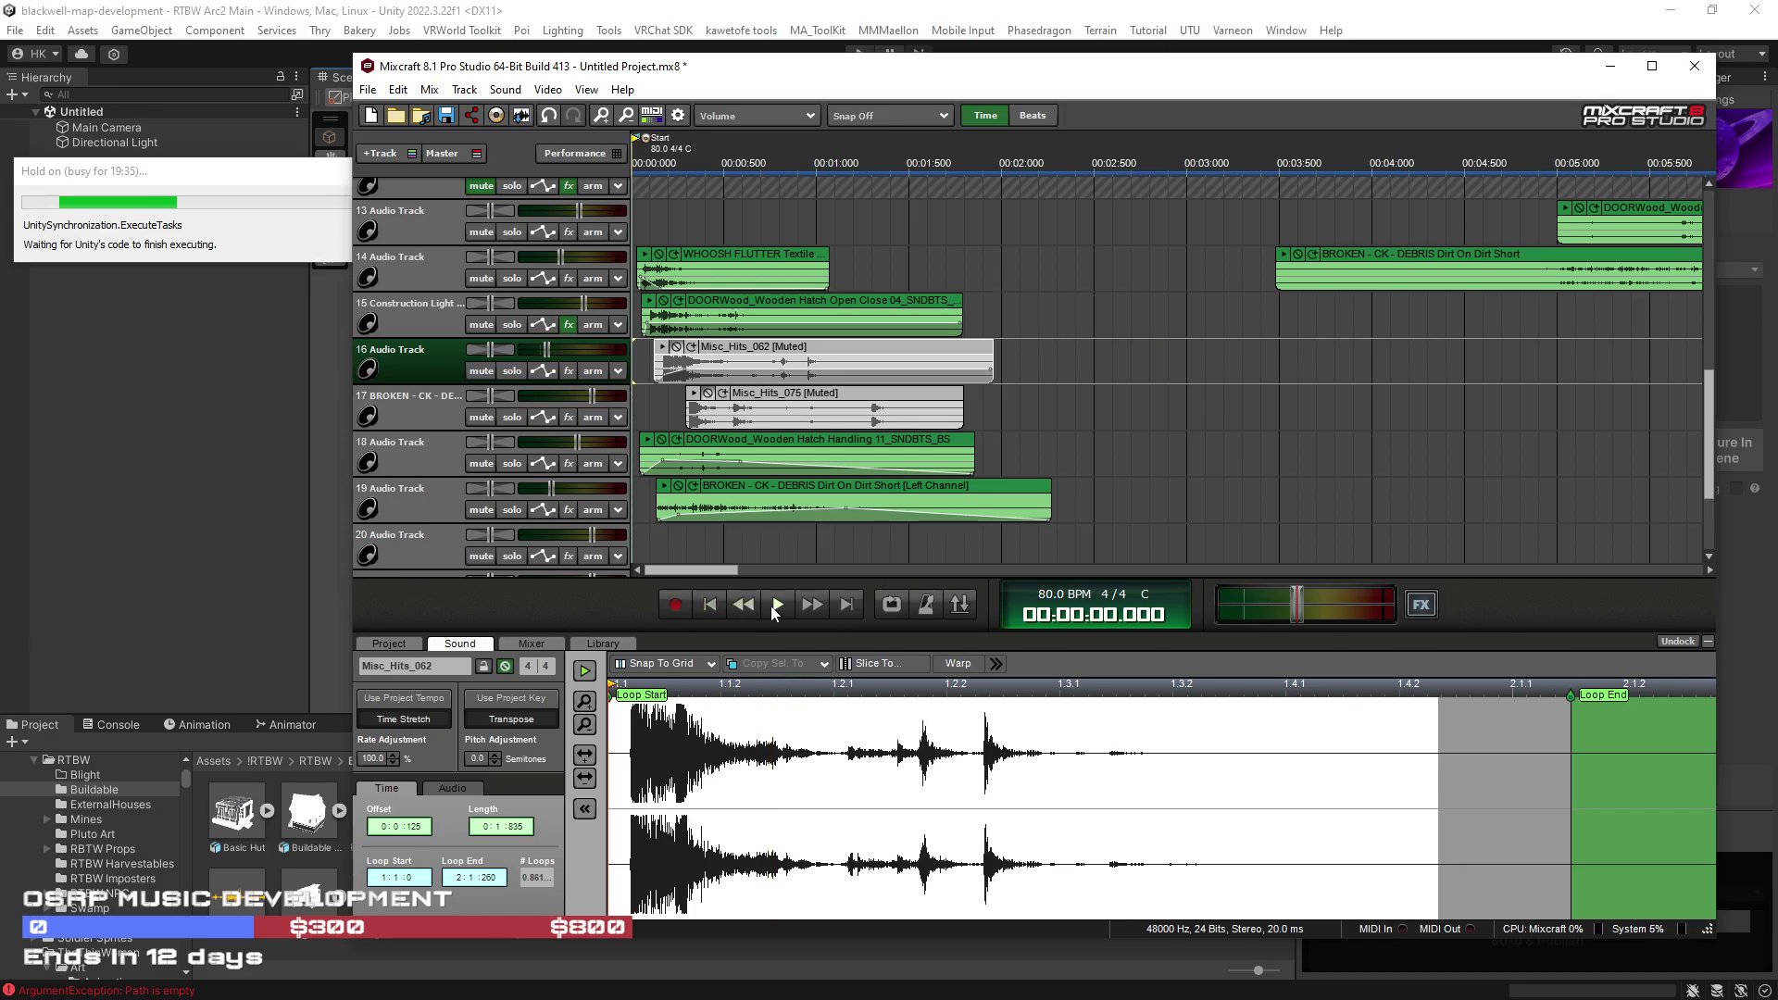
{"action": "left_click", "coordinate": [776, 606]}
{"action": "left_click", "coordinate": [709, 605]}
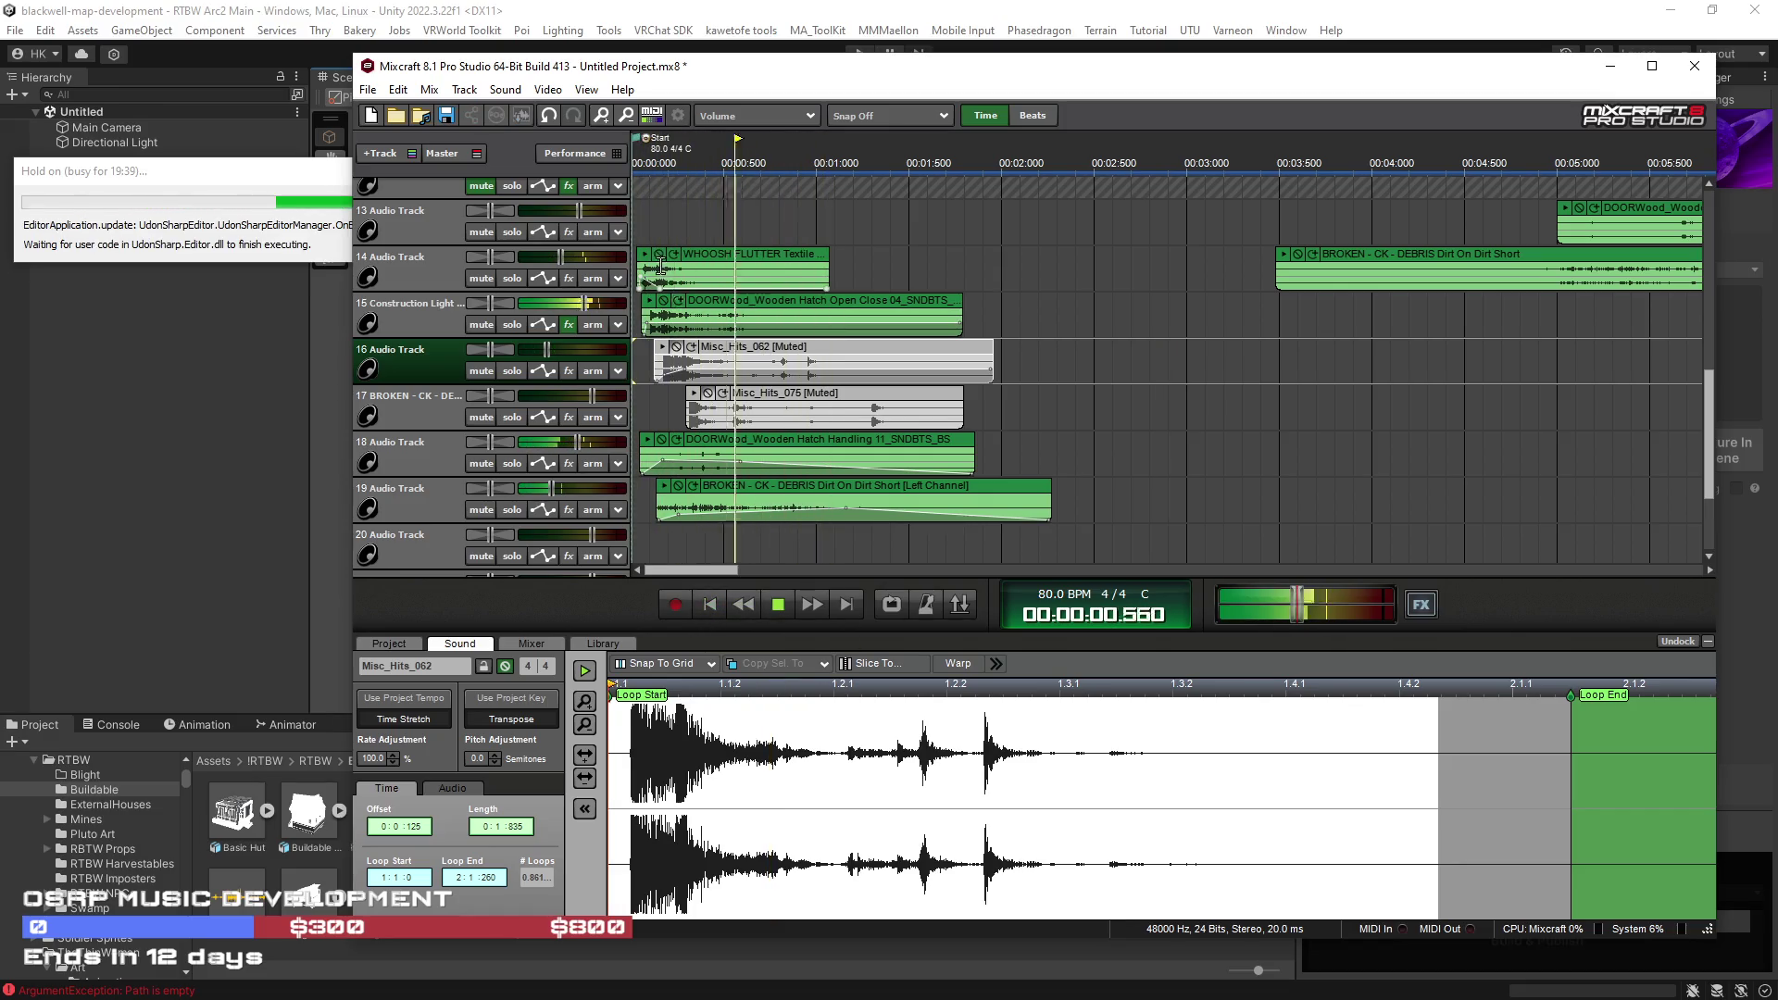
{"action": "left_click", "coordinate": [660, 267]}
{"action": "left_click", "coordinate": [677, 348]}
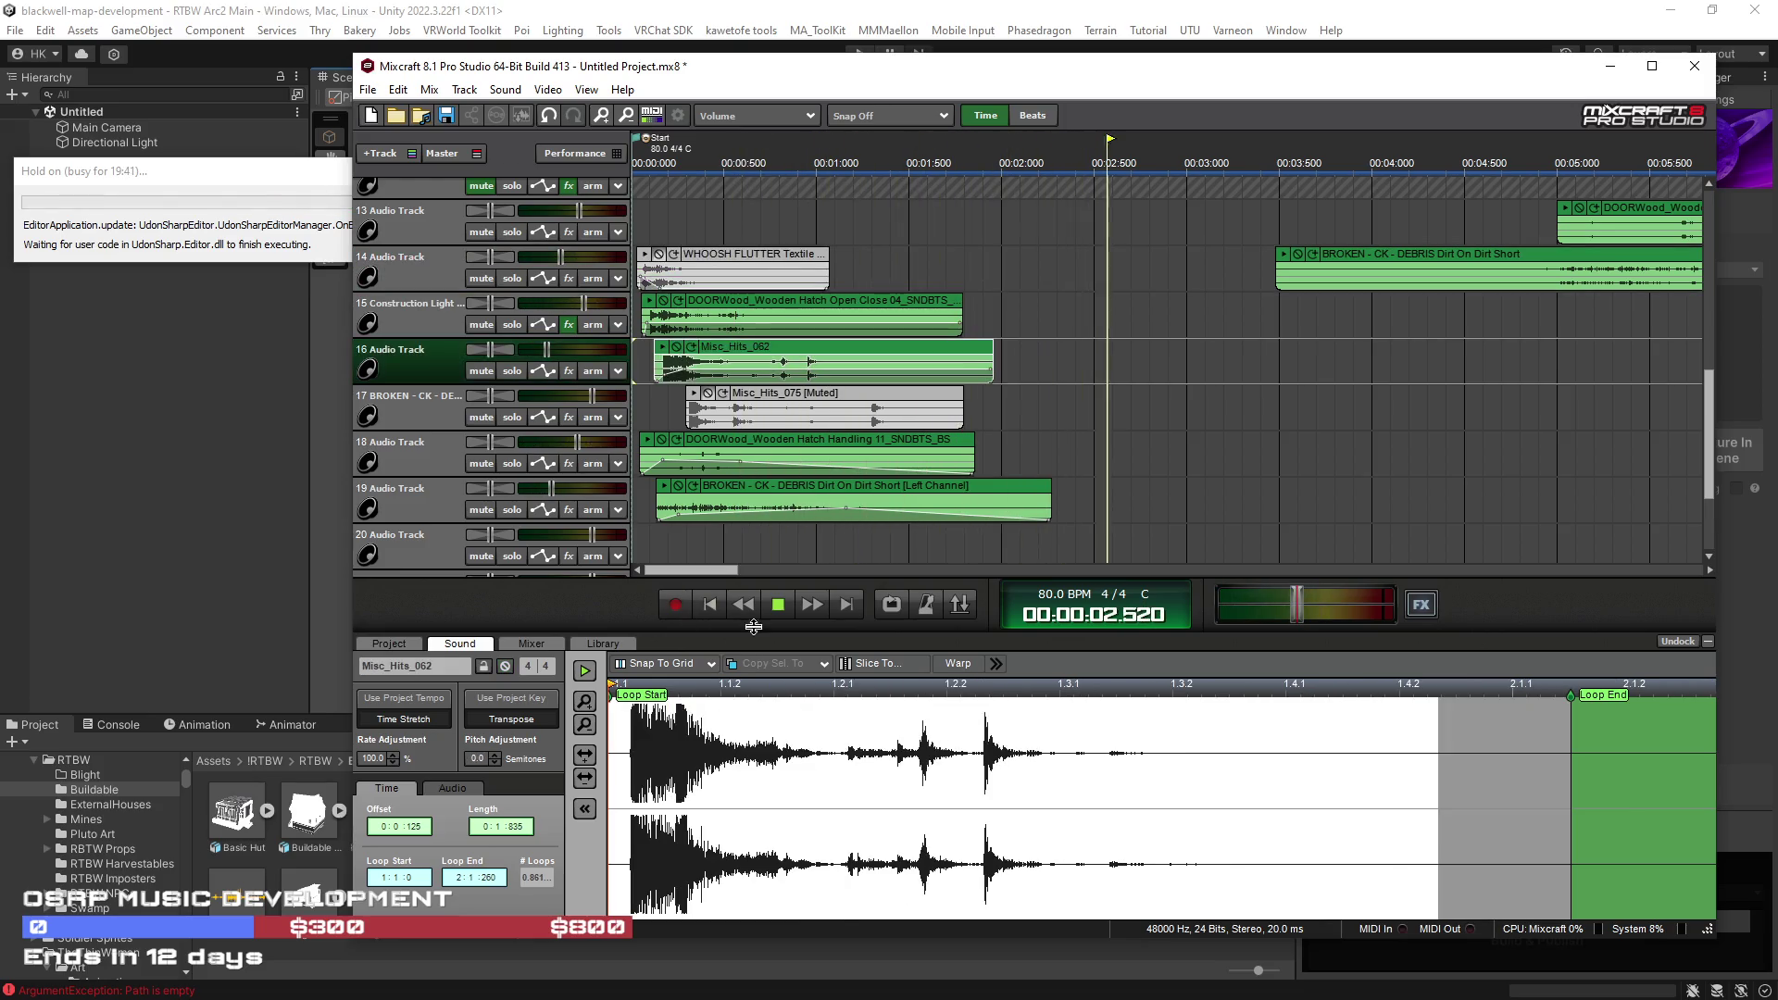
{"action": "left_click", "coordinate": [711, 604]}
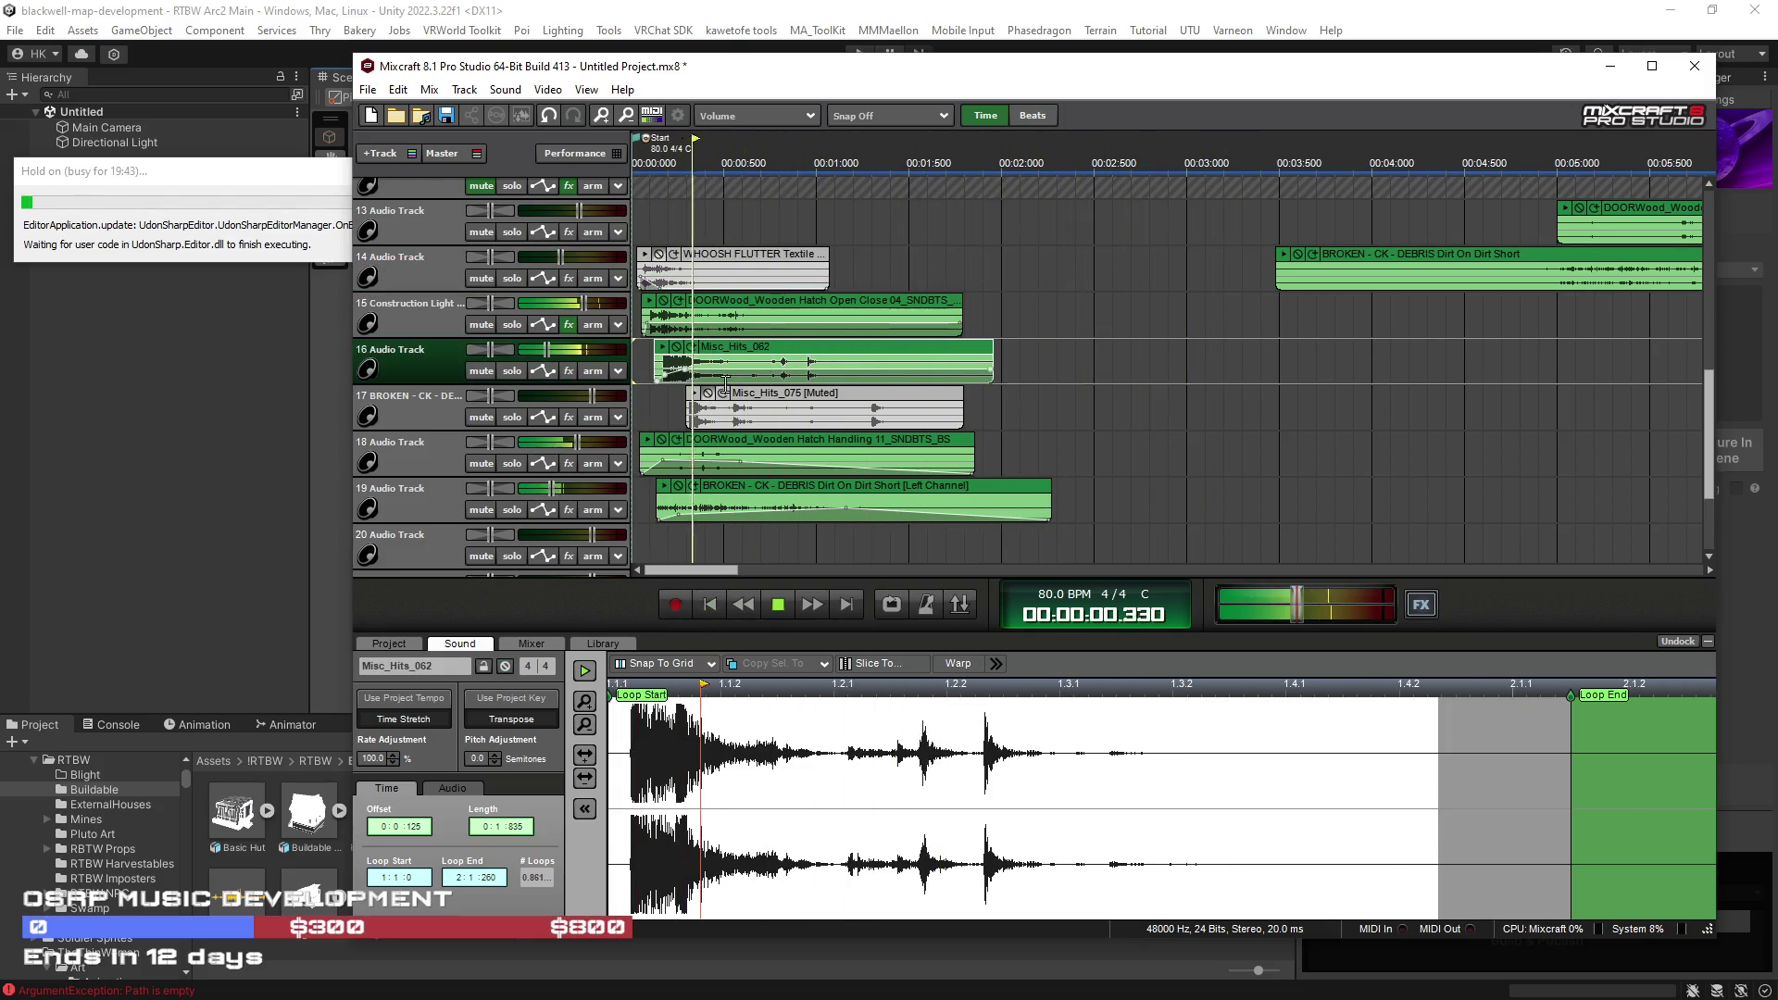
Step: Shift Misc_Hits_075 earlier and compare it against Misc_Hits_062, leaving 062 muted
{"action": "left_click", "coordinate": [706, 393]}
{"action": "left_click_drag", "start_coordinate": [714, 408], "coordinate": [623, 403]}
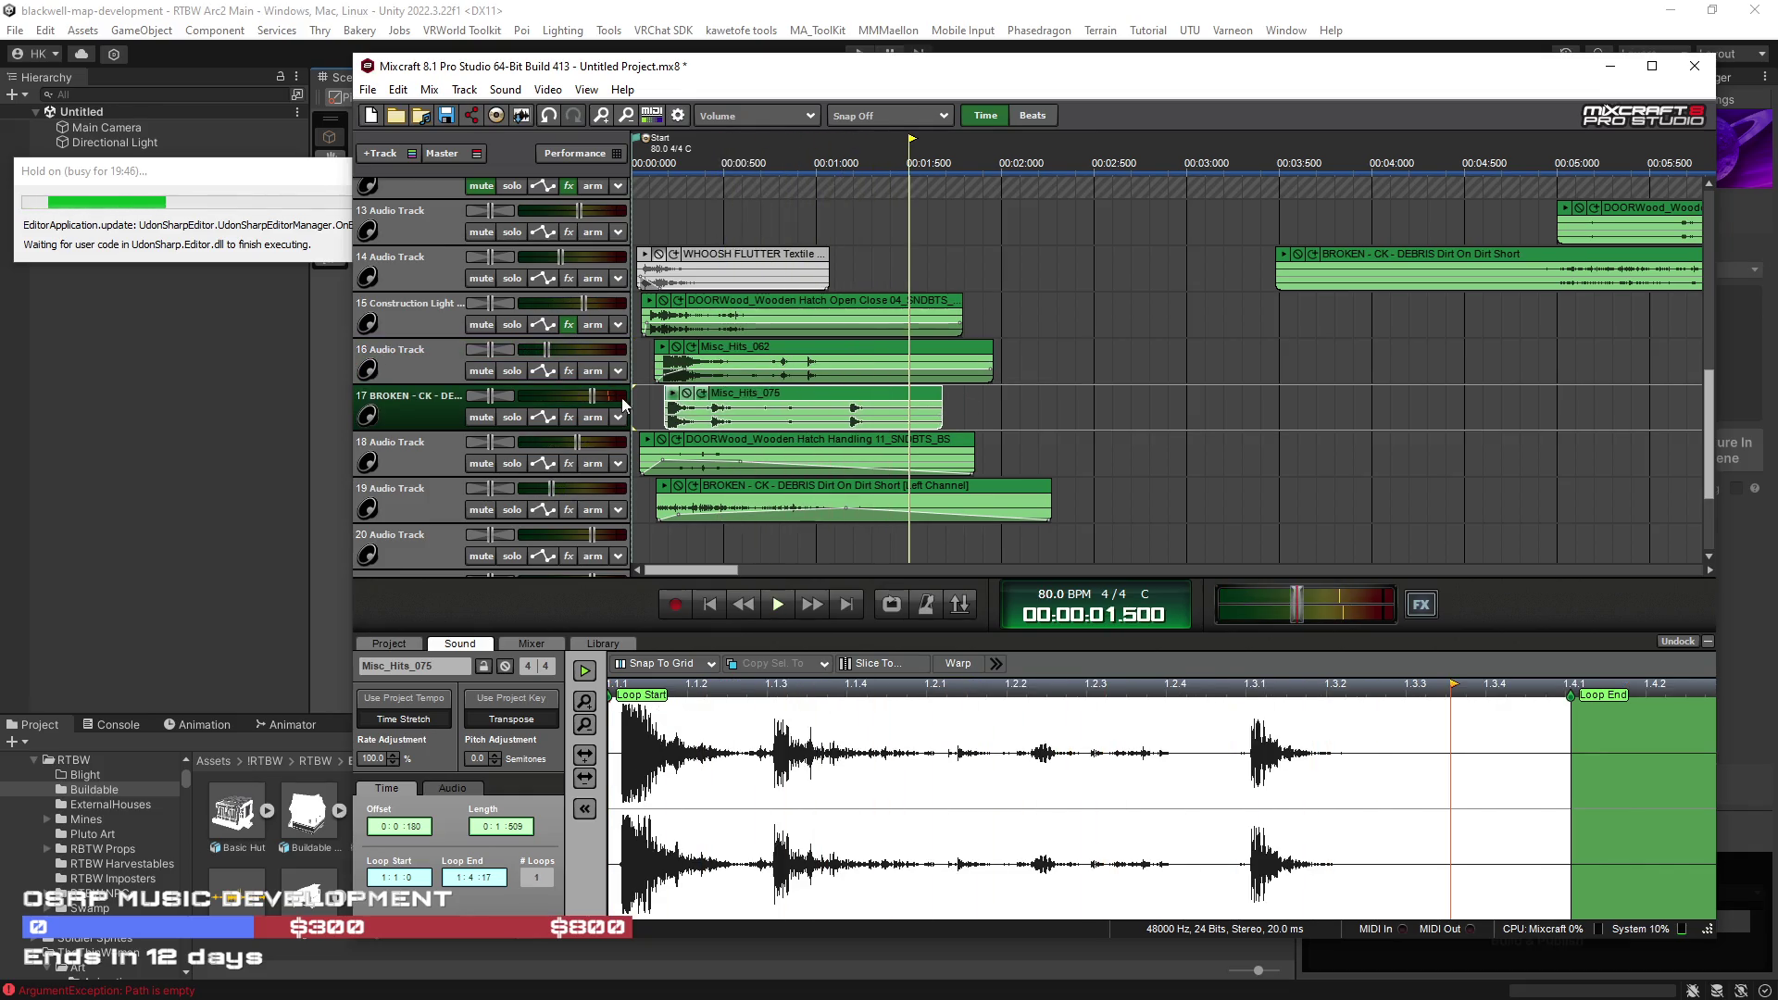
{"action": "left_click", "coordinate": [687, 392]}
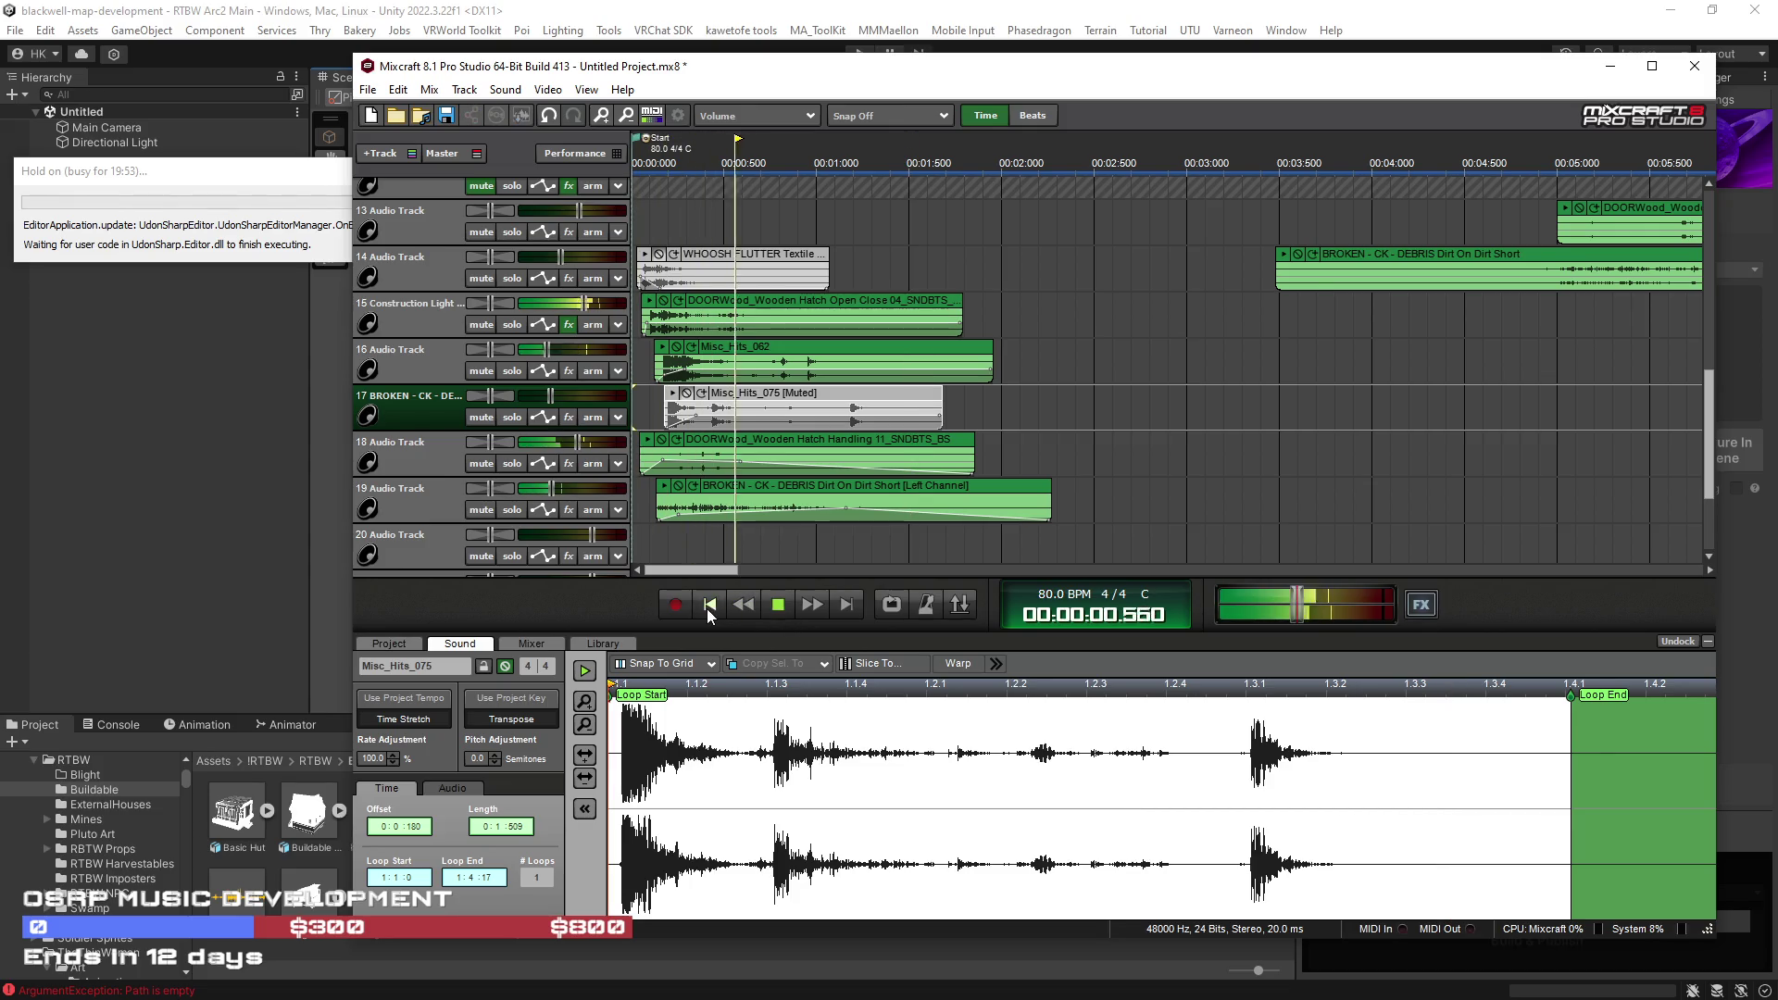
{"action": "left_click", "coordinate": [710, 607]}
{"action": "left_click", "coordinate": [710, 607]}
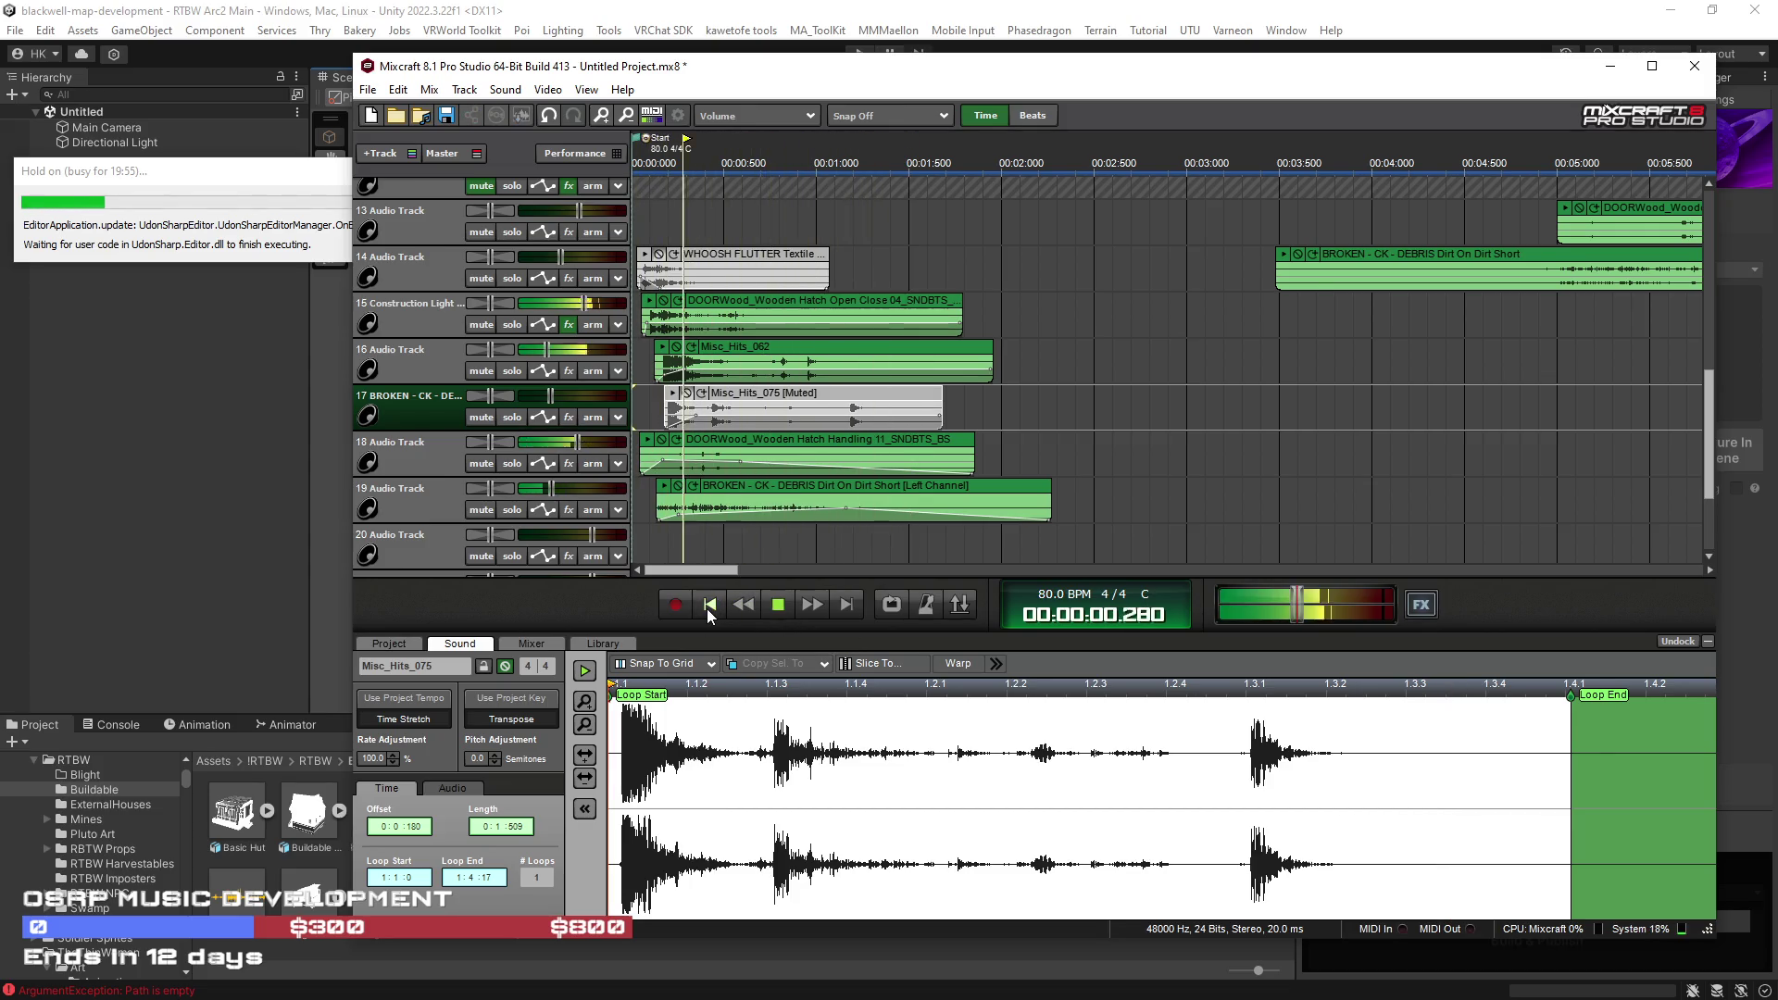
{"action": "left_click", "coordinate": [677, 347]}
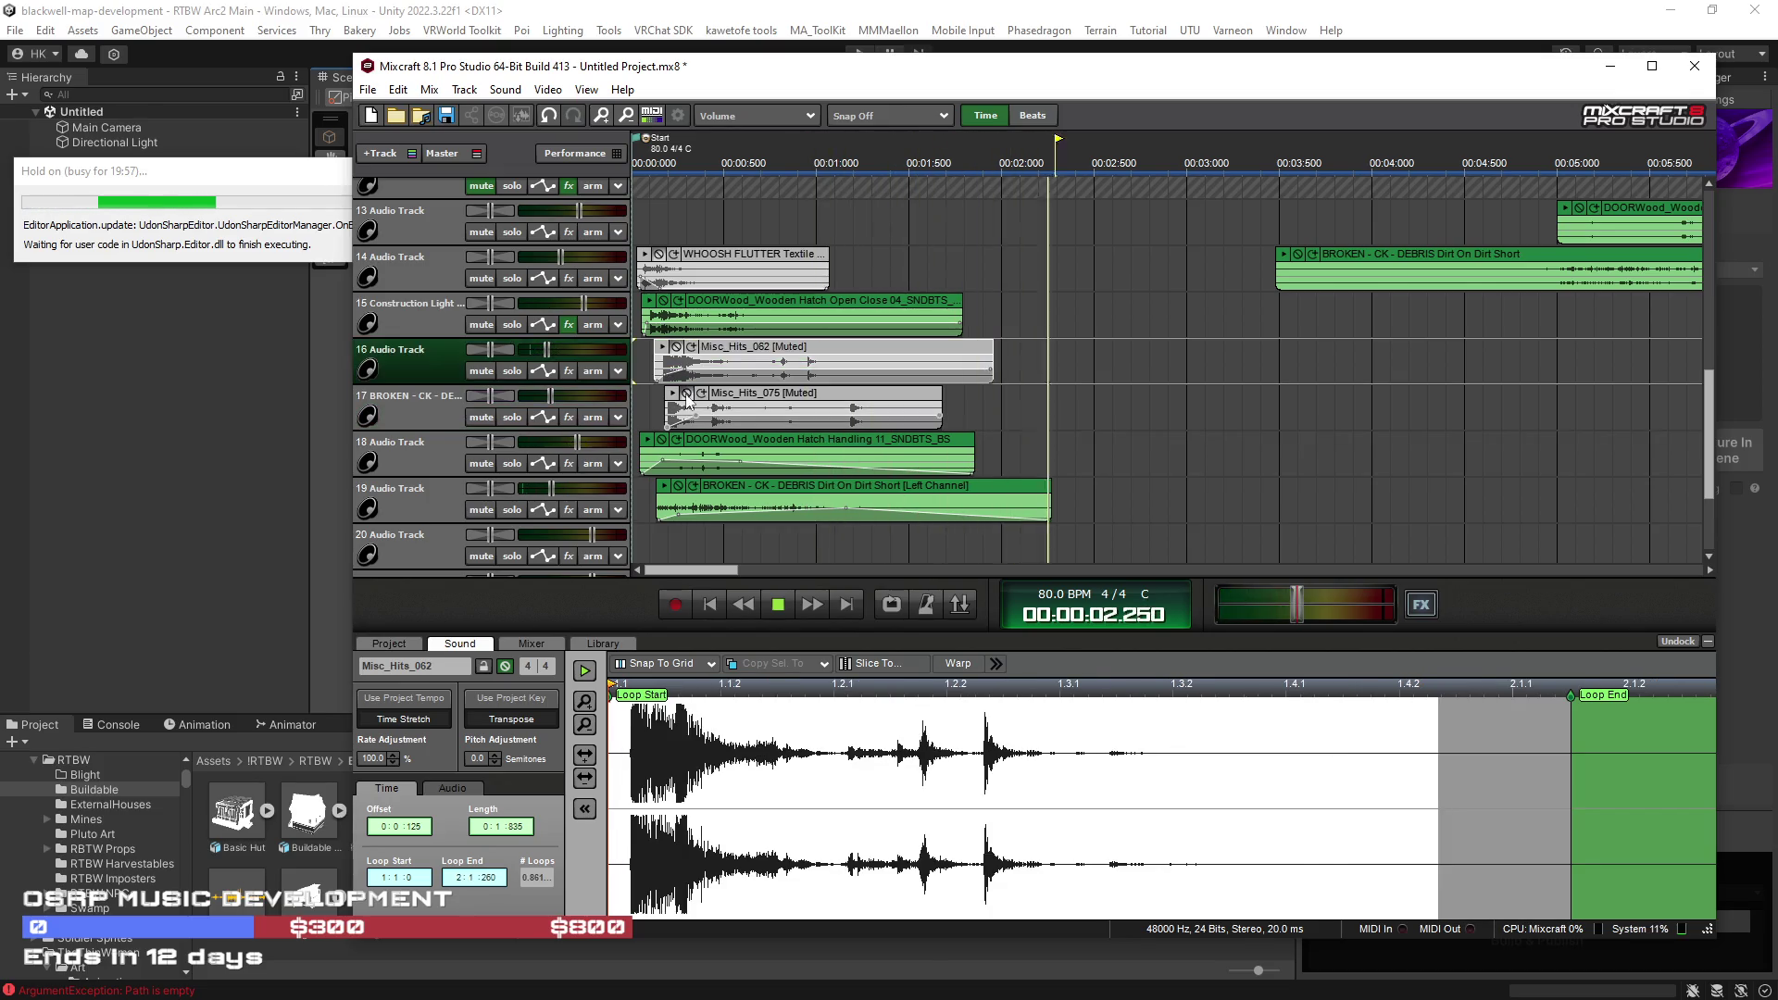
{"action": "left_click", "coordinate": [686, 394]}
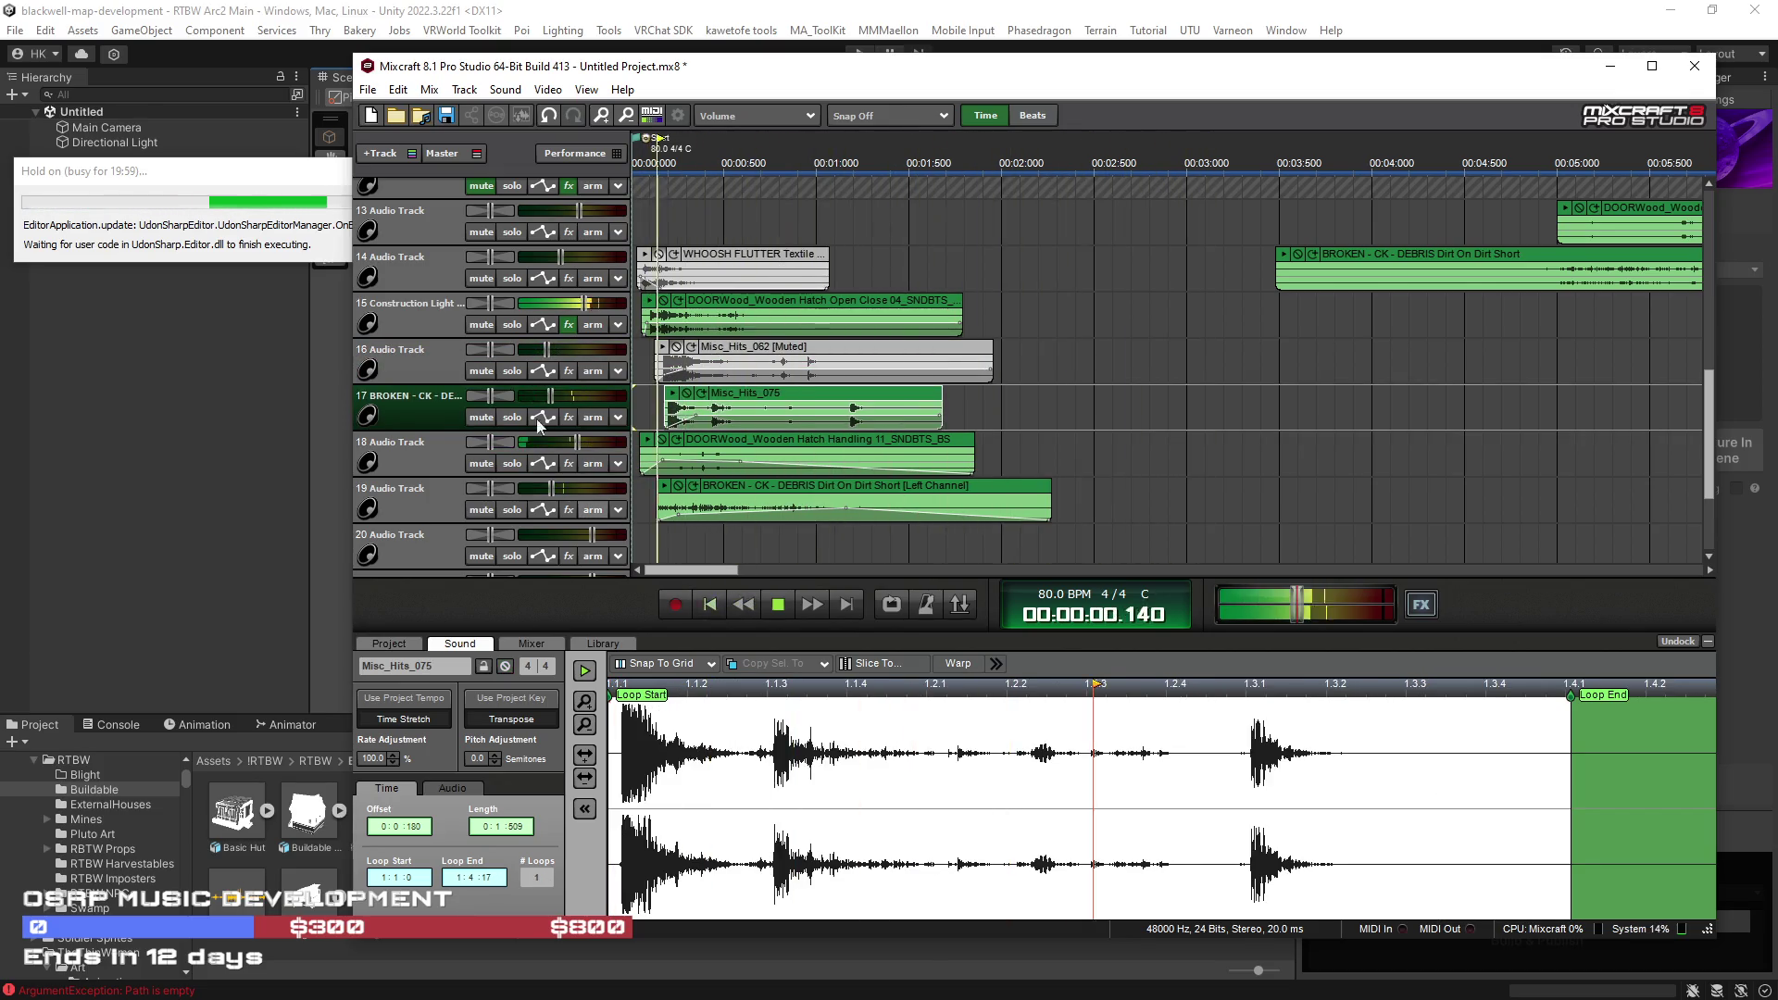
{"action": "left_click", "coordinate": [710, 607]}
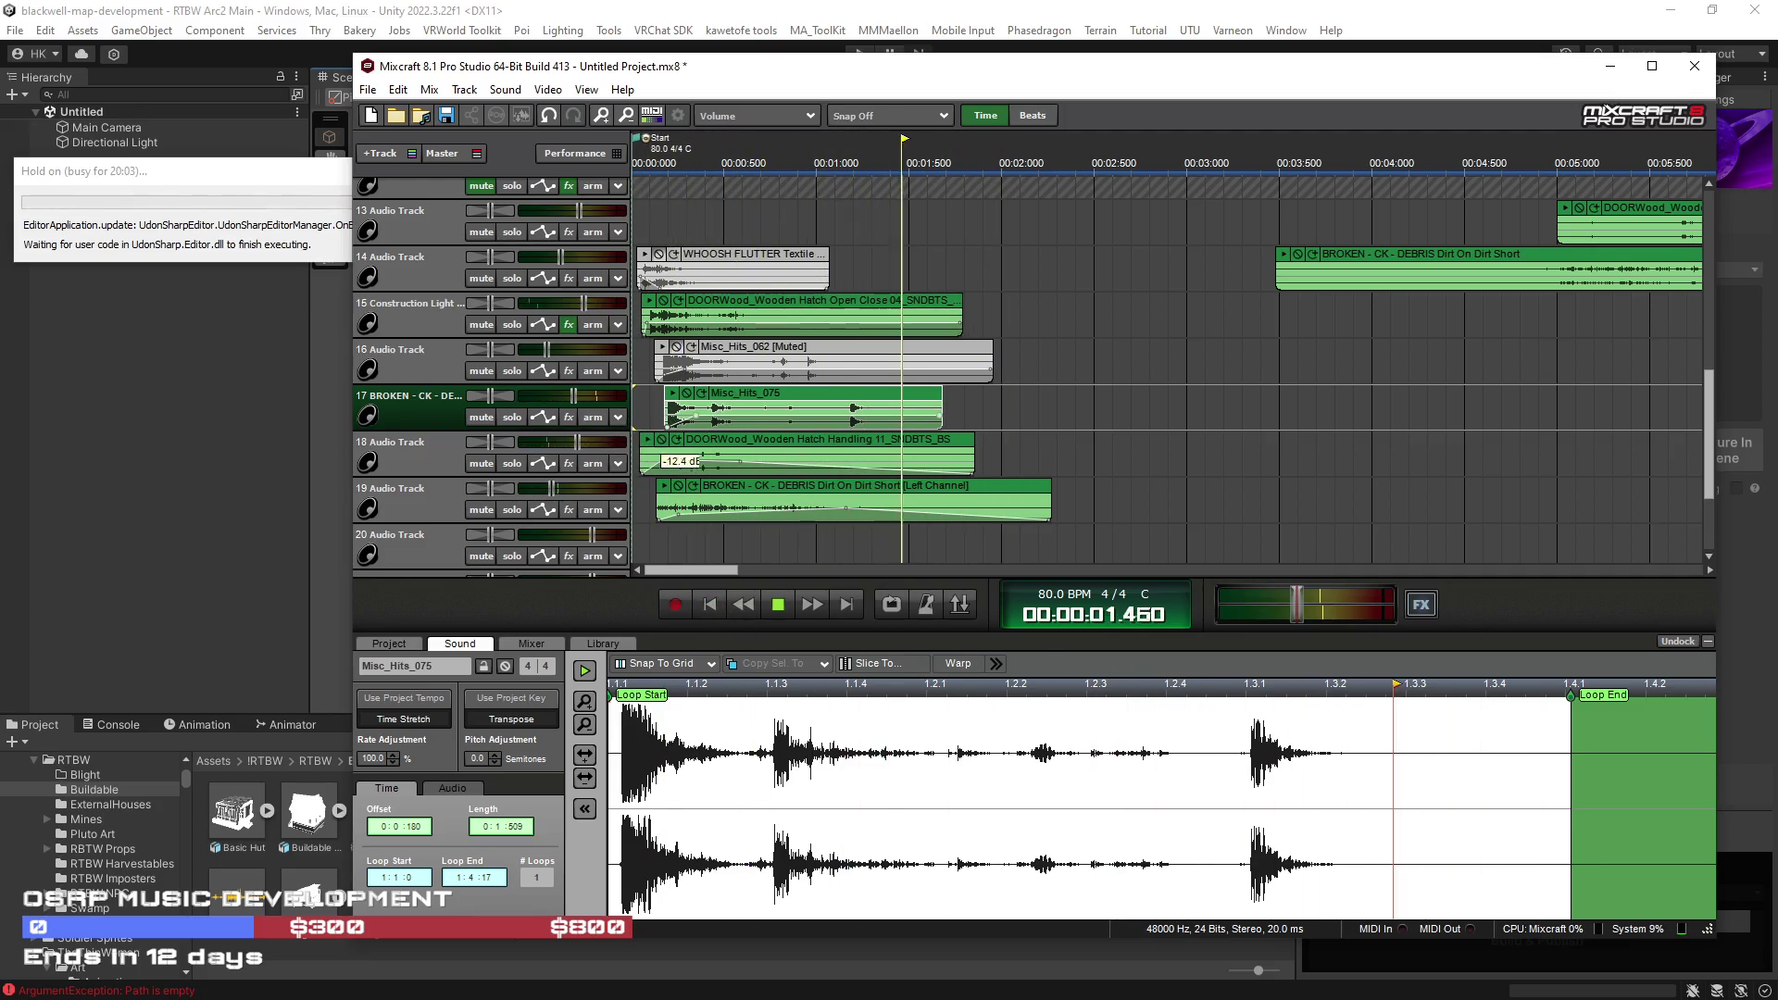
{"action": "left_click", "coordinate": [710, 607]}
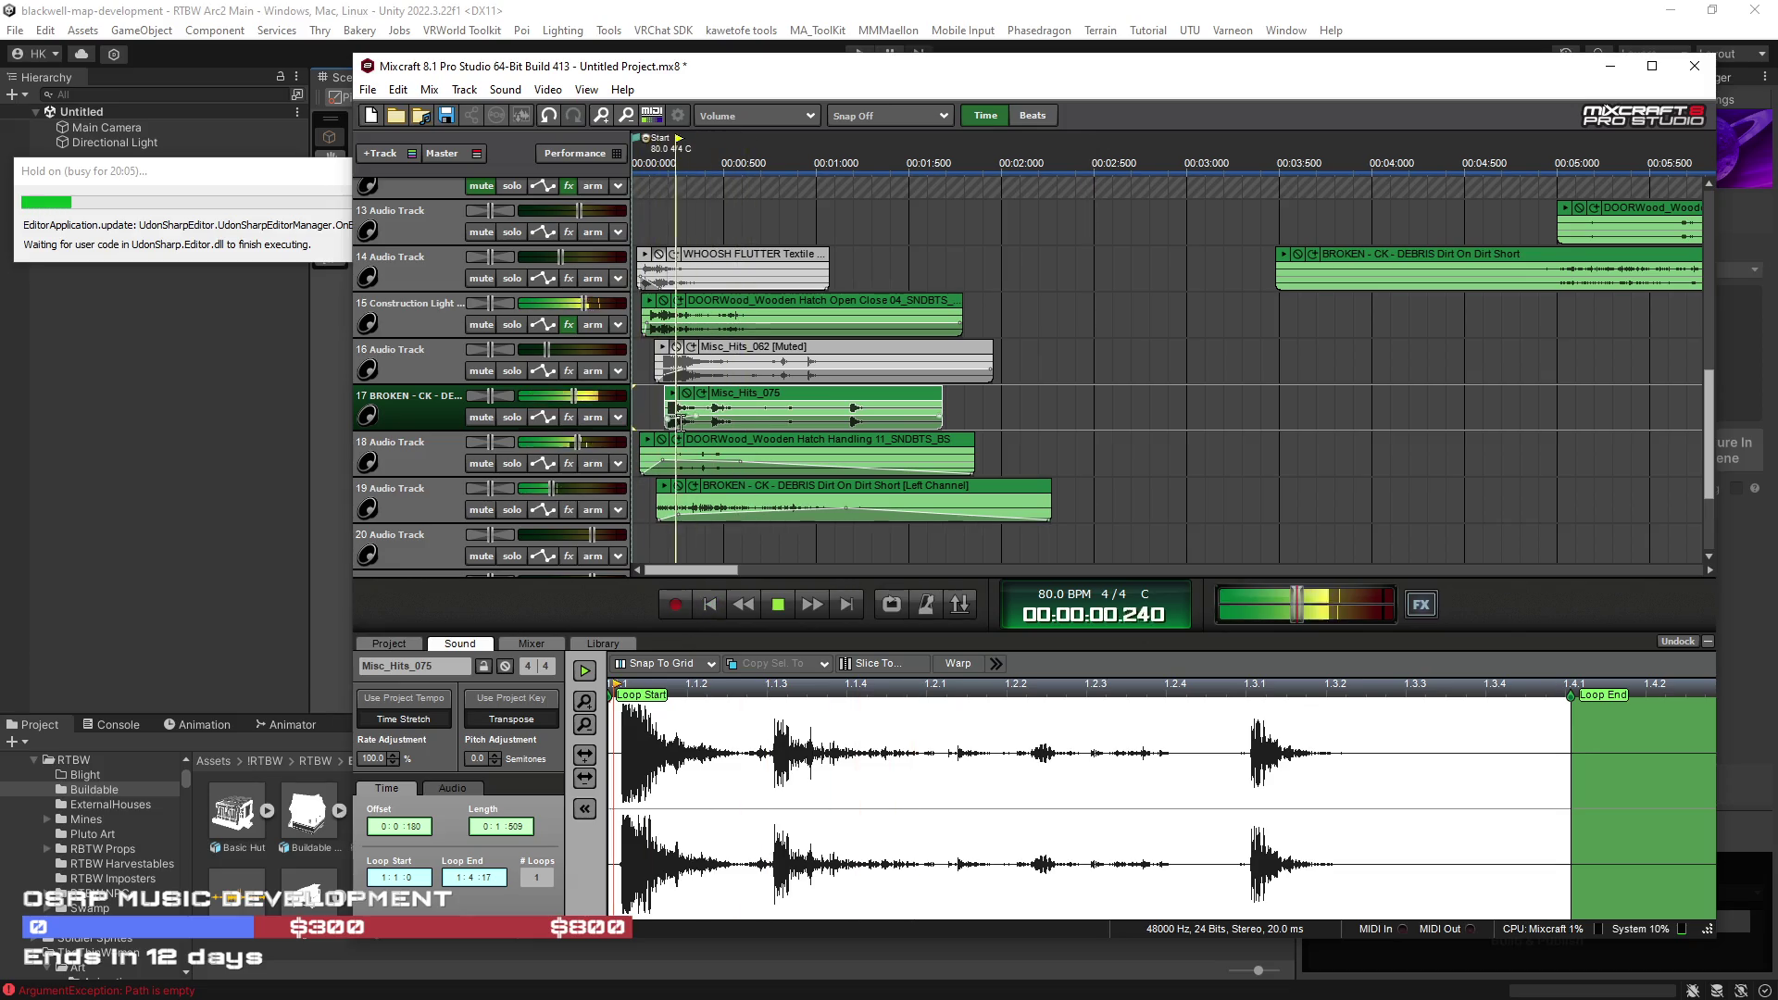
Step: Move Misc_Hits_075 and the DOORWood clip to the timeline start, then nudge 075 slightly later
{"action": "left_click_drag", "start_coordinate": [748, 405], "coordinate": [724, 405]}
{"action": "left_click", "coordinate": [719, 603]}
{"action": "left_click", "coordinate": [719, 603]}
{"action": "left_click_drag", "start_coordinate": [712, 308], "coordinate": [702, 308]}
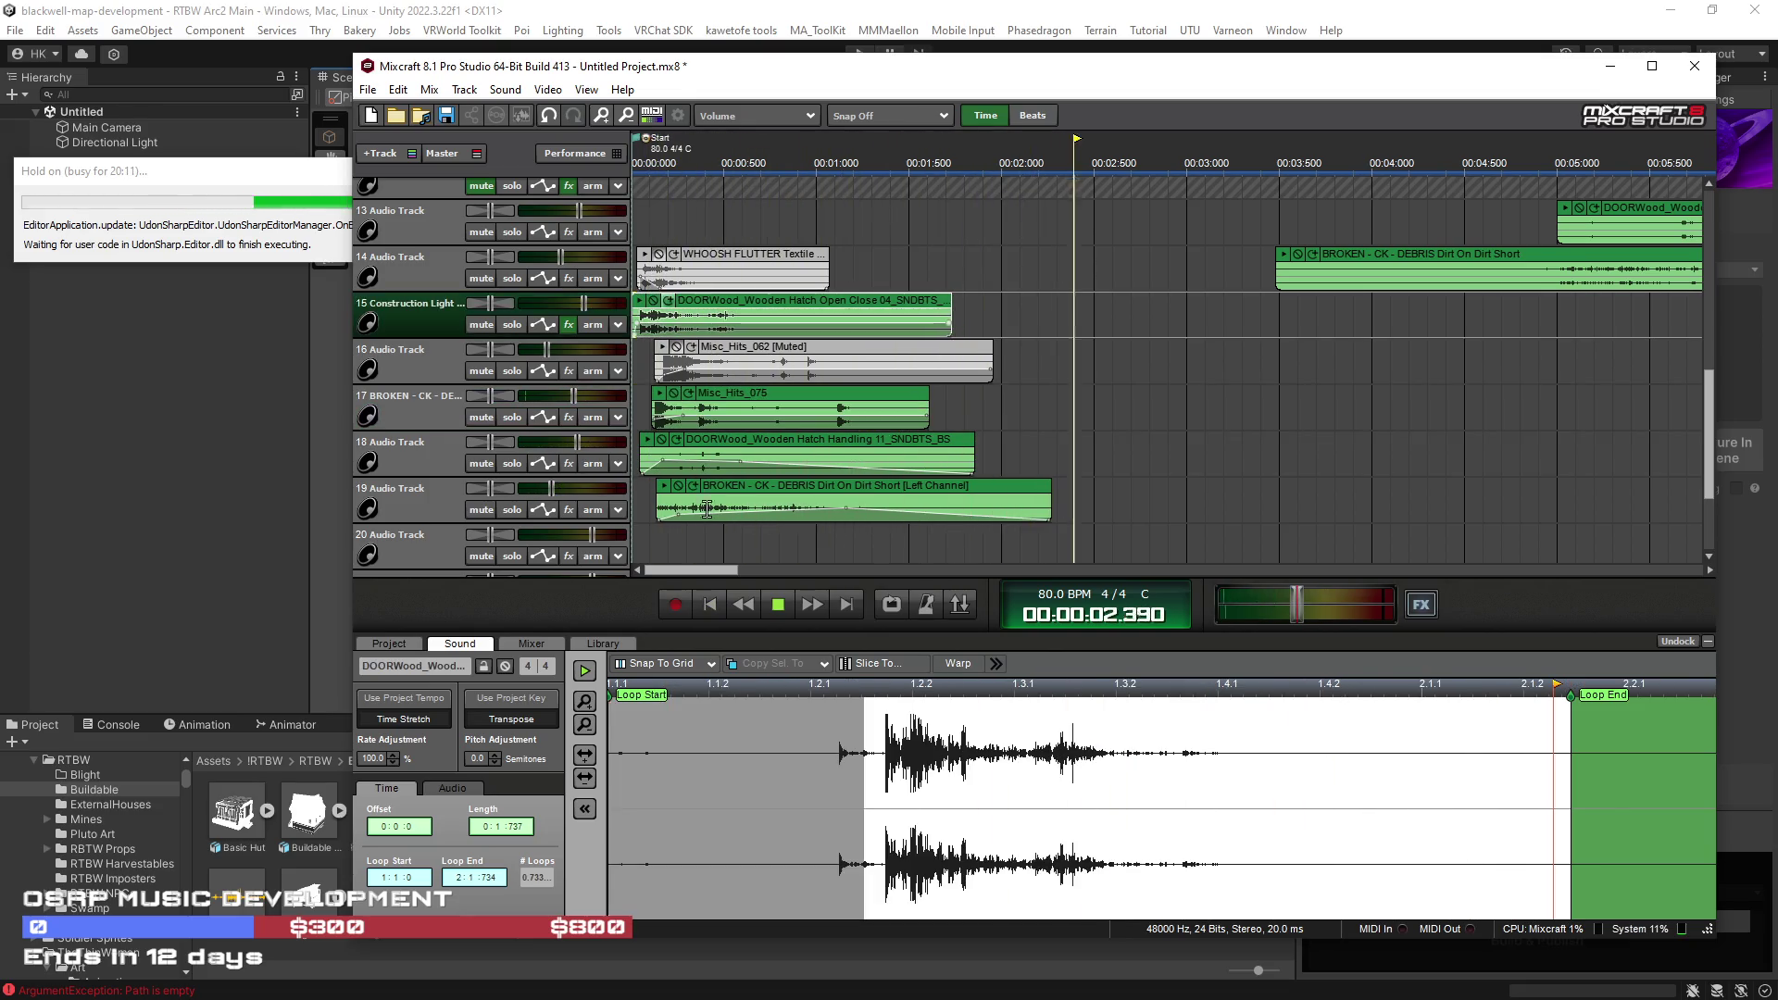
{"action": "left_click", "coordinate": [730, 606]}
{"action": "left_click_drag", "start_coordinate": [746, 397], "coordinate": [758, 397]}
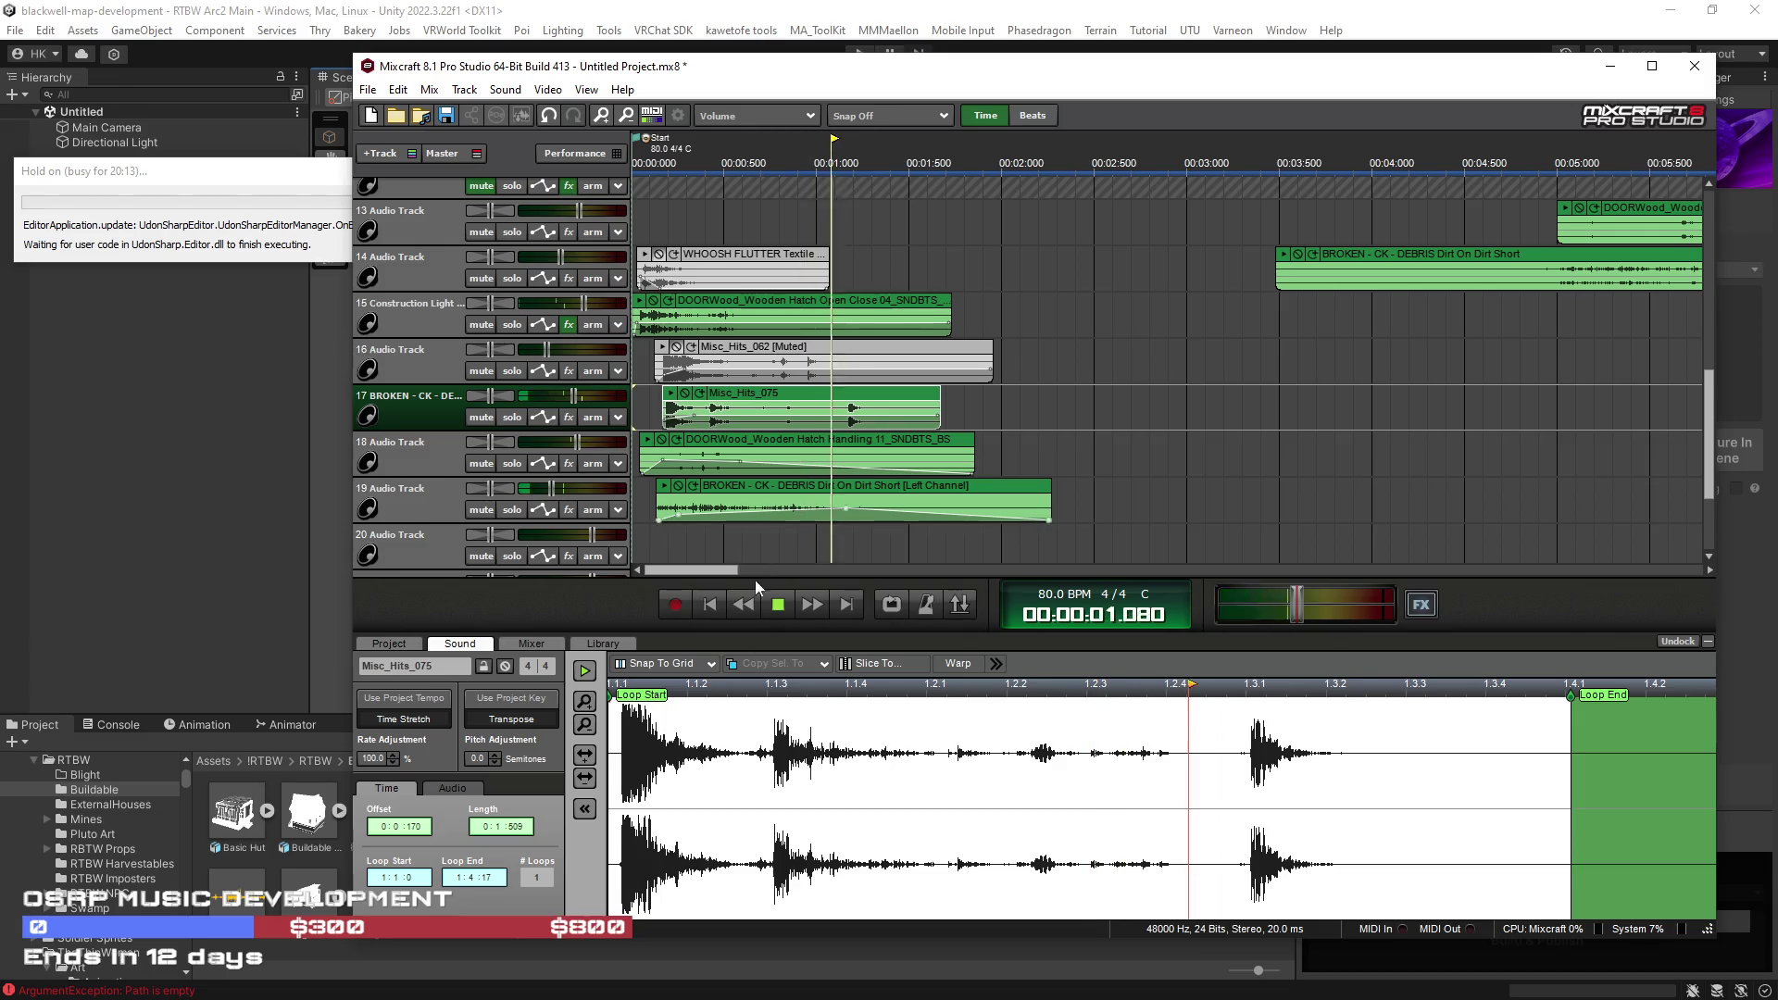
{"action": "left_click", "coordinate": [707, 610]}
Step: Nudge Misc_Hits_075 slightly earlier, then mute it so both misc hits are silent
{"action": "left_click", "coordinate": [694, 264]}
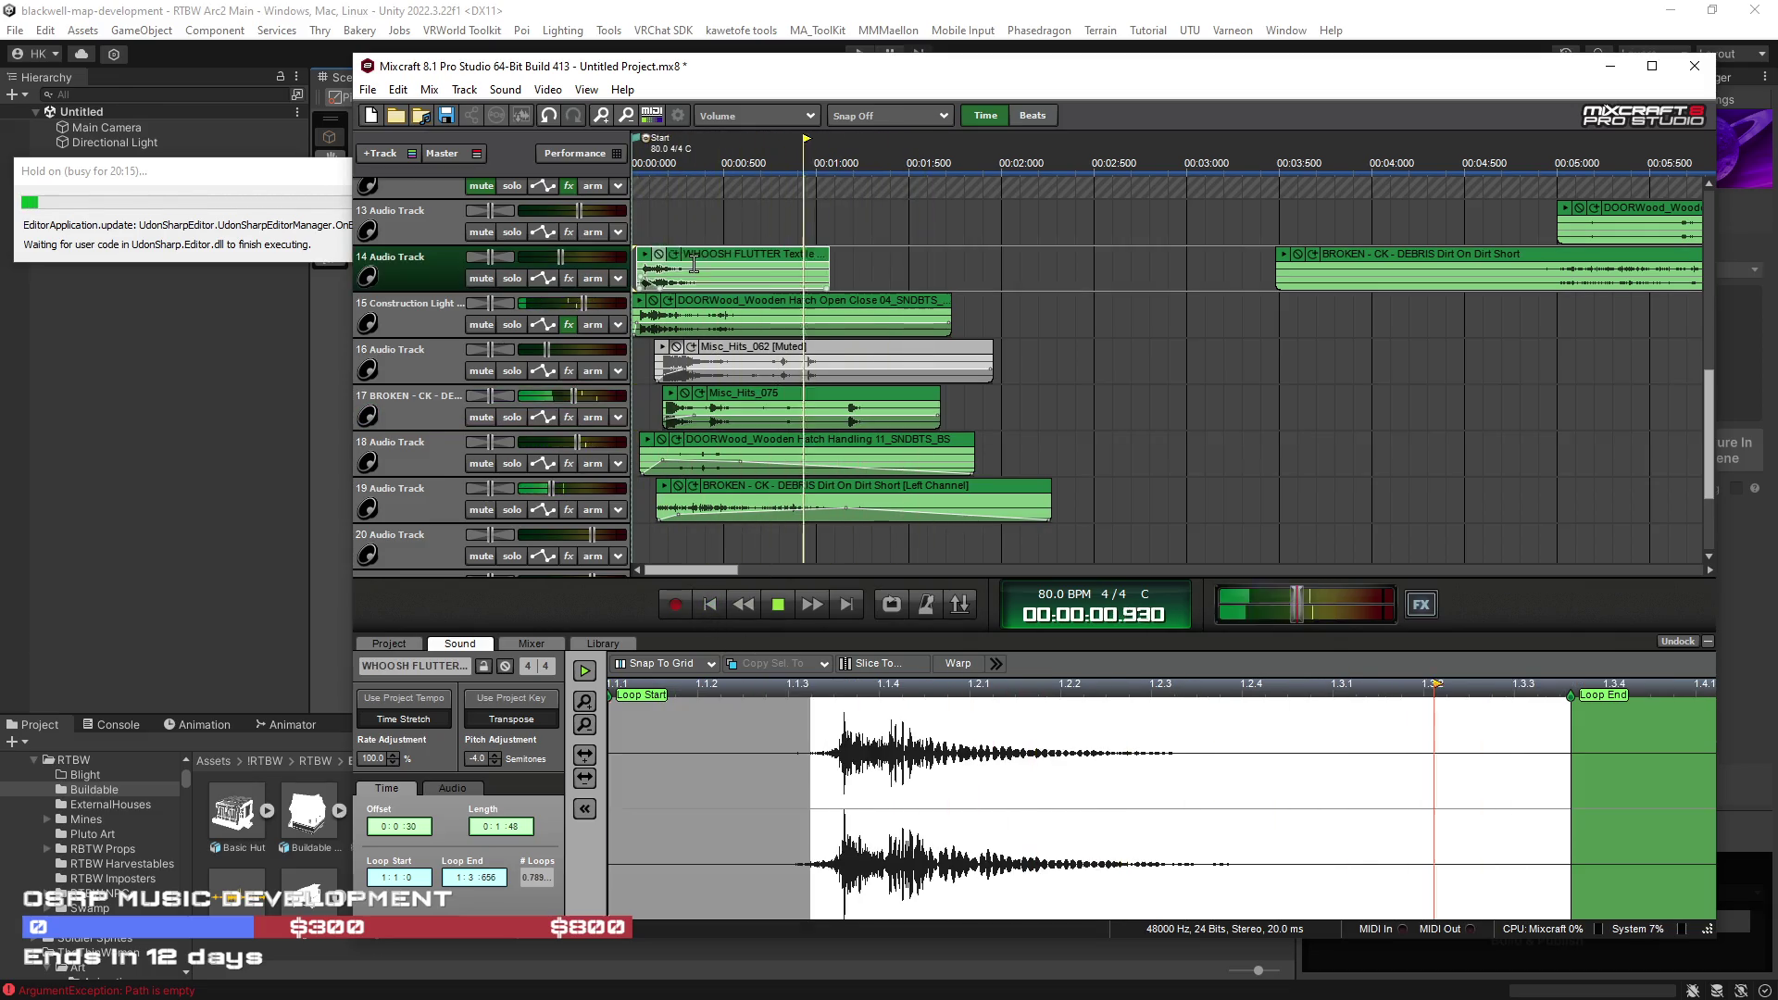
{"action": "left_click", "coordinate": [711, 605]}
{"action": "left_click", "coordinate": [711, 605]}
{"action": "left_click", "coordinate": [710, 605]}
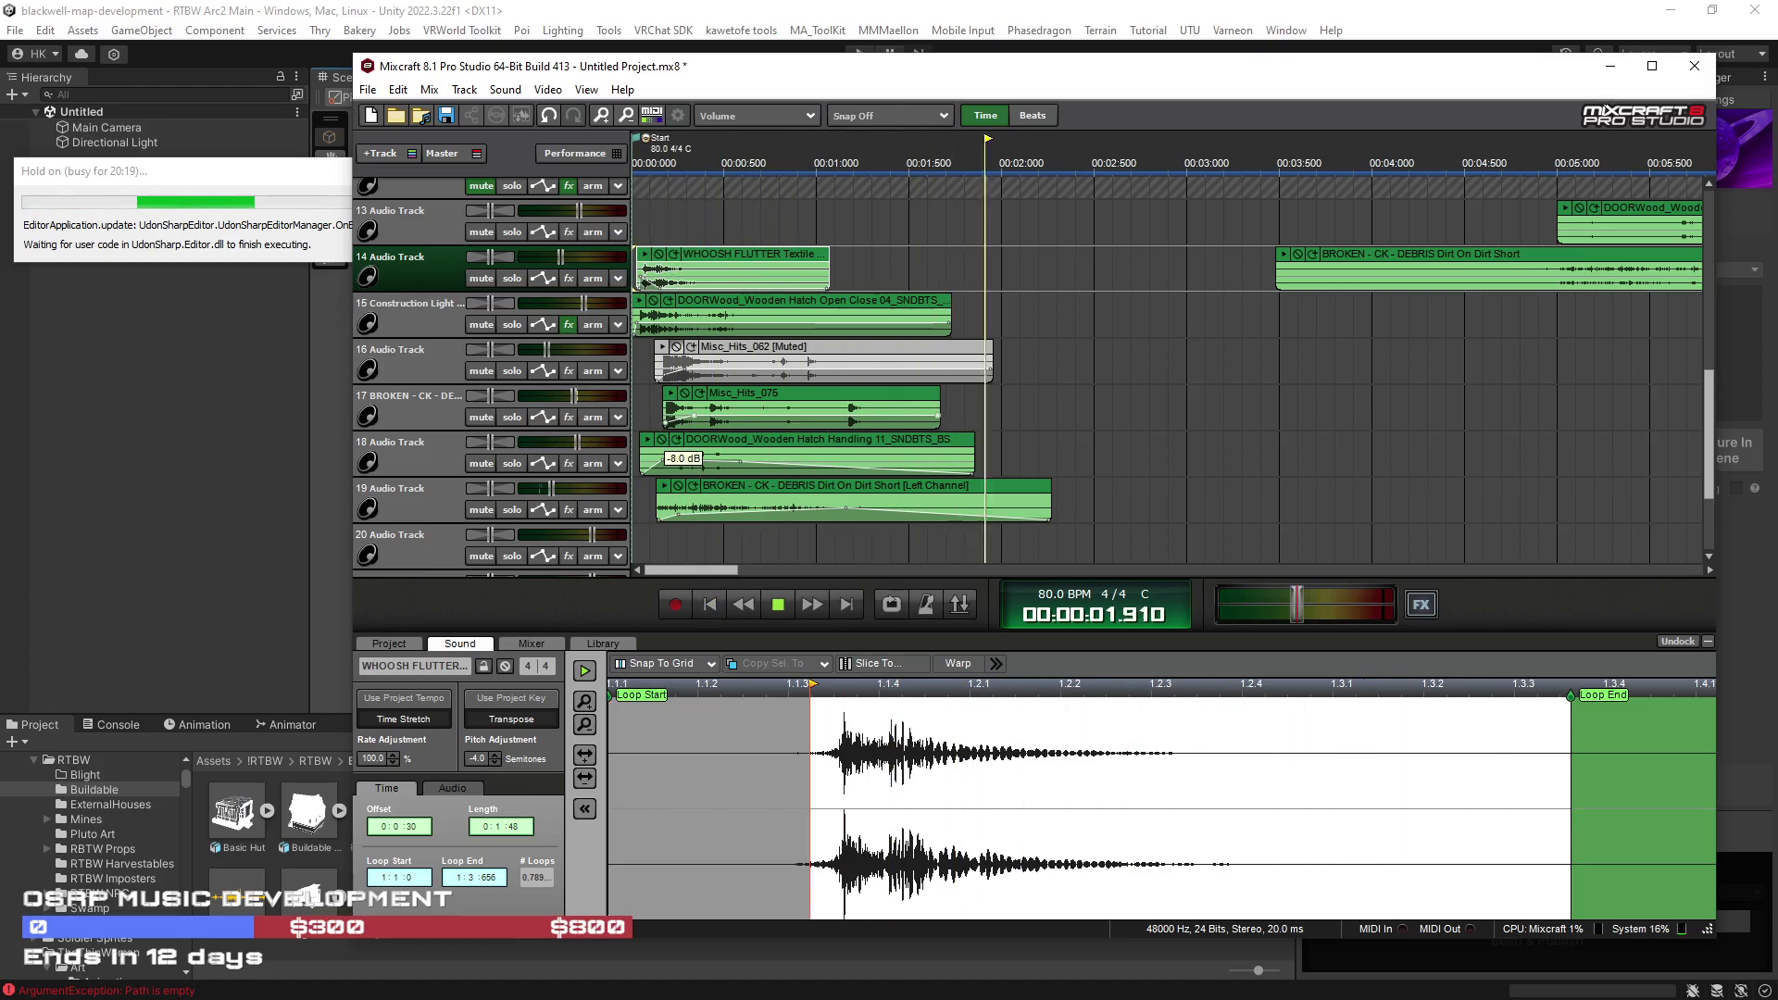
{"action": "left_click_drag", "start_coordinate": [767, 399], "coordinate": [755, 400]}
{"action": "left_click", "coordinate": [707, 607]}
{"action": "left_click", "coordinate": [708, 607]}
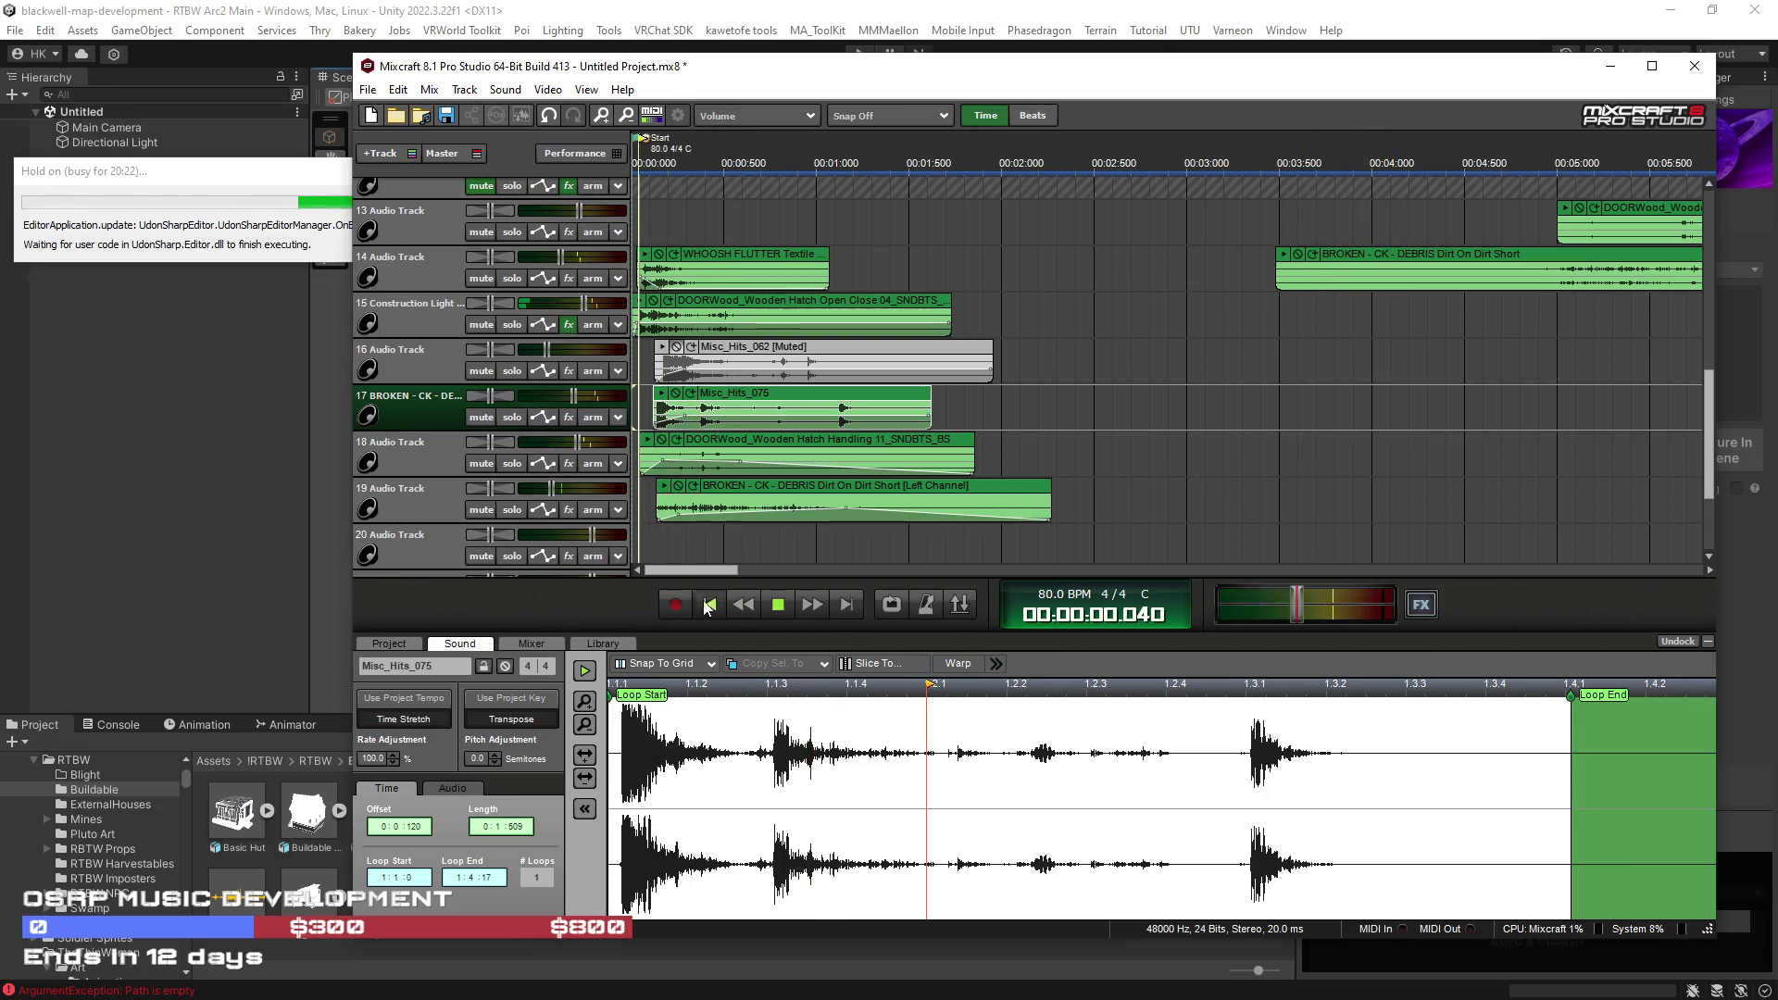
{"action": "left_click", "coordinate": [676, 396]}
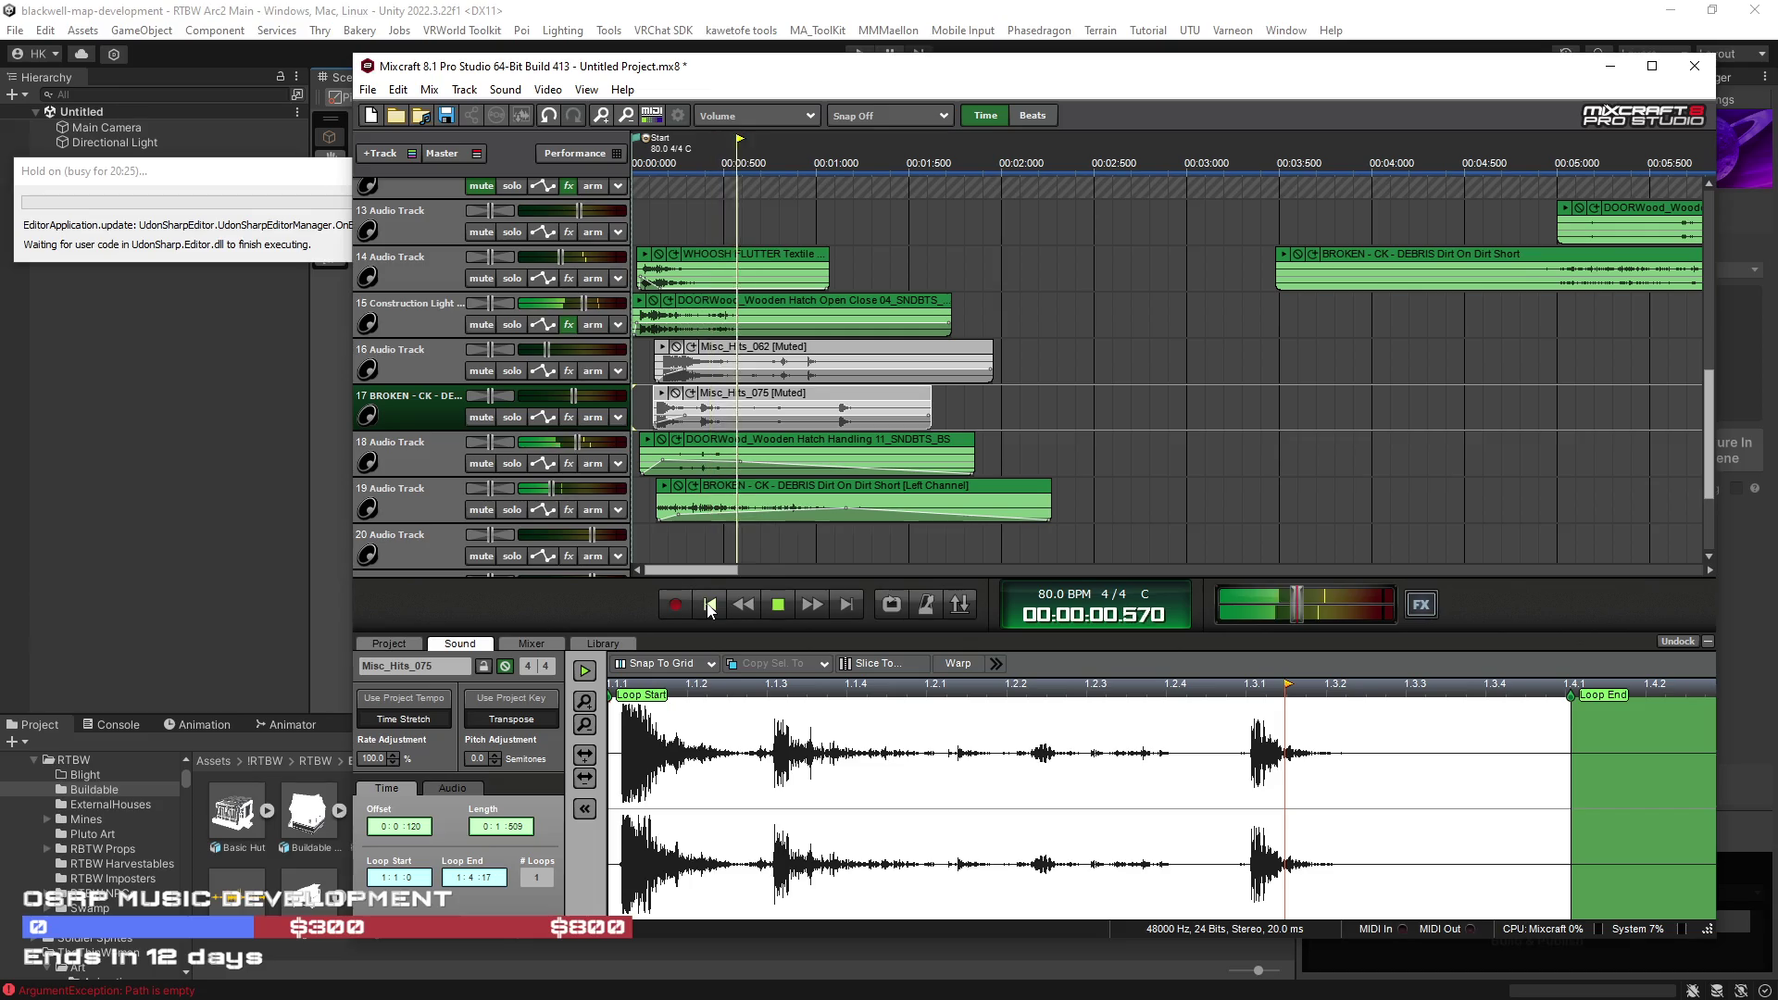
{"action": "left_click", "coordinate": [709, 608]}
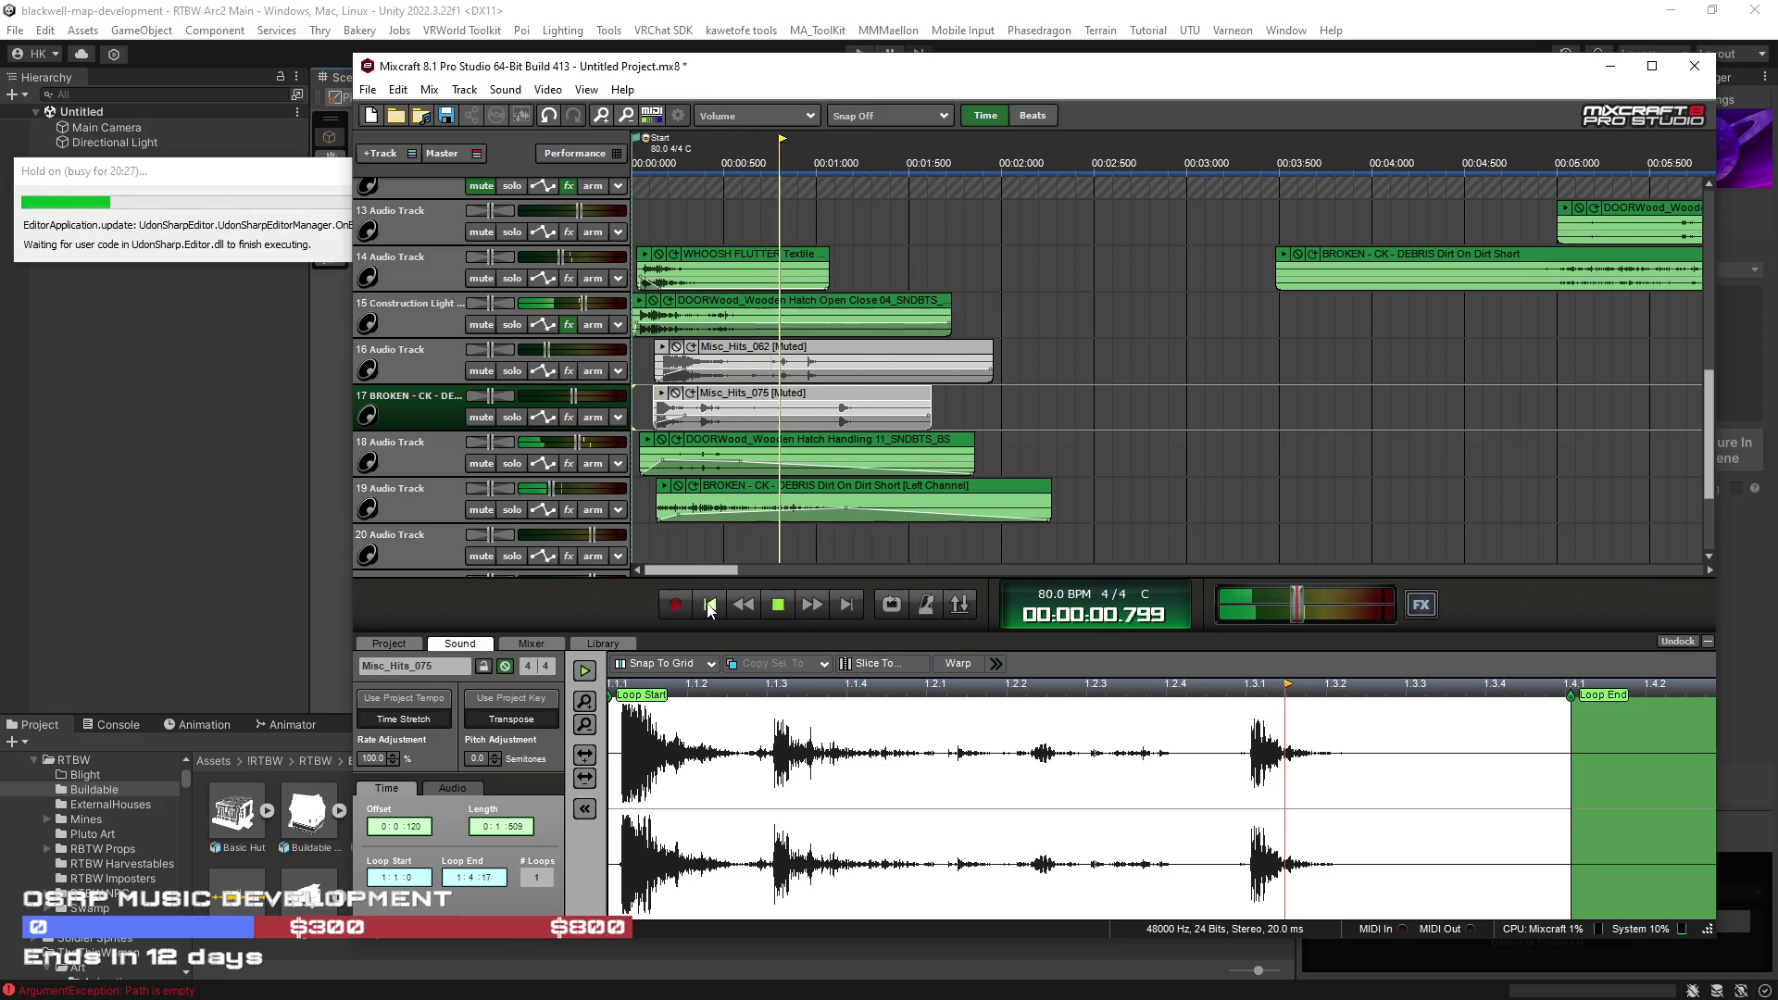
{"action": "left_click", "coordinate": [709, 607]}
Step: Lower track 19's debris volume to -7.8 dB and shift the debris clip slightly later
{"action": "left_click", "coordinate": [678, 485]}
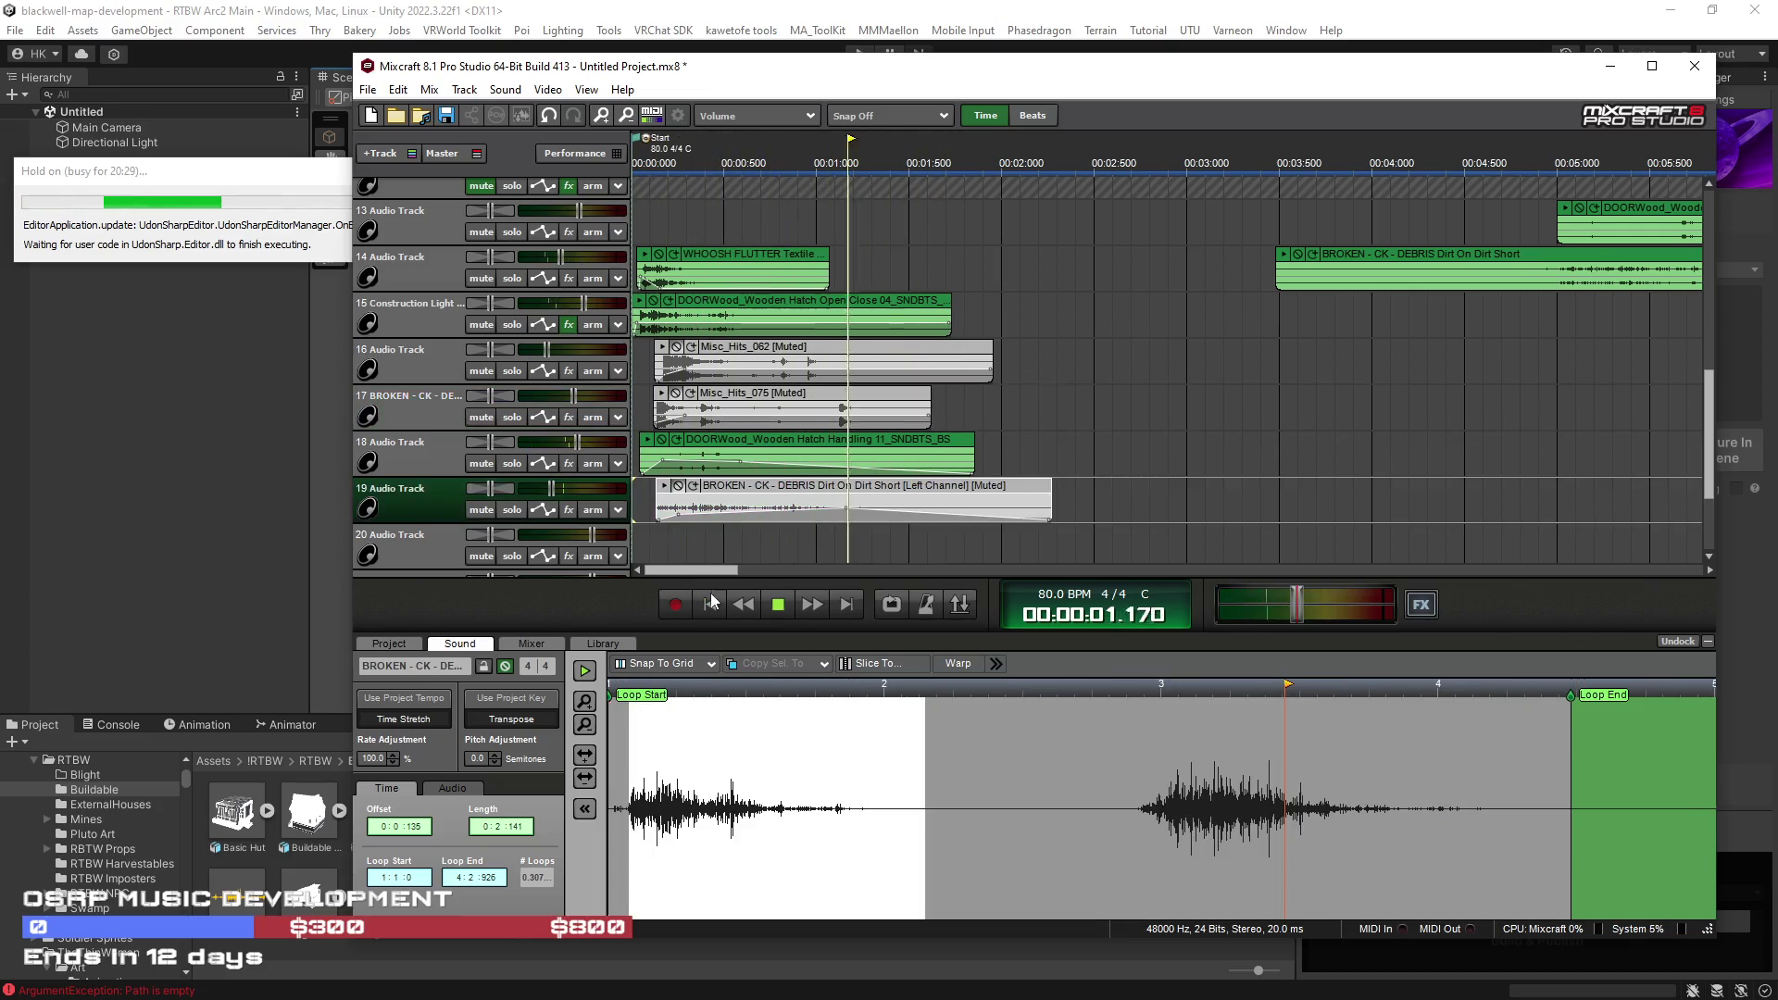
{"action": "left_click", "coordinate": [711, 603]}
{"action": "left_click", "coordinate": [714, 604]}
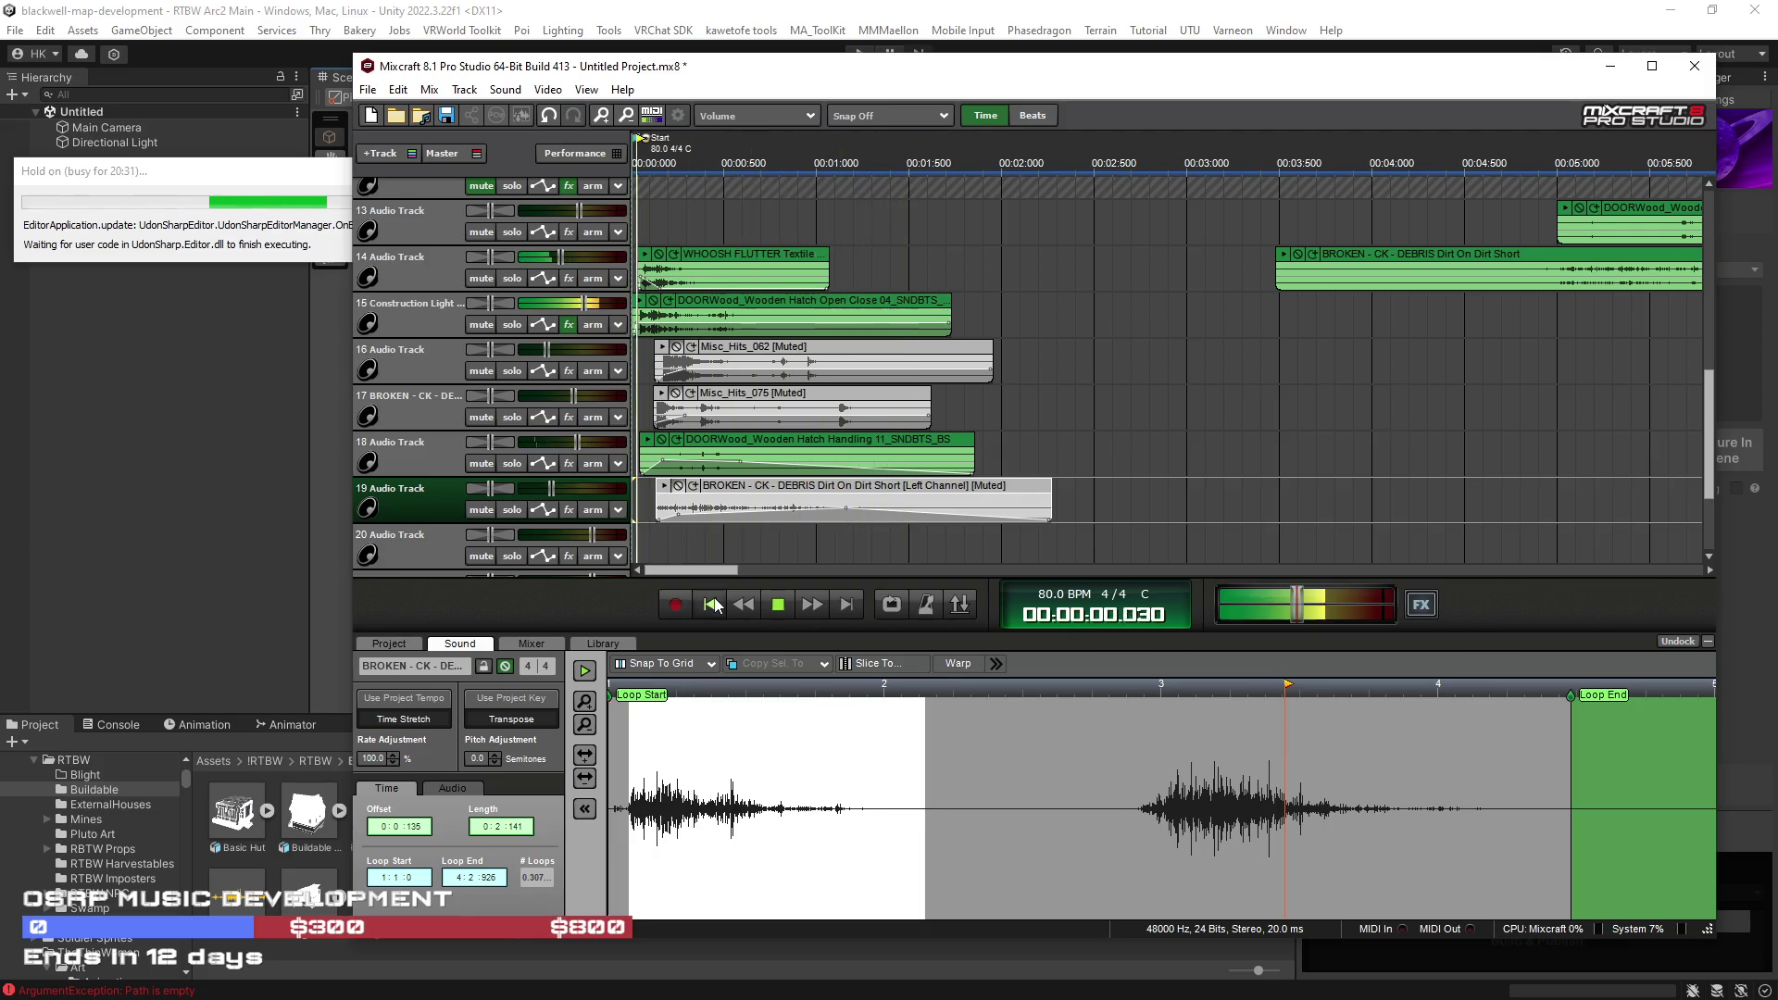
{"action": "left_click", "coordinate": [679, 486]}
{"action": "left_click_drag", "start_coordinate": [555, 492], "coordinate": [564, 491]}
{"action": "left_click", "coordinate": [720, 598]}
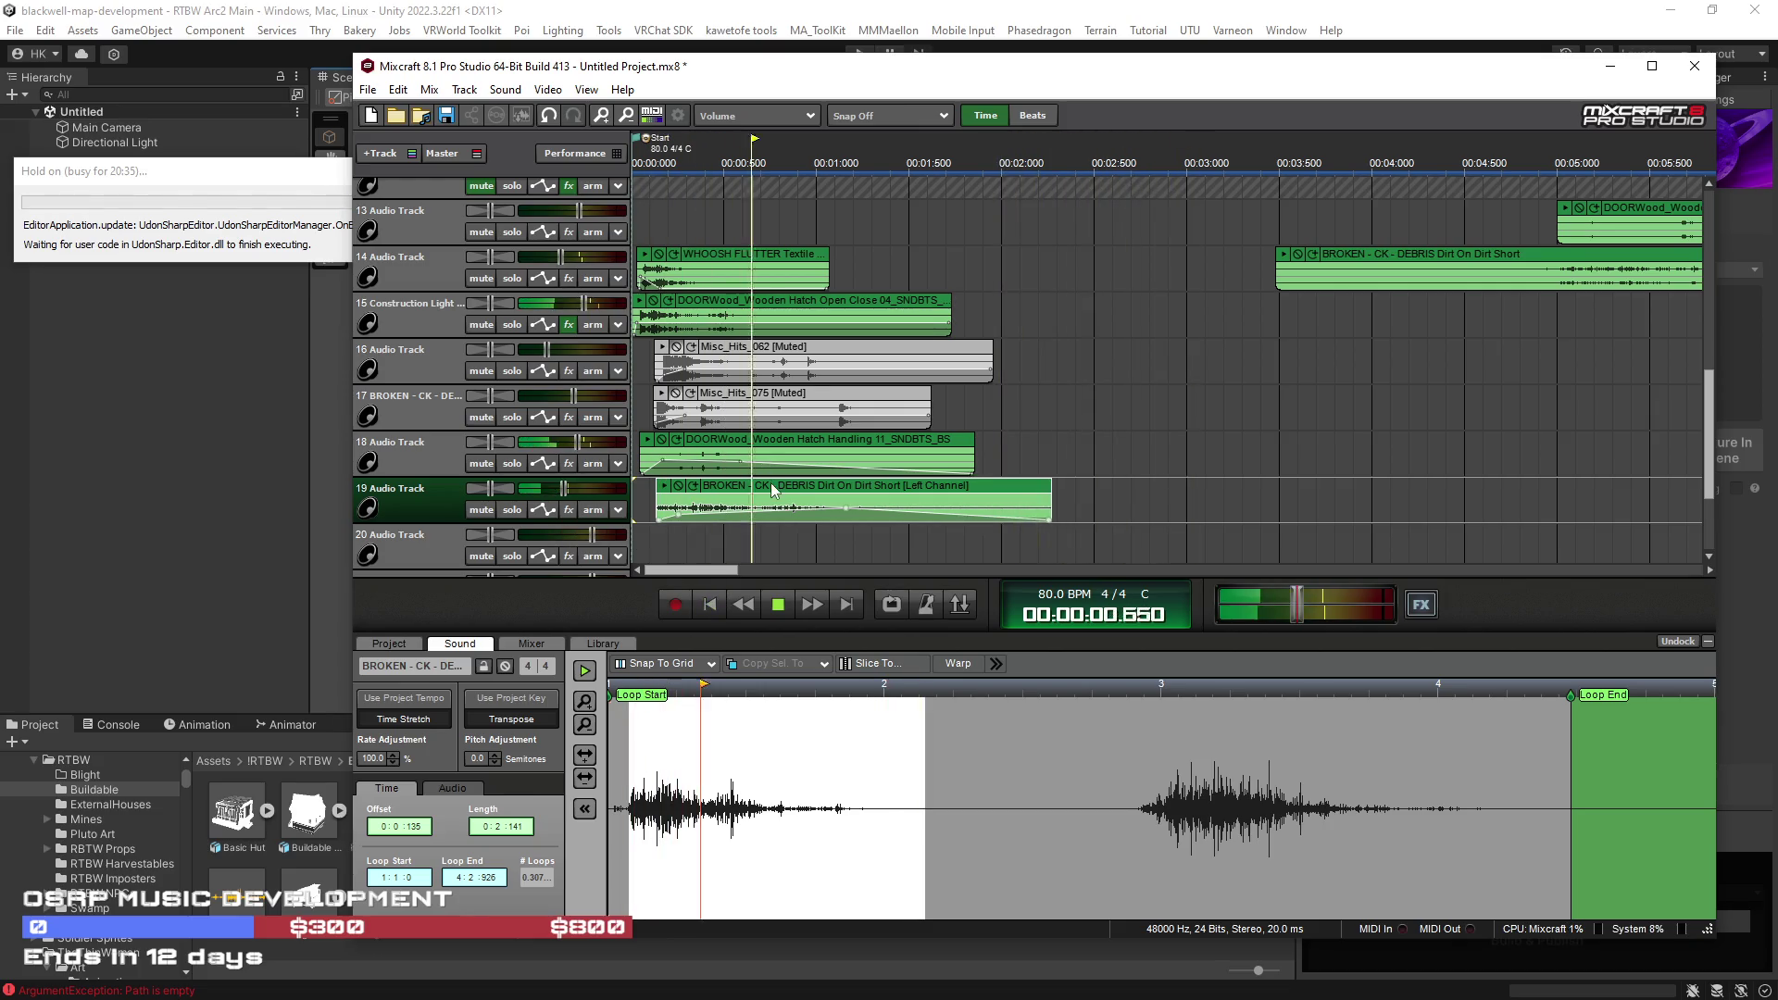
{"action": "left_click_drag", "start_coordinate": [771, 482], "coordinate": [790, 483]}
{"action": "key", "text": "Home"}
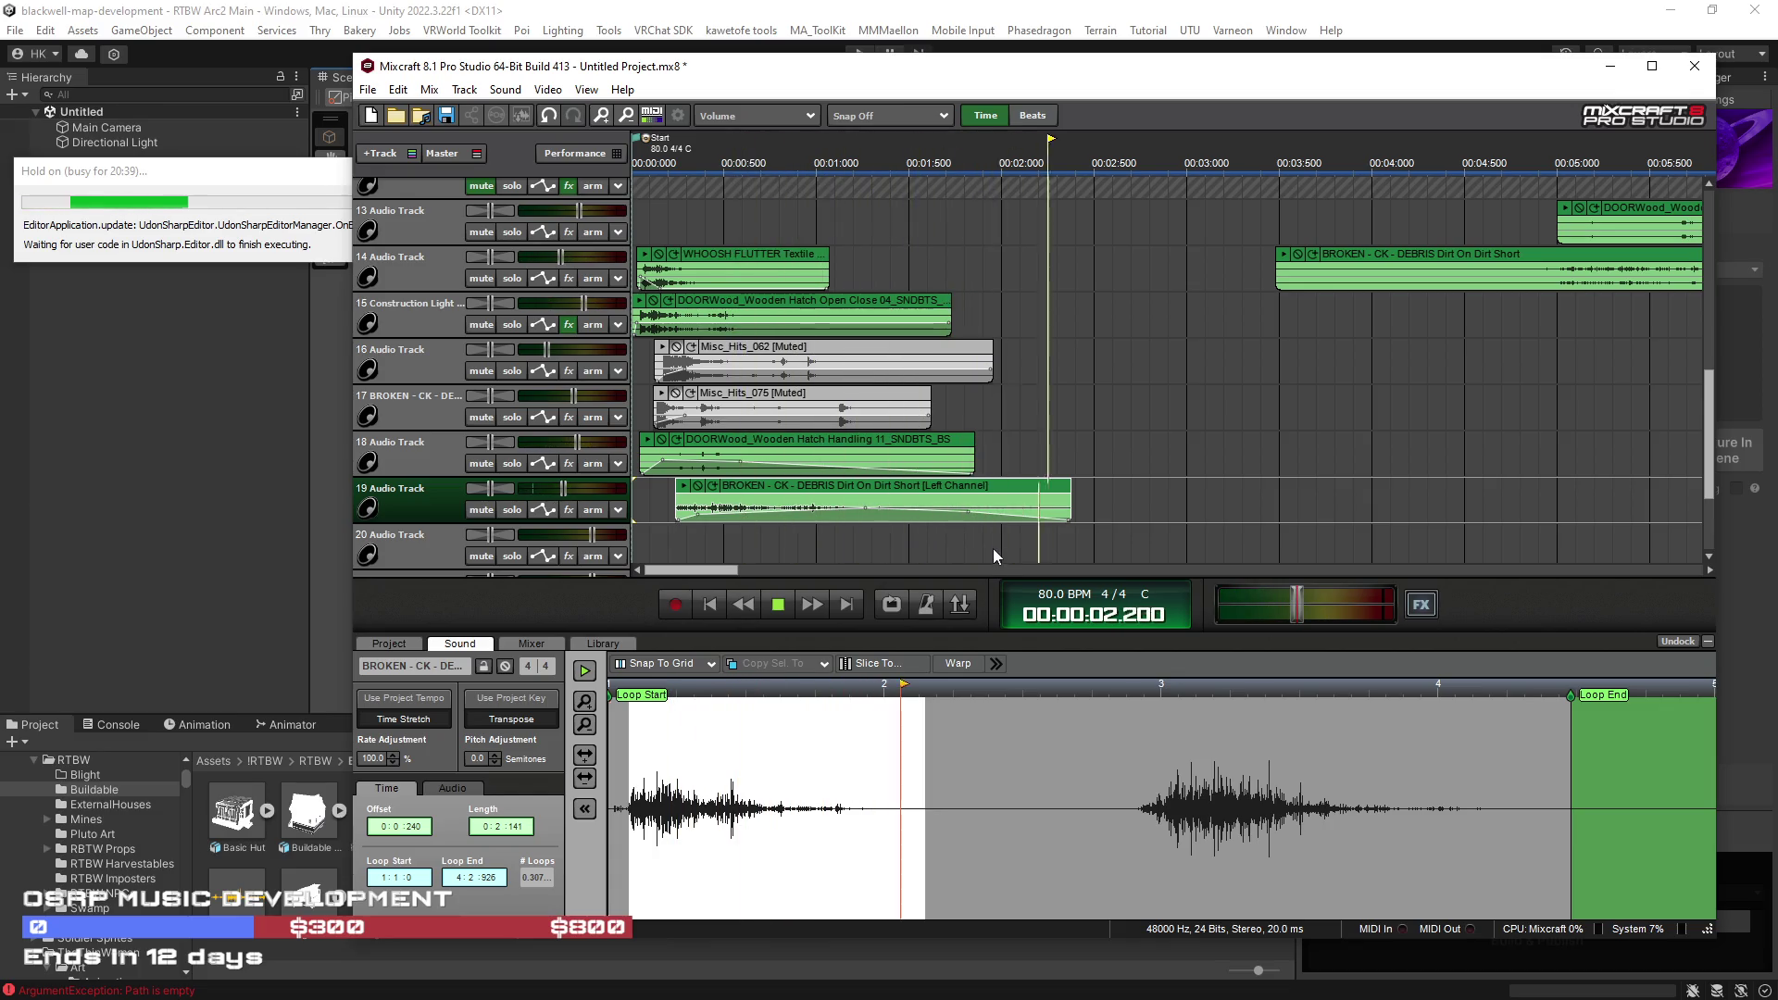
{"action": "left_click", "coordinate": [710, 603]}
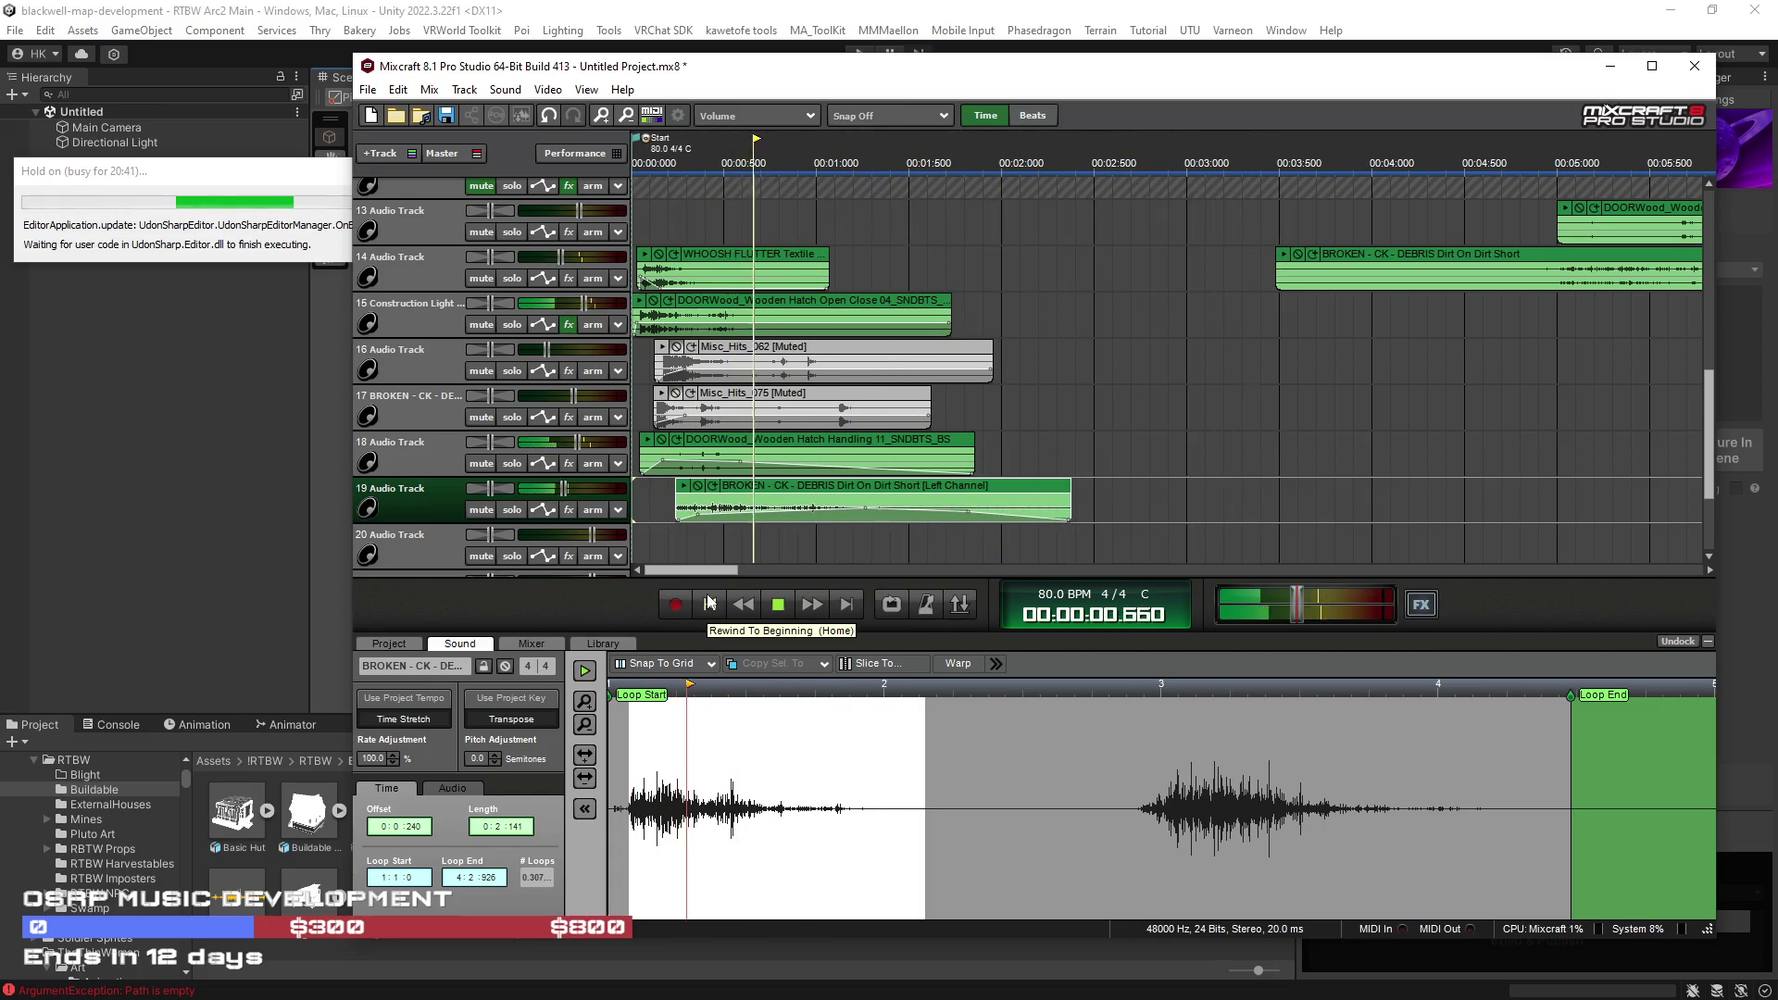
{"action": "left_click", "coordinate": [710, 603]}
{"action": "scroll", "coordinate": [1274, 485], "scroll_direction": "down", "scroll_amount": 3}
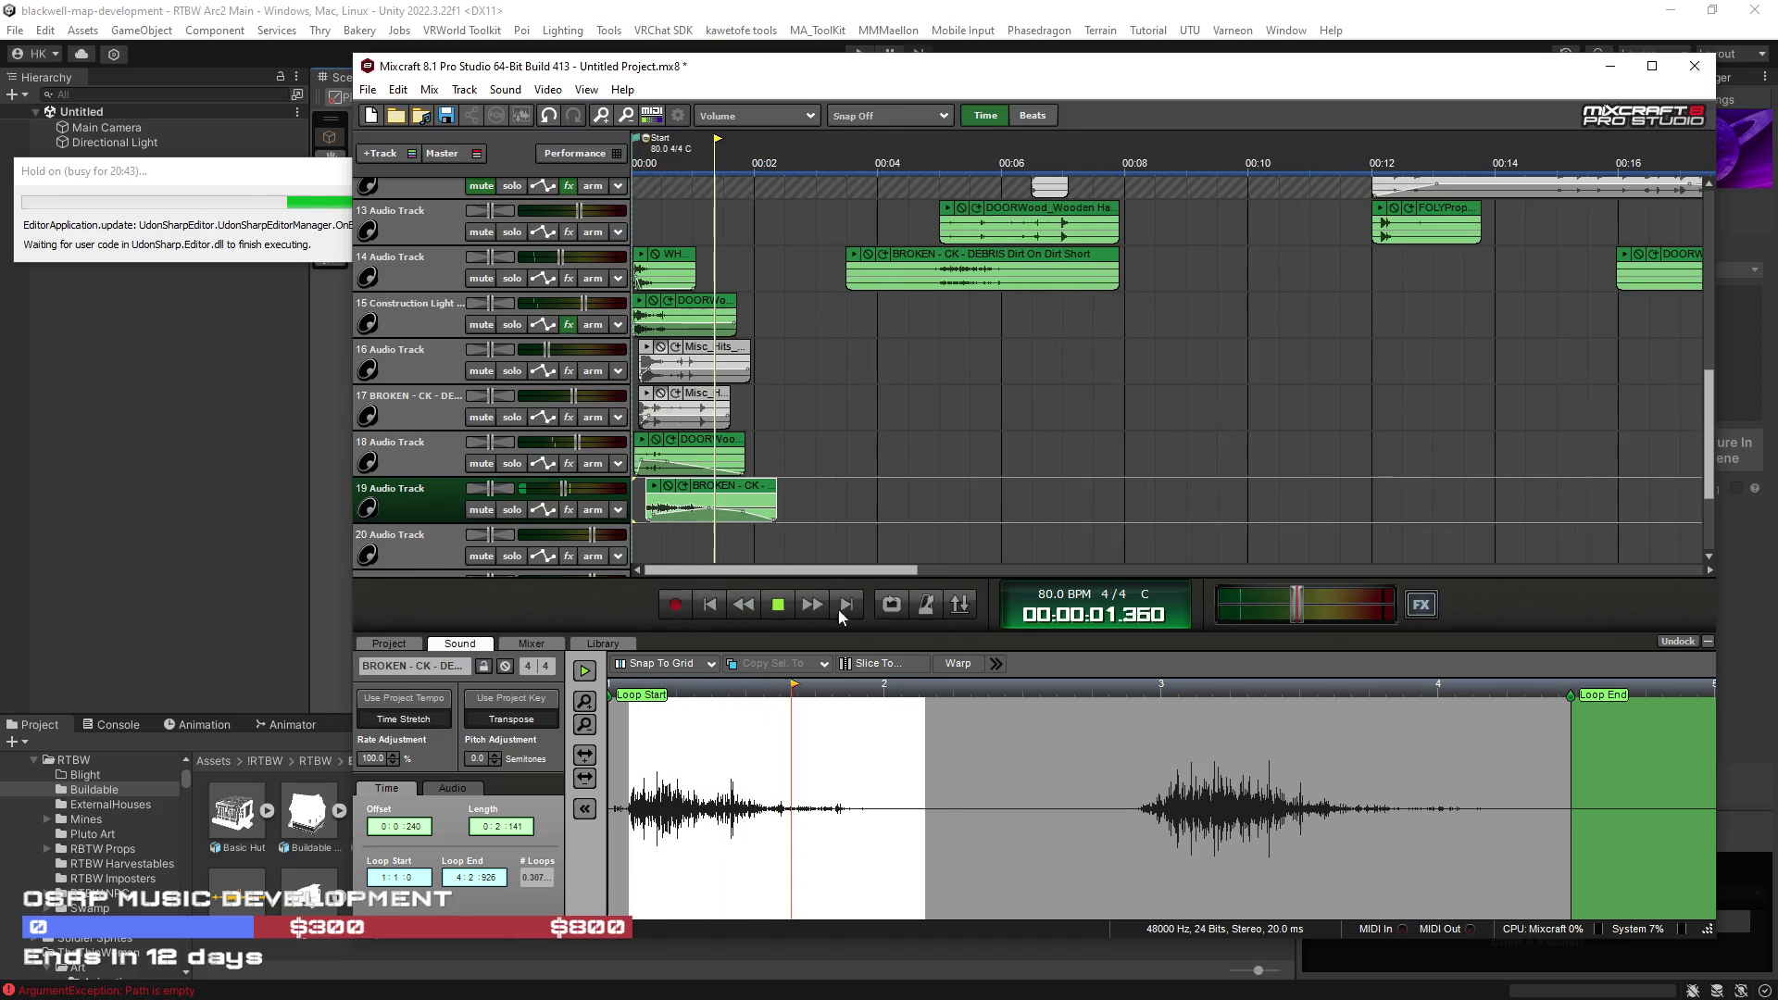
Step: Select the later clips on tracks 13 and 14 and drag them onto tracks 11–12
{"action": "left_click", "coordinate": [710, 603]}
{"action": "scroll", "coordinate": [969, 460], "scroll_direction": "down", "scroll_amount": 2}
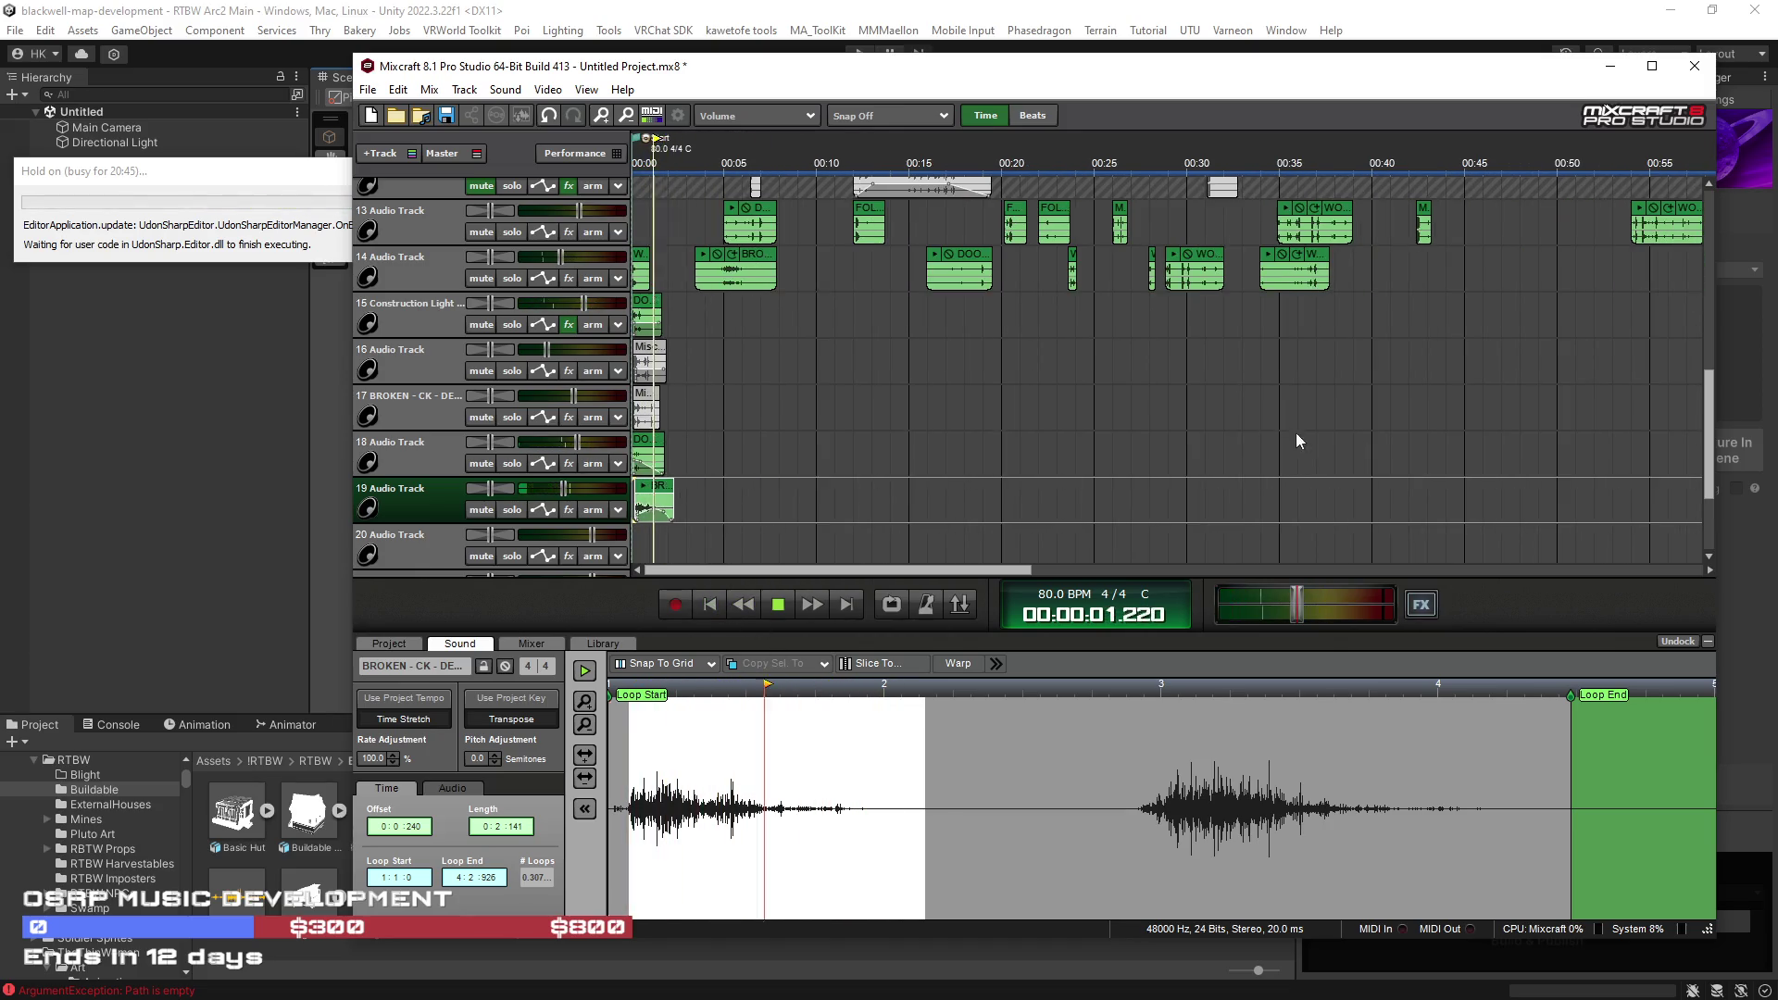
{"action": "left_click_drag", "start_coordinate": [680, 204], "coordinate": [1713, 273]}
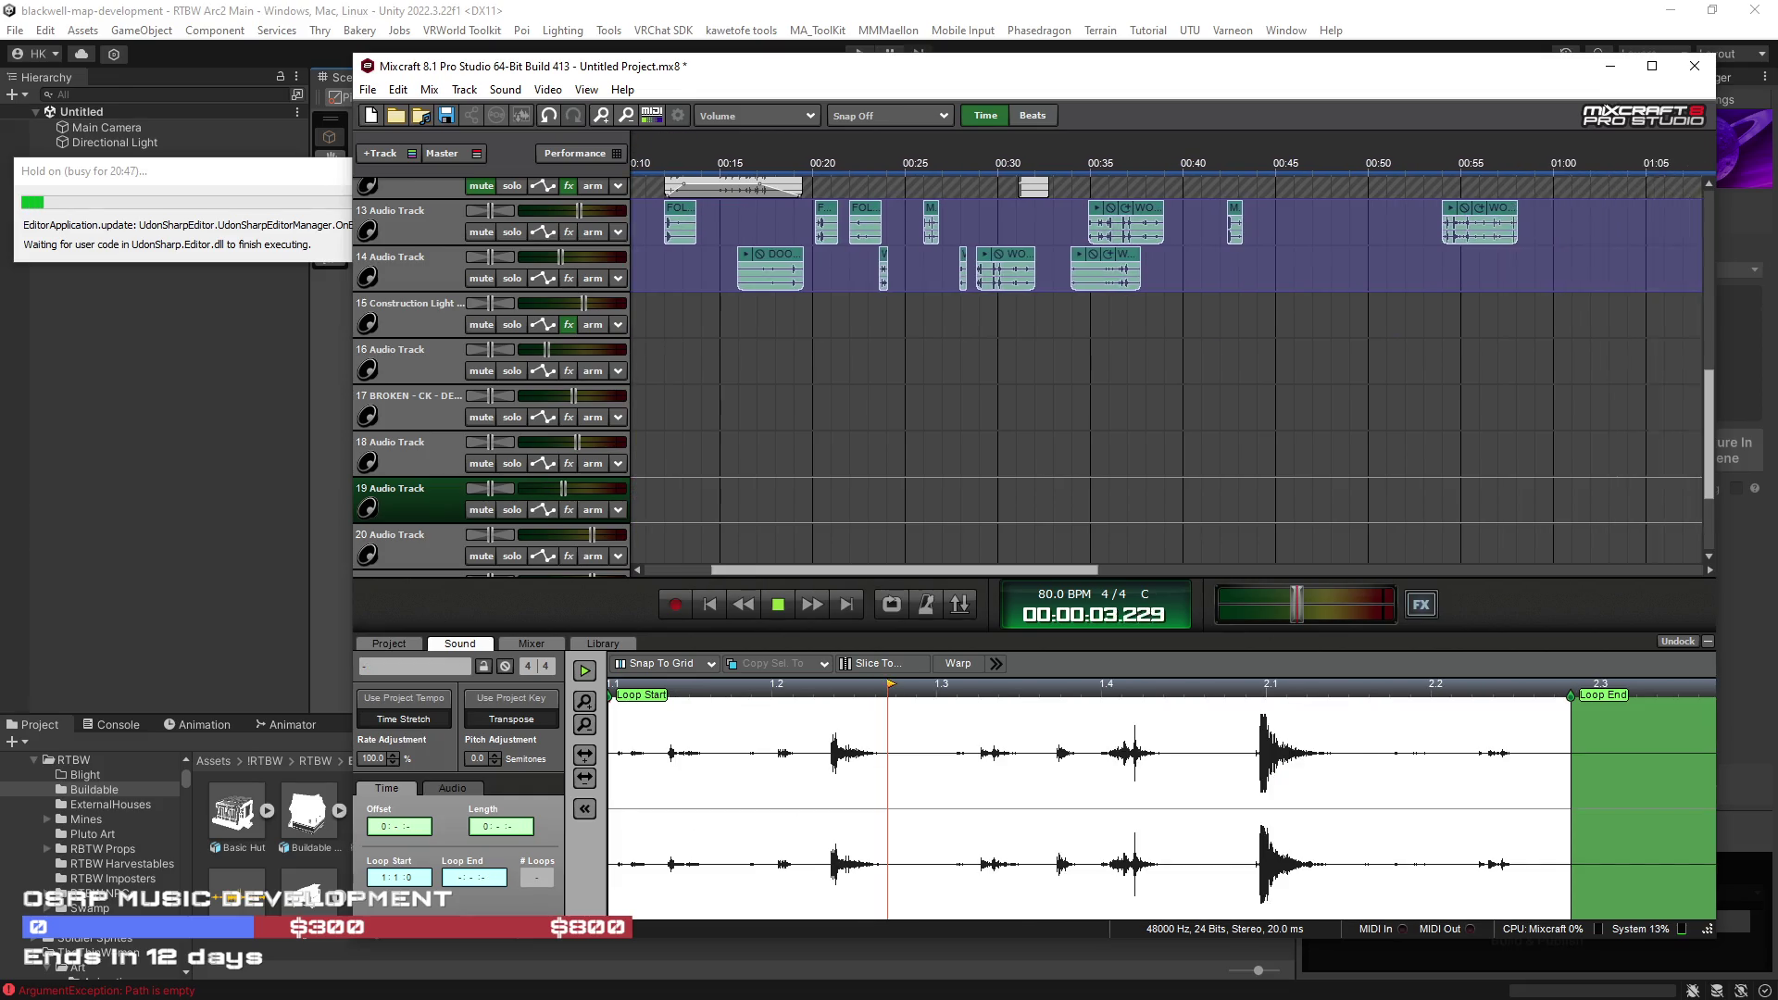
{"action": "scroll", "coordinate": [1689, 424], "scroll_direction": "down", "scroll_amount": 3}
{"action": "scroll", "coordinate": [1713, 419], "scroll_direction": "up", "scroll_amount": 3}
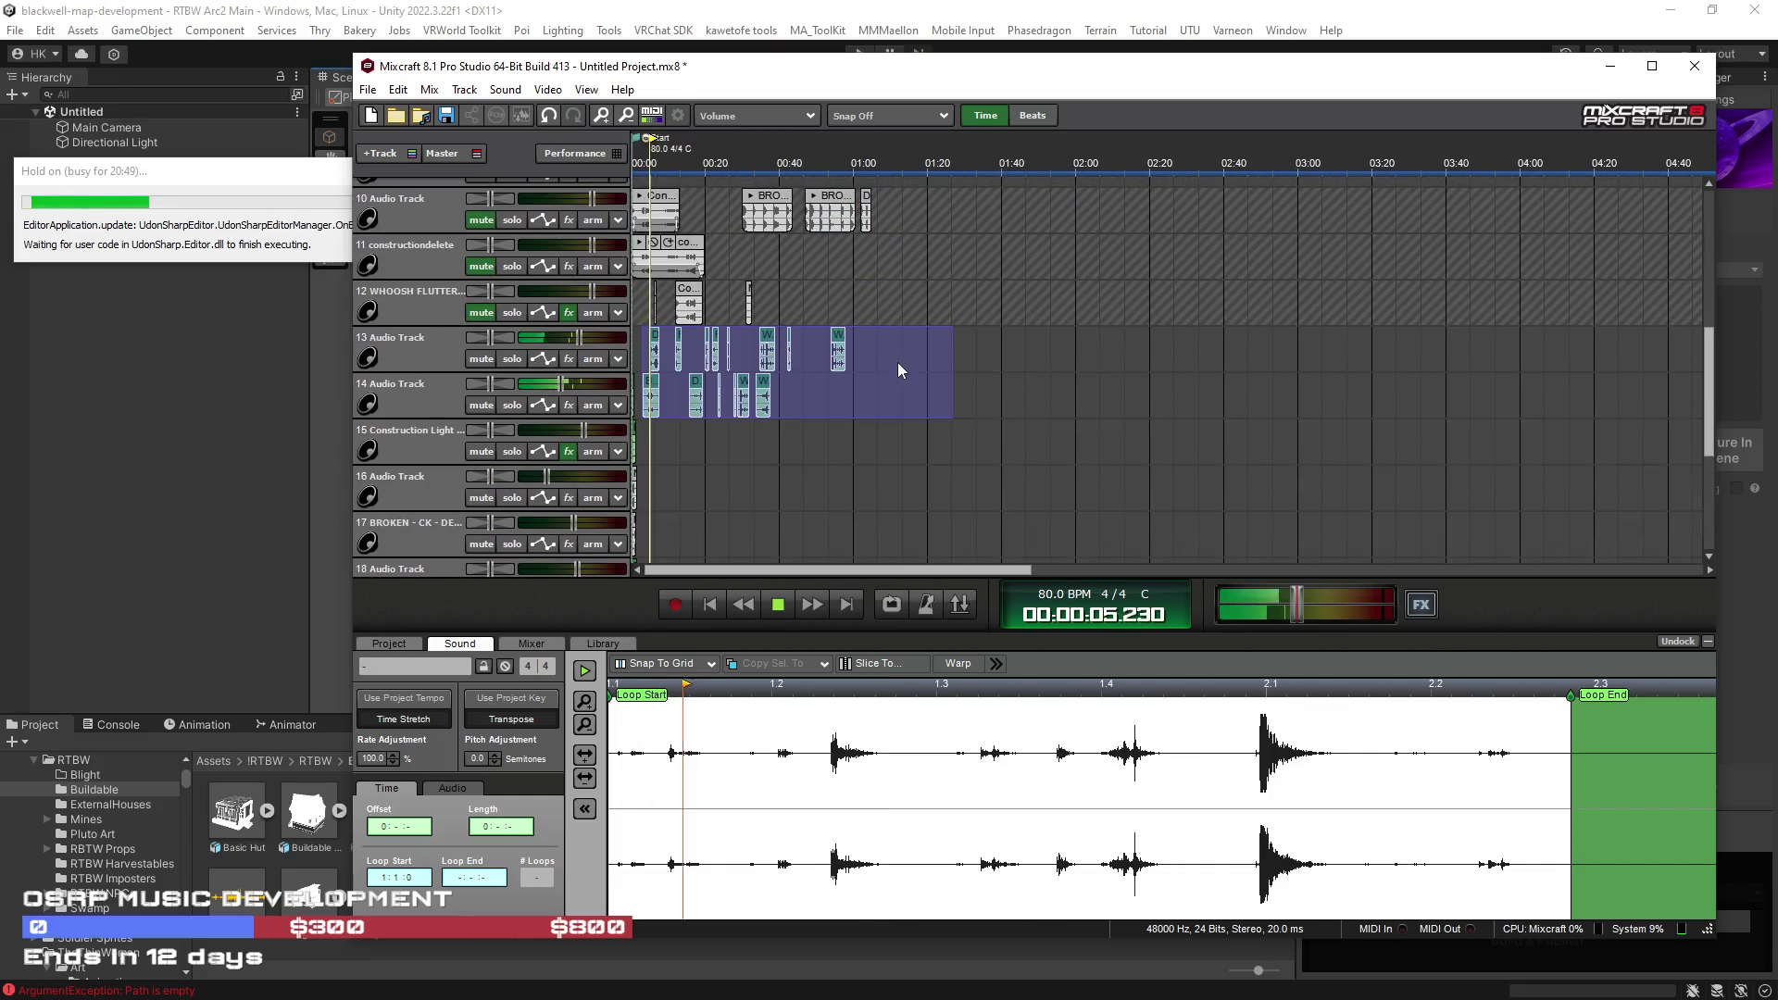
{"action": "mouse_move", "coordinate": [833, 347]}
{"action": "left_mouse_down"}
{"action": "mouse_move", "coordinate": [944, 268]}
{"action": "mouse_move", "coordinate": [1012, 255]}
{"action": "mouse_move", "coordinate": [983, 255]}
{"action": "left_mouse_up"}
{"action": "key", "text": "space"}
Step: Raise the master volume to +0.7 dB and audition the mix
{"action": "left_click", "coordinate": [781, 608]}
{"action": "scroll", "coordinate": [719, 517], "scroll_direction": "up", "scroll_amount": 5}
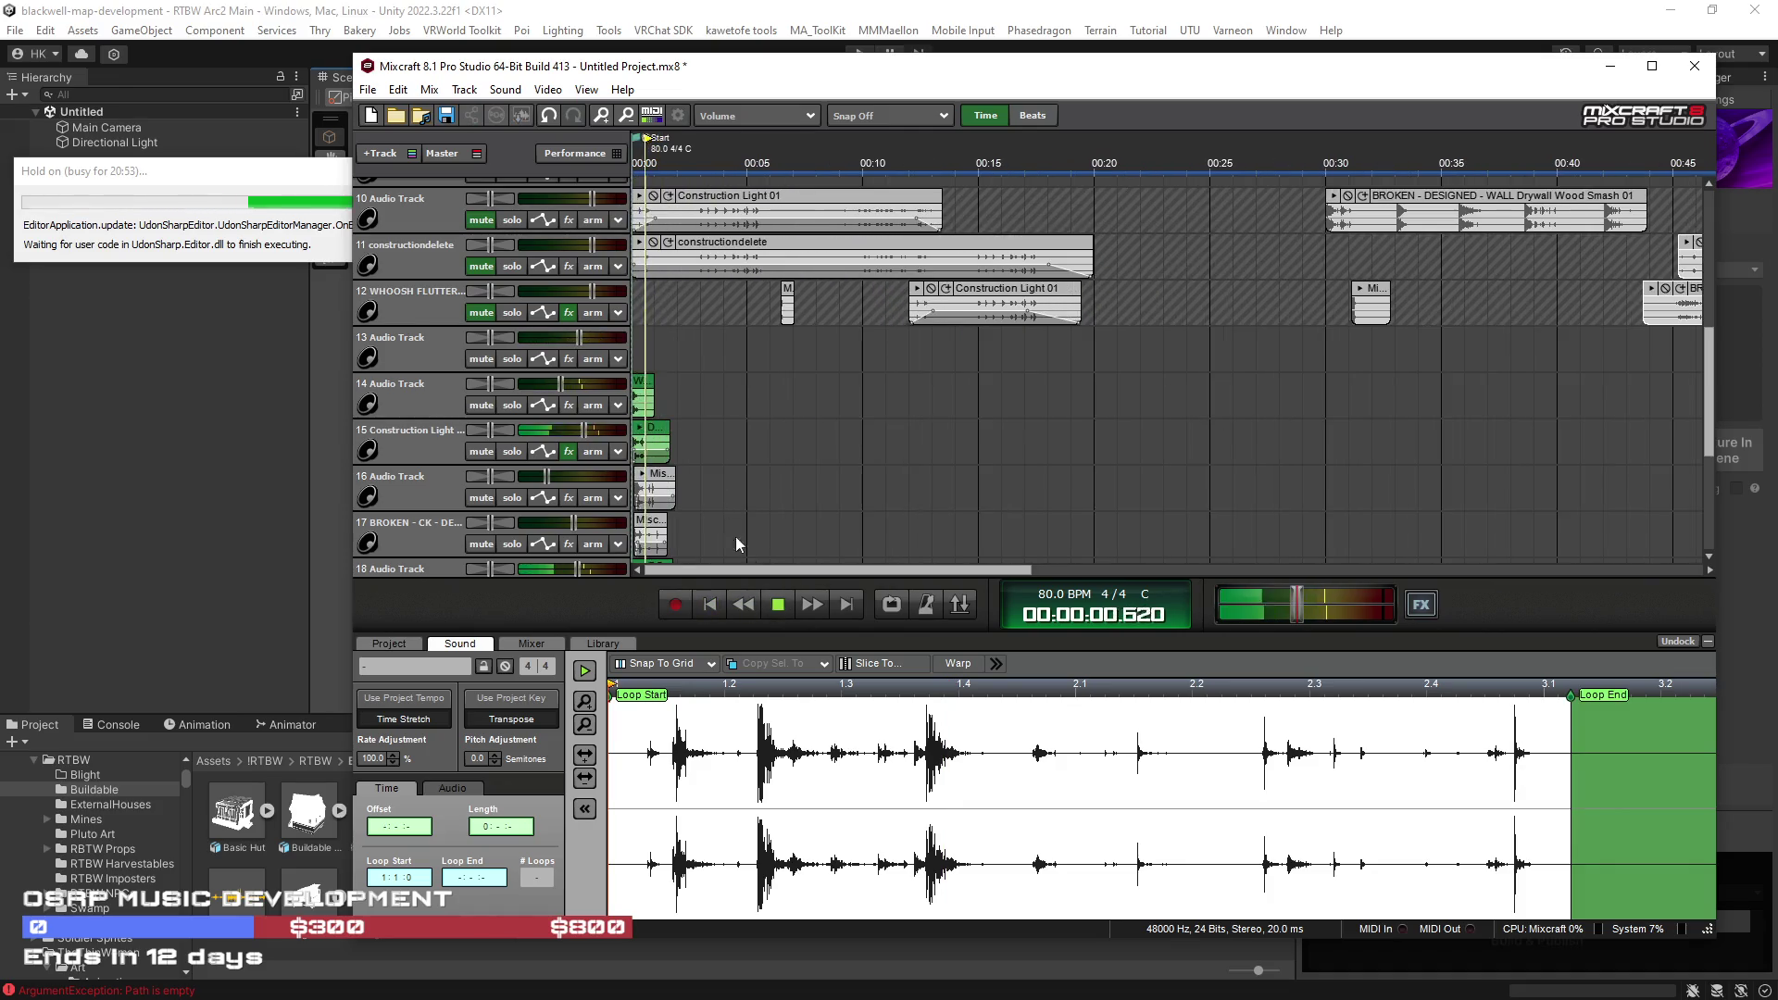
{"action": "left_click_drag", "start_coordinate": [1329, 607], "coordinate": [1350, 606]}
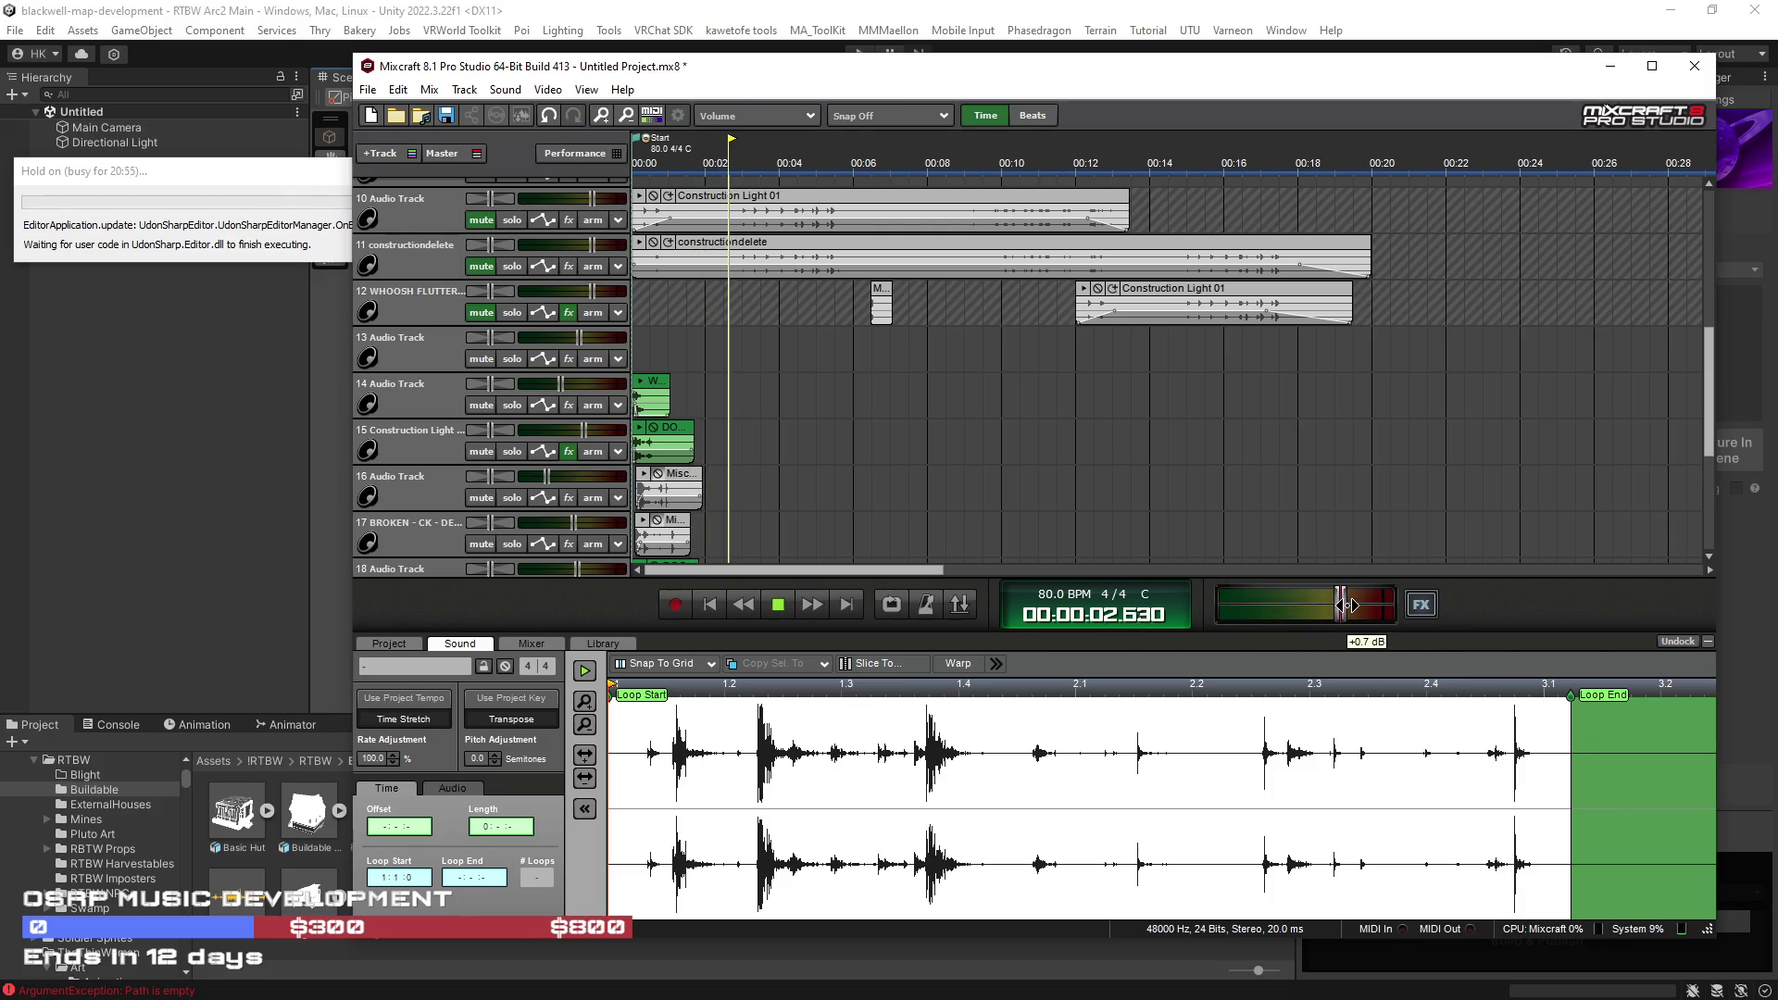
{"action": "left_click", "coordinate": [709, 611]}
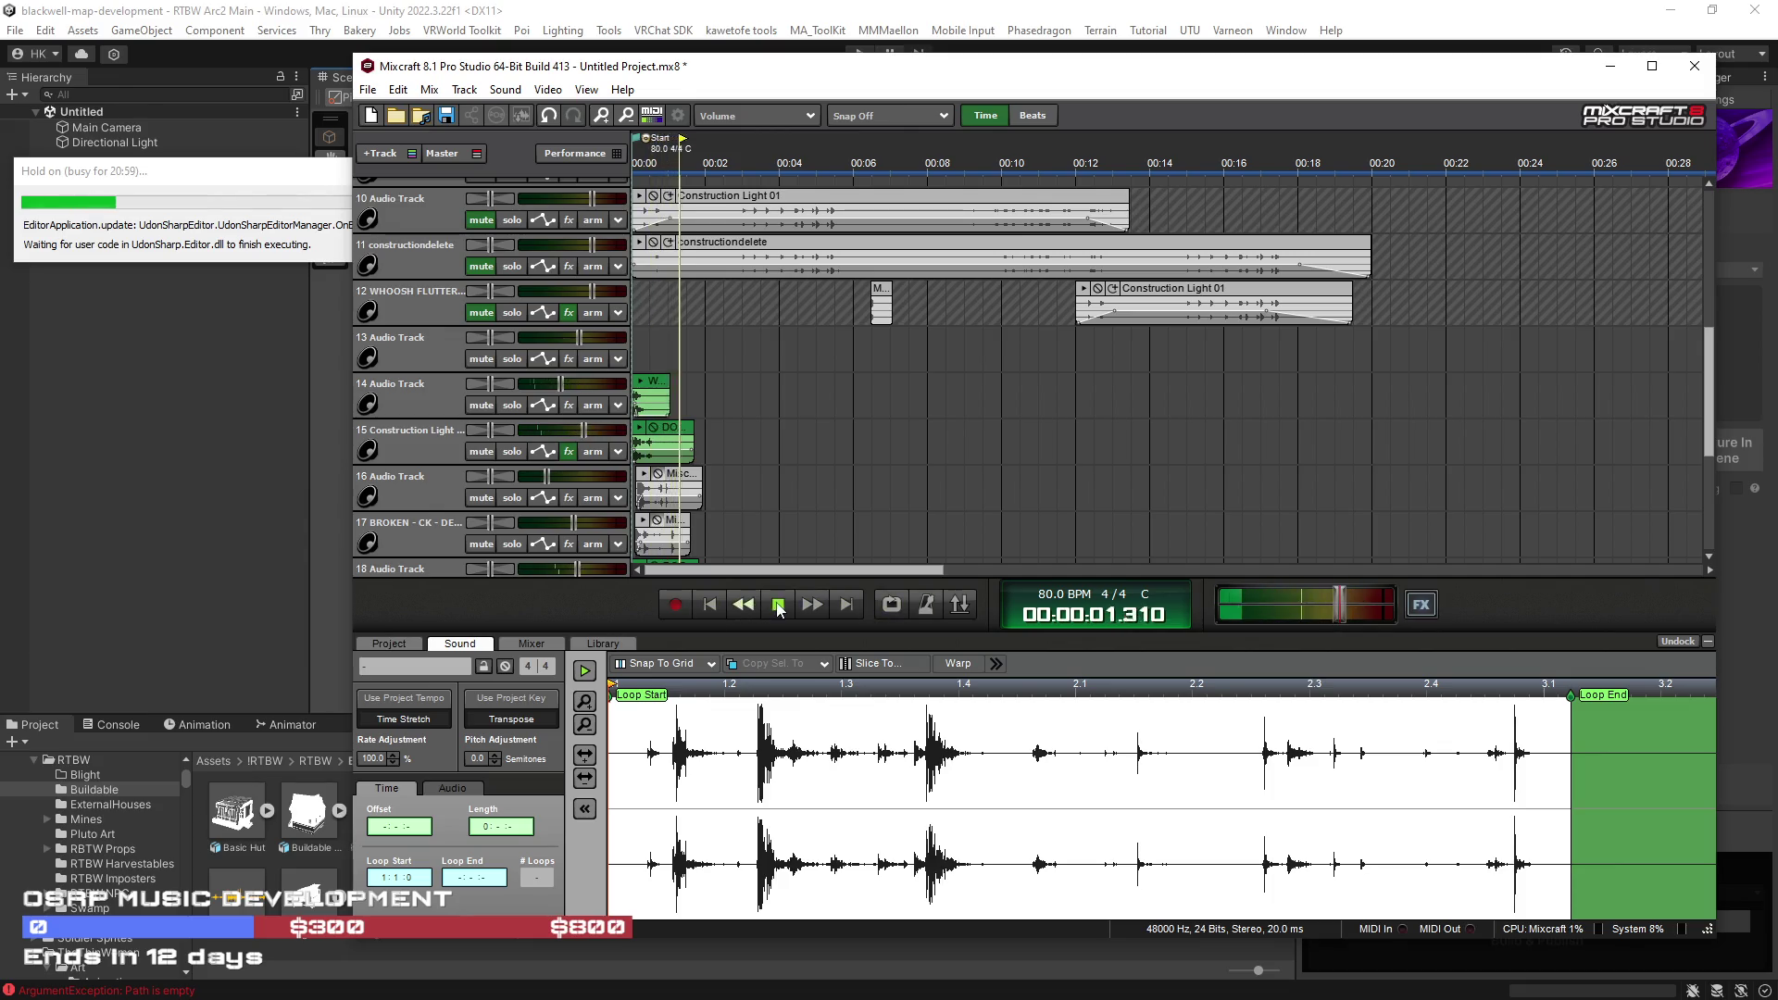
{"action": "left_click", "coordinate": [366, 90]}
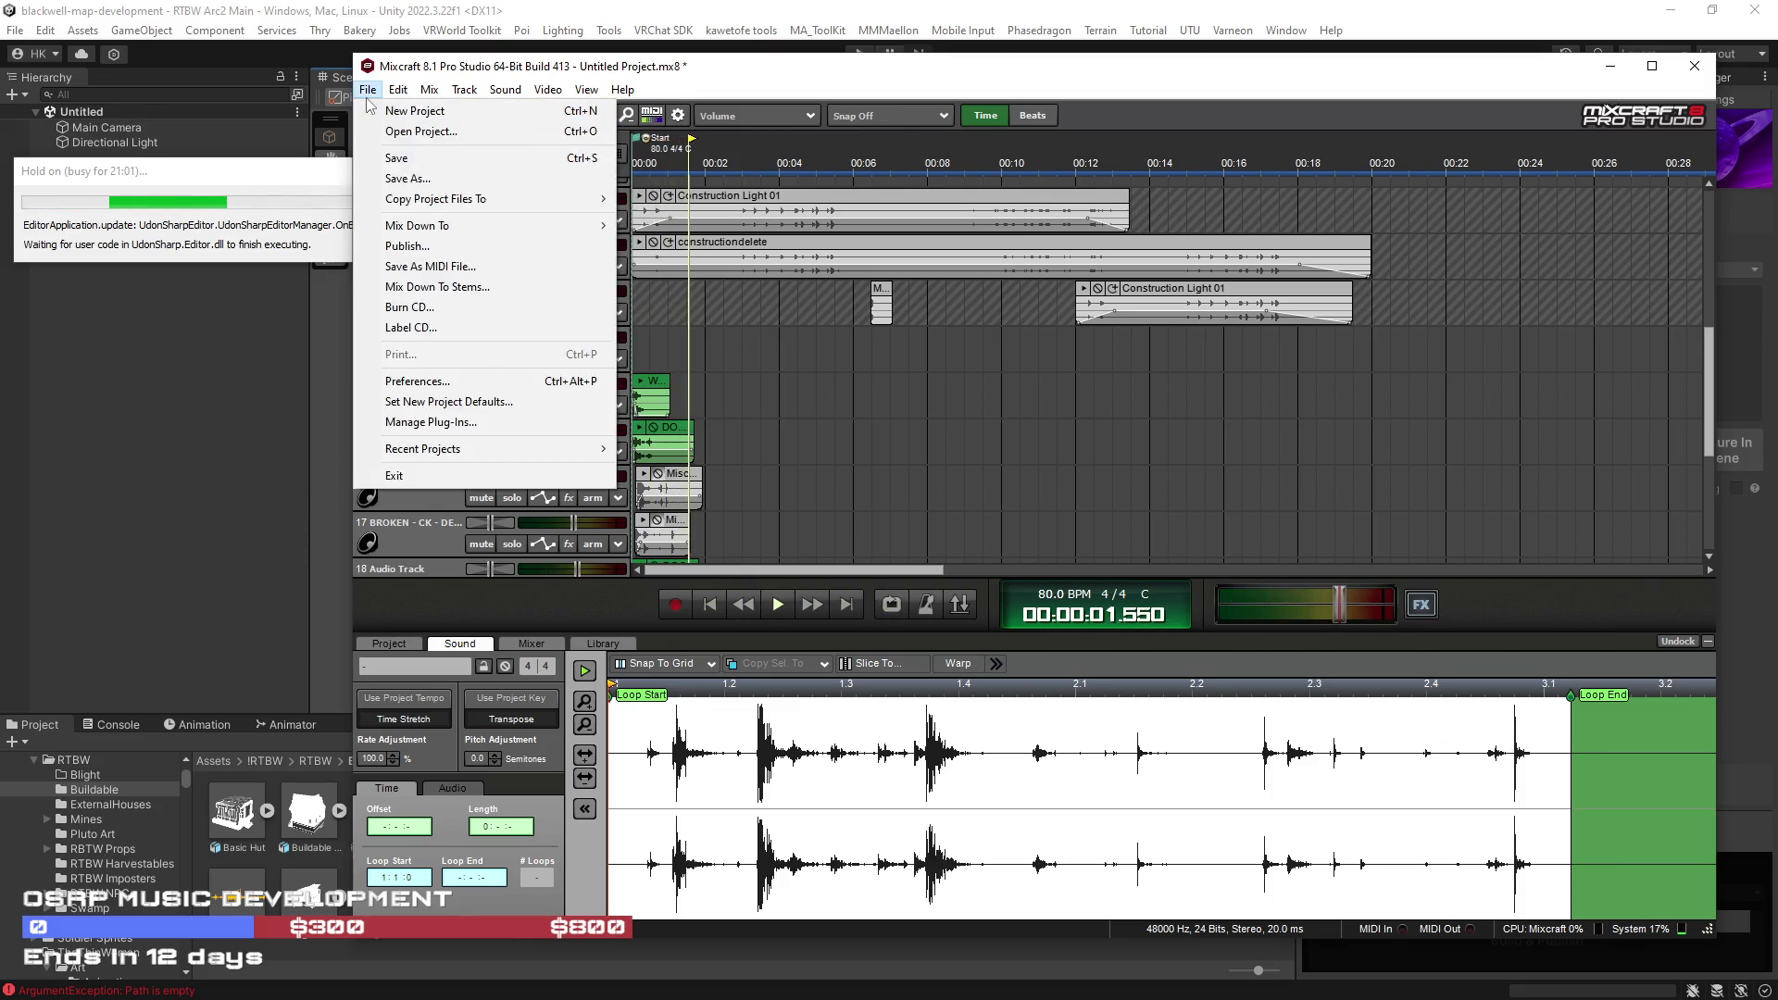
{"action": "left_click", "coordinate": [1248, 358]}
Step: Unmute tracks 12 and 11 to hear their moved clips
{"action": "scroll", "coordinate": [1252, 354], "scroll_direction": "down", "scroll_amount": 1}
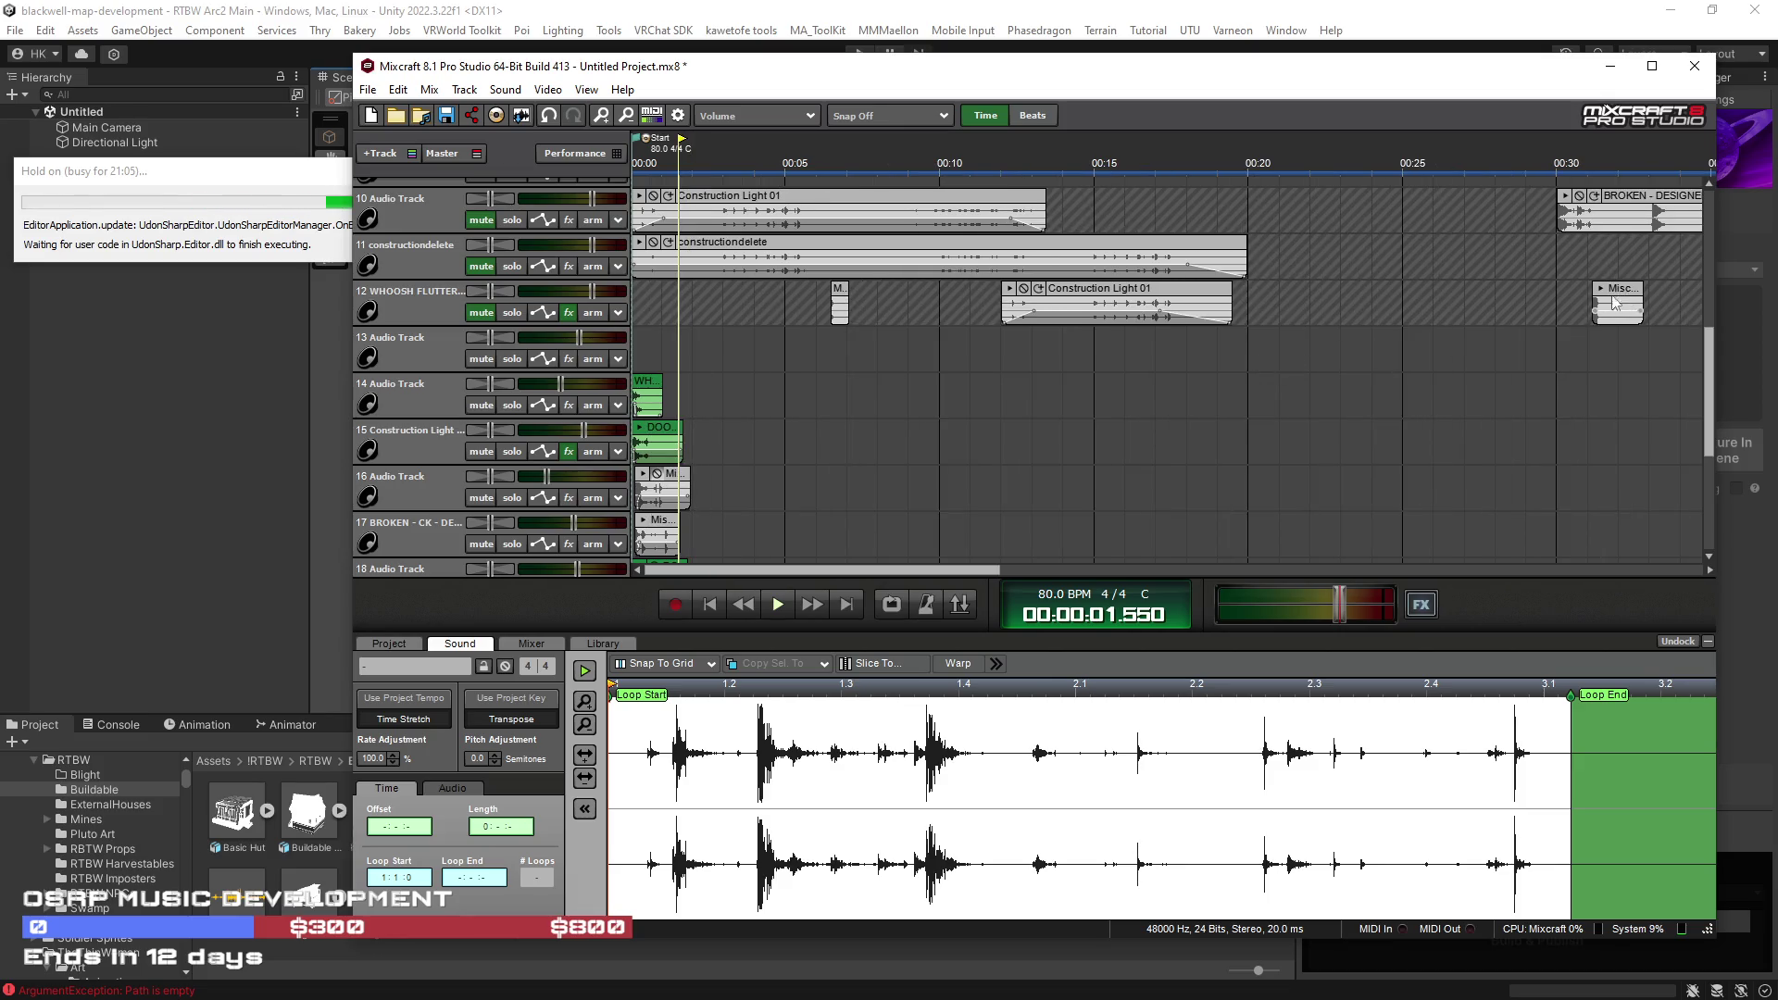
{"action": "scroll", "coordinate": [909, 339], "scroll_direction": "down", "scroll_amount": 1}
{"action": "scroll", "coordinate": [1709, 389], "scroll_direction": "up", "scroll_amount": 2}
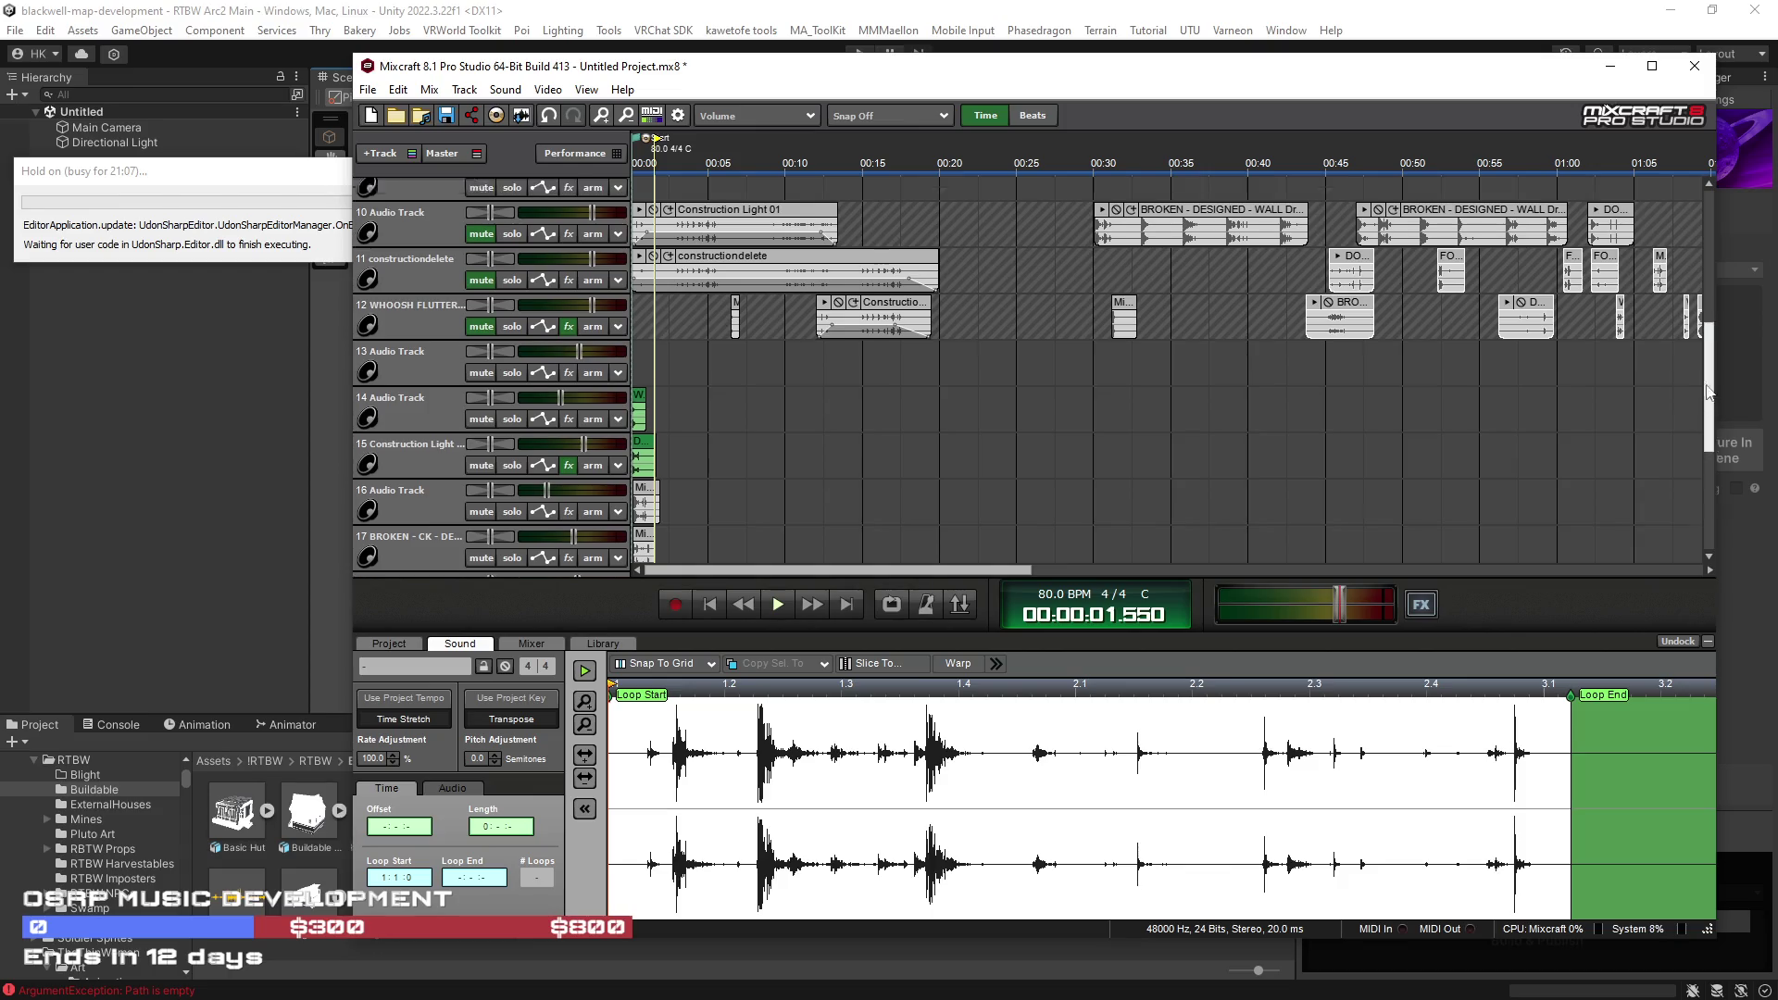
{"action": "left_click", "coordinate": [480, 384]}
{"action": "left_click", "coordinate": [480, 338]}
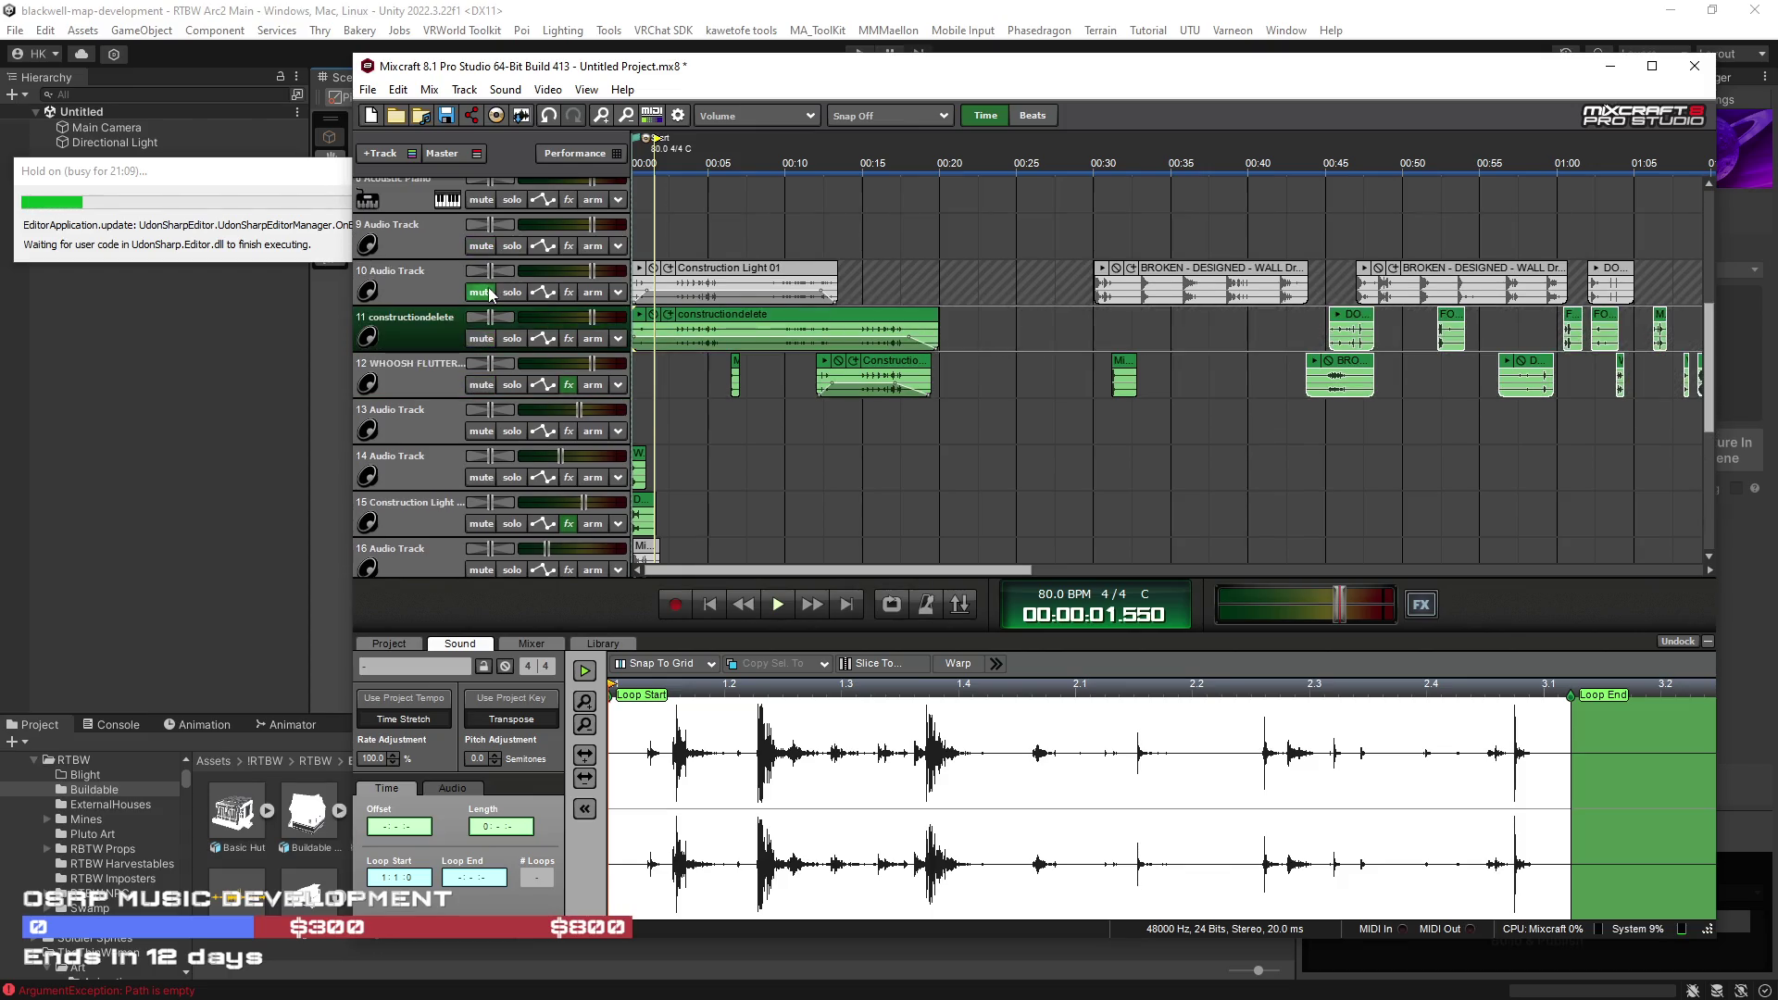
Step: Unmute track 10 and move the 00:30 wall-smash clip onto track 14 near 00:18
{"action": "left_click", "coordinate": [484, 290]}
{"action": "left_click", "coordinate": [1098, 237]}
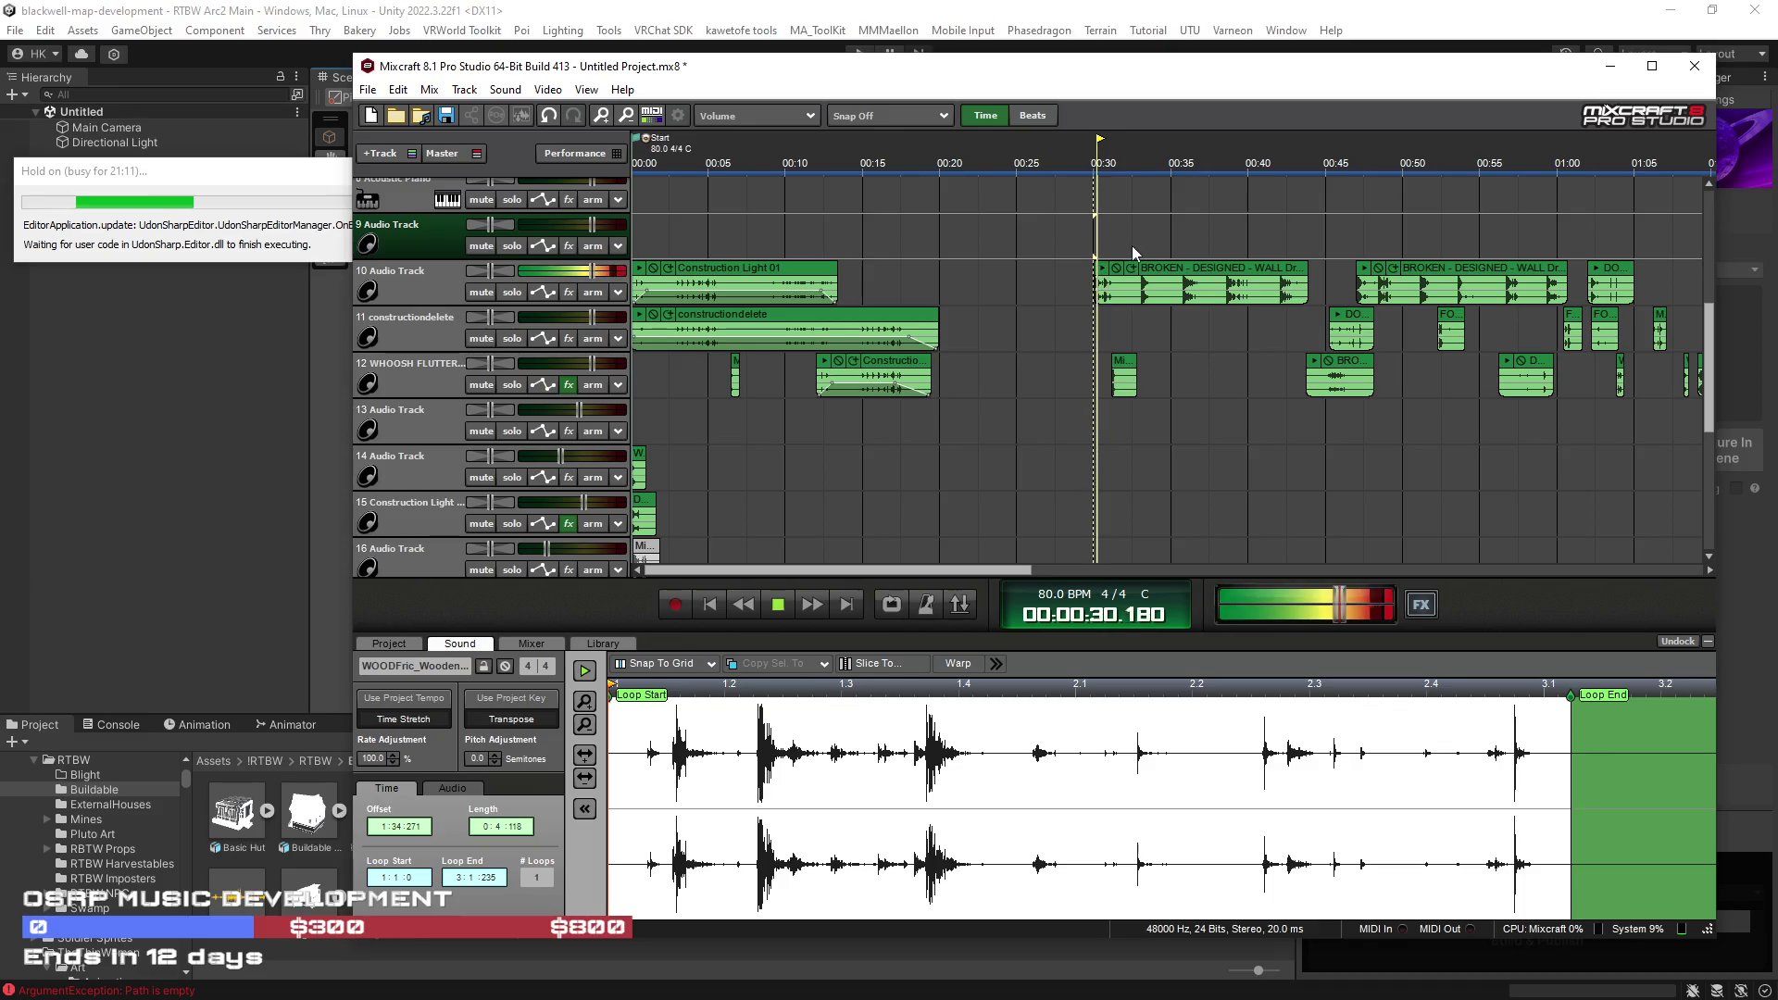
{"action": "mouse_move", "coordinate": [1173, 270]}
{"action": "left_mouse_down"}
{"action": "mouse_move", "coordinate": [1100, 427]}
{"action": "mouse_move", "coordinate": [975, 464]}
{"action": "mouse_move", "coordinate": [994, 450]}
{"action": "left_mouse_up"}
{"action": "left_click", "coordinate": [995, 437]}
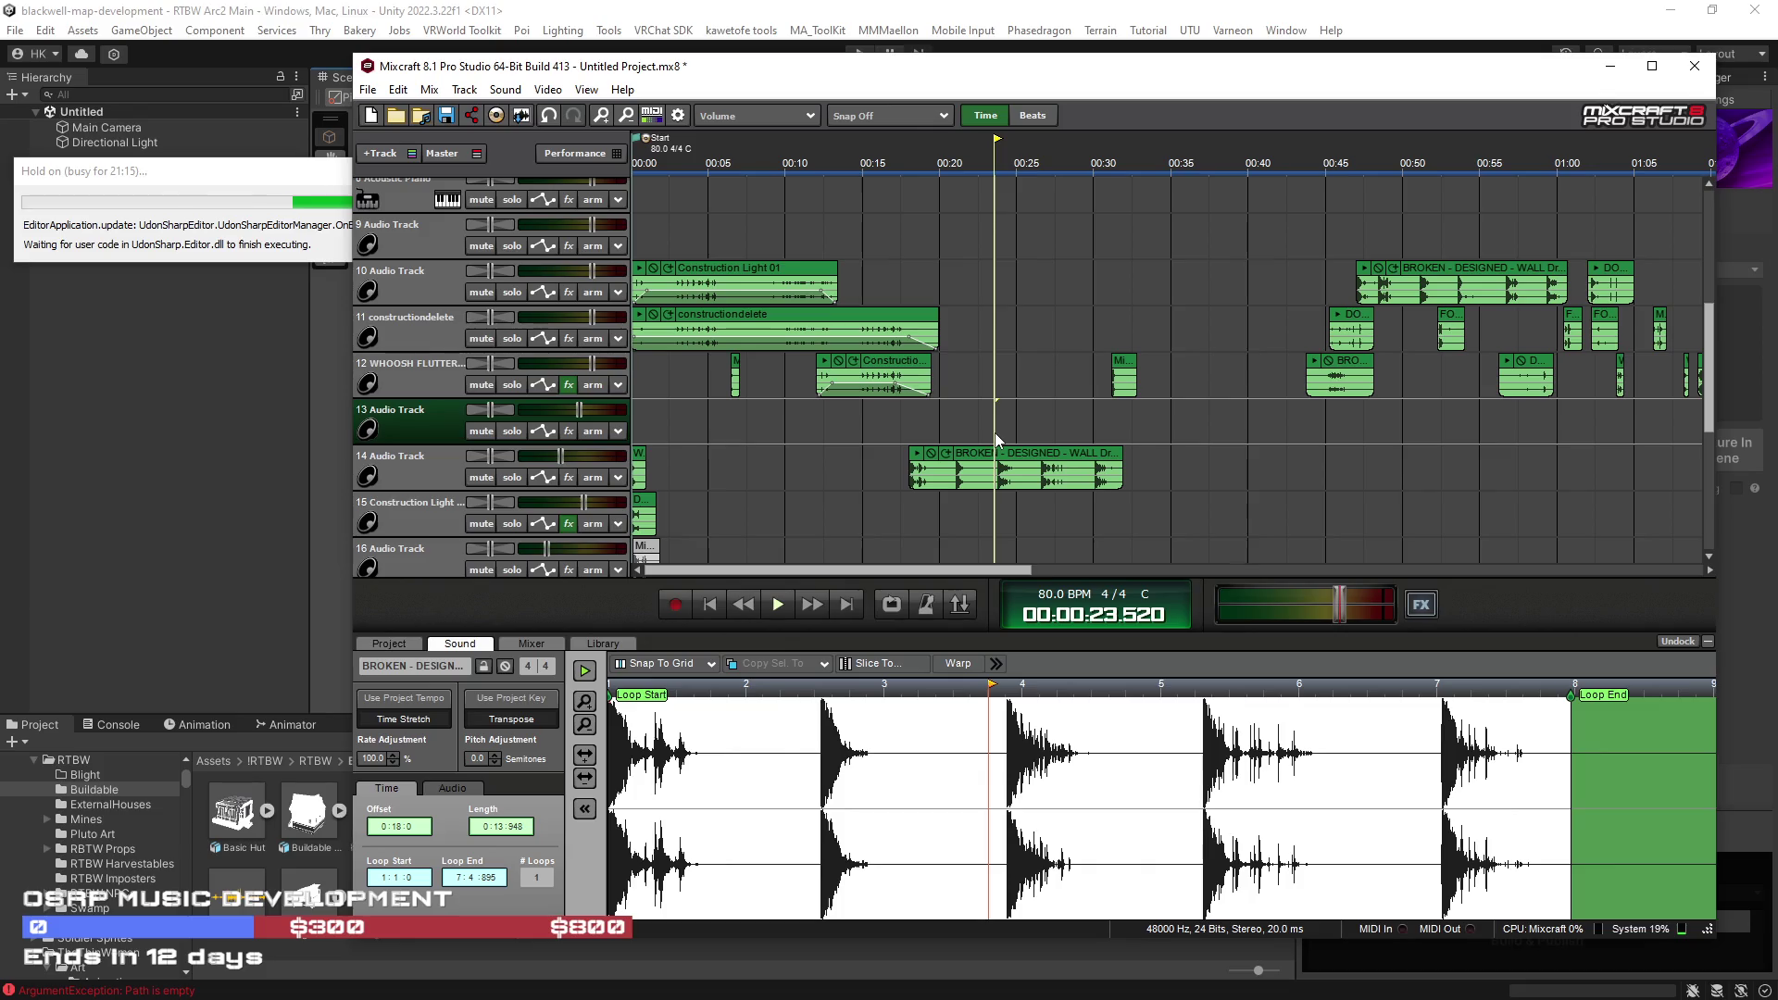
{"action": "key", "text": "space"}
{"action": "left_click", "coordinate": [1039, 436]}
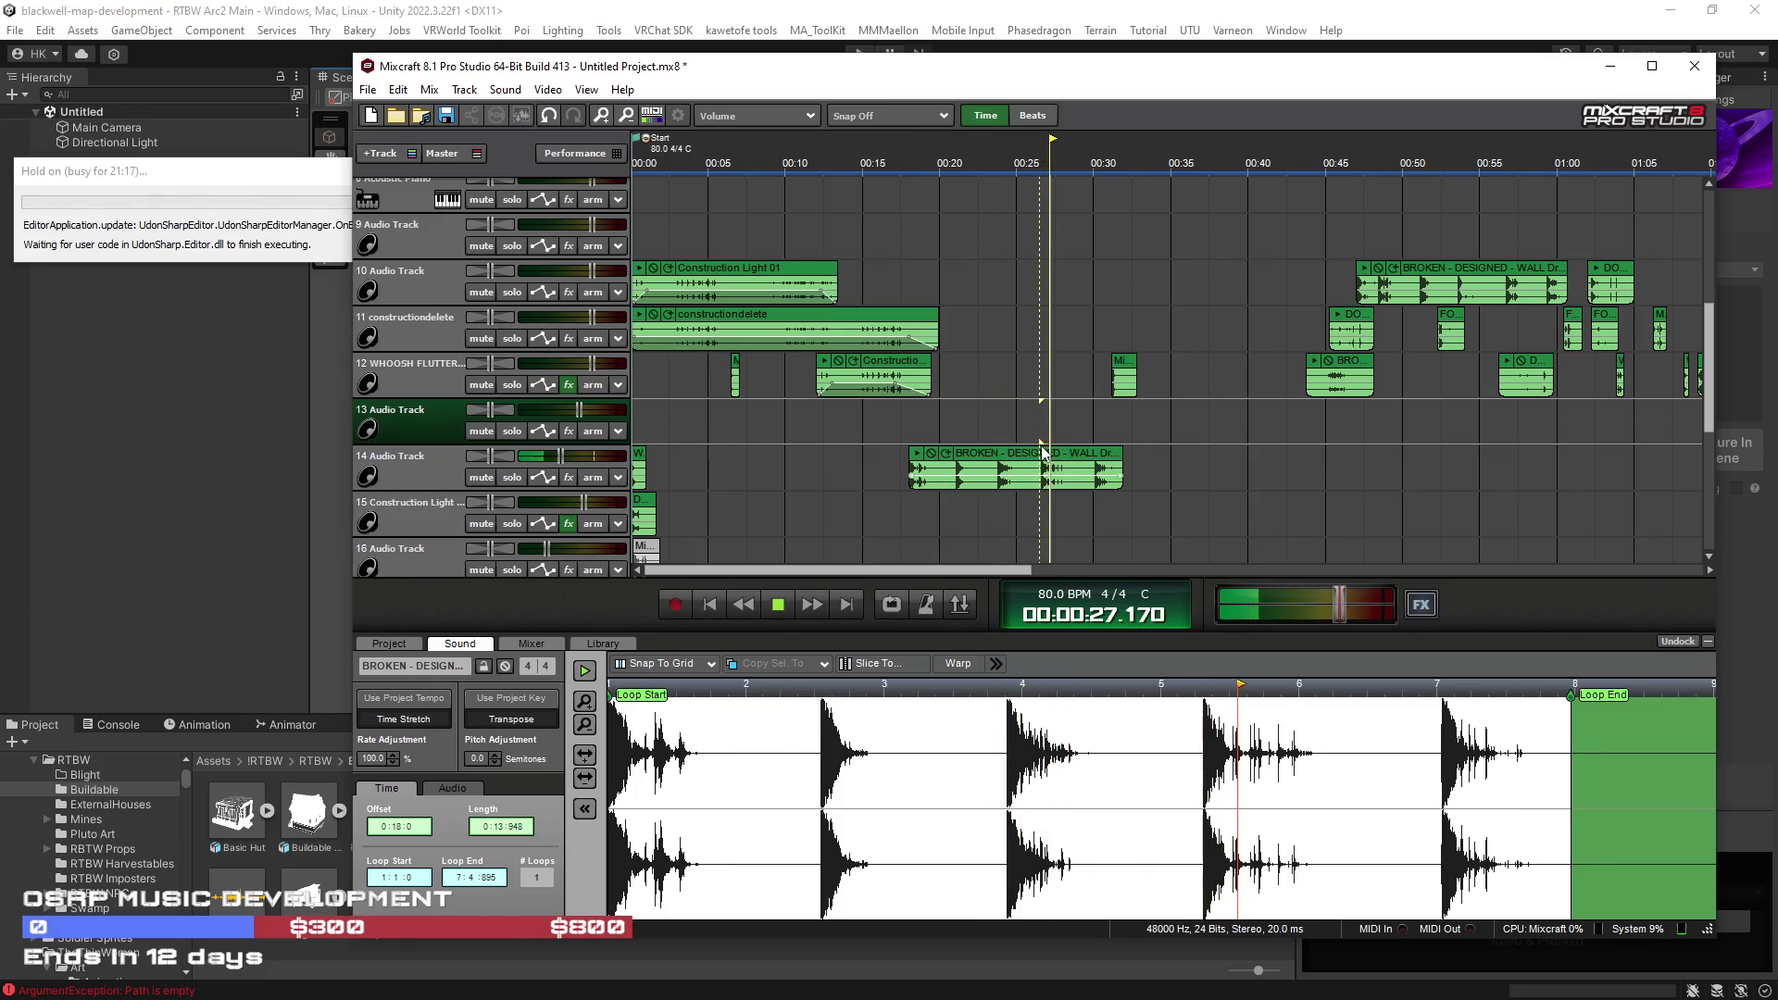
Step: Split track 14's wall-smash clip at two points, trim the last piece to about 00:29.4, and rearrange the pieces
{"action": "left_click", "coordinate": [1014, 456]}
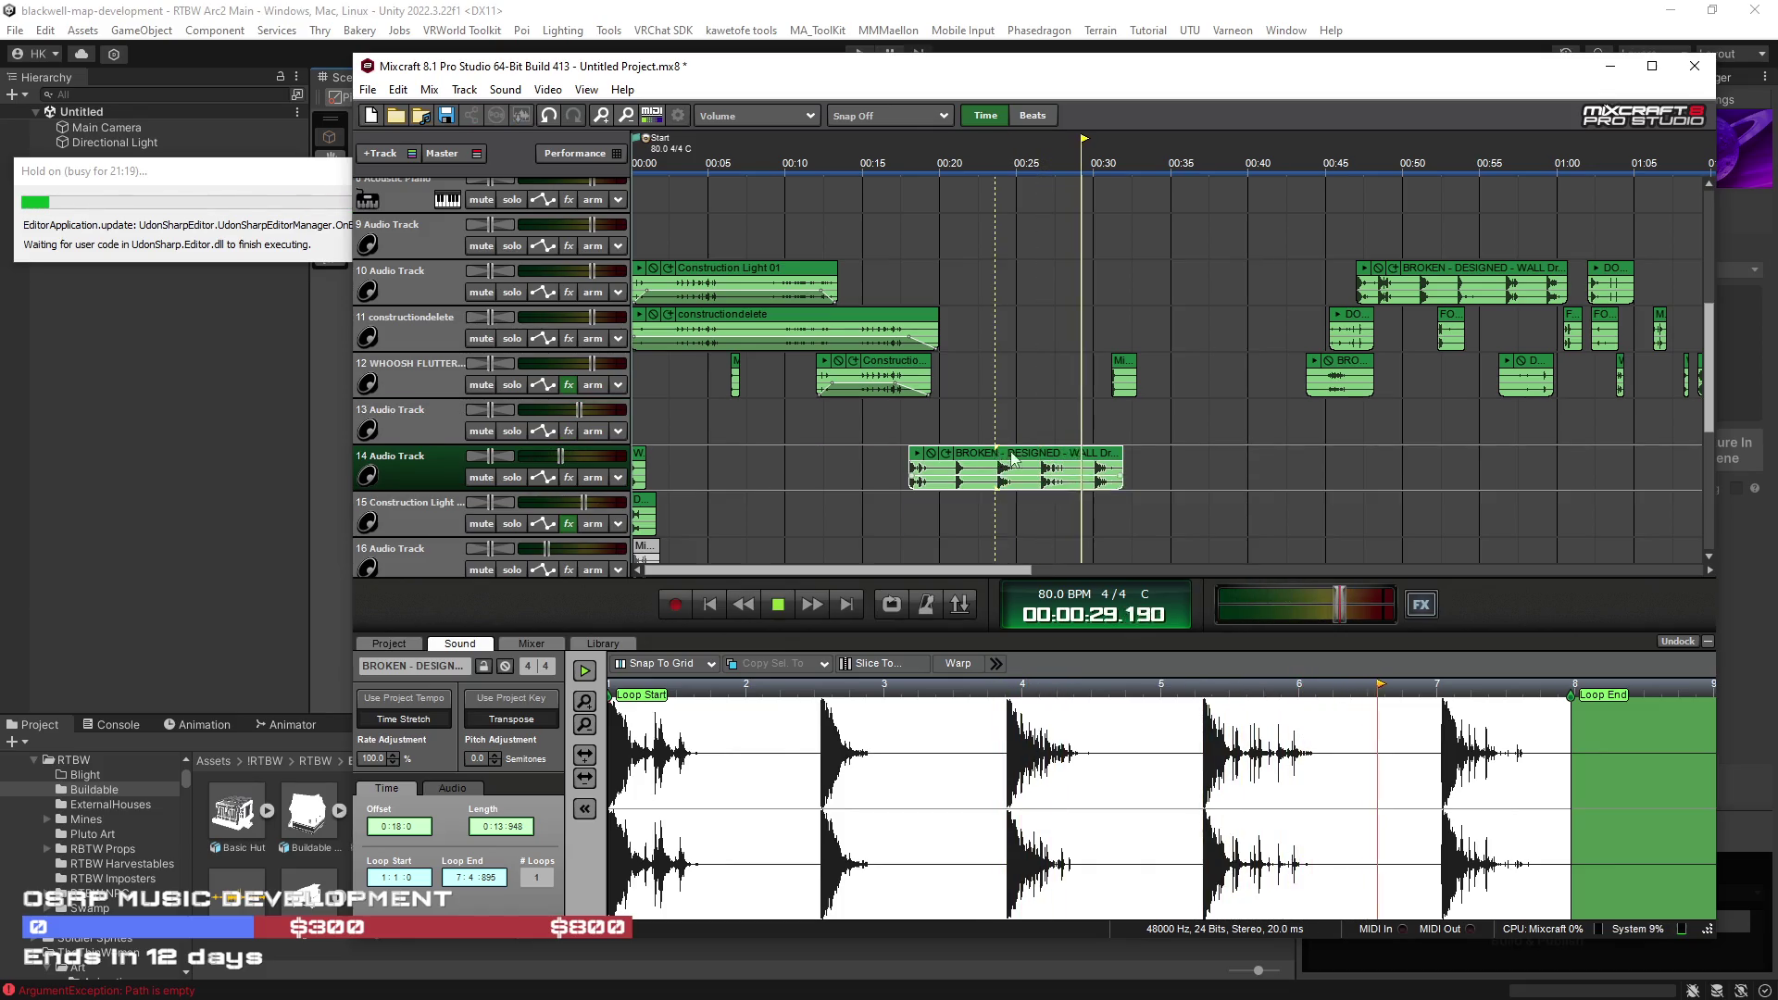
{"action": "key", "text": "s"}
{"action": "left_click", "coordinate": [1029, 463]}
{"action": "key", "text": "s"}
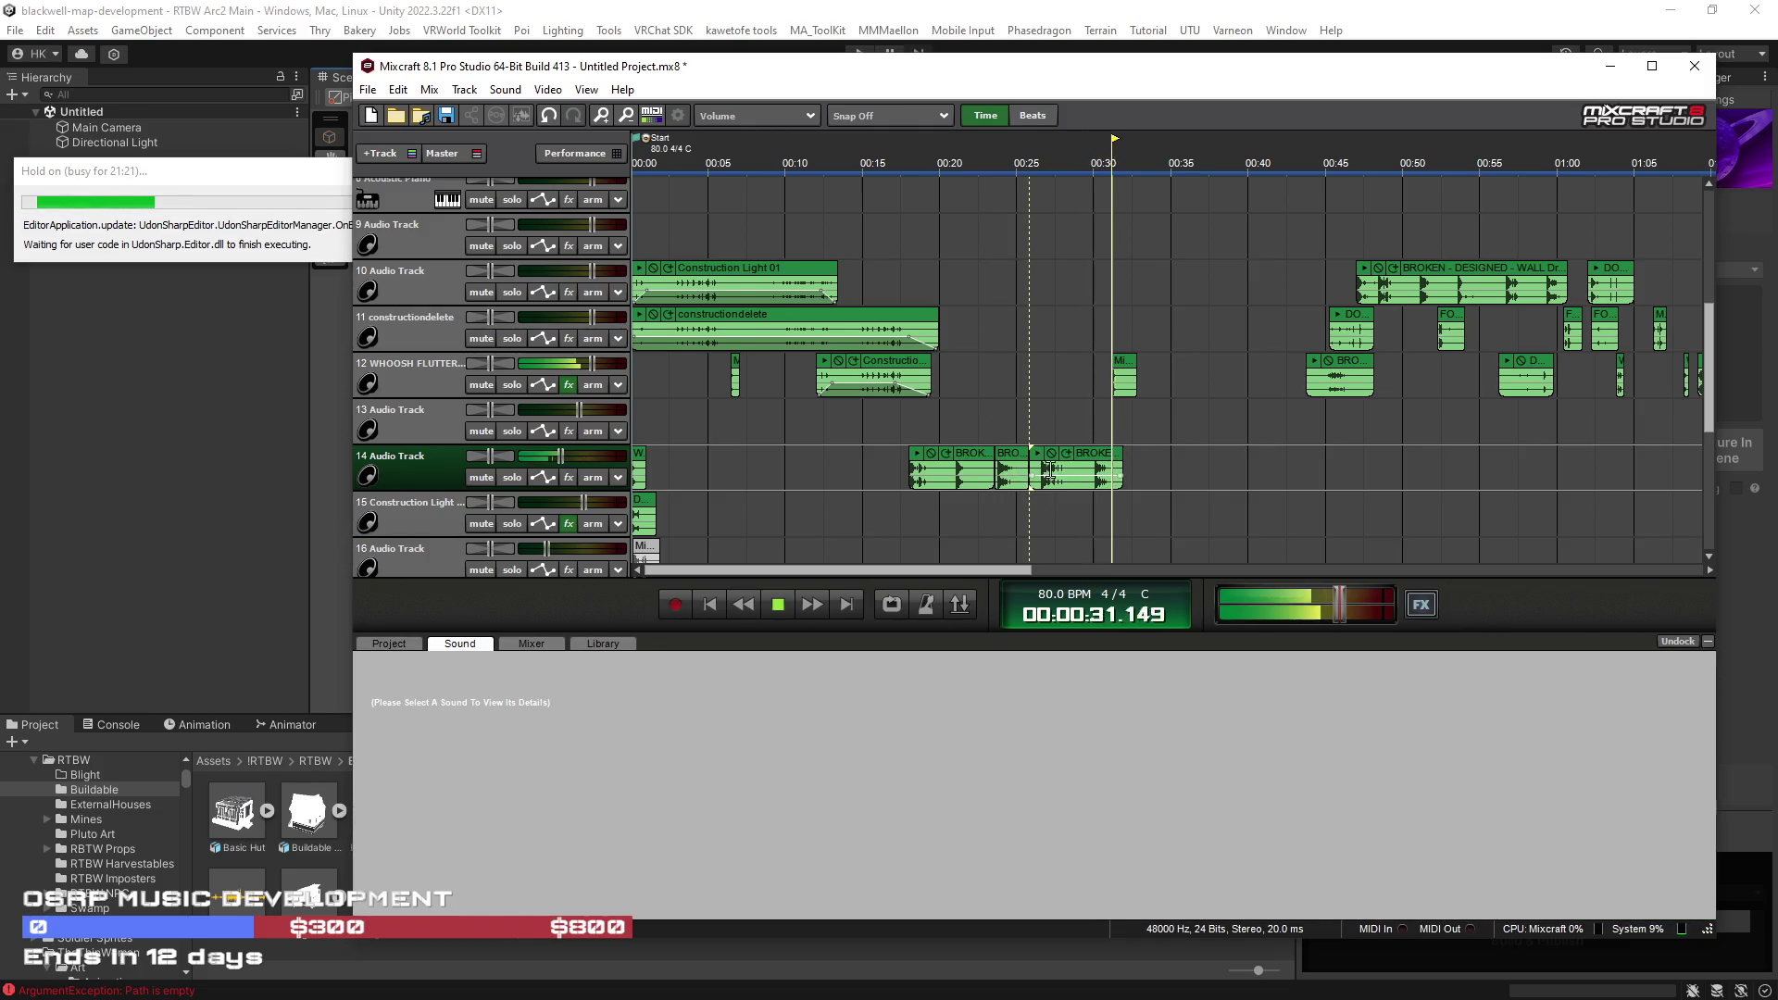
{"action": "left_click", "coordinate": [1102, 468]}
{"action": "left_click_drag", "start_coordinate": [1121, 468], "coordinate": [1089, 468]}
{"action": "left_click", "coordinate": [1019, 468]}
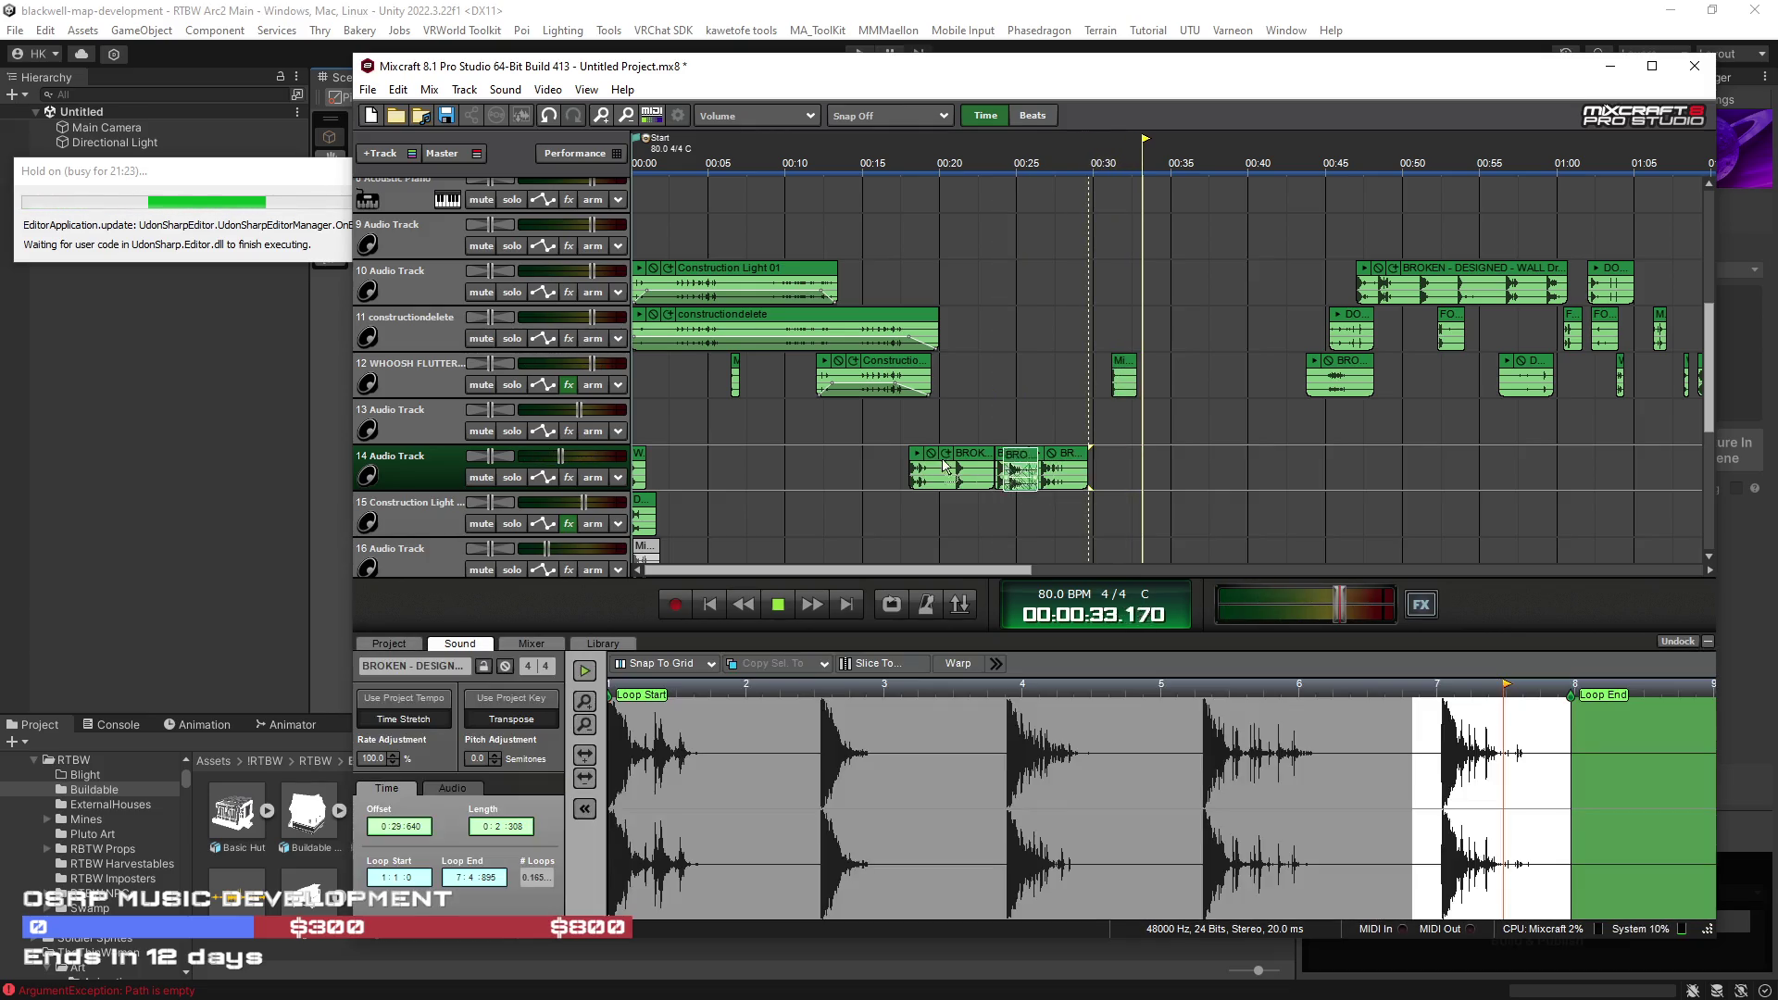
{"action": "mouse_move", "coordinate": [946, 407]}
{"action": "left_mouse_down"}
{"action": "mouse_move", "coordinate": [1091, 479]}
{"action": "mouse_move", "coordinate": [1167, 294]}
{"action": "left_mouse_up"}
Step: Mute tracks 10, 11 and 12, and lower track 13's volume
{"action": "left_click", "coordinate": [482, 292]}
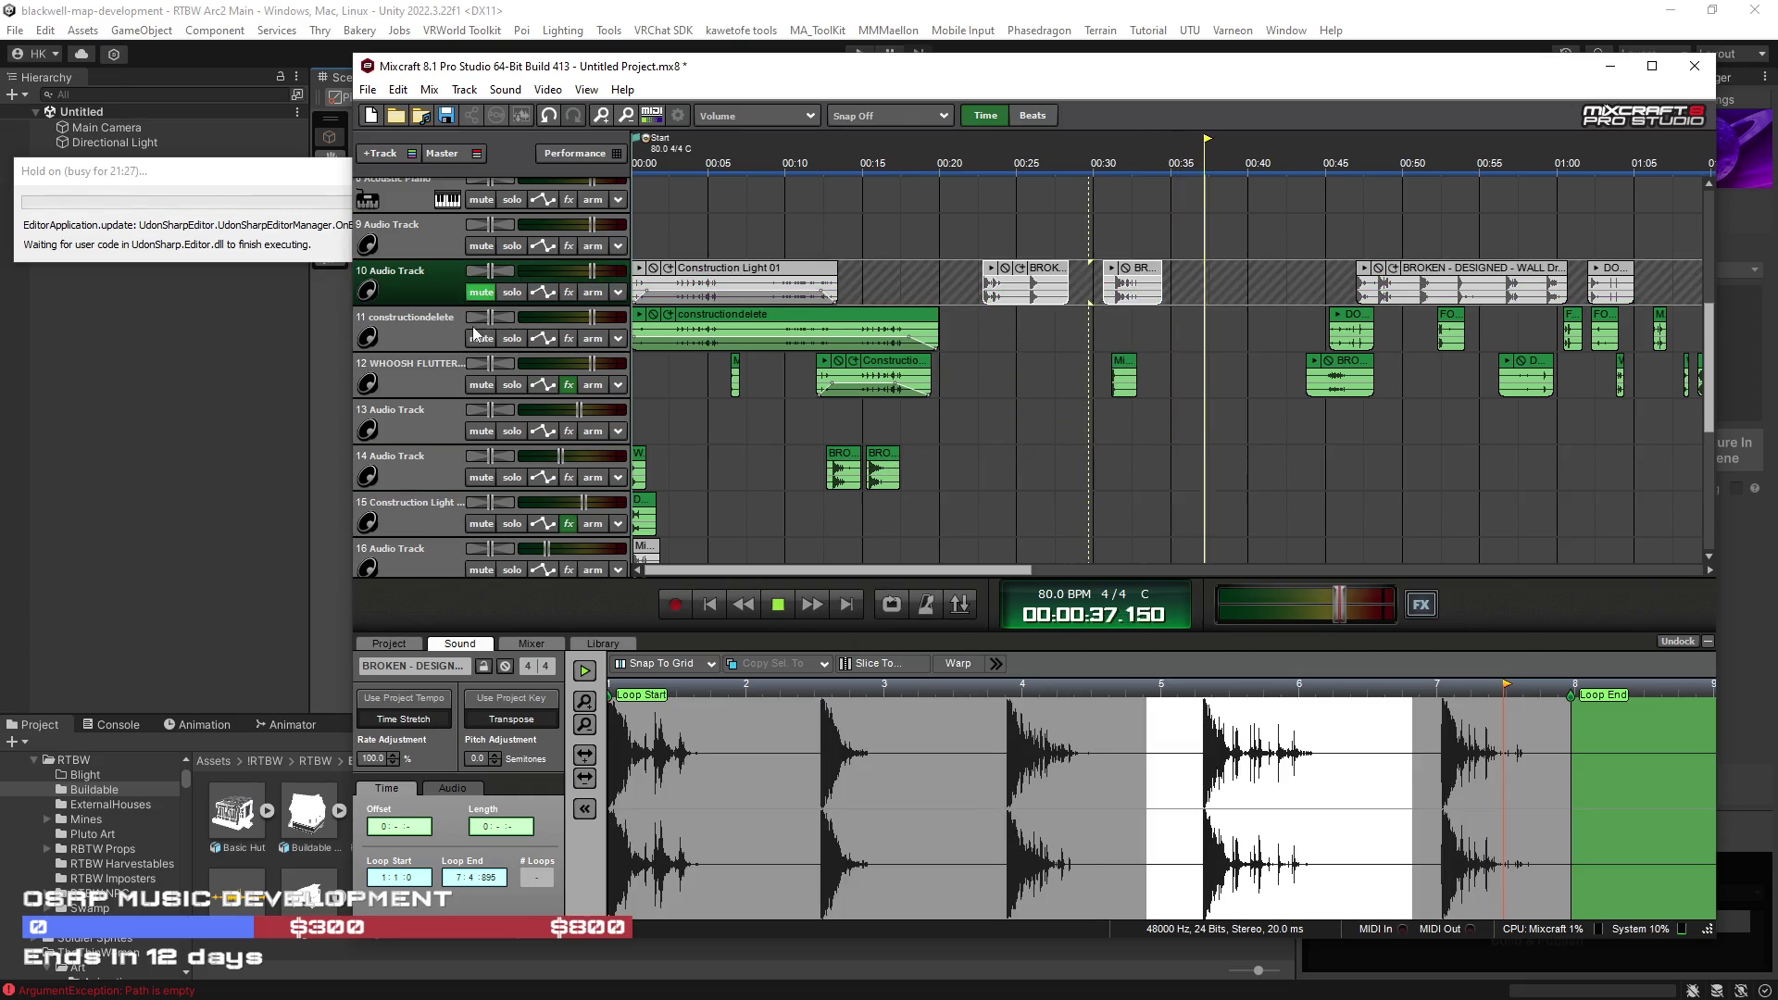
{"action": "left_click", "coordinate": [482, 338]}
{"action": "left_click", "coordinate": [481, 384]}
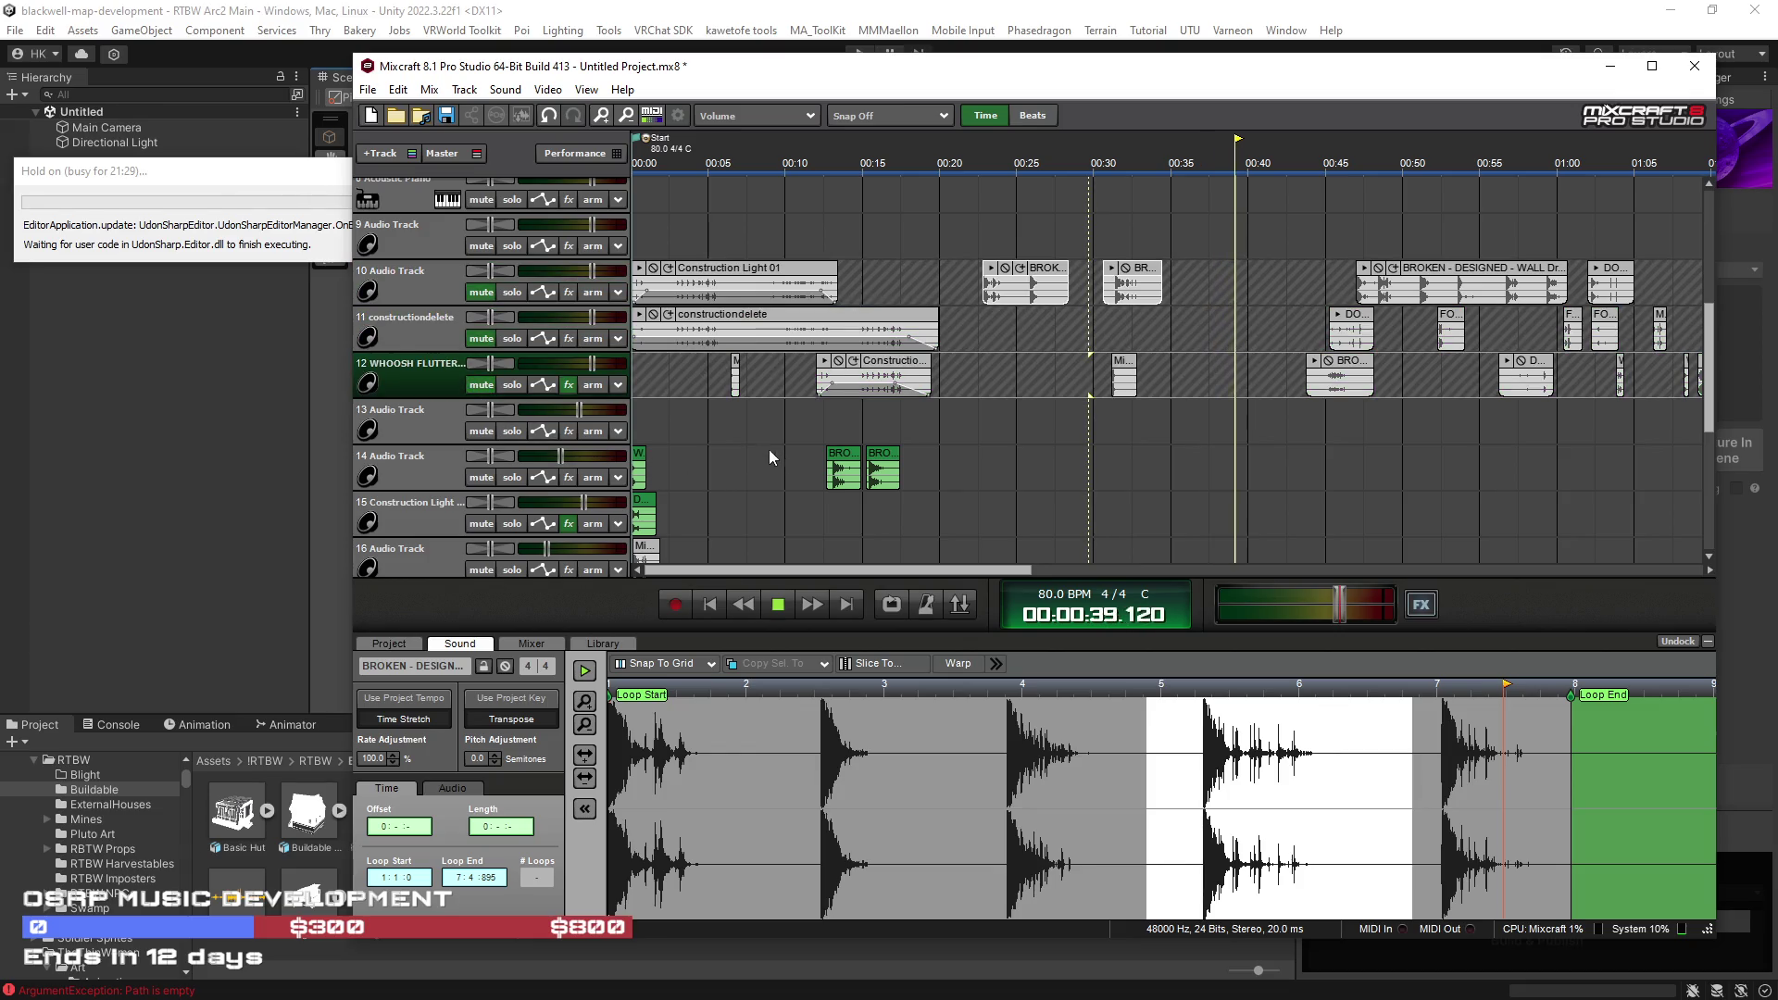
{"action": "left_click_drag", "start_coordinate": [583, 409], "coordinate": [561, 410]}
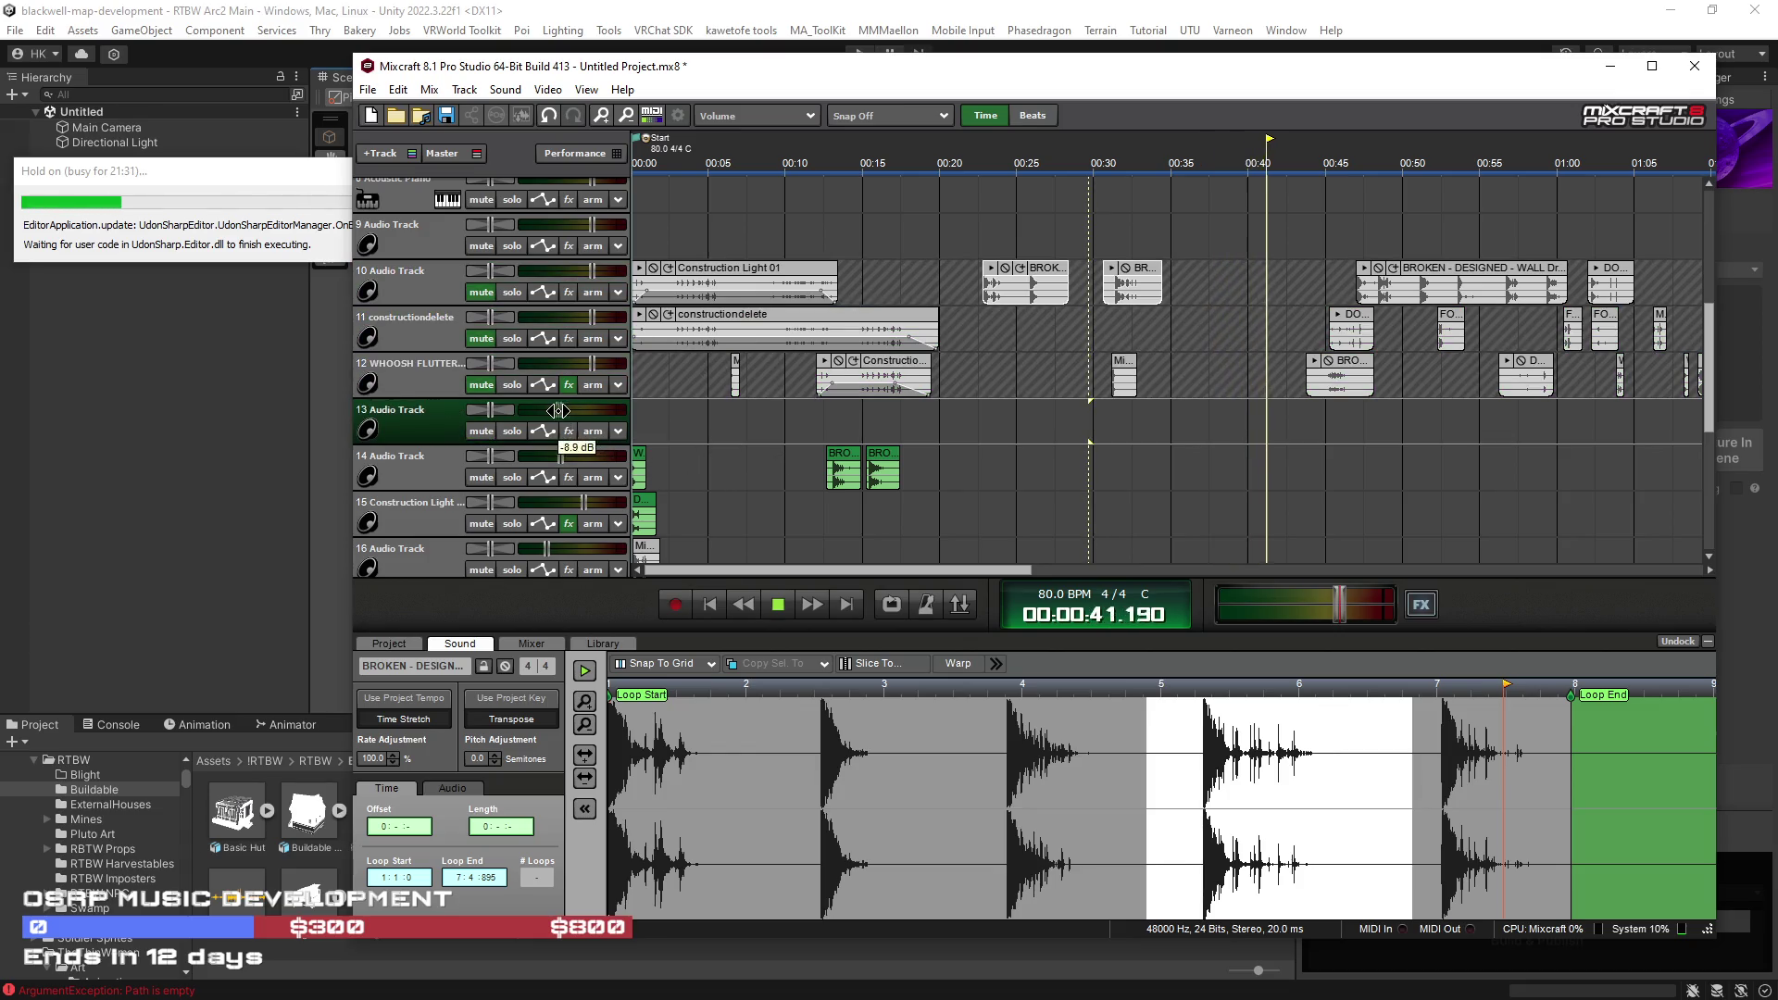
{"action": "left_click", "coordinate": [815, 463]}
{"action": "key", "text": "Home"}
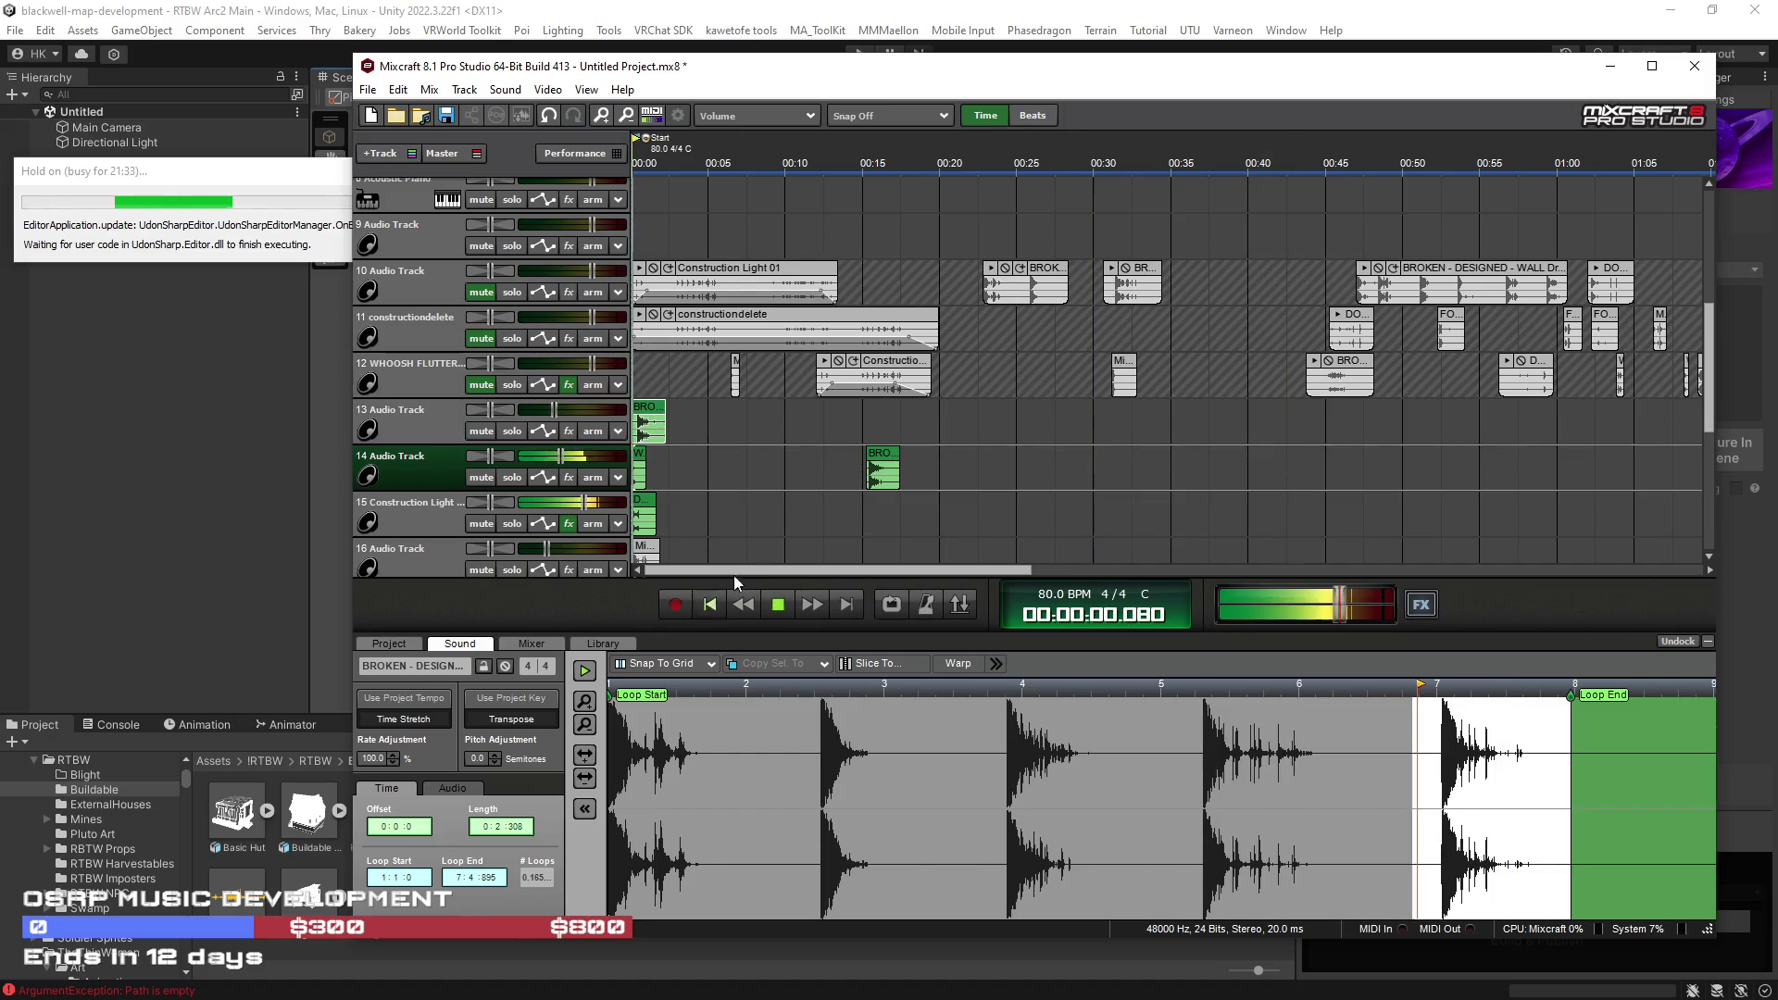
{"action": "scroll", "coordinate": [752, 535], "scroll_direction": "up", "scroll_amount": 3}
{"action": "scroll", "coordinate": [751, 535], "scroll_direction": "up", "scroll_amount": 2}
{"action": "left_click", "coordinate": [646, 460]}
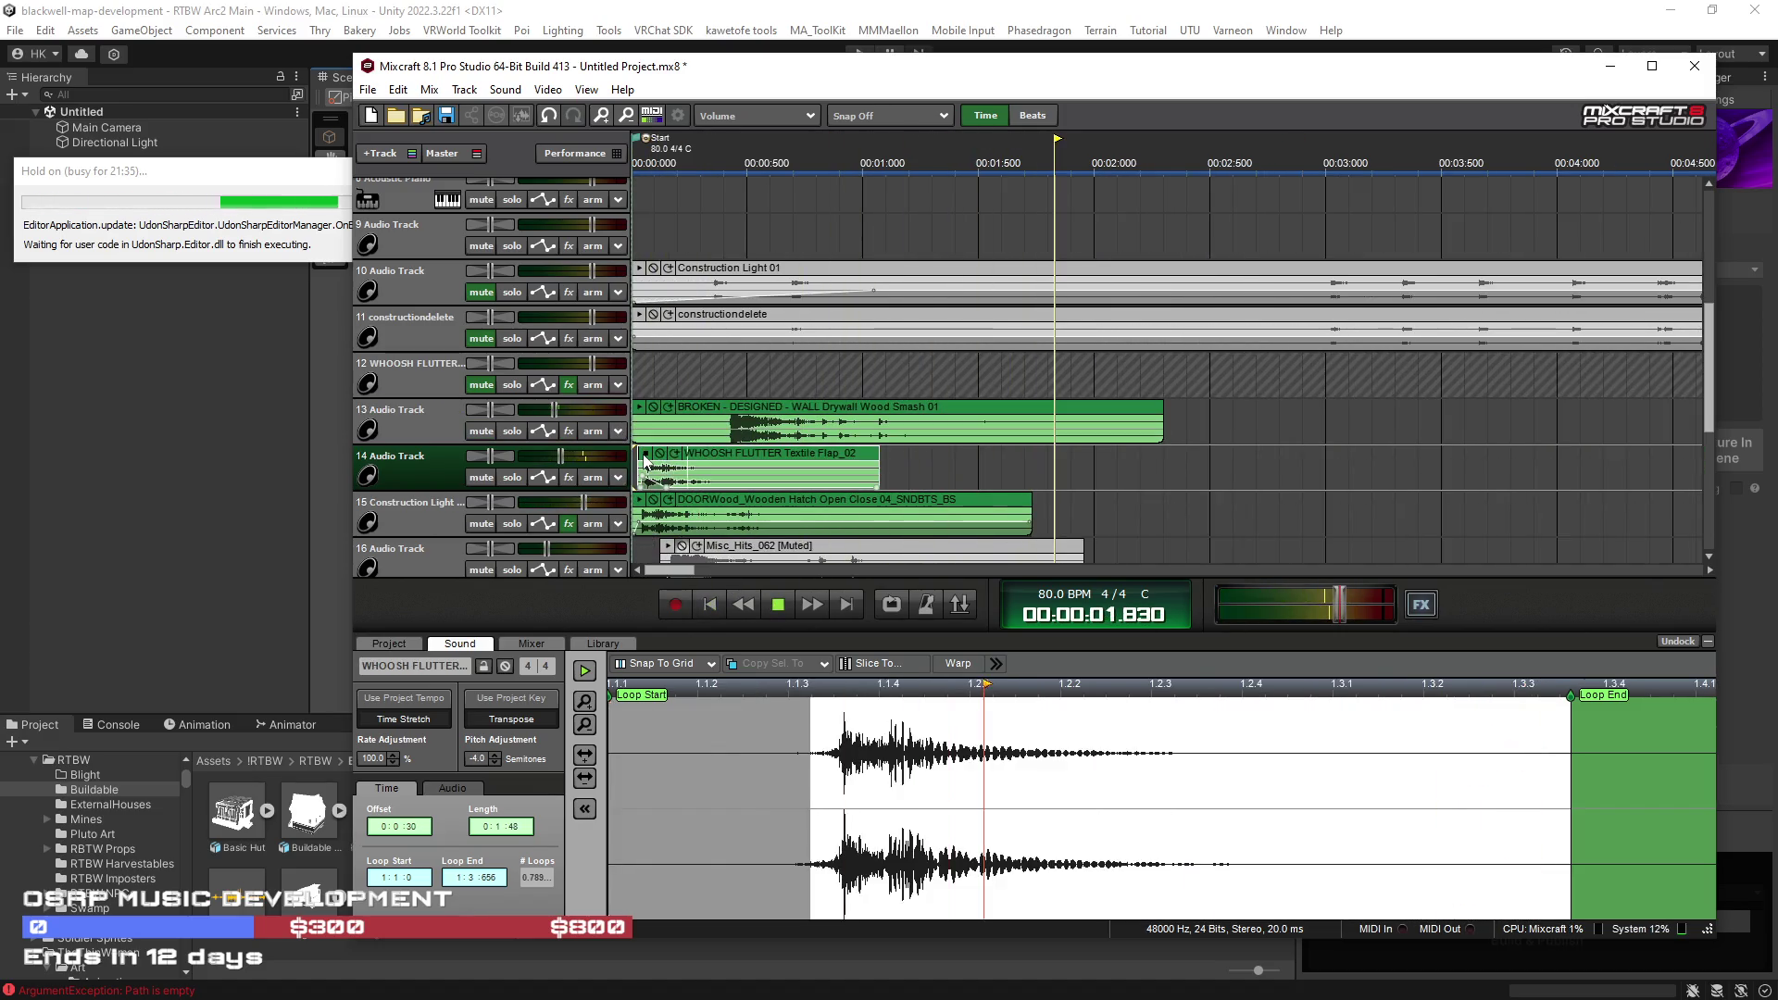
Step: Mute the WHOOSH FLUTTER clip, shorten the track 13 wall smash, and lower its volume to about -15 dB
{"action": "left_click", "coordinate": [658, 454]}
{"action": "mouse_move", "coordinate": [637, 424]}
{"action": "left_mouse_down"}
{"action": "mouse_move", "coordinate": [742, 435]}
{"action": "mouse_move", "coordinate": [635, 435]}
{"action": "left_mouse_up"}
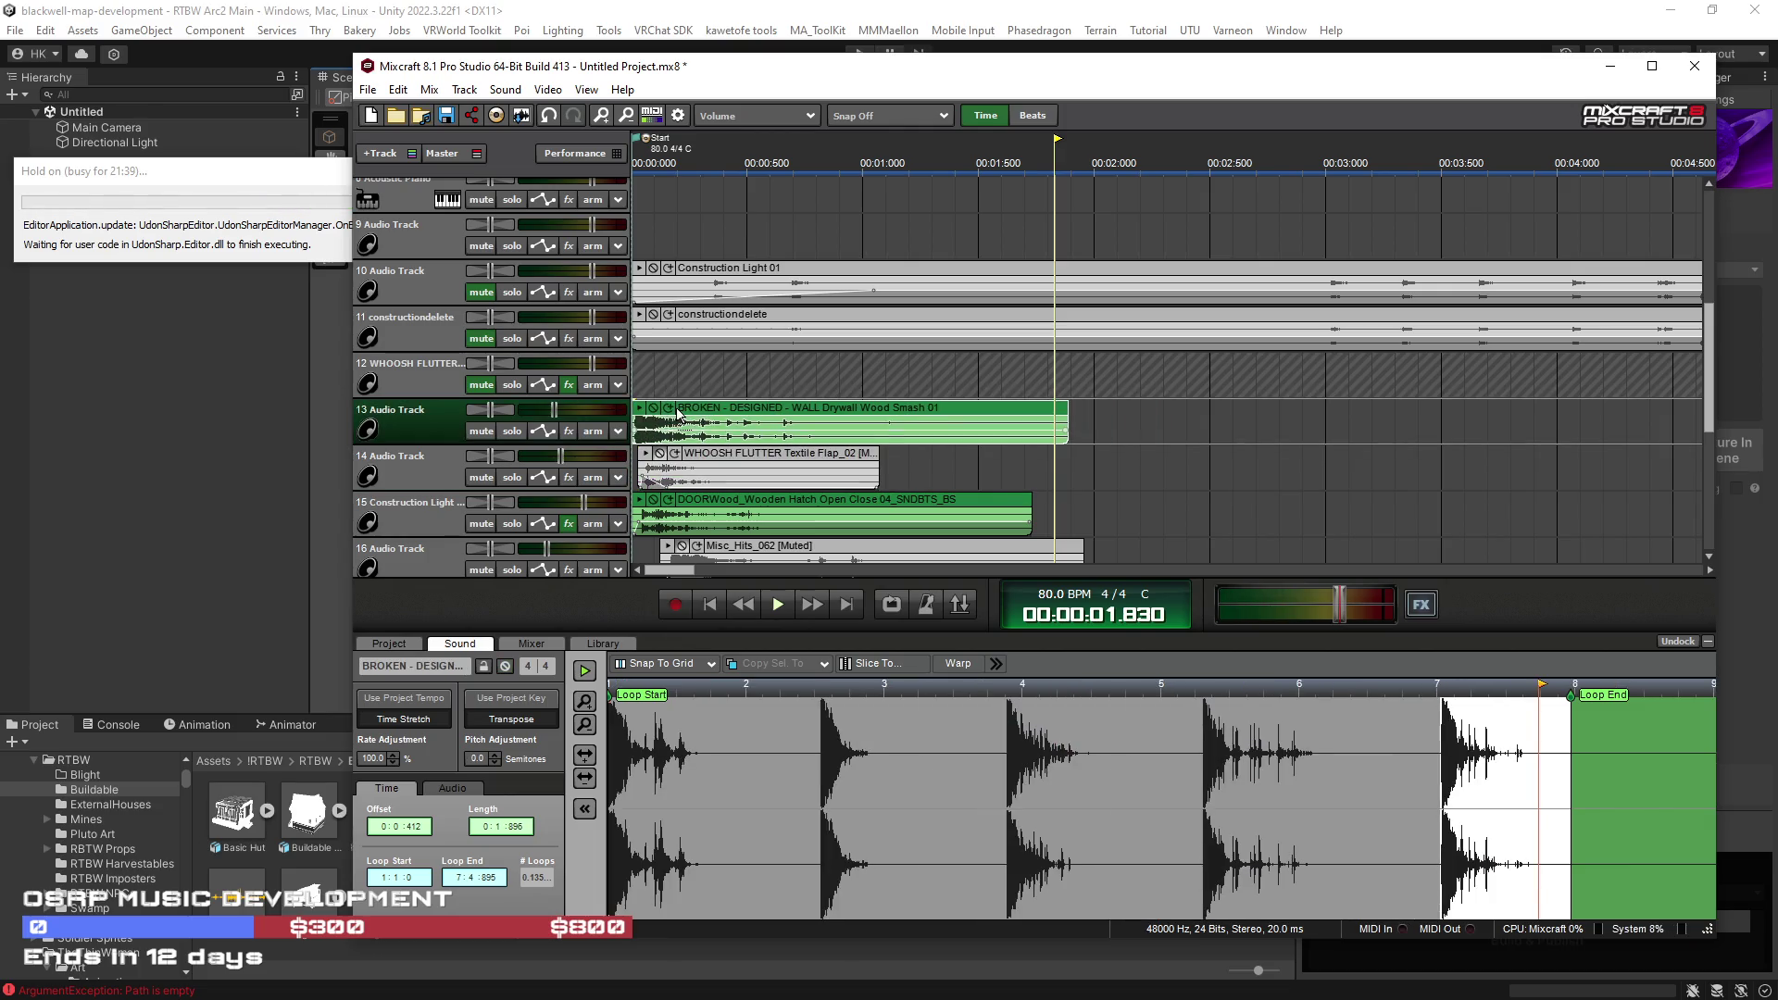
{"action": "left_click", "coordinate": [776, 604]}
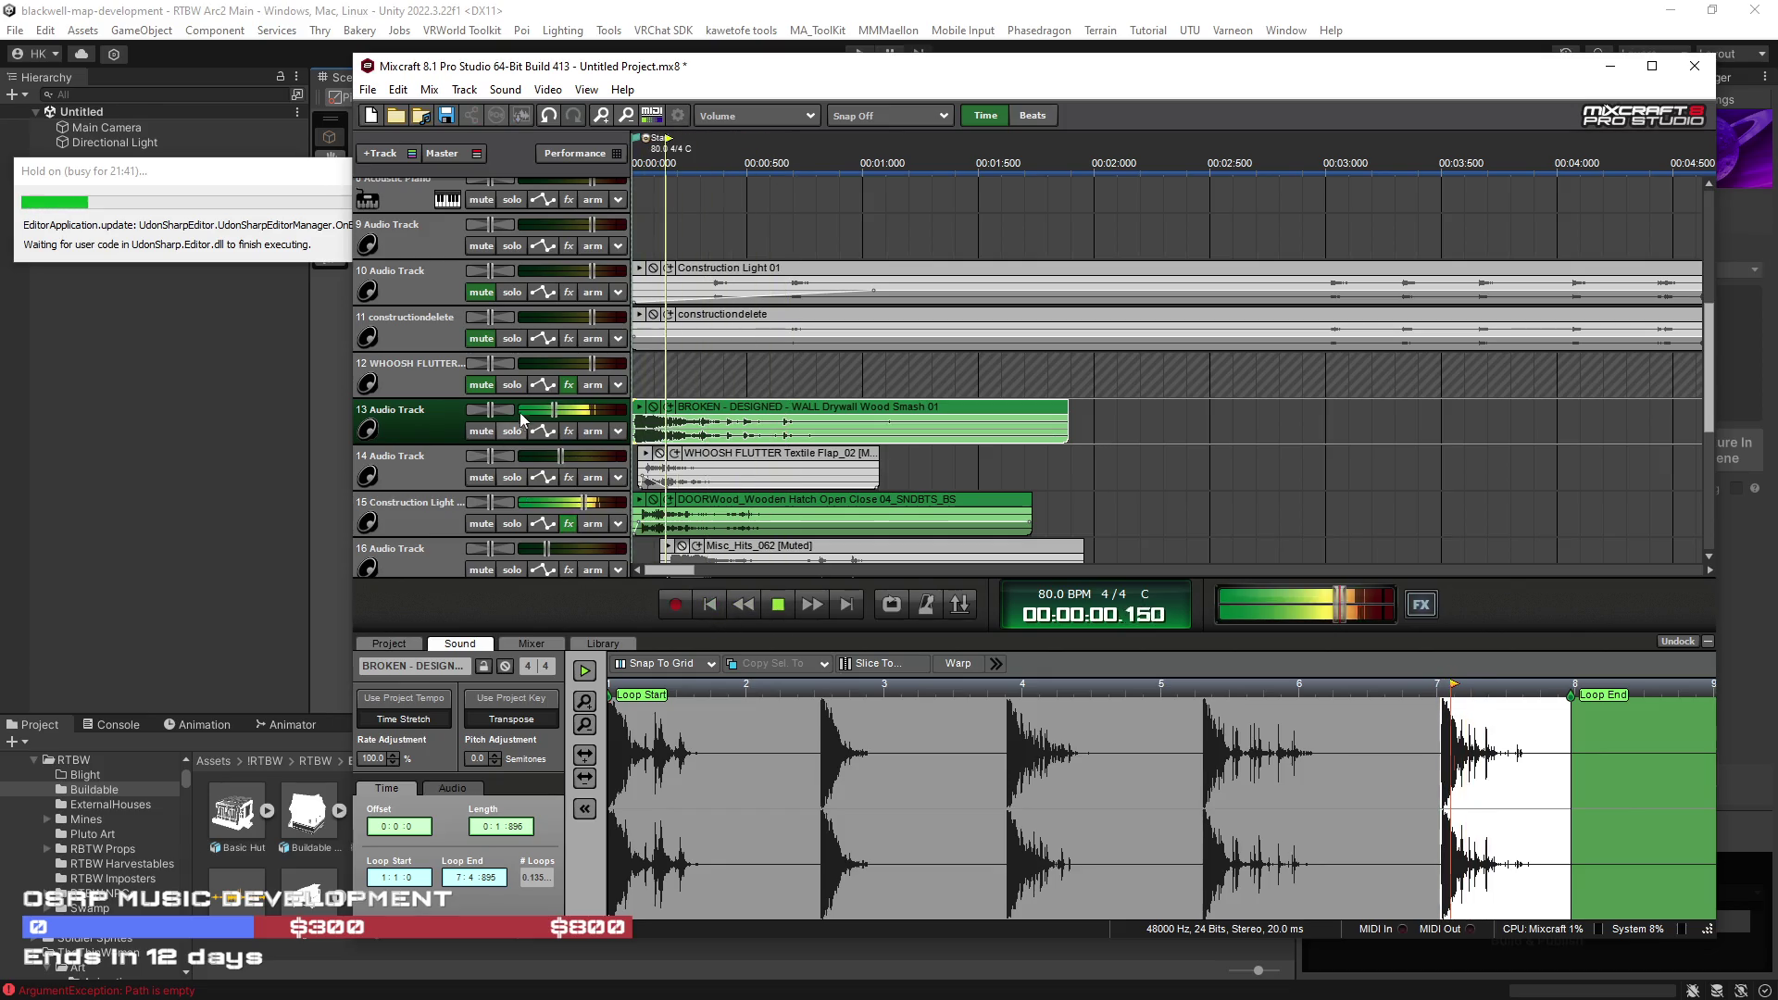
{"action": "left_click_drag", "start_coordinate": [554, 410], "coordinate": [538, 410]}
{"action": "left_click", "coordinate": [710, 604]}
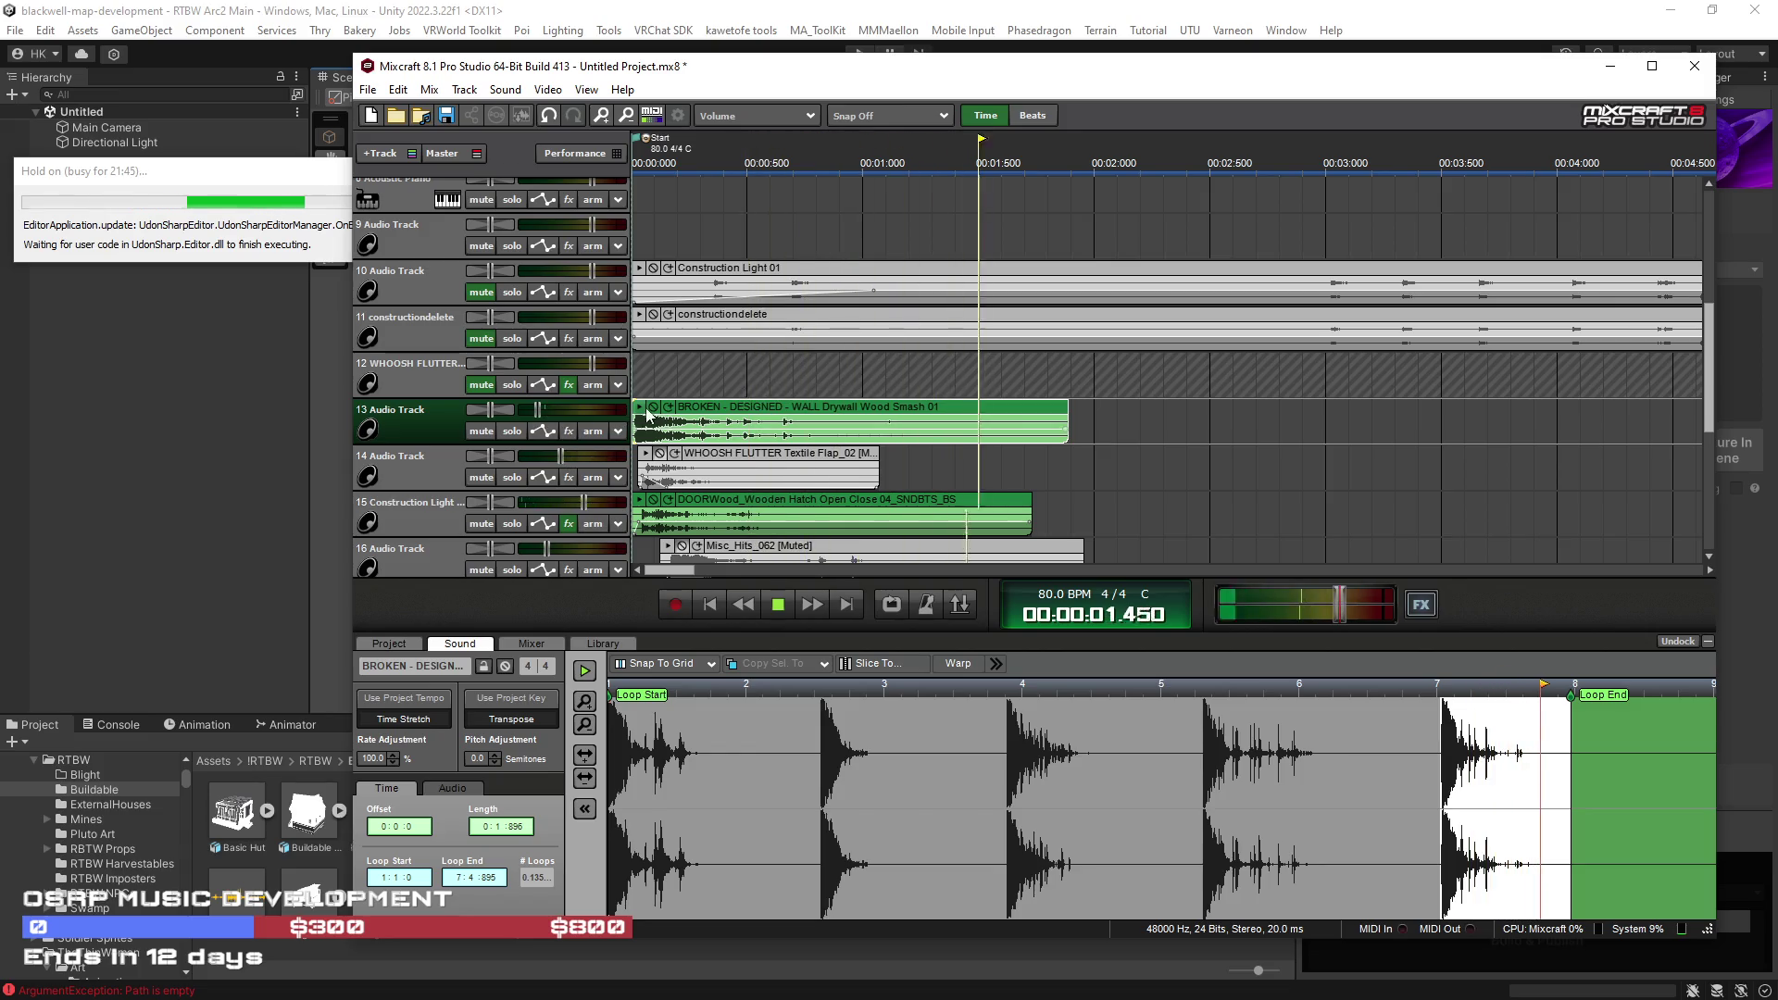
Step: Nudge the wall smash and track 15's DOORWood clip slightly later, and show track 15's effects
{"action": "left_click_drag", "start_coordinate": [726, 414], "coordinate": [731, 414]}
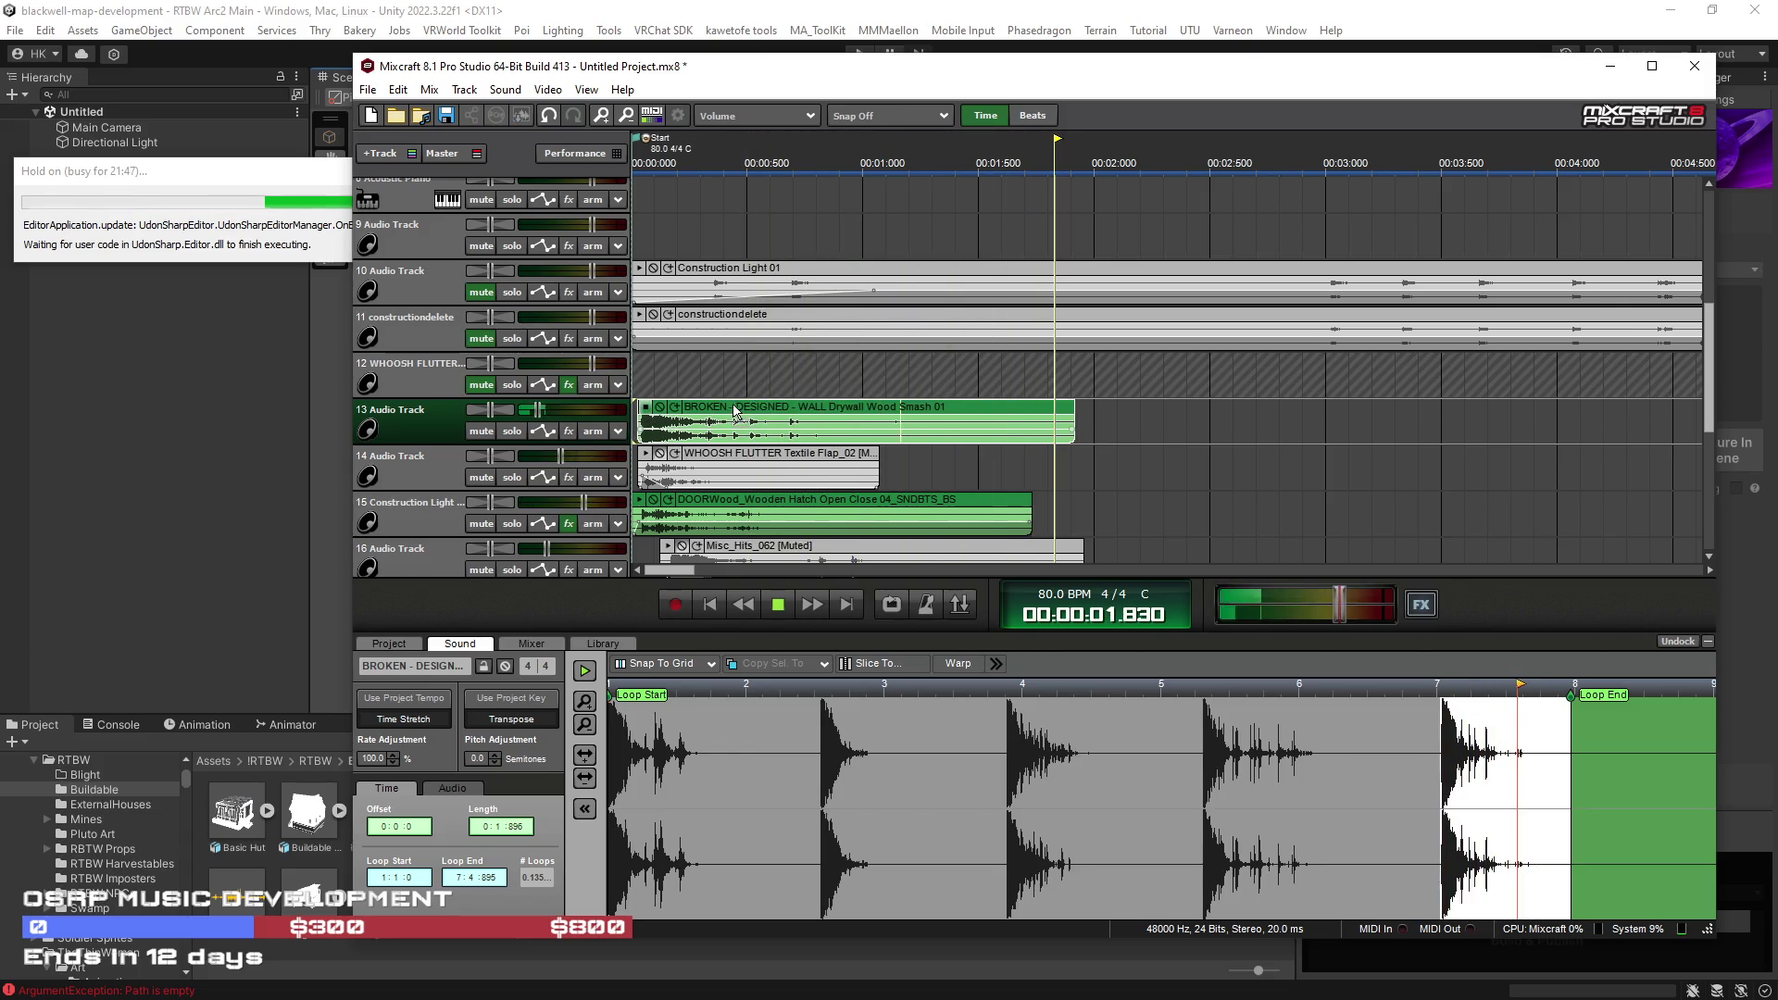
{"action": "left_click", "coordinate": [645, 512]}
{"action": "left_click_drag", "start_coordinate": [736, 503], "coordinate": [746, 473]}
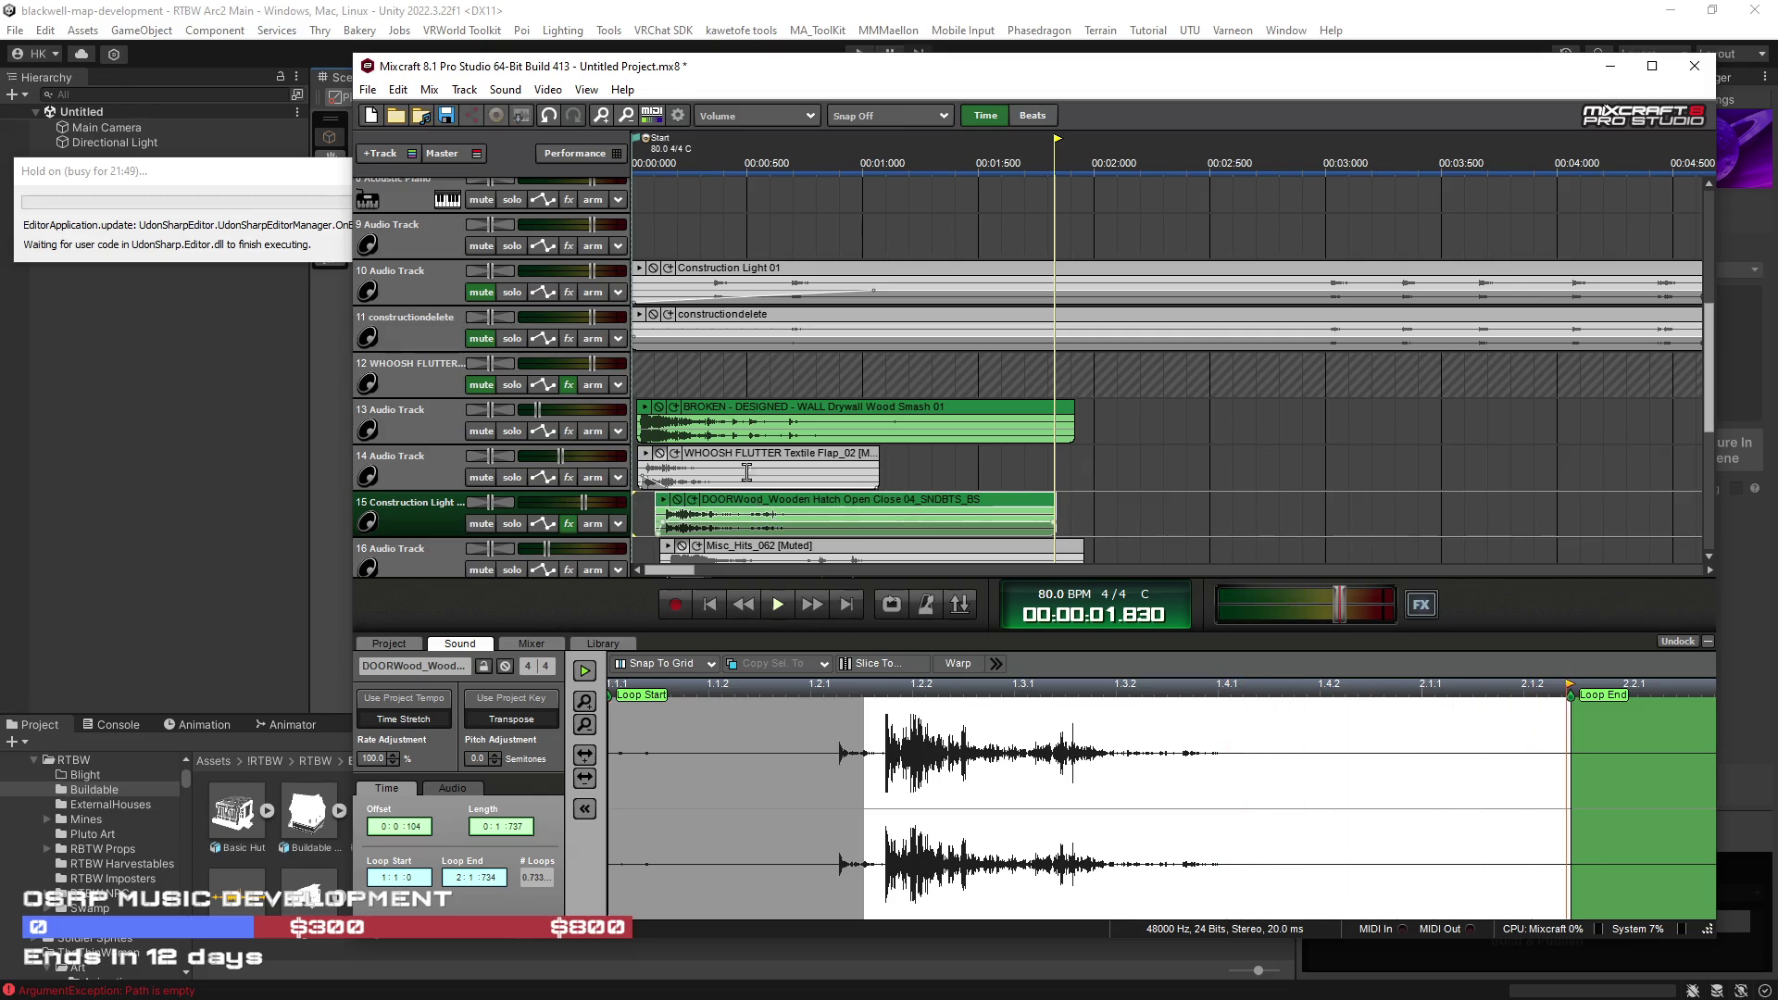
{"action": "left_click", "coordinate": [569, 524]}
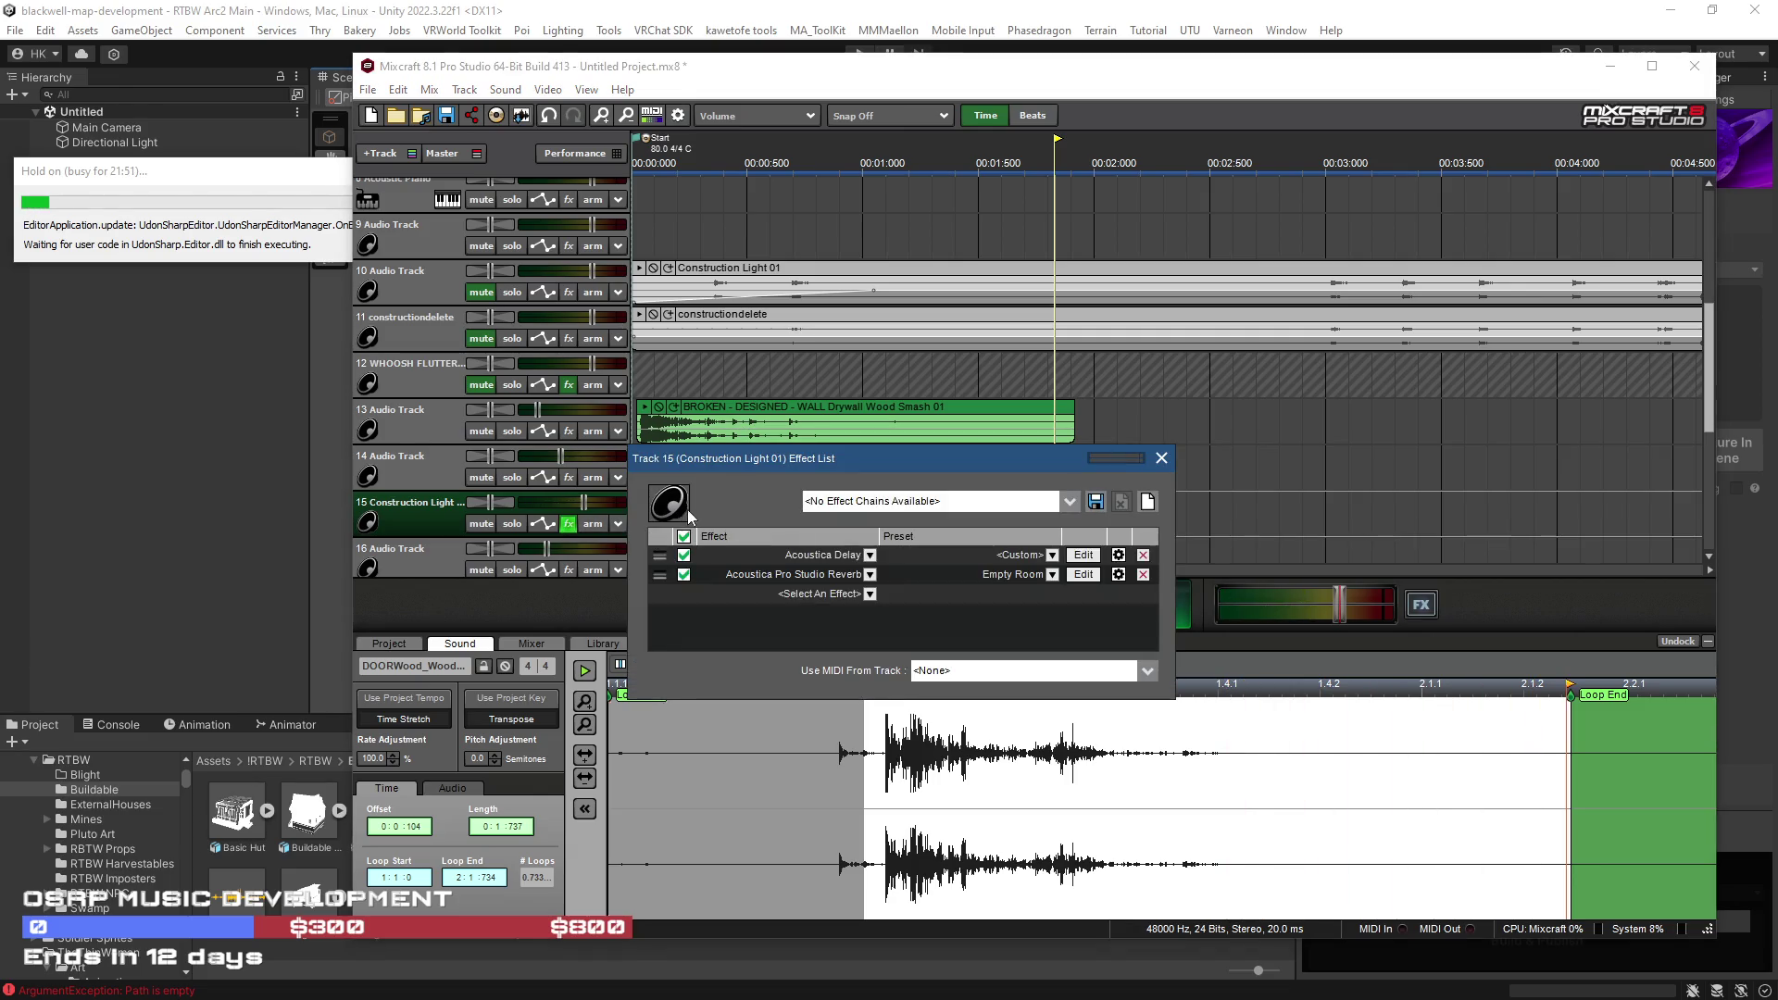
Step: Close track 15's effect list and nudge track 13's wall-smash clip slightly earlier
{"action": "left_click", "coordinate": [1161, 458]}
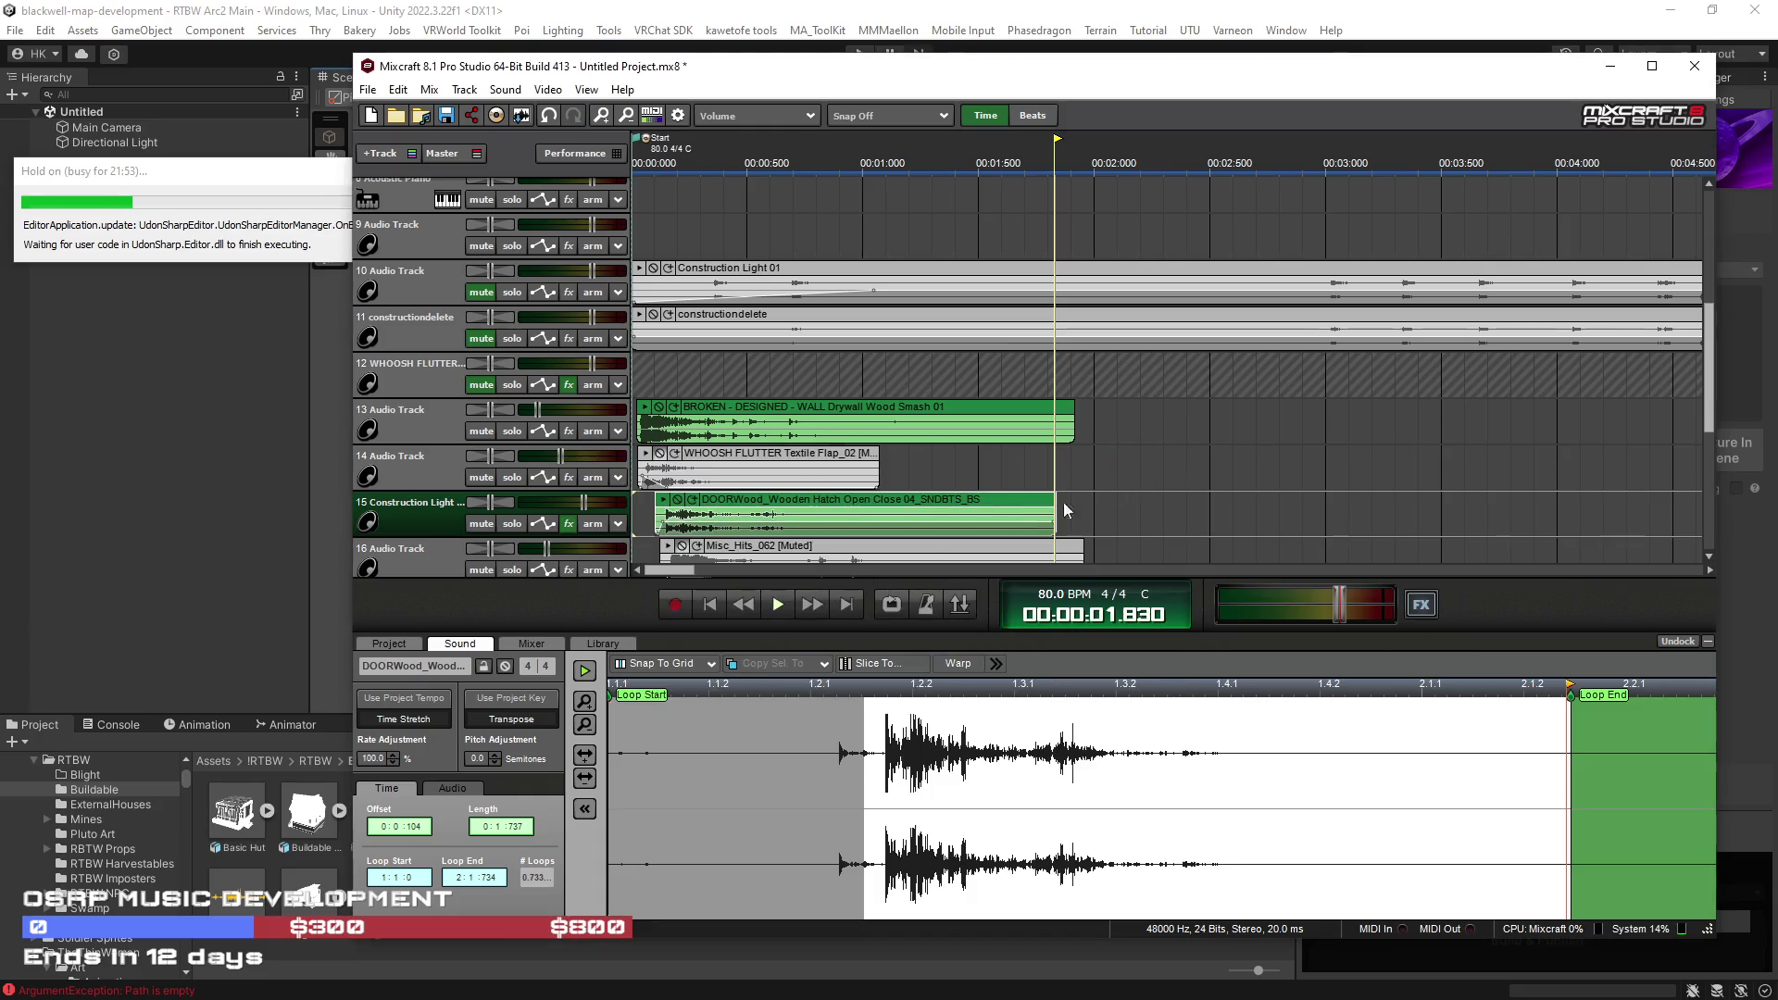
{"action": "left_click", "coordinate": [779, 605]}
{"action": "left_click_drag", "start_coordinate": [1709, 403], "coordinate": [1709, 467]}
{"action": "left_click_drag", "start_coordinate": [669, 264], "coordinate": [663, 264]}
{"action": "left_click", "coordinate": [710, 606]}
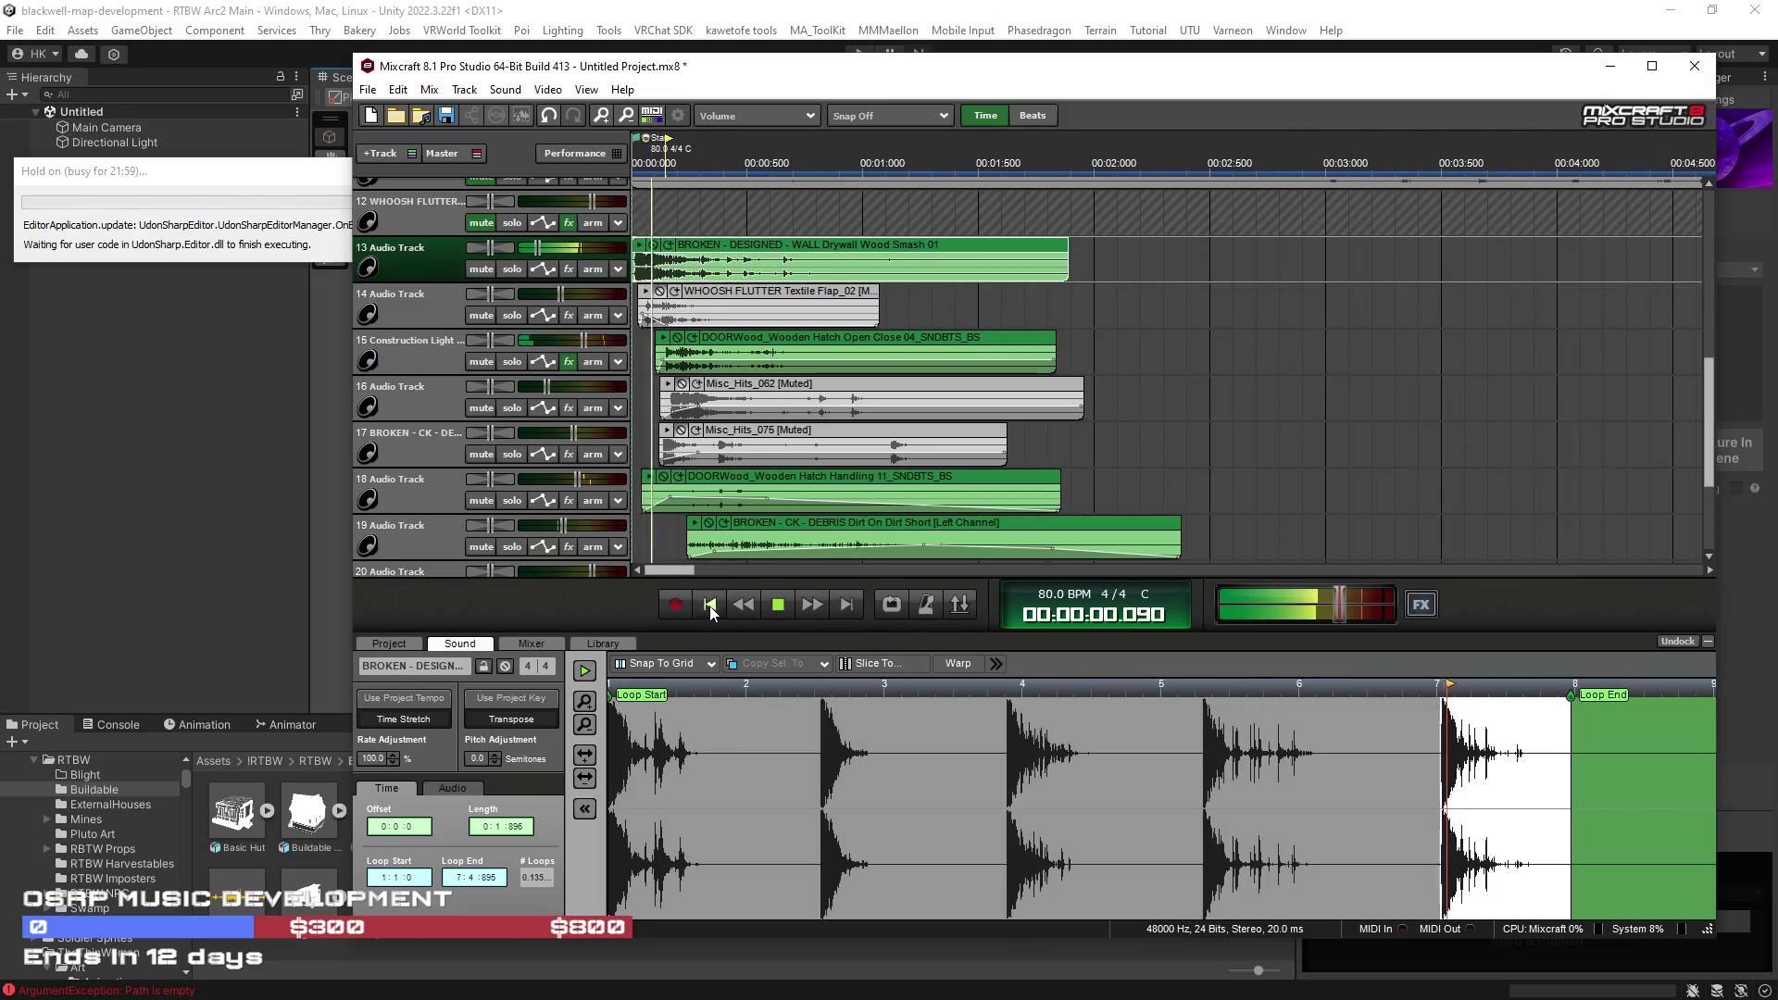
Step: Lower track 15's volume to -3.9 dB and track 13's to -11.9 dB
{"action": "left_click", "coordinate": [580, 328]}
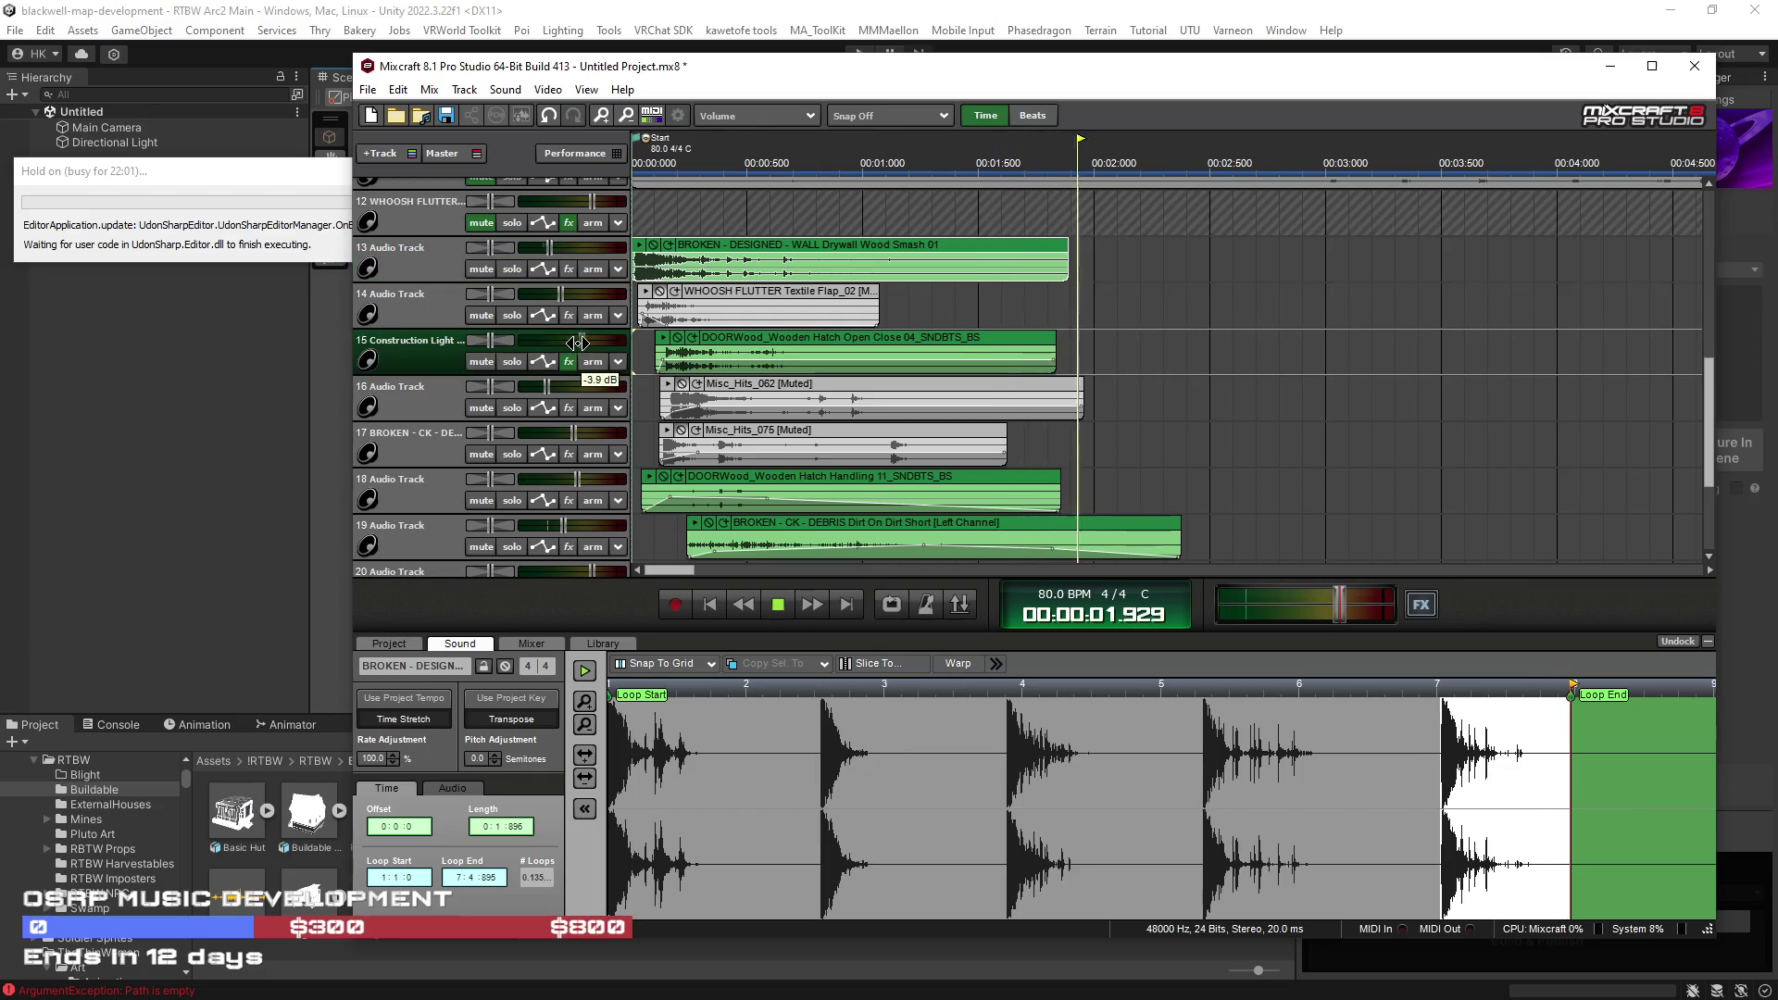
{"action": "left_click", "coordinate": [712, 604]}
{"action": "left_click", "coordinate": [712, 604]}
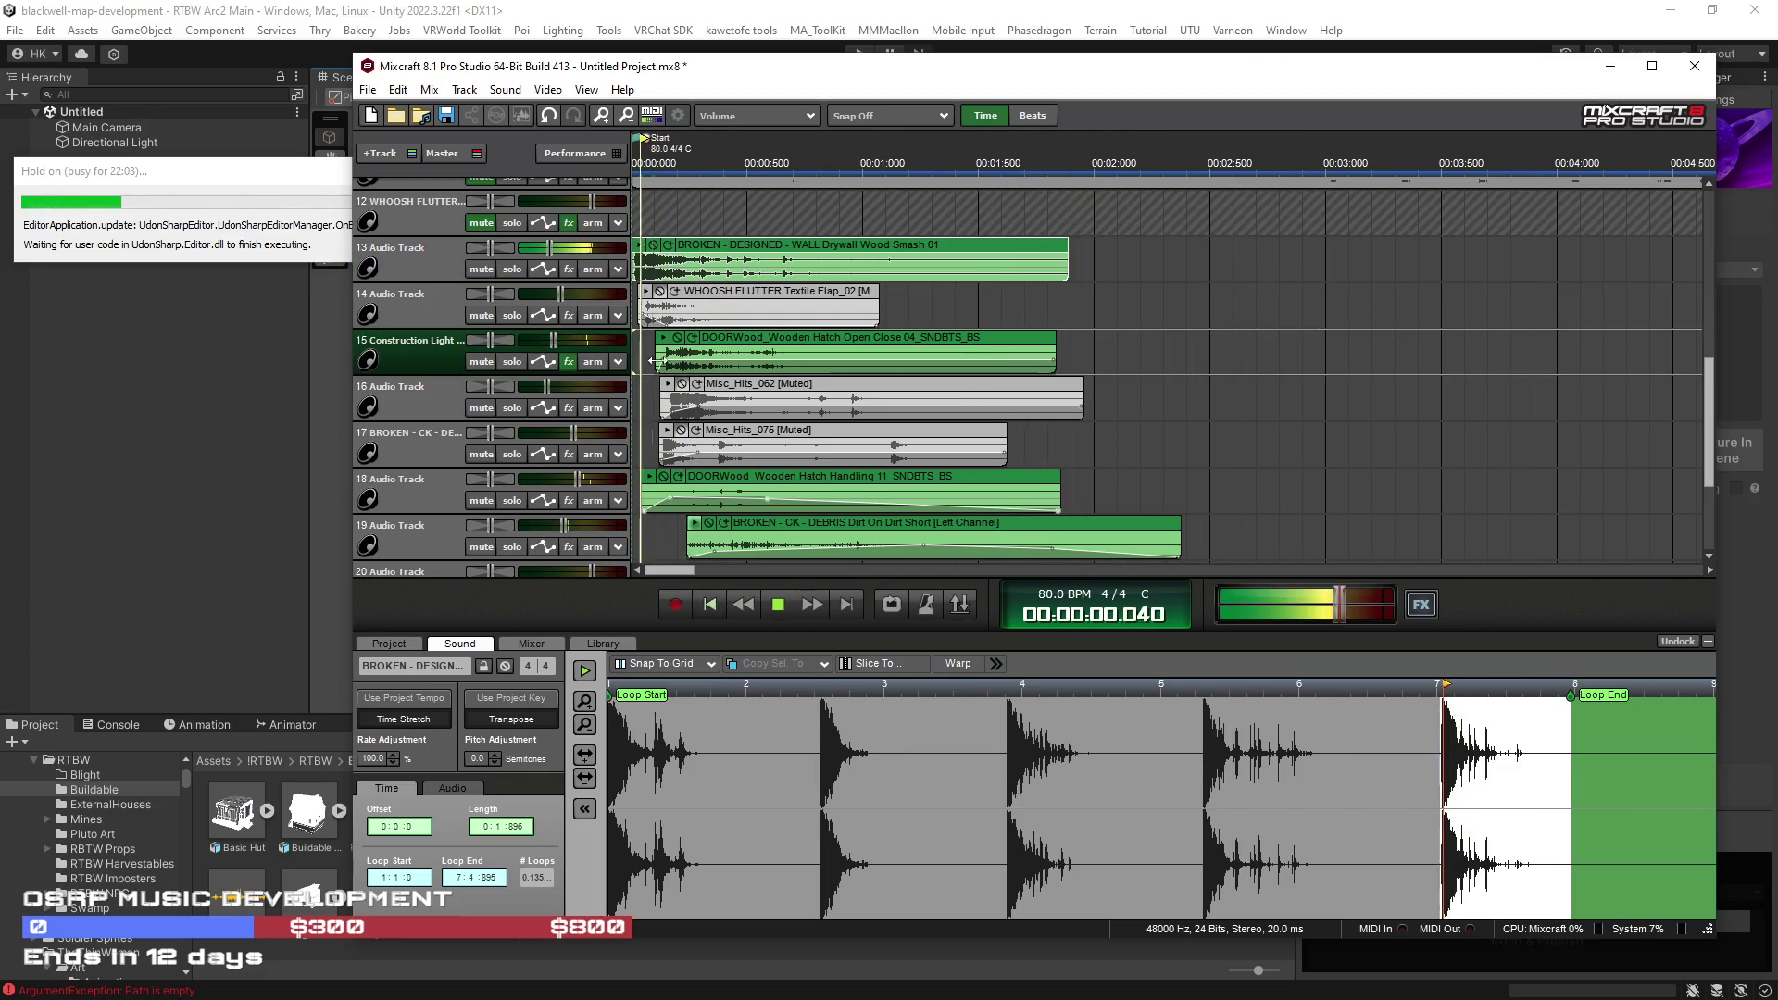
{"action": "mouse_move", "coordinate": [563, 342]}
{"action": "left_click", "coordinate": [709, 604]}
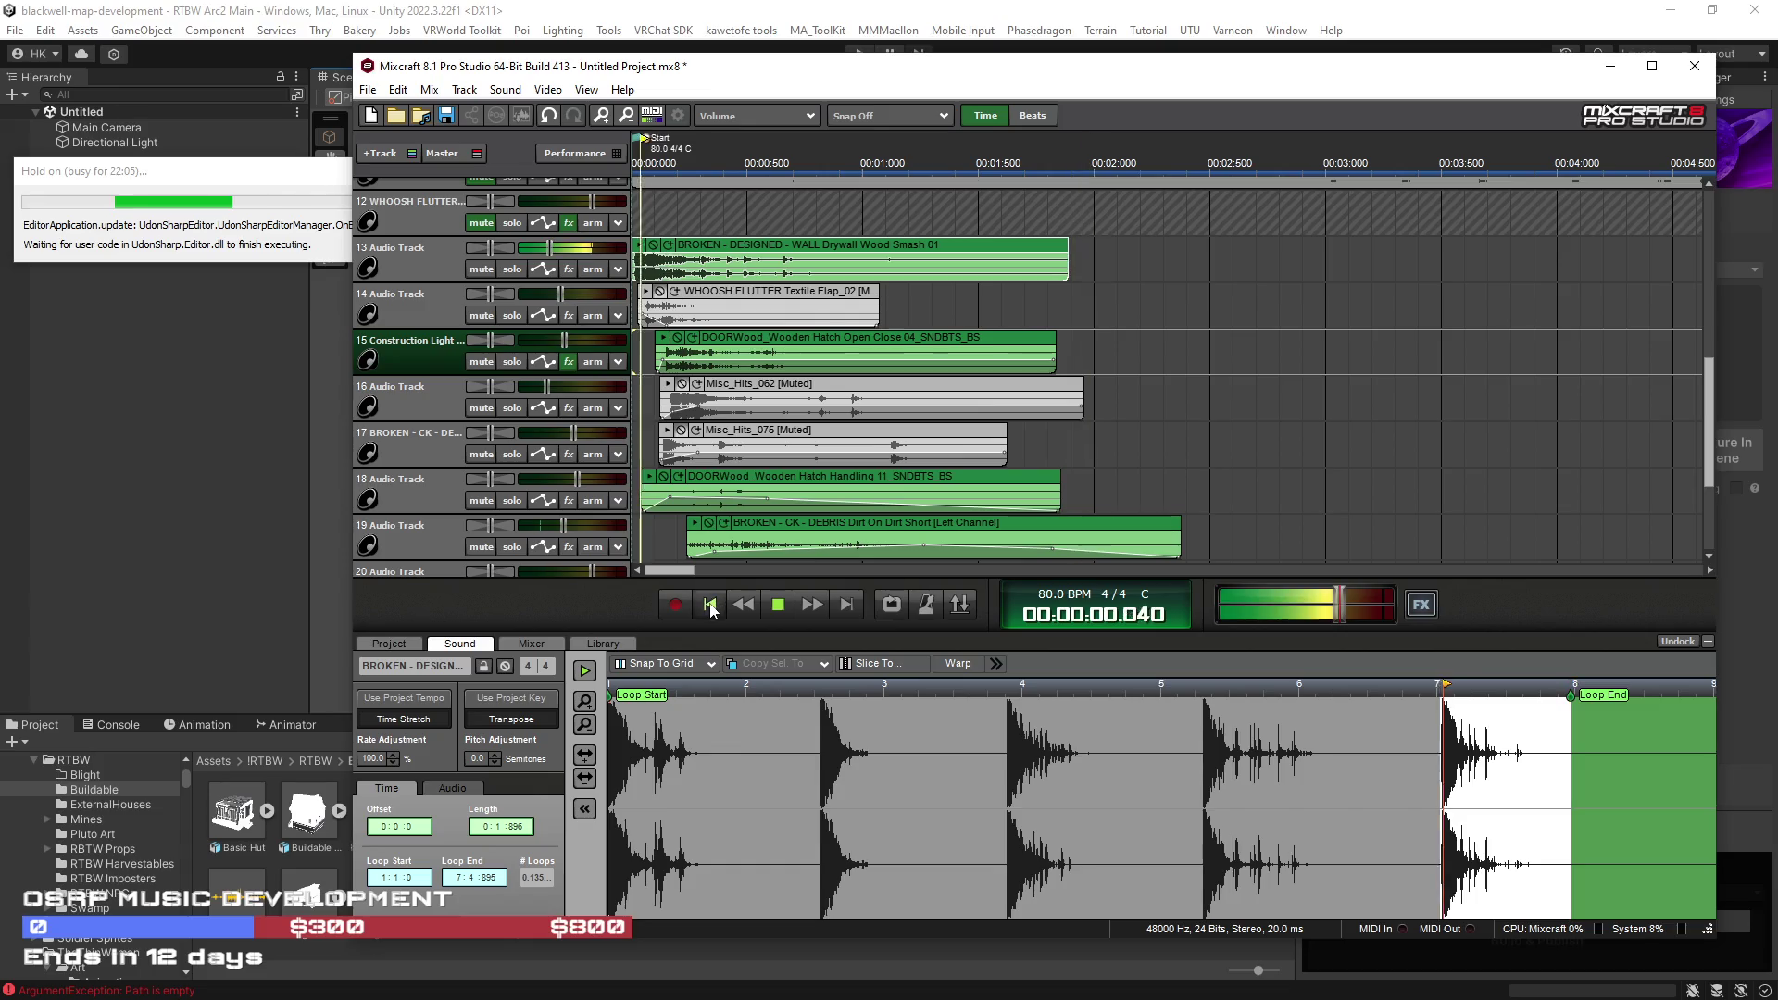
{"action": "left_click", "coordinate": [710, 604]}
{"action": "left_click", "coordinate": [542, 249]}
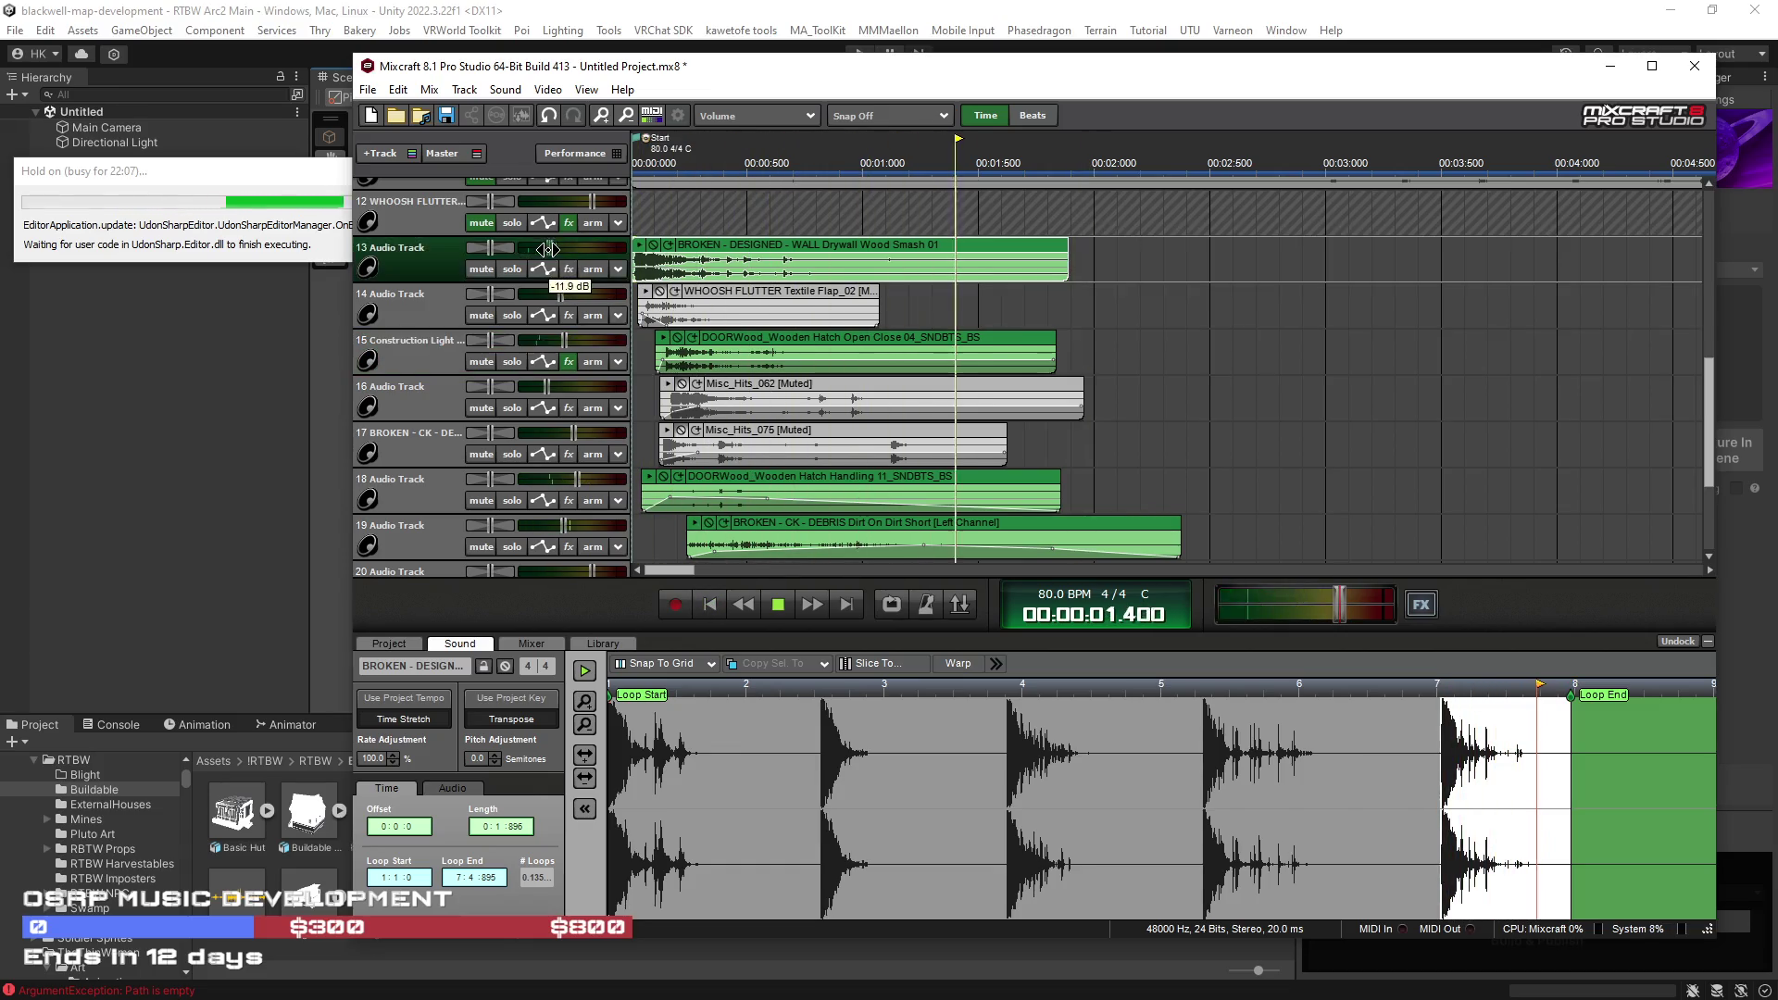
{"action": "left_click", "coordinate": [709, 604]}
{"action": "left_click", "coordinate": [710, 604]}
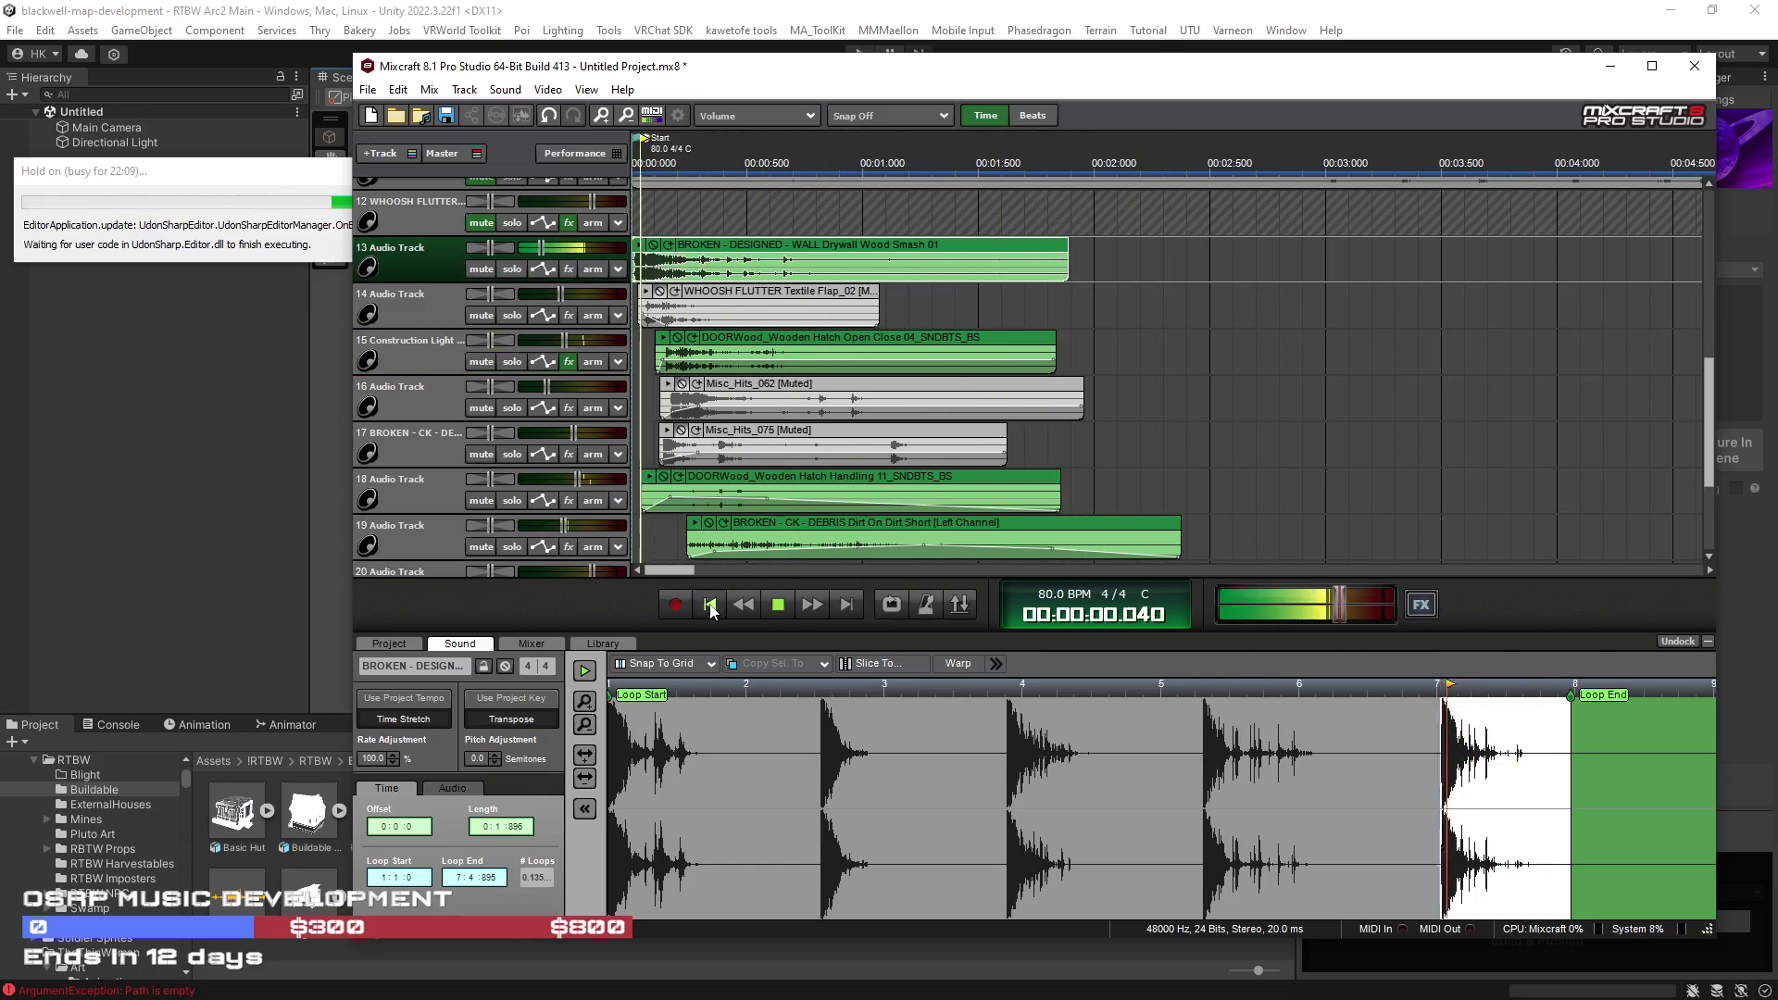
Step: Nudge the DOORWood clip on track 15 slightly earlier and replay from the start
{"action": "left_click_drag", "start_coordinate": [681, 352], "coordinate": [669, 352]}
{"action": "left_click", "coordinate": [709, 604]}
{"action": "left_click", "coordinate": [710, 604]}
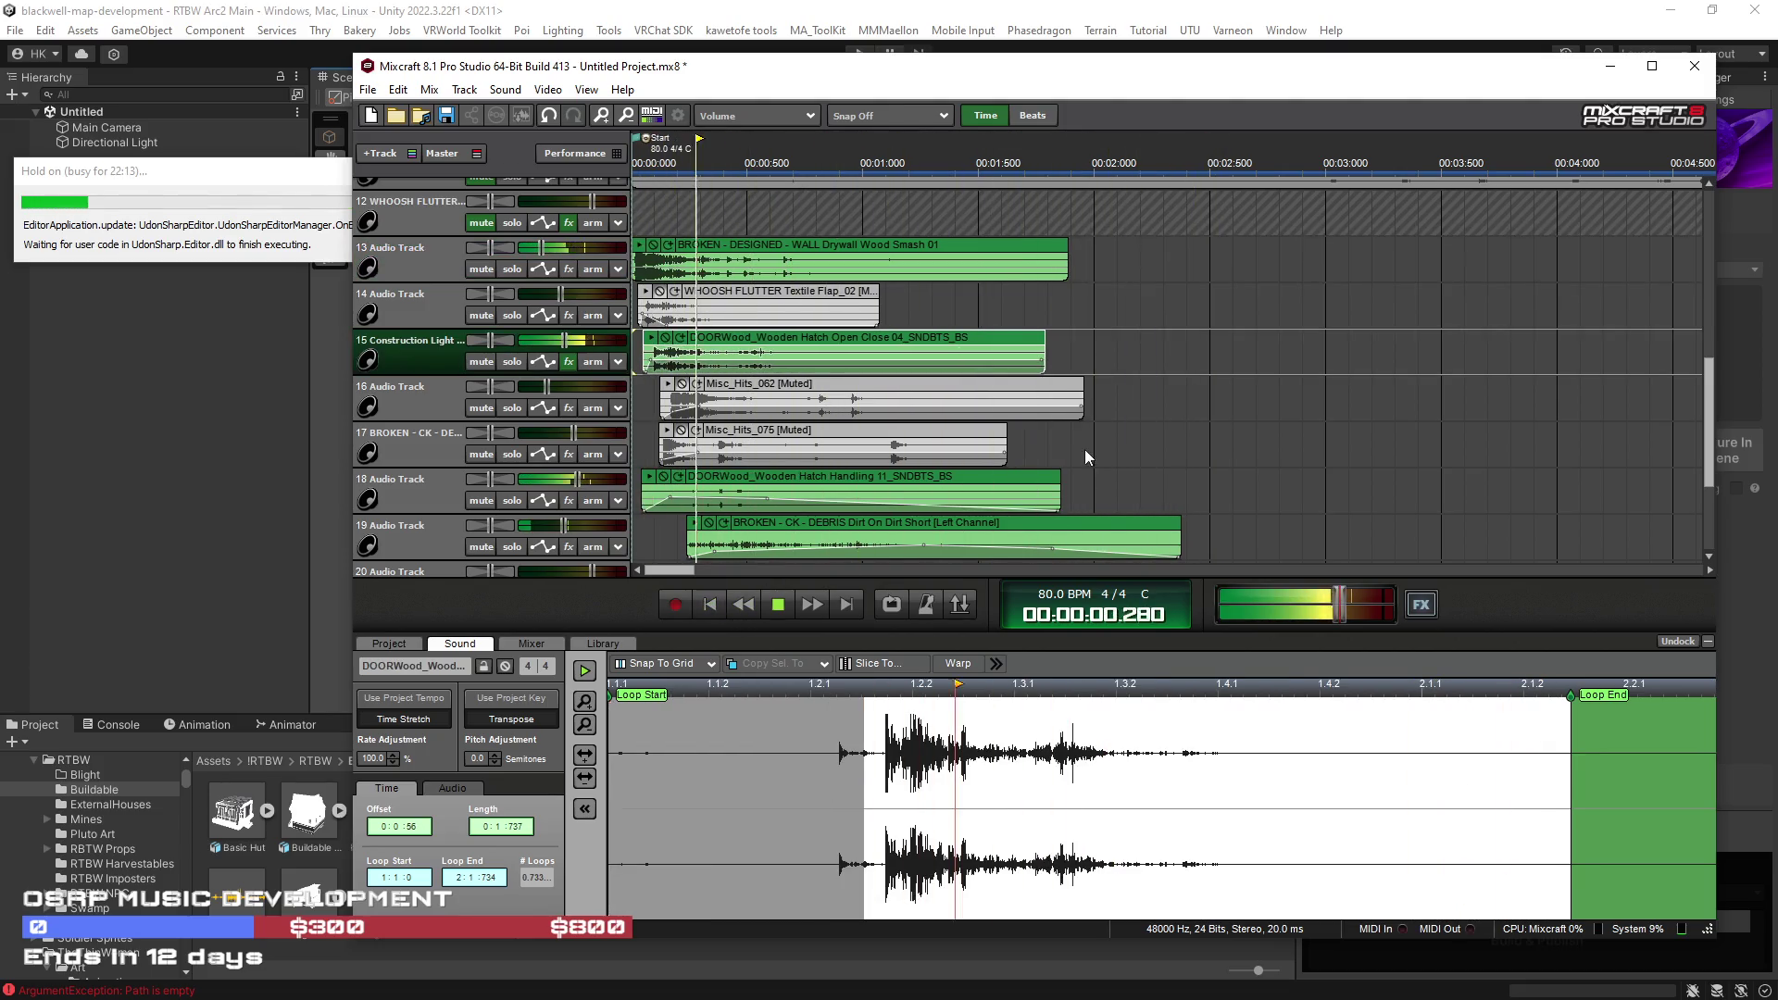
{"action": "scroll", "coordinate": [1088, 447], "scroll_direction": "down", "scroll_amount": 3}
{"action": "left_click", "coordinate": [710, 604]}
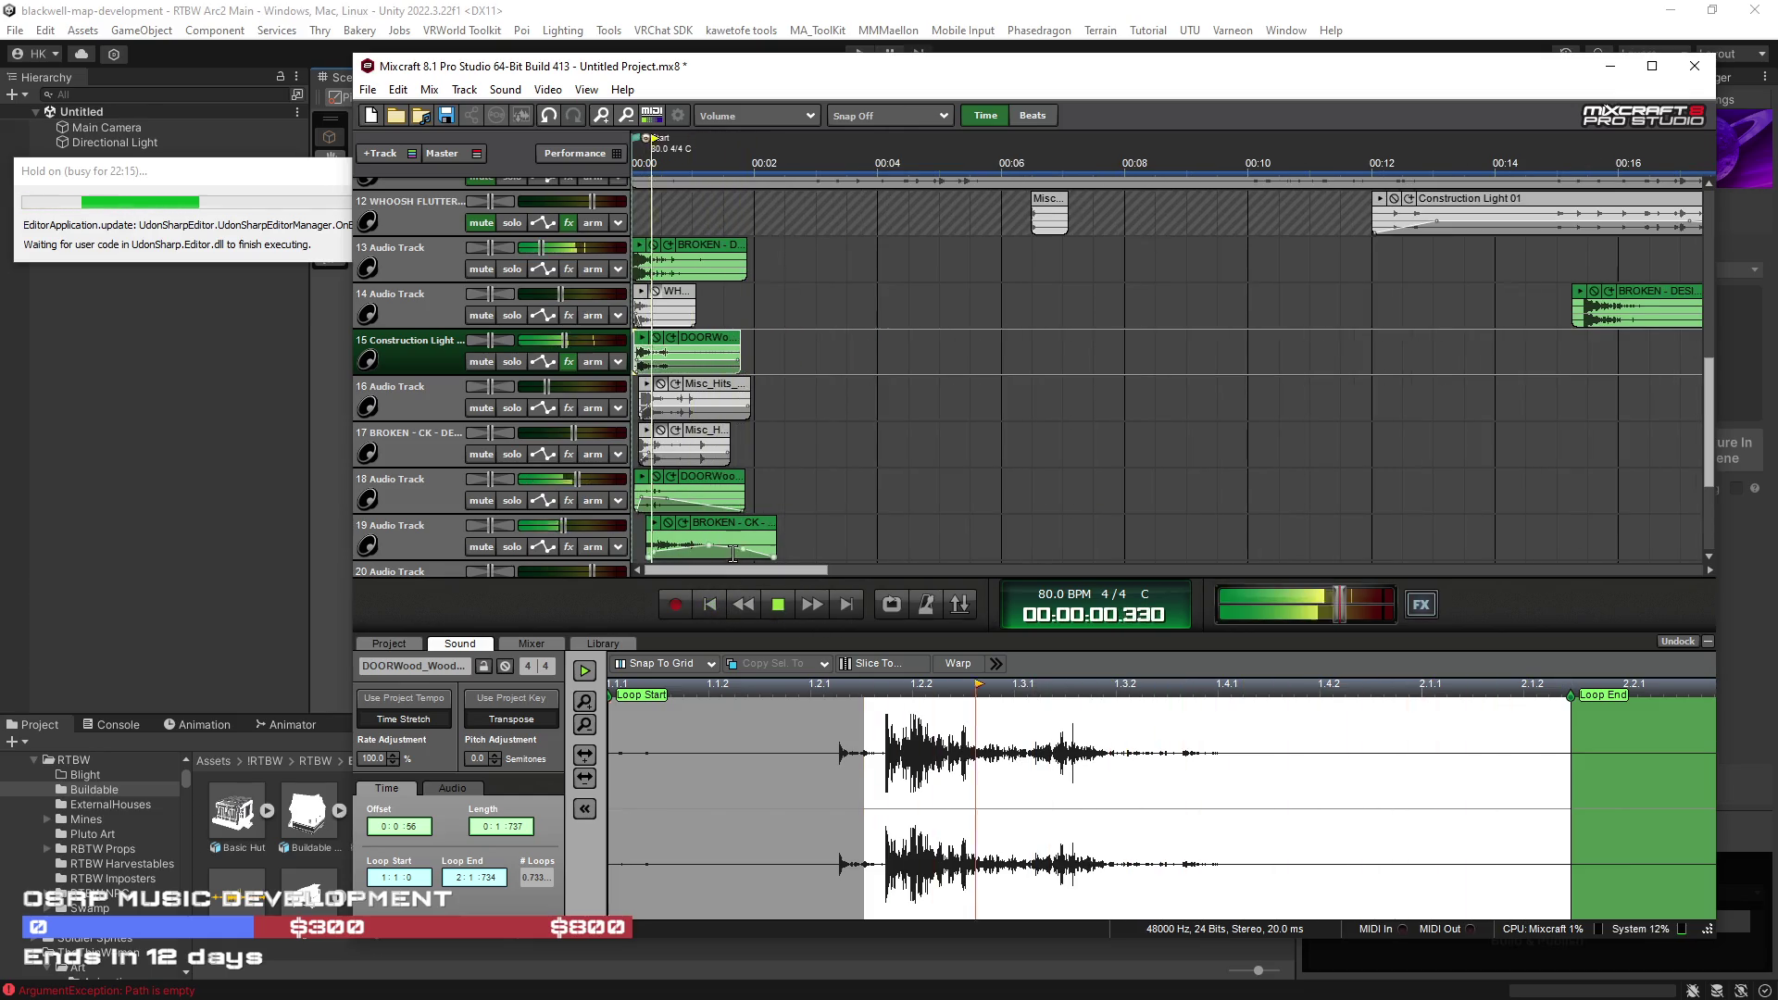
{"action": "left_click", "coordinate": [746, 553]}
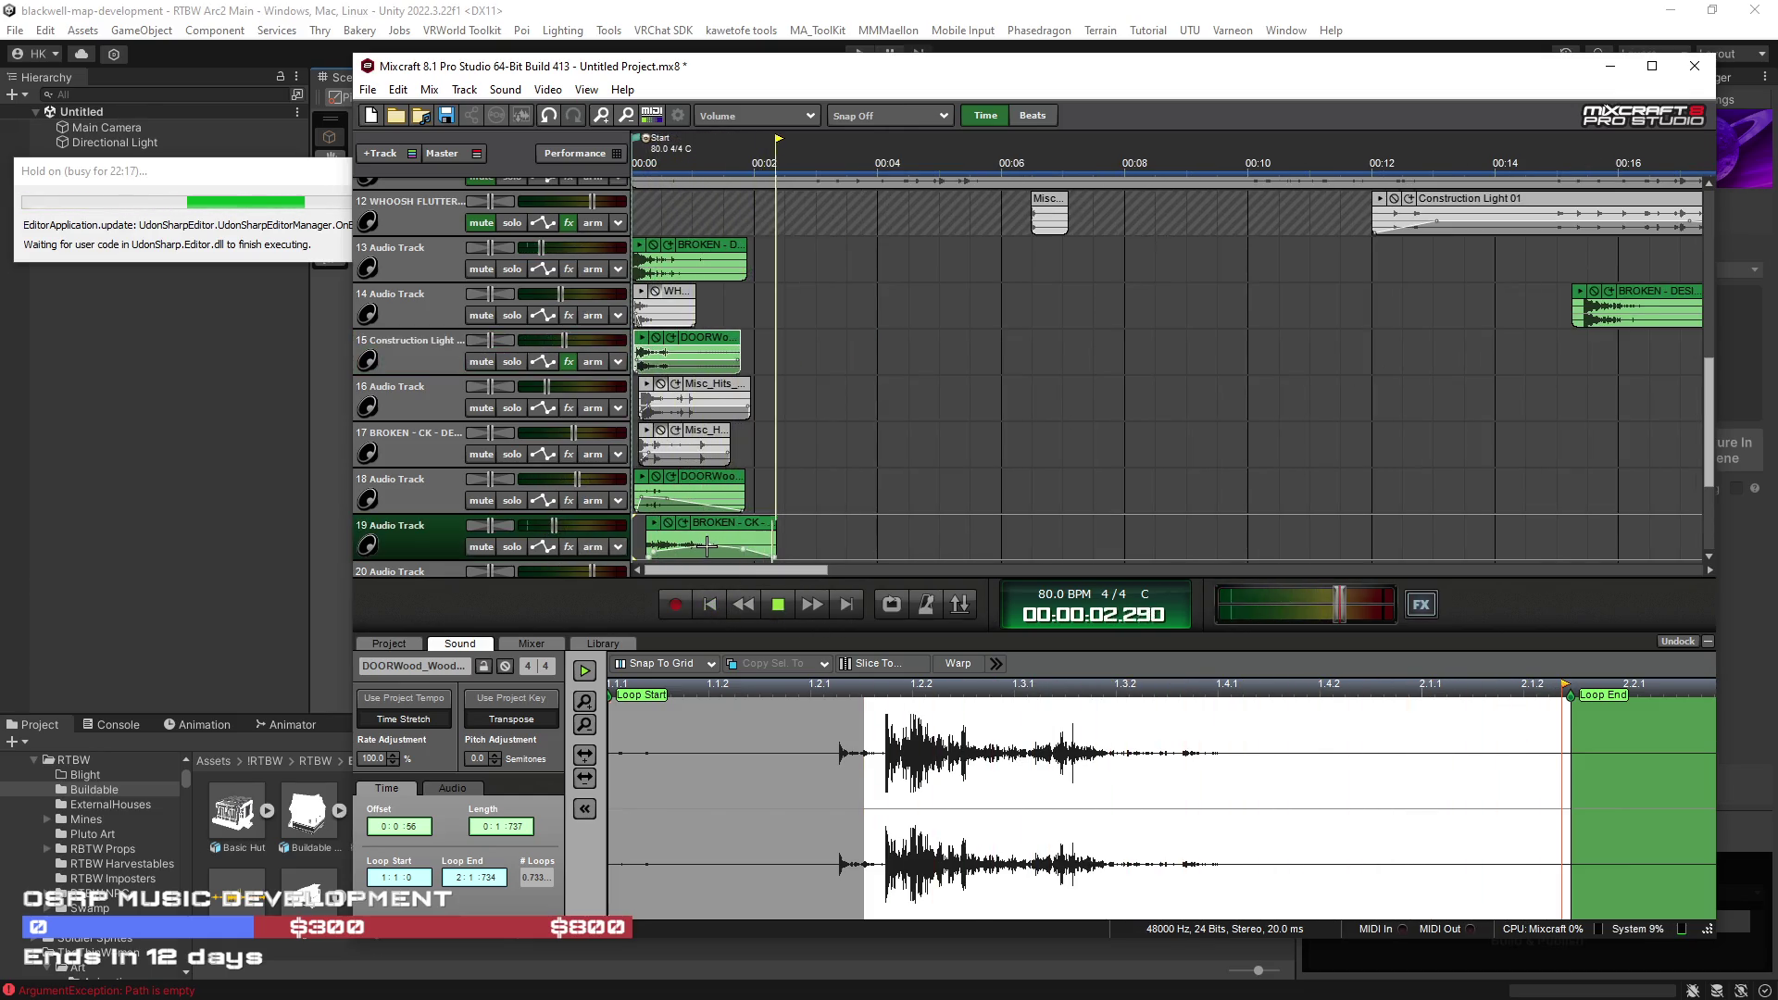
{"action": "left_click_drag", "start_coordinate": [710, 544], "coordinate": [739, 550]}
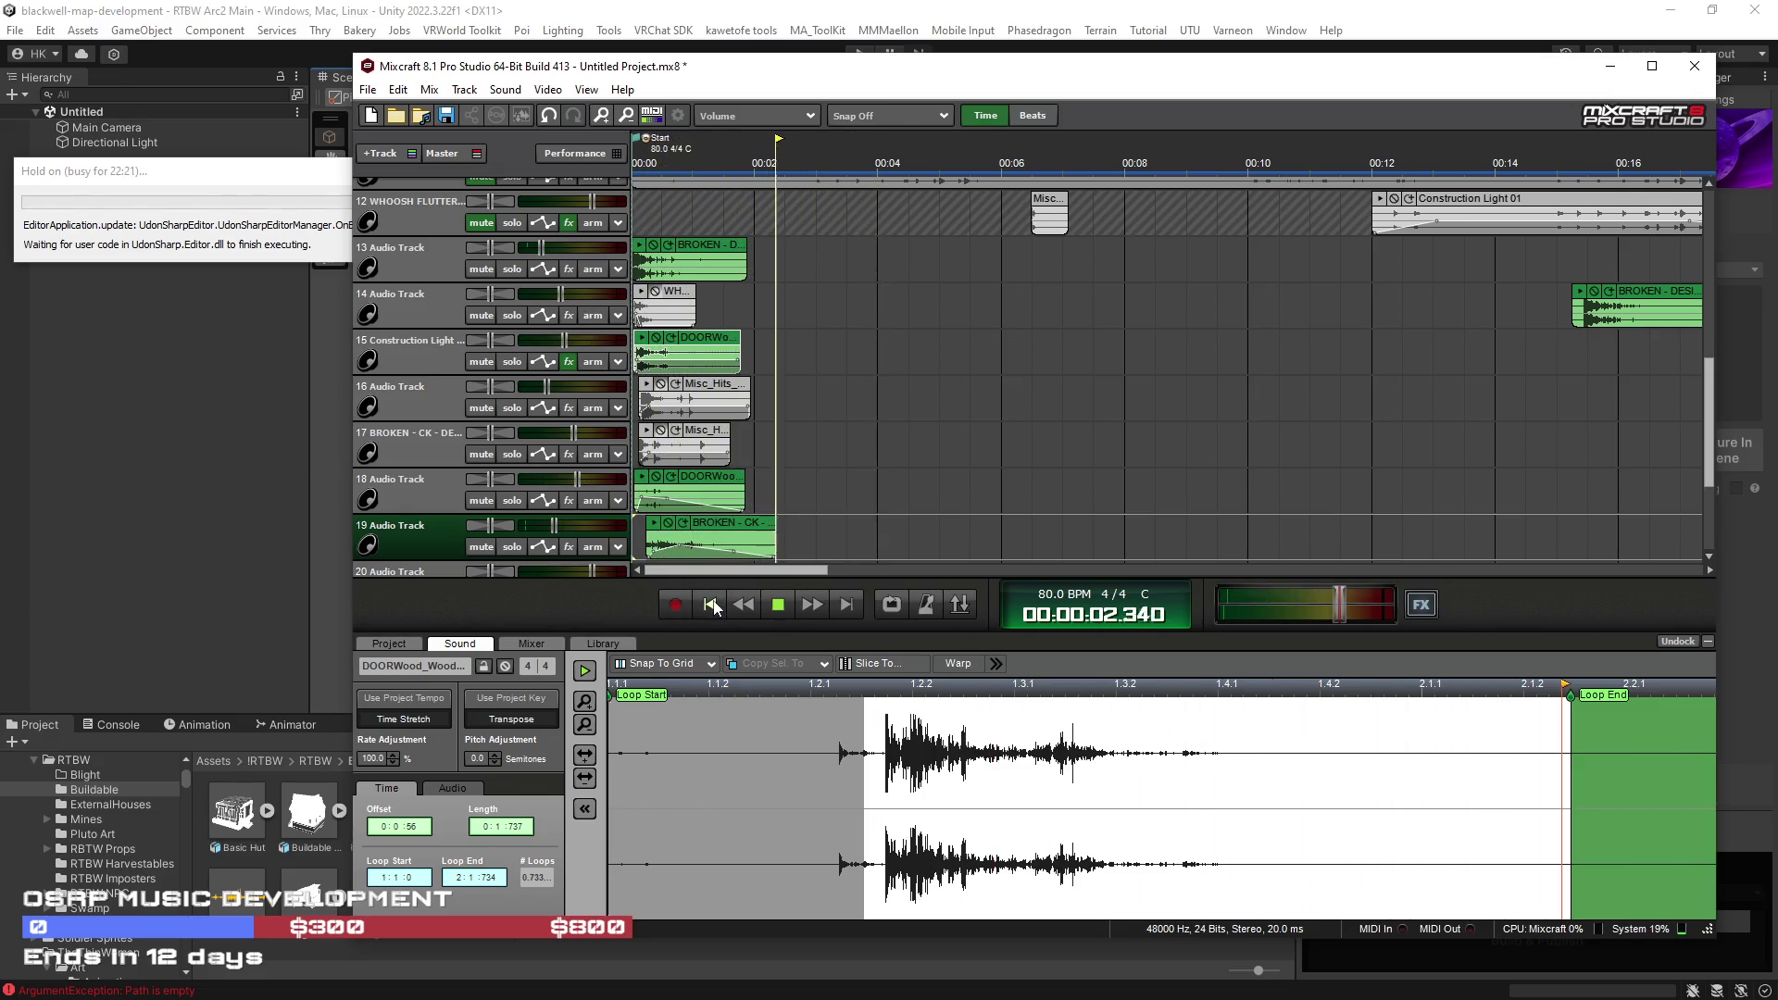
{"action": "scroll", "coordinate": [1004, 494], "scroll_direction": "down", "scroll_amount": 3}
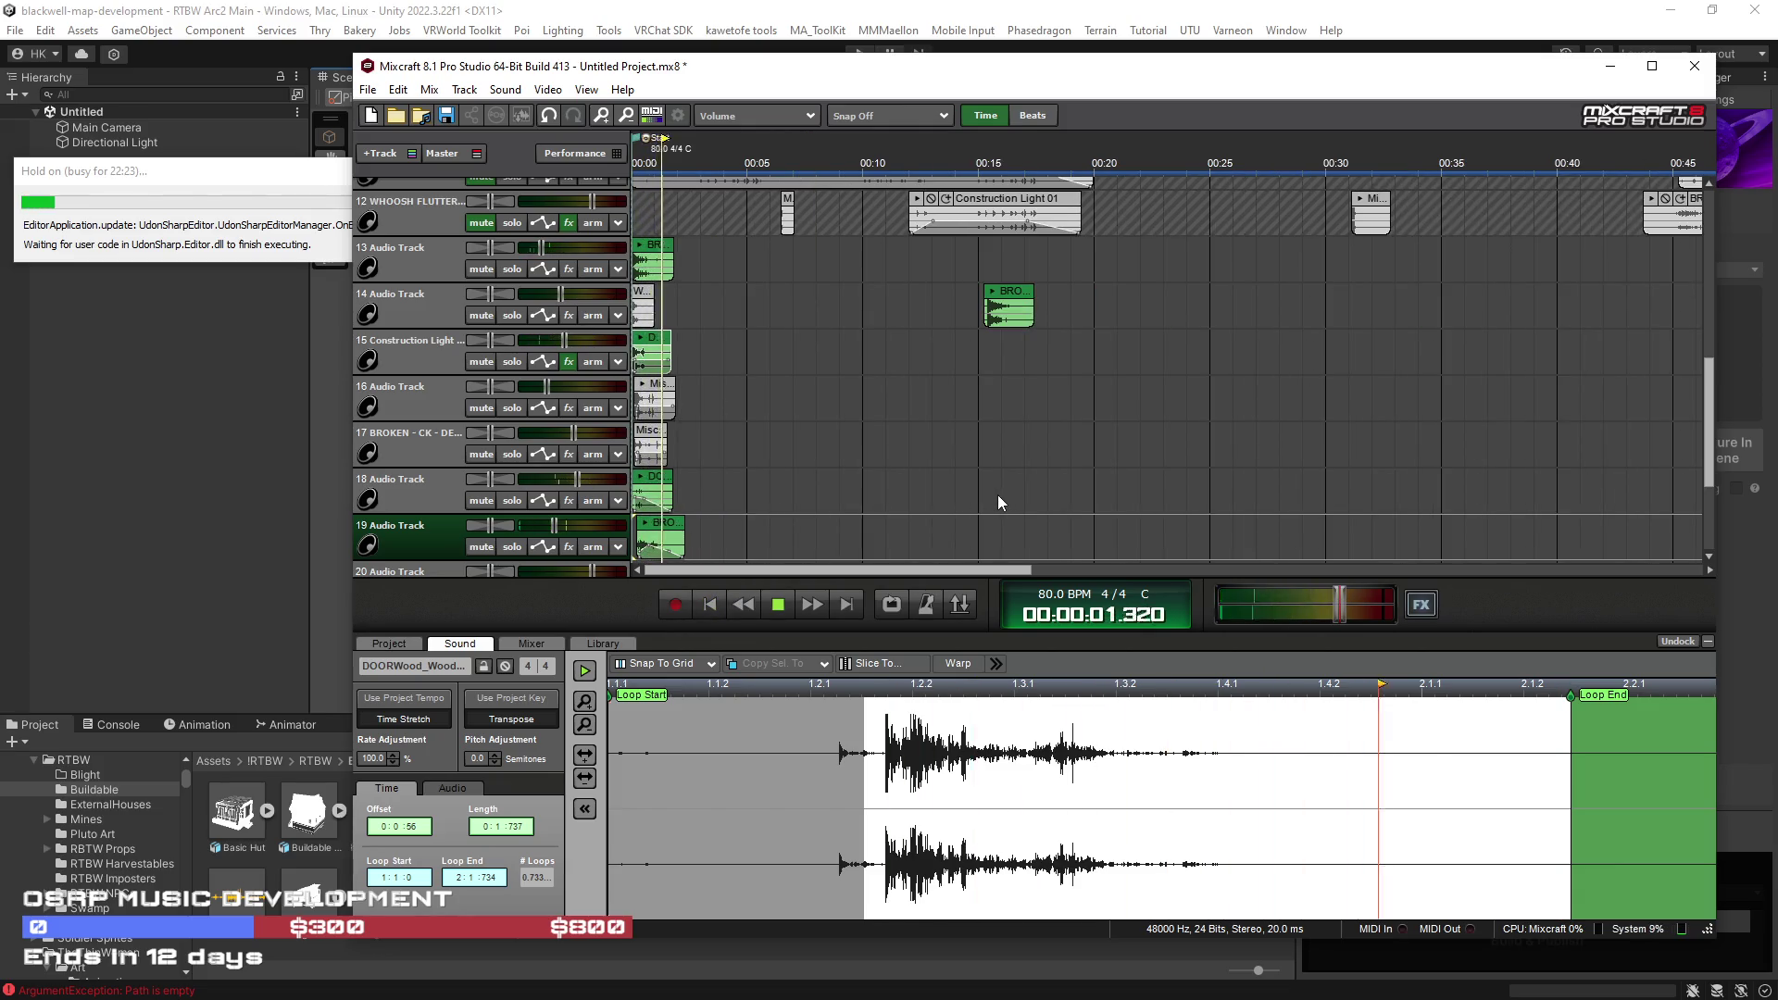
{"action": "scroll", "coordinate": [738, 537], "scroll_direction": "up", "scroll_amount": 4}
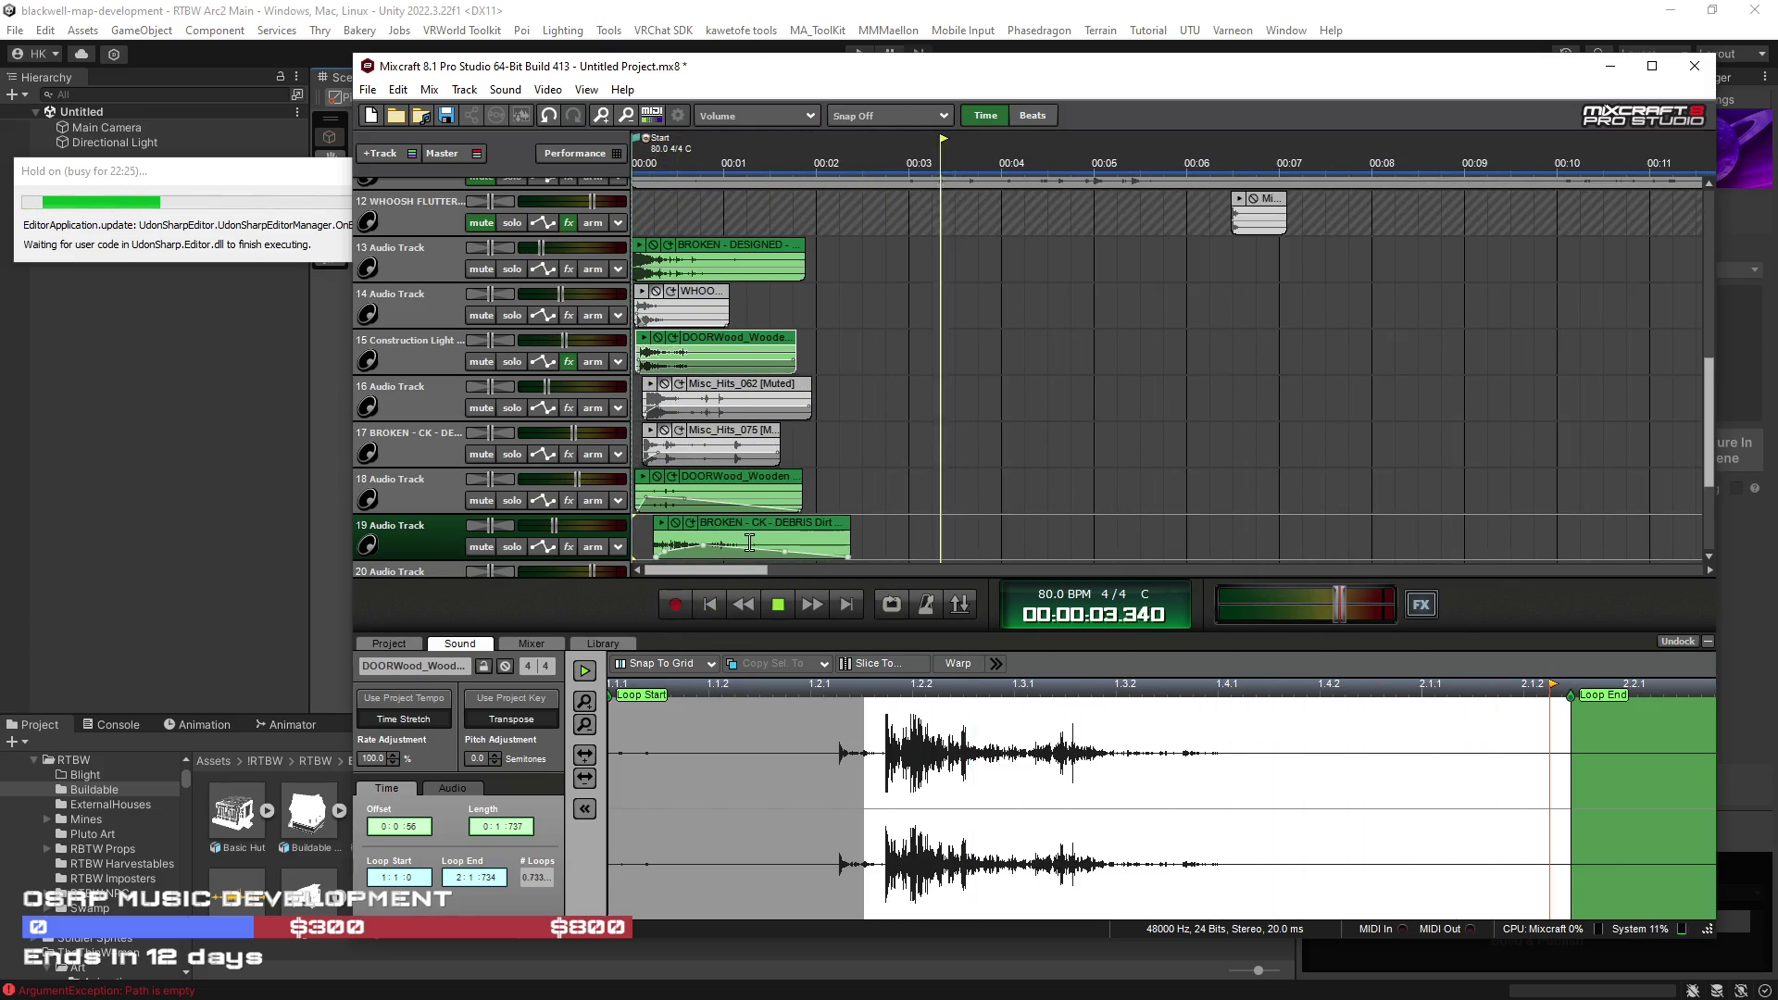
{"action": "left_click_drag", "start_coordinate": [850, 536], "coordinate": [1304, 535]}
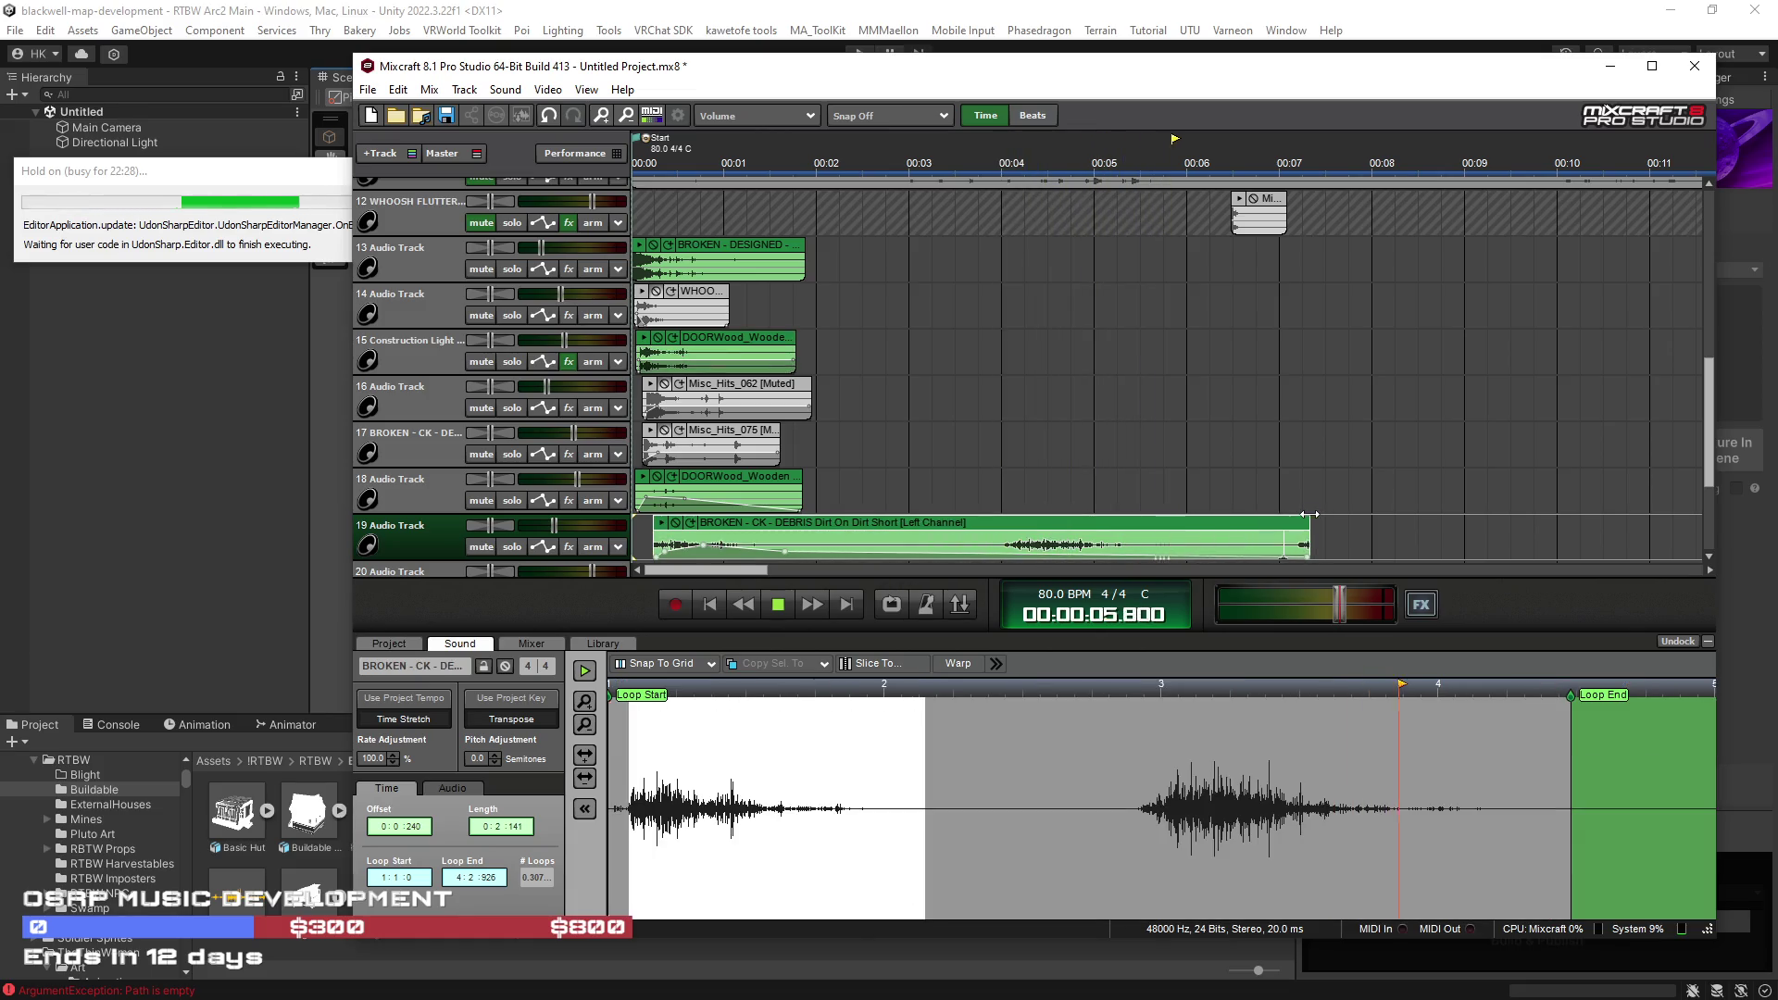
Step: Split track 19's debris clip, delete the first part, and move the remainder to the track start
{"action": "left_click", "coordinate": [970, 526]}
{"action": "key", "text": "s"}
{"action": "left_click", "coordinate": [915, 524]}
{"action": "key", "text": "Delete"}
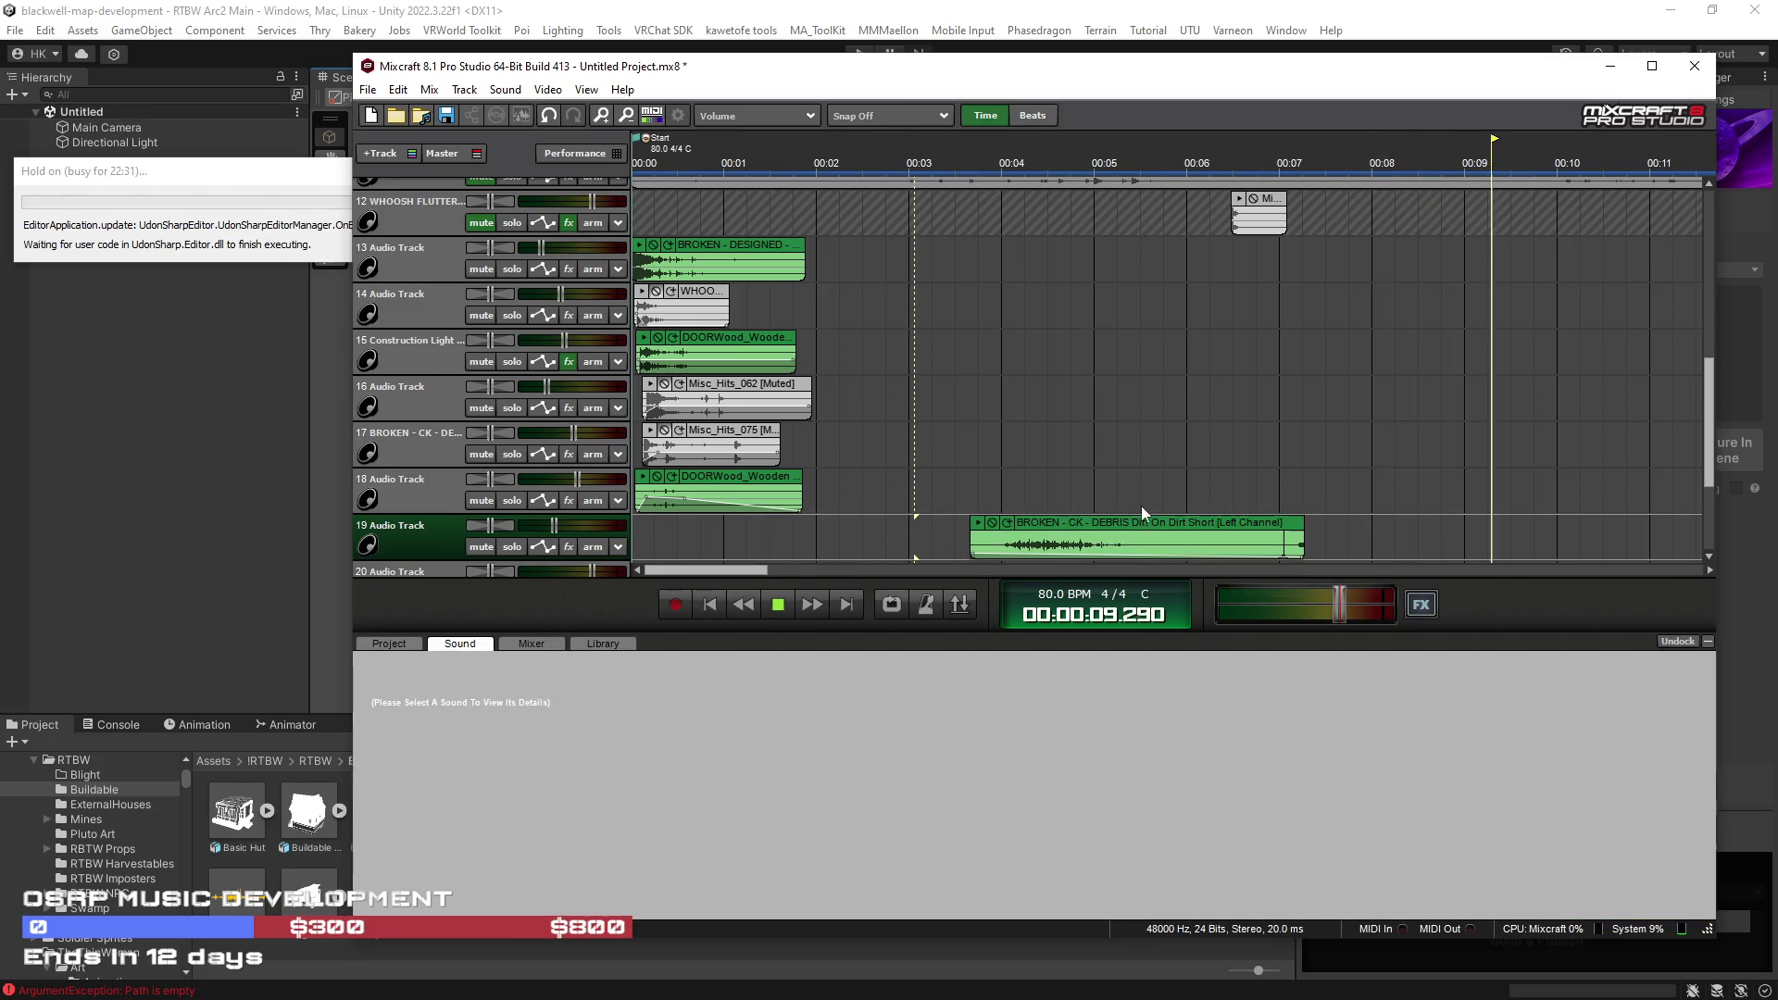
{"action": "left_click_drag", "start_coordinate": [1180, 537], "coordinate": [843, 537]}
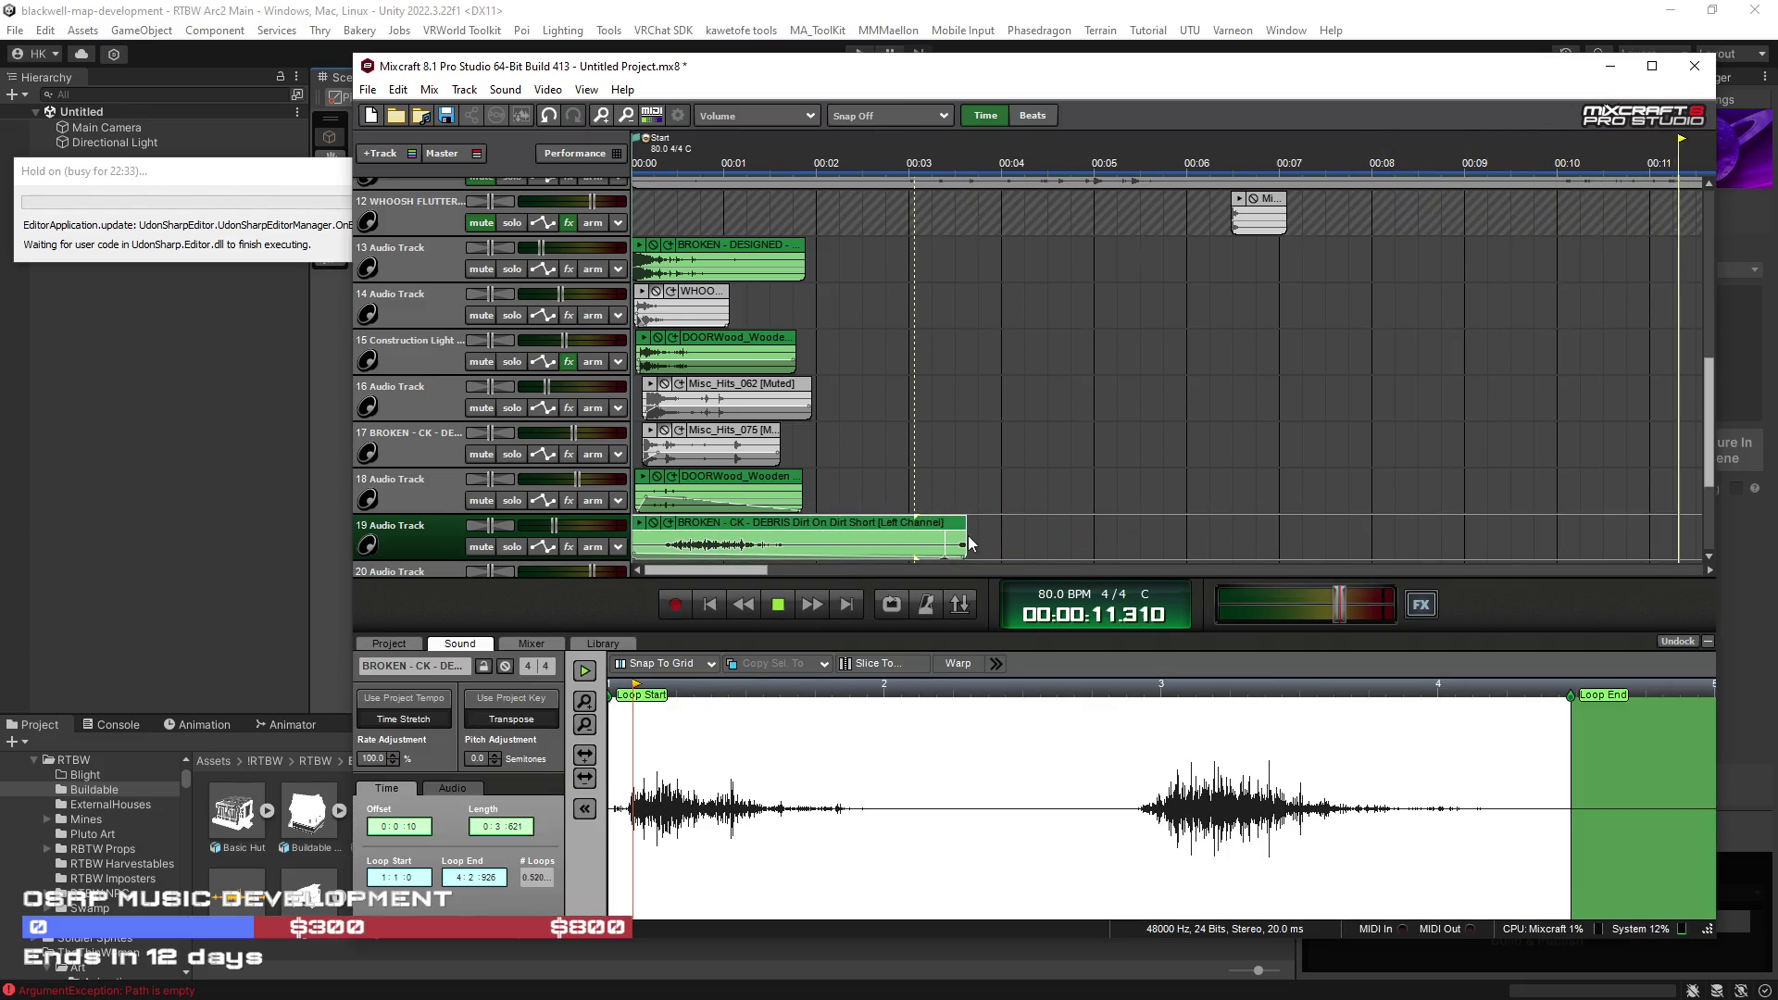
Step: Trim the debris clip to end at 0:2:150 and start at its second burst
{"action": "left_click_drag", "start_coordinate": [964, 537], "coordinate": [830, 537]}
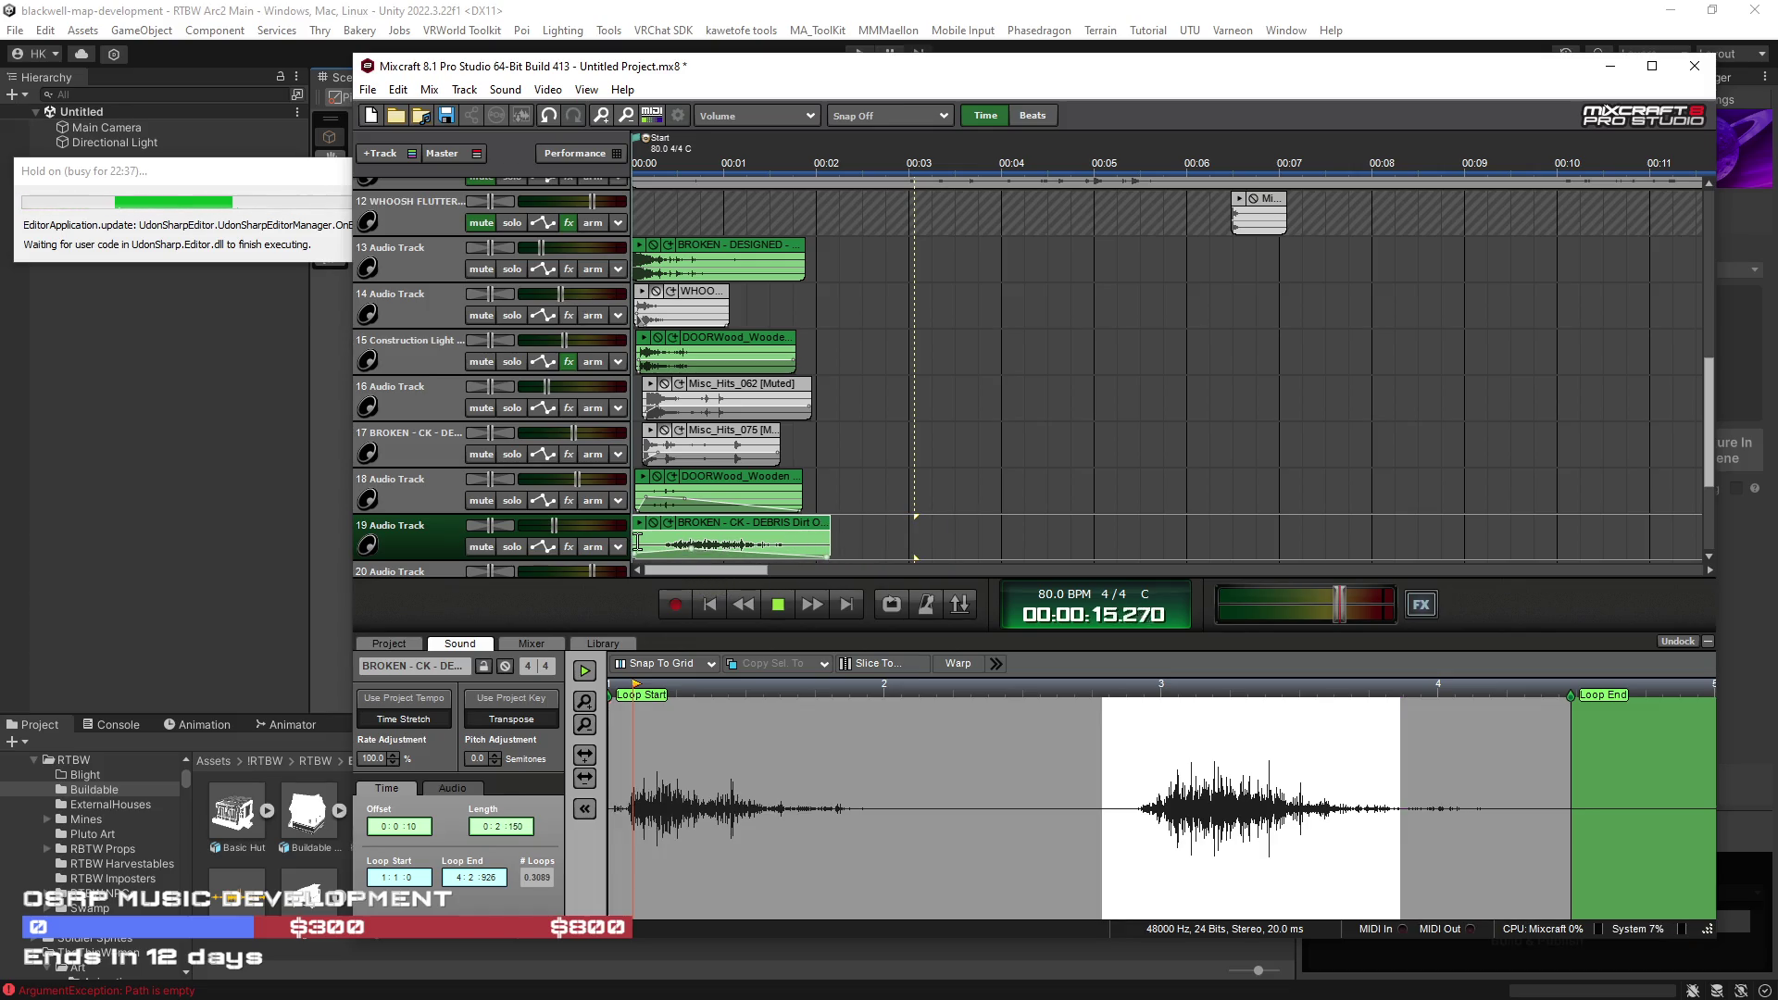
{"action": "left_click_drag", "start_coordinate": [649, 537], "coordinate": [731, 533]}
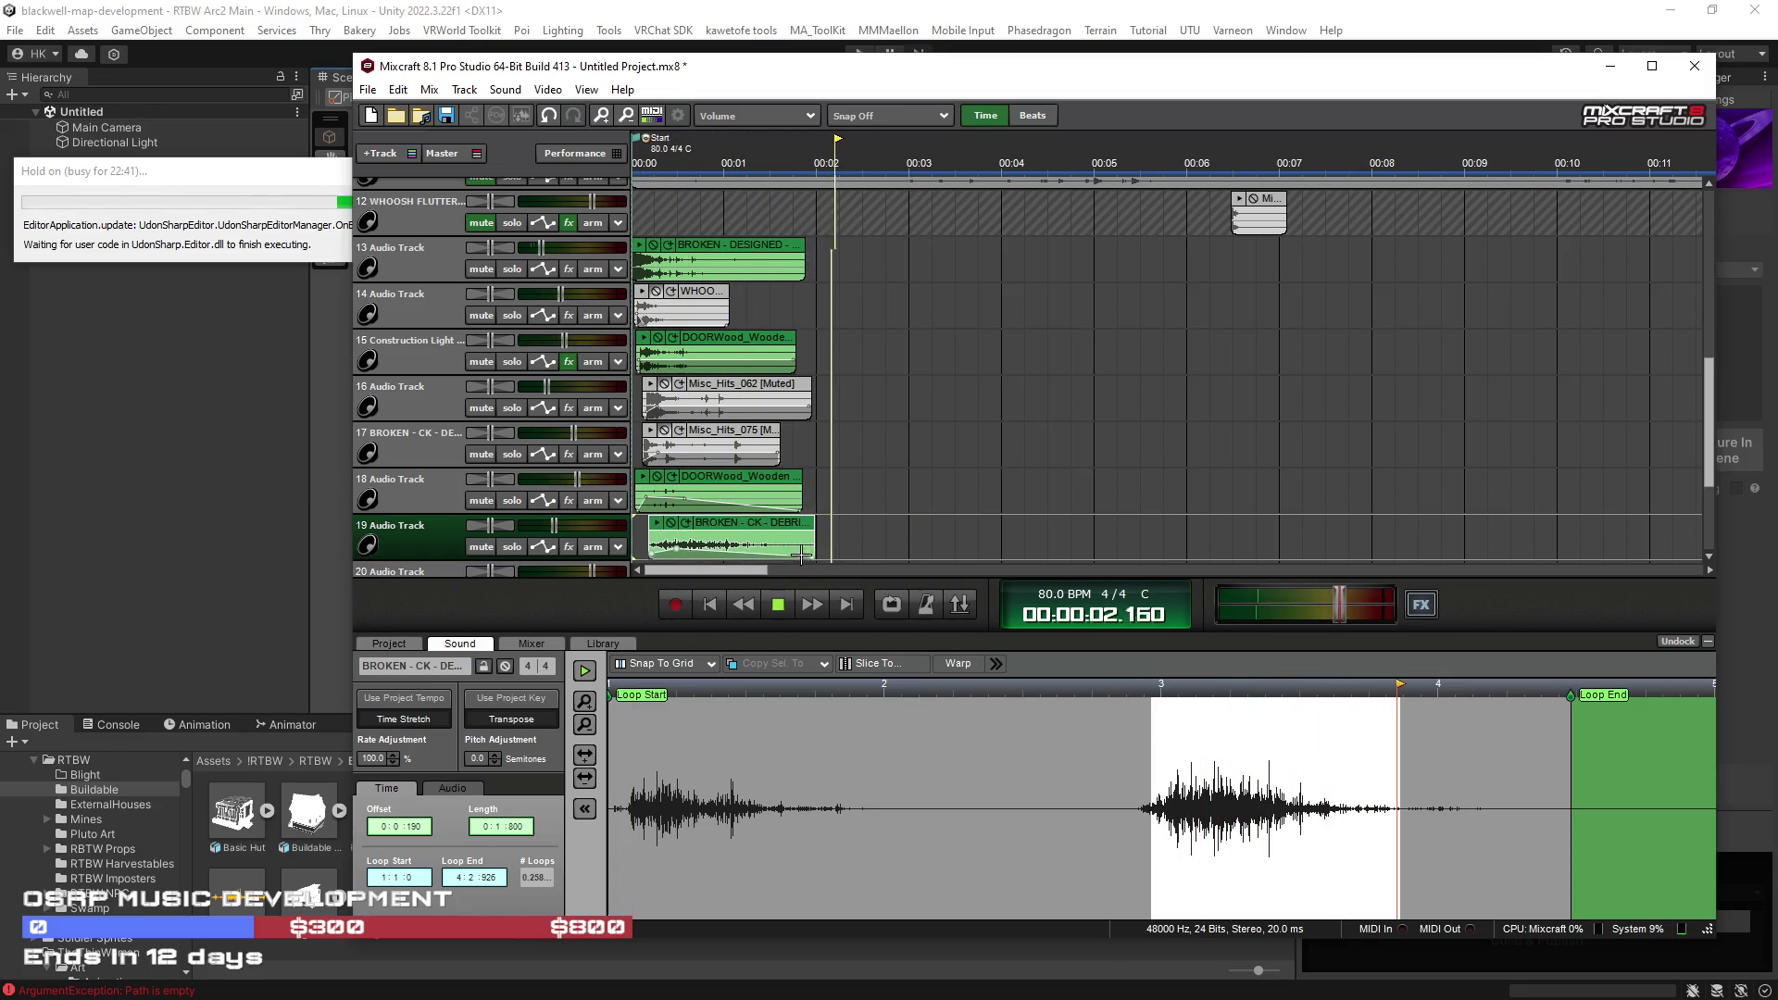
{"action": "left_click", "coordinate": [715, 605]}
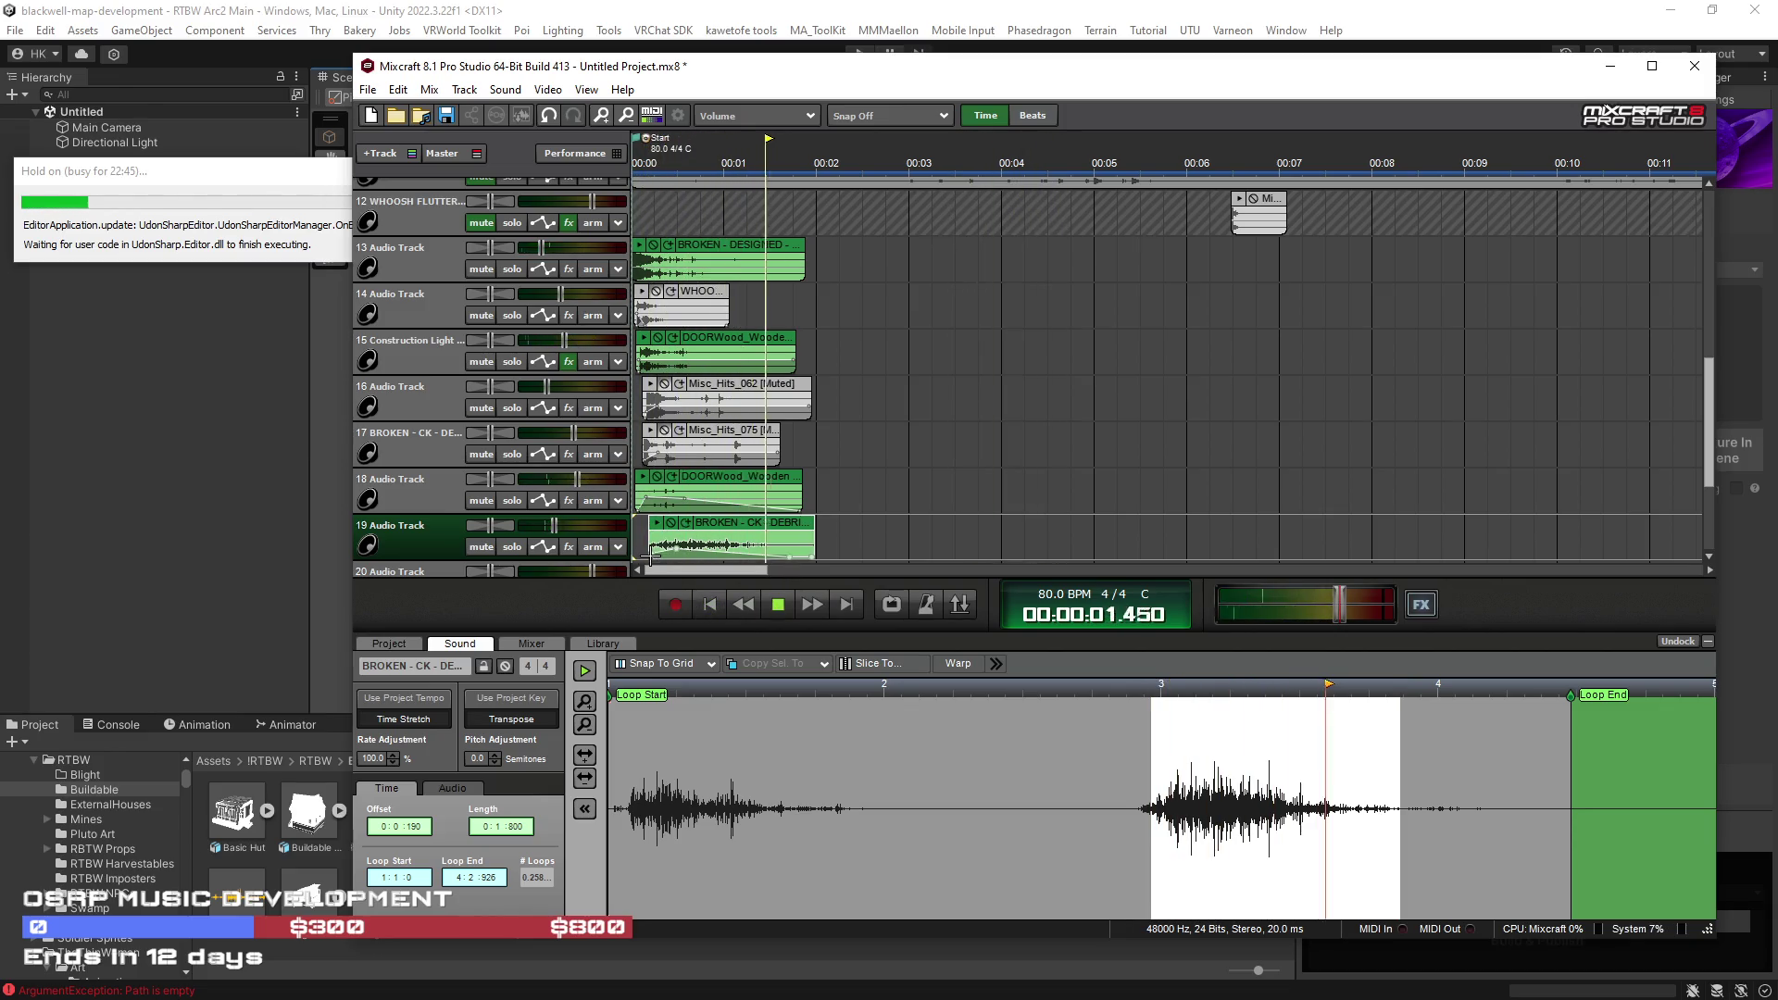
Step: Fade the track 15 door clip's volume down at its end, then play from the start
{"action": "left_click", "coordinate": [649, 491]}
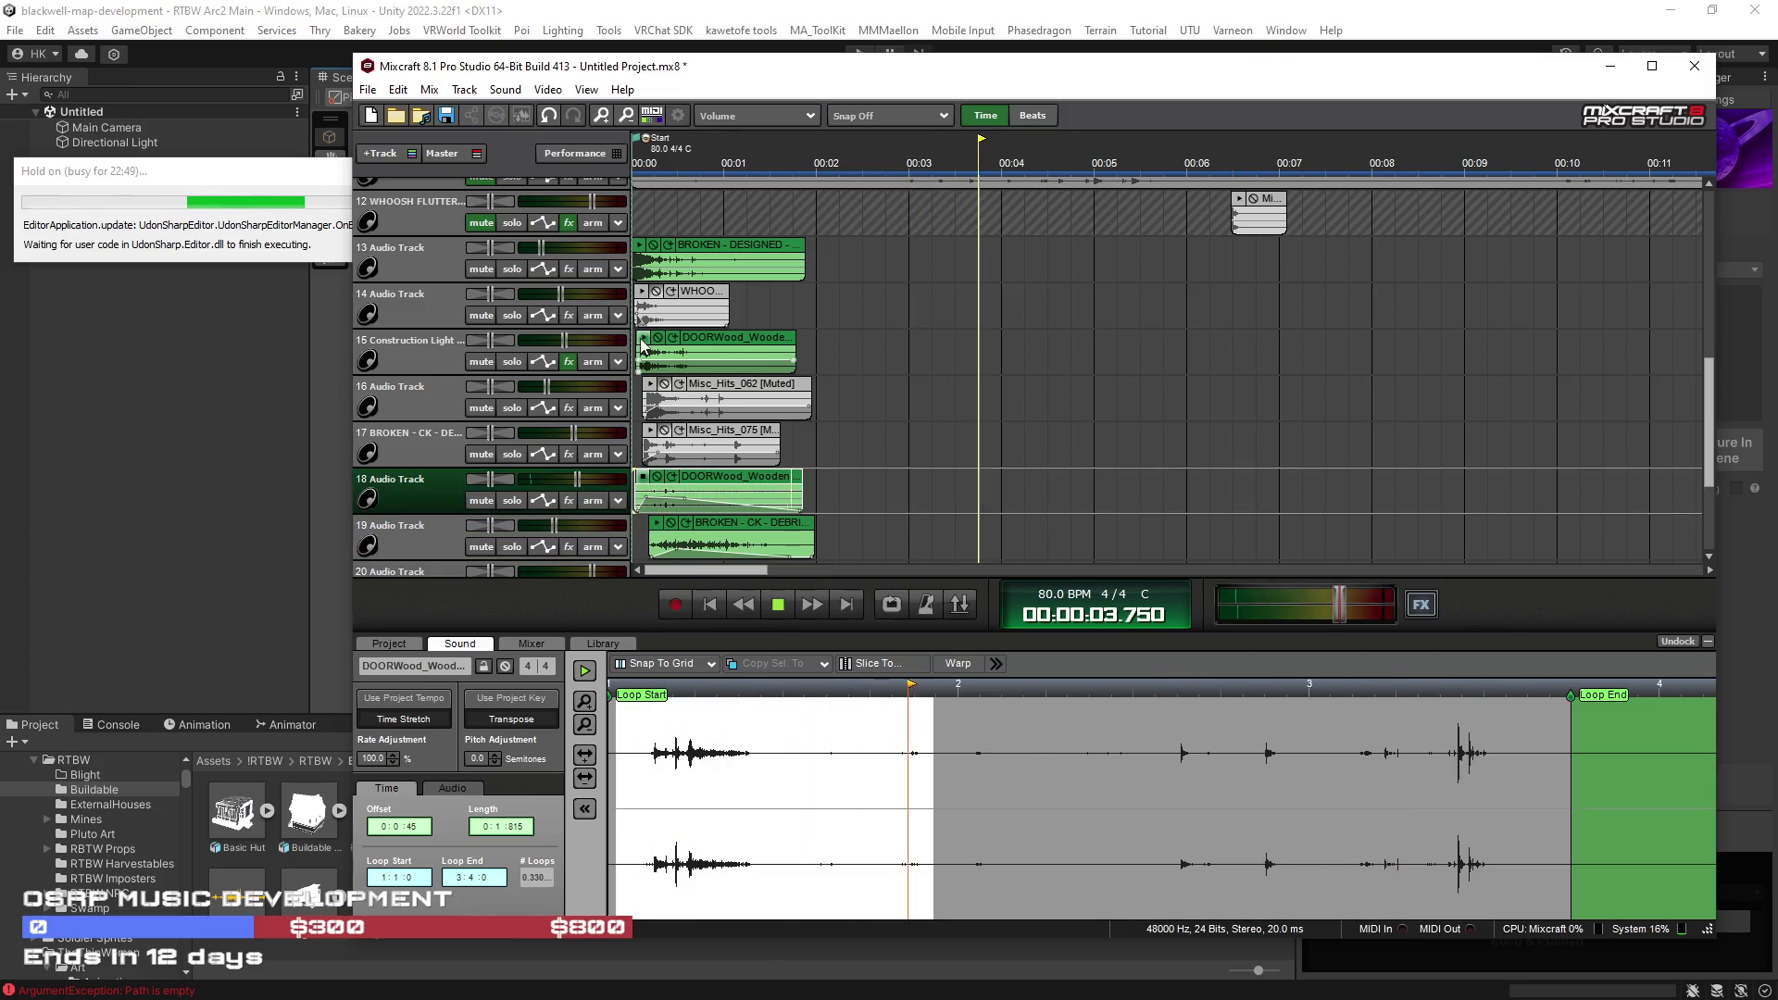
{"action": "left_click", "coordinate": [648, 343]}
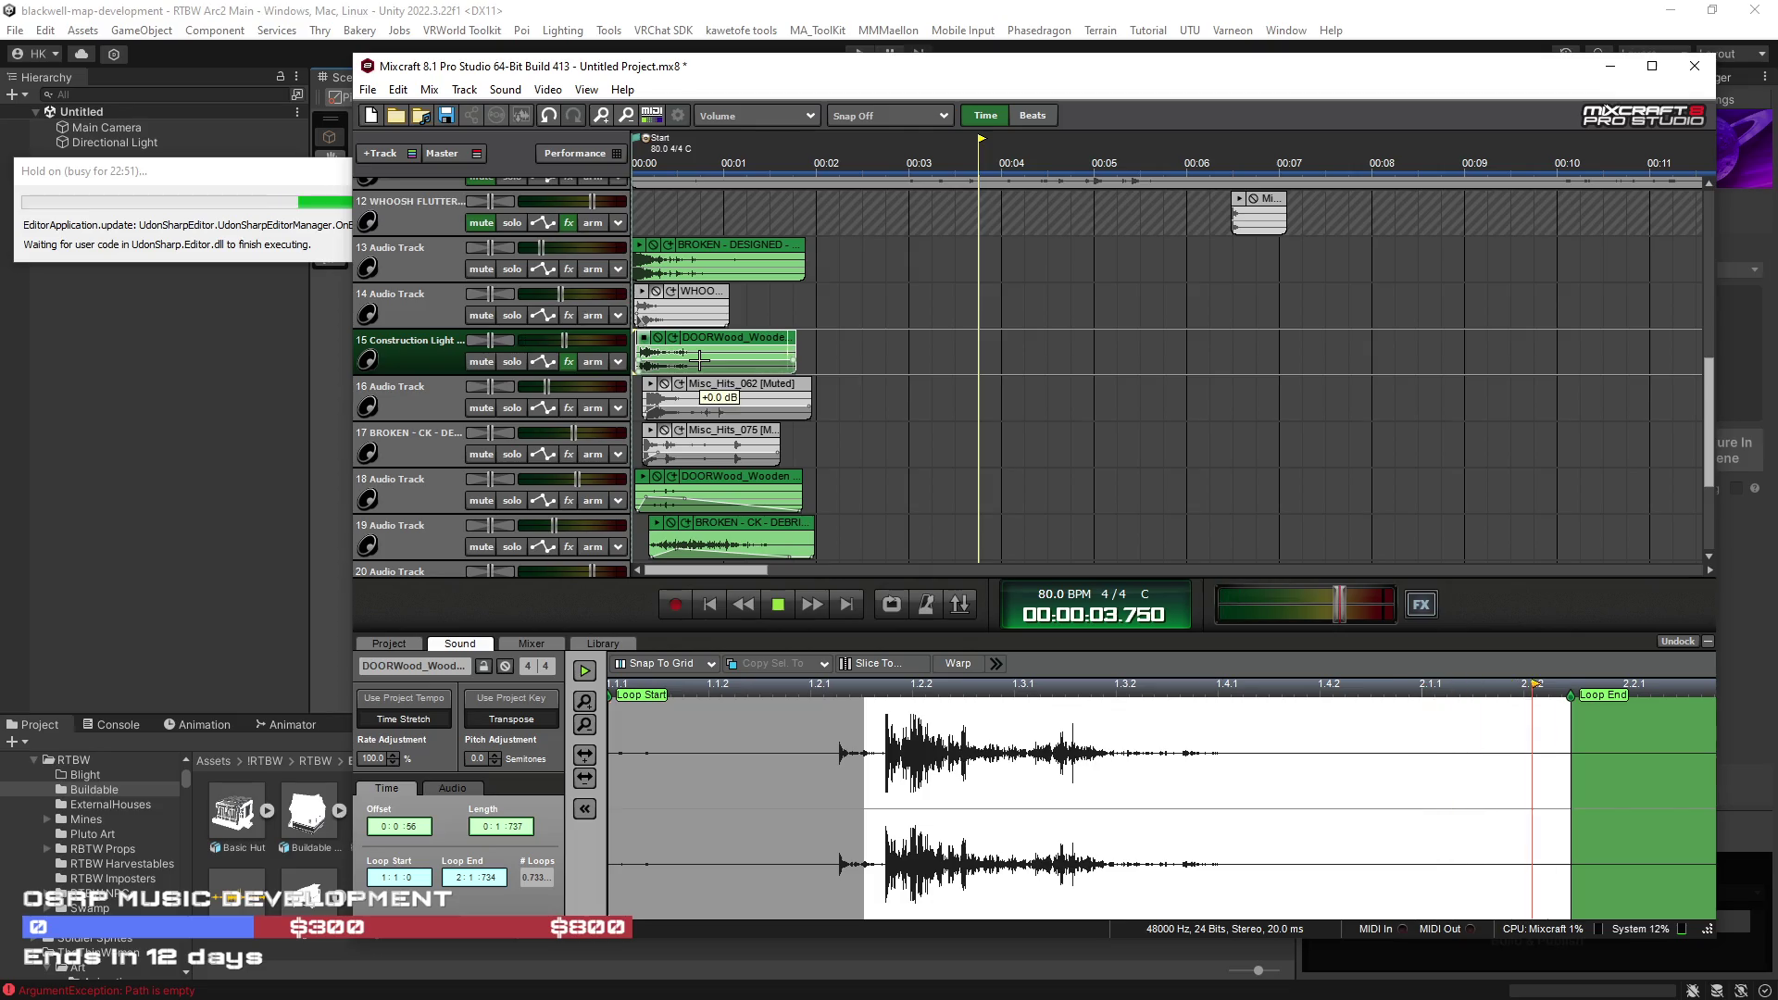
{"action": "left_click_drag", "start_coordinate": [794, 361], "coordinate": [795, 368]}
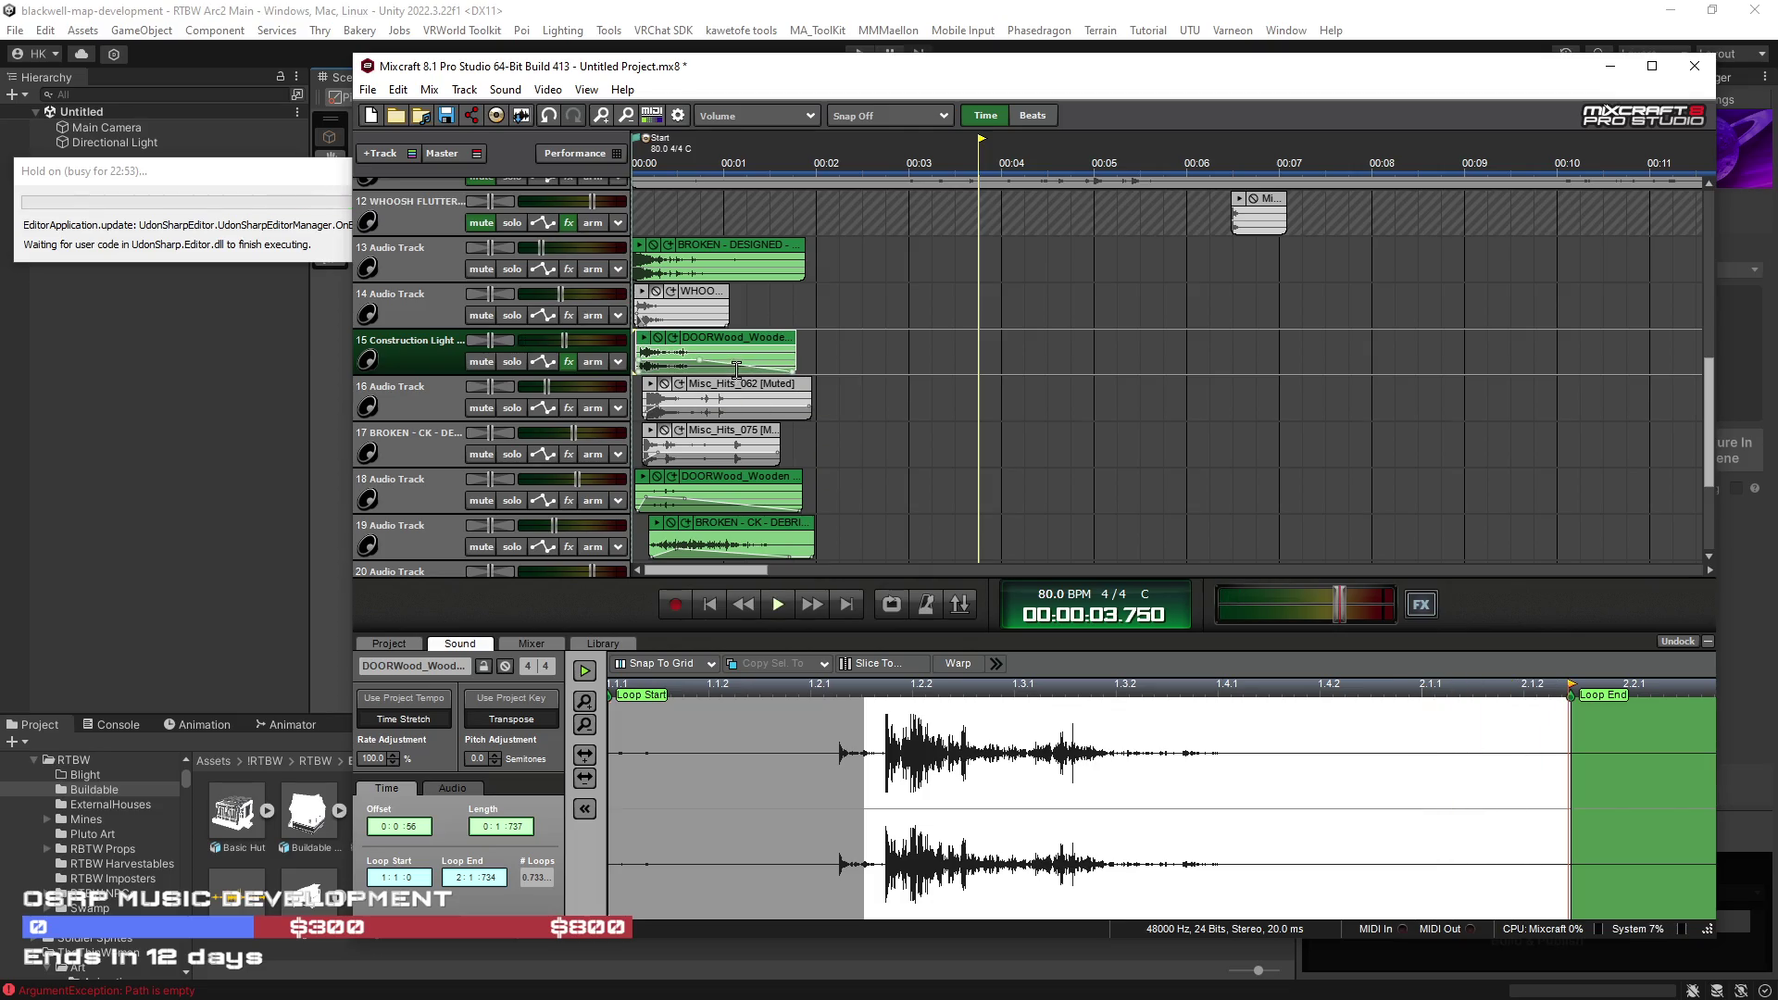
{"action": "left_click", "coordinate": [710, 604]}
{"action": "left_click", "coordinate": [775, 607]}
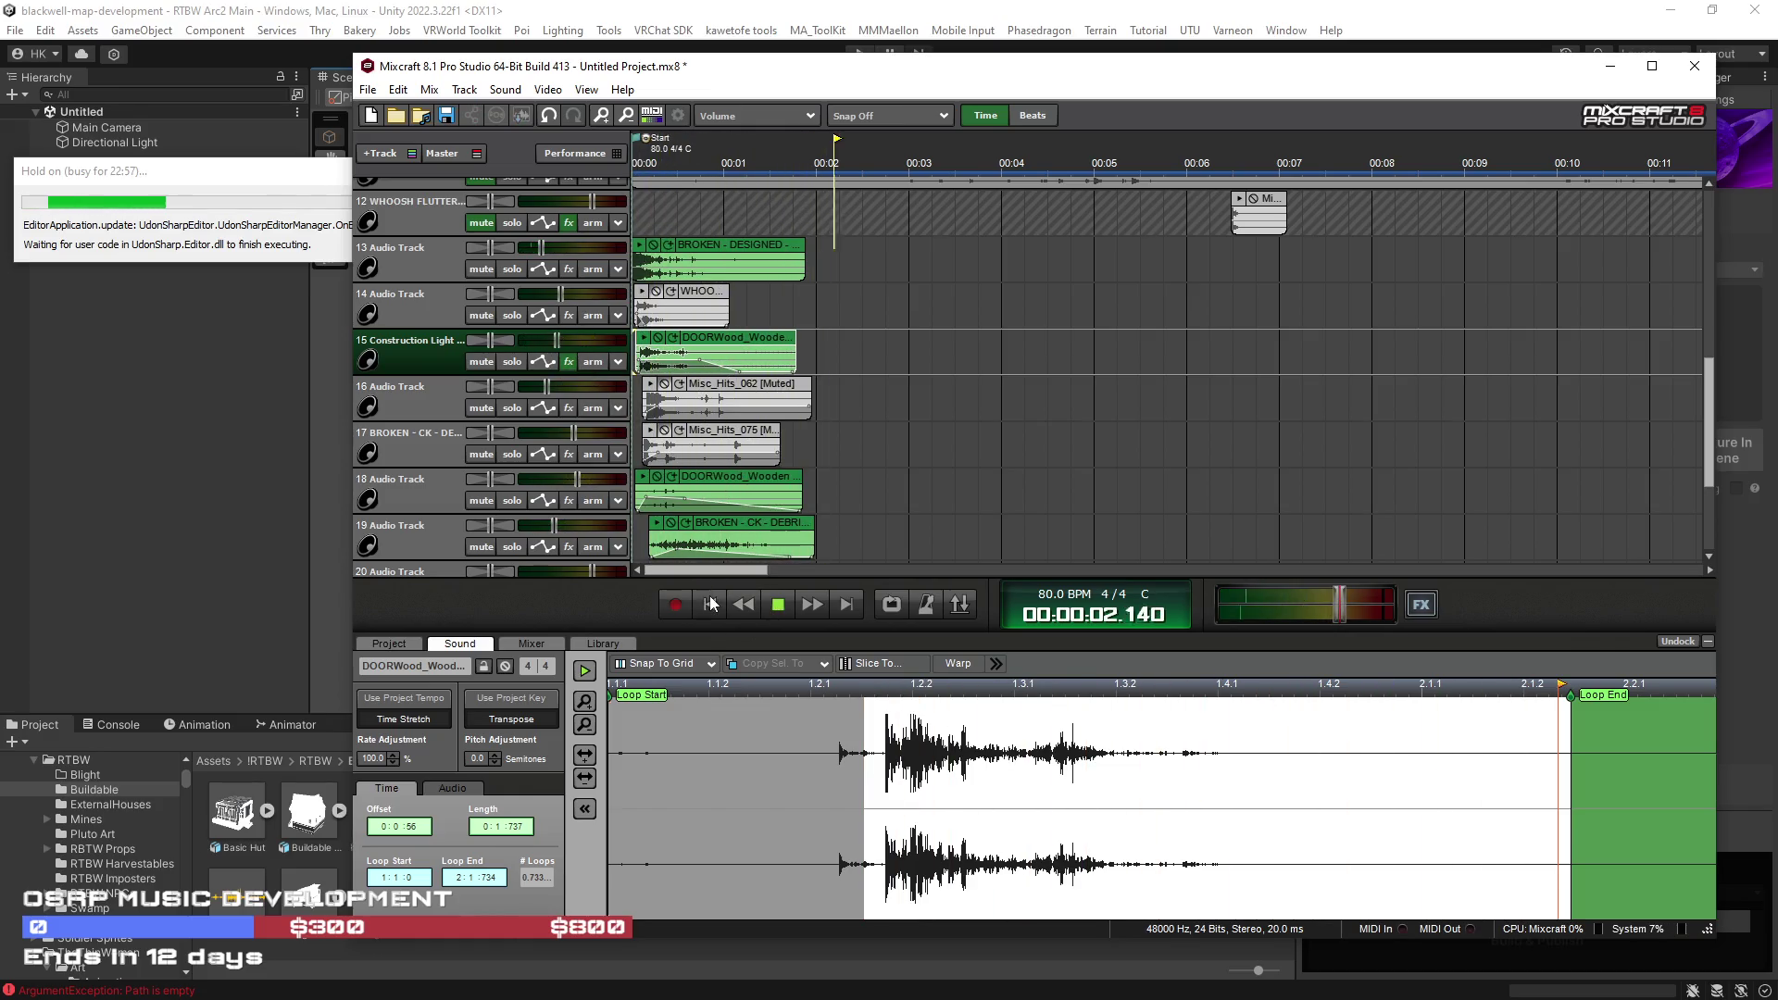
Step: Lengthen the track 19 debris clip to 0:2:116, with its start offset at 0:0:80
{"action": "scroll", "coordinate": [886, 468], "scroll_direction": "down", "scroll_amount": 1}
{"action": "left_click", "coordinate": [733, 529]}
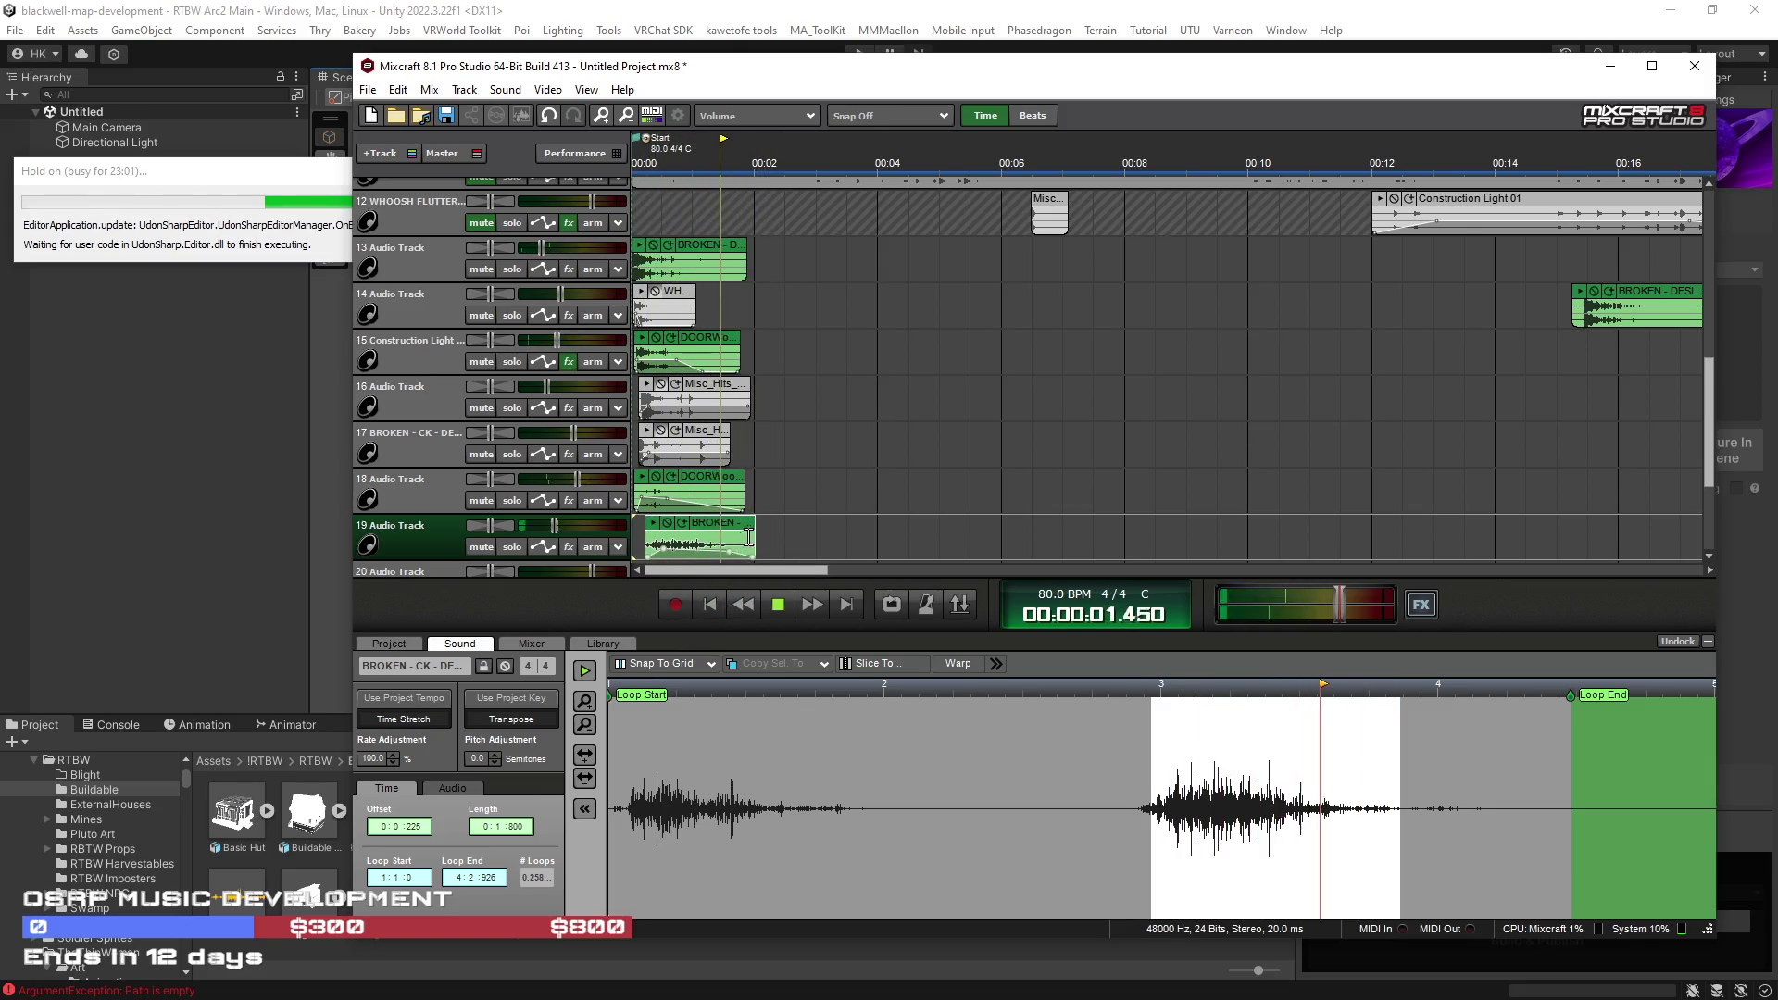
{"action": "key", "text": "ctrl+z"}
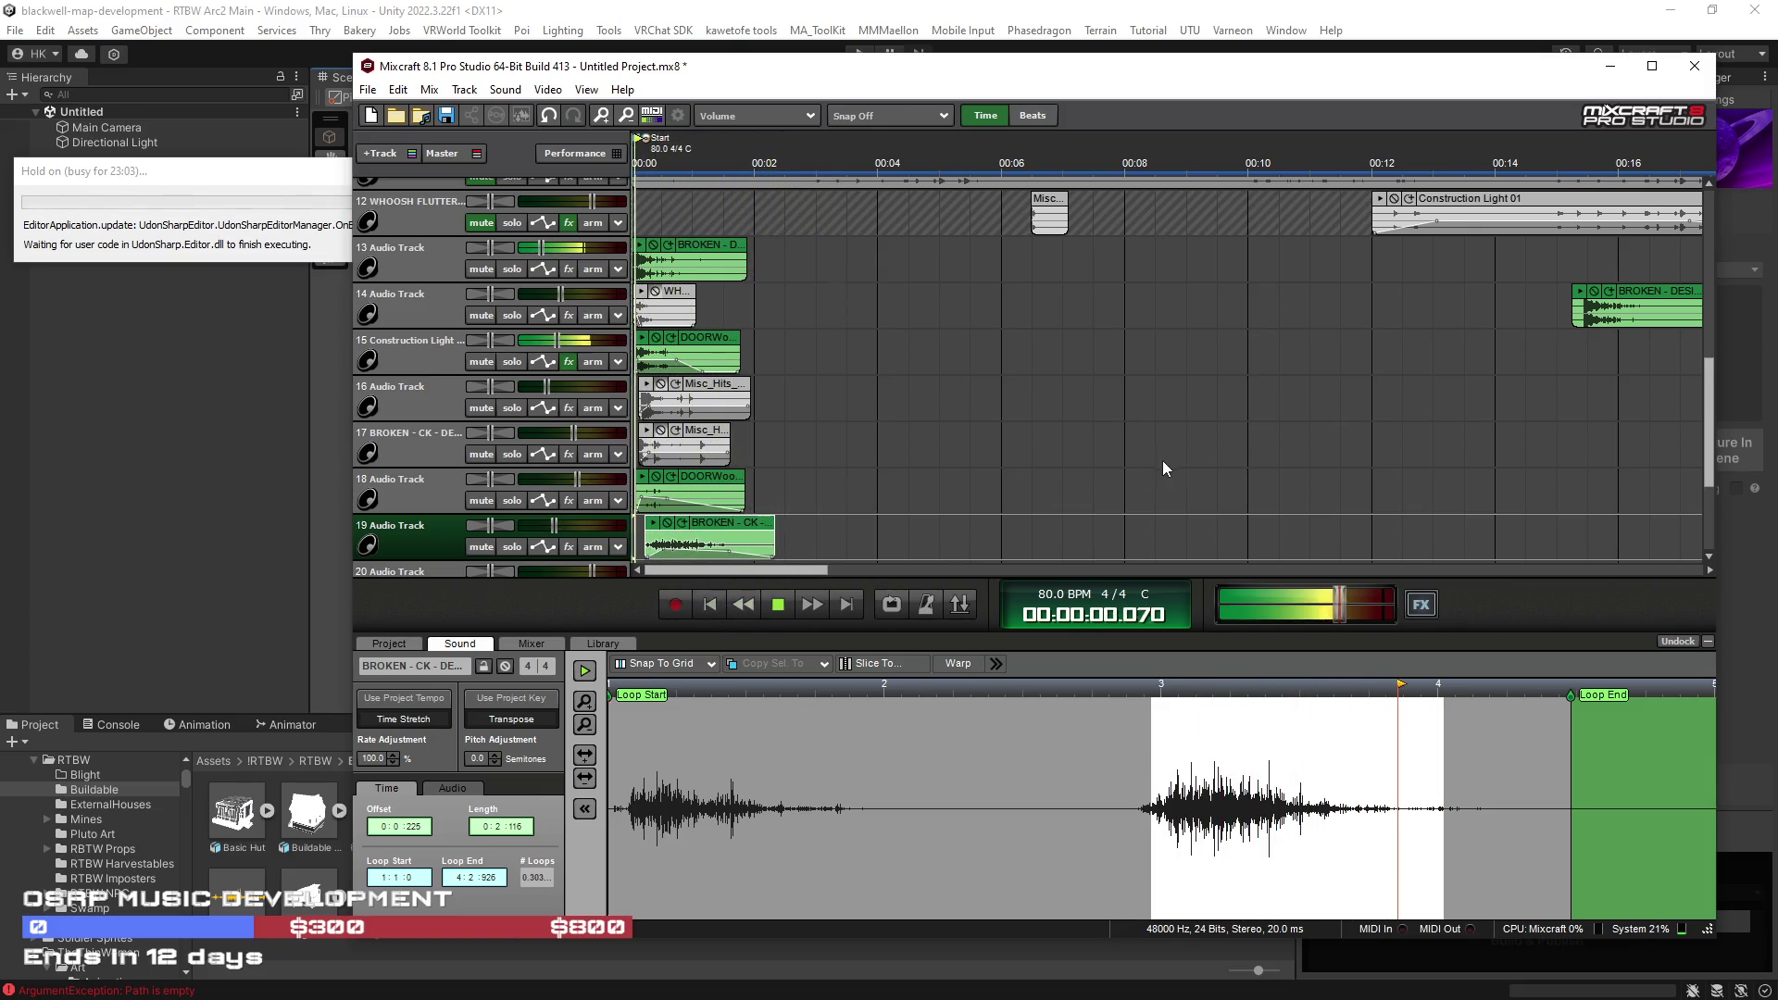
{"action": "scroll", "coordinate": [1159, 458], "scroll_direction": "down", "scroll_amount": 1}
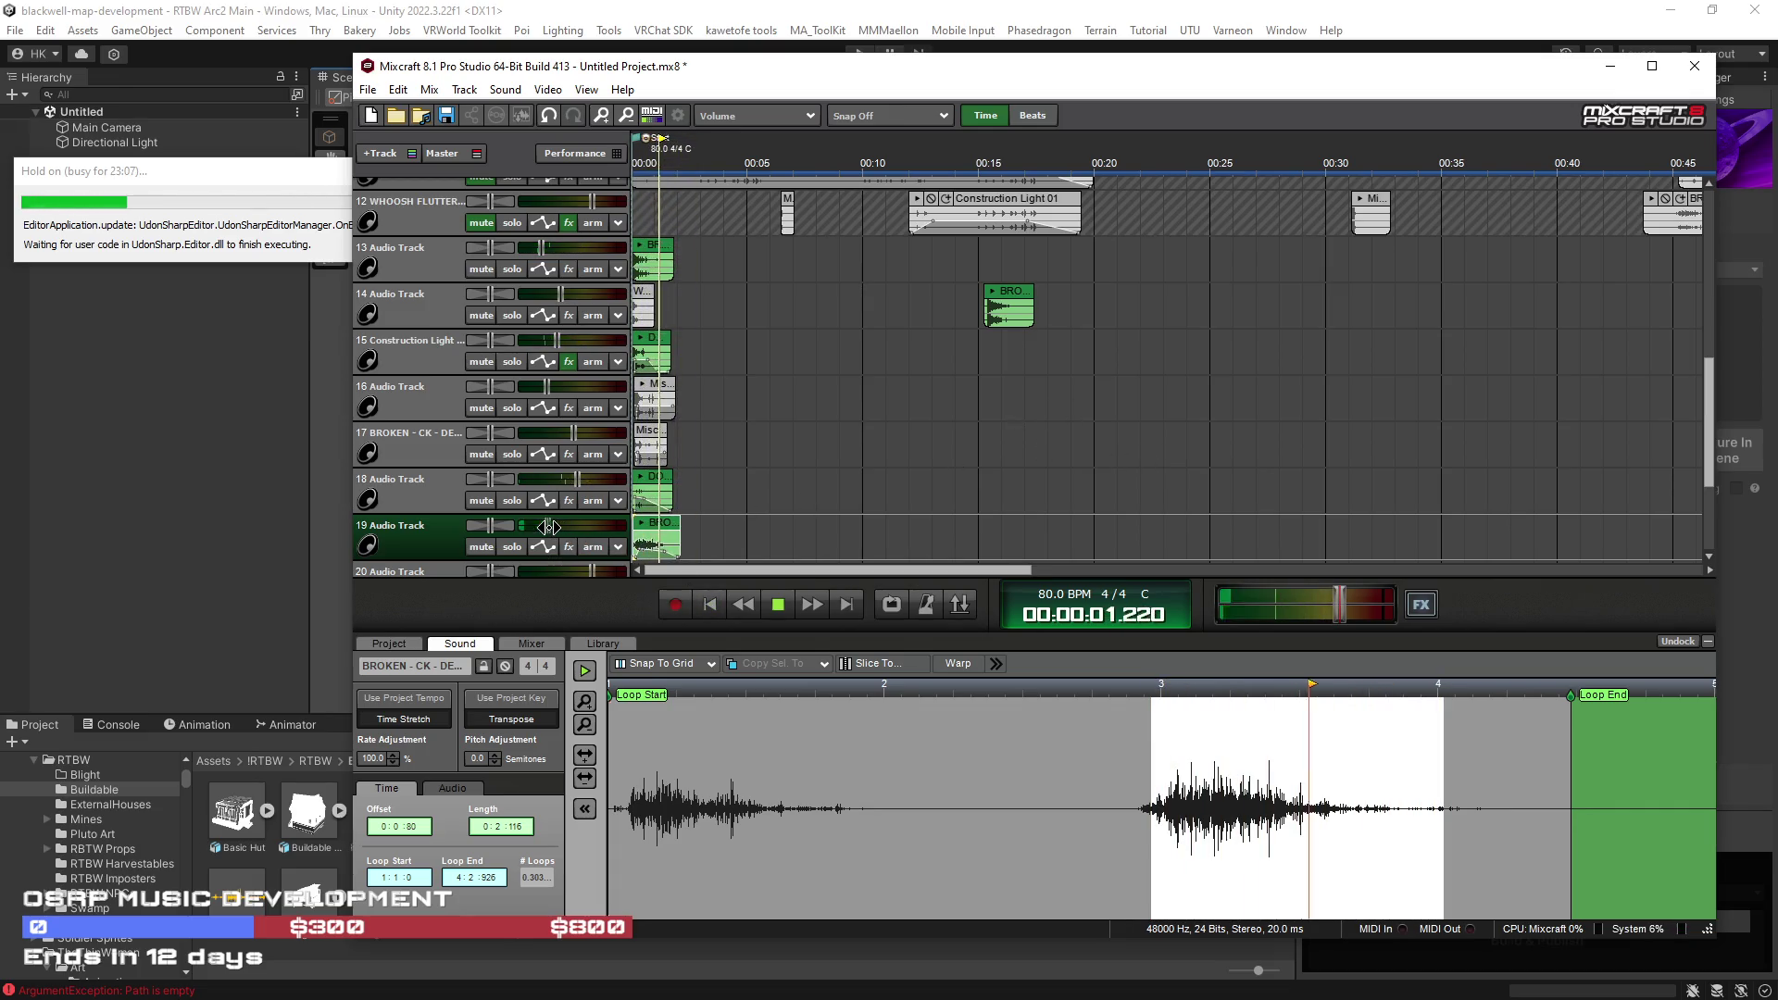
{"action": "scroll", "coordinate": [1700, 323], "scroll_direction": "up", "scroll_amount": 1}
{"action": "scroll", "coordinate": [1700, 323], "scroll_direction": "up", "scroll_amount": 5}
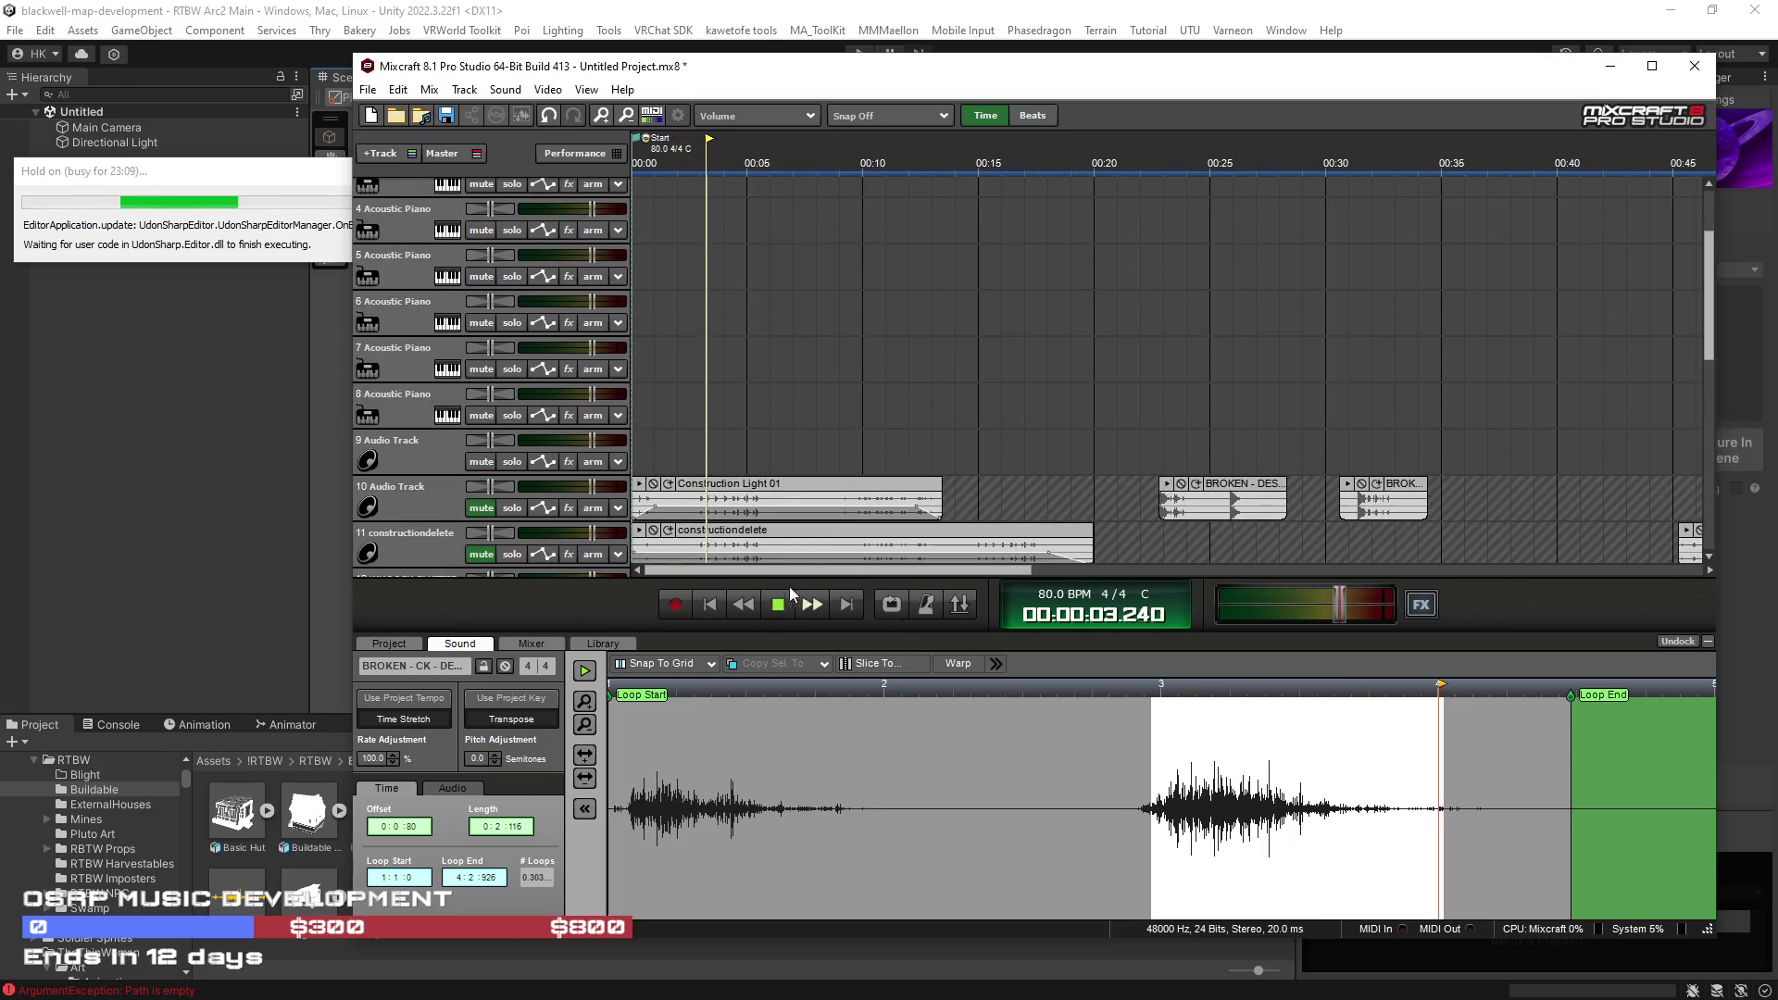
{"action": "left_click", "coordinate": [717, 604]}
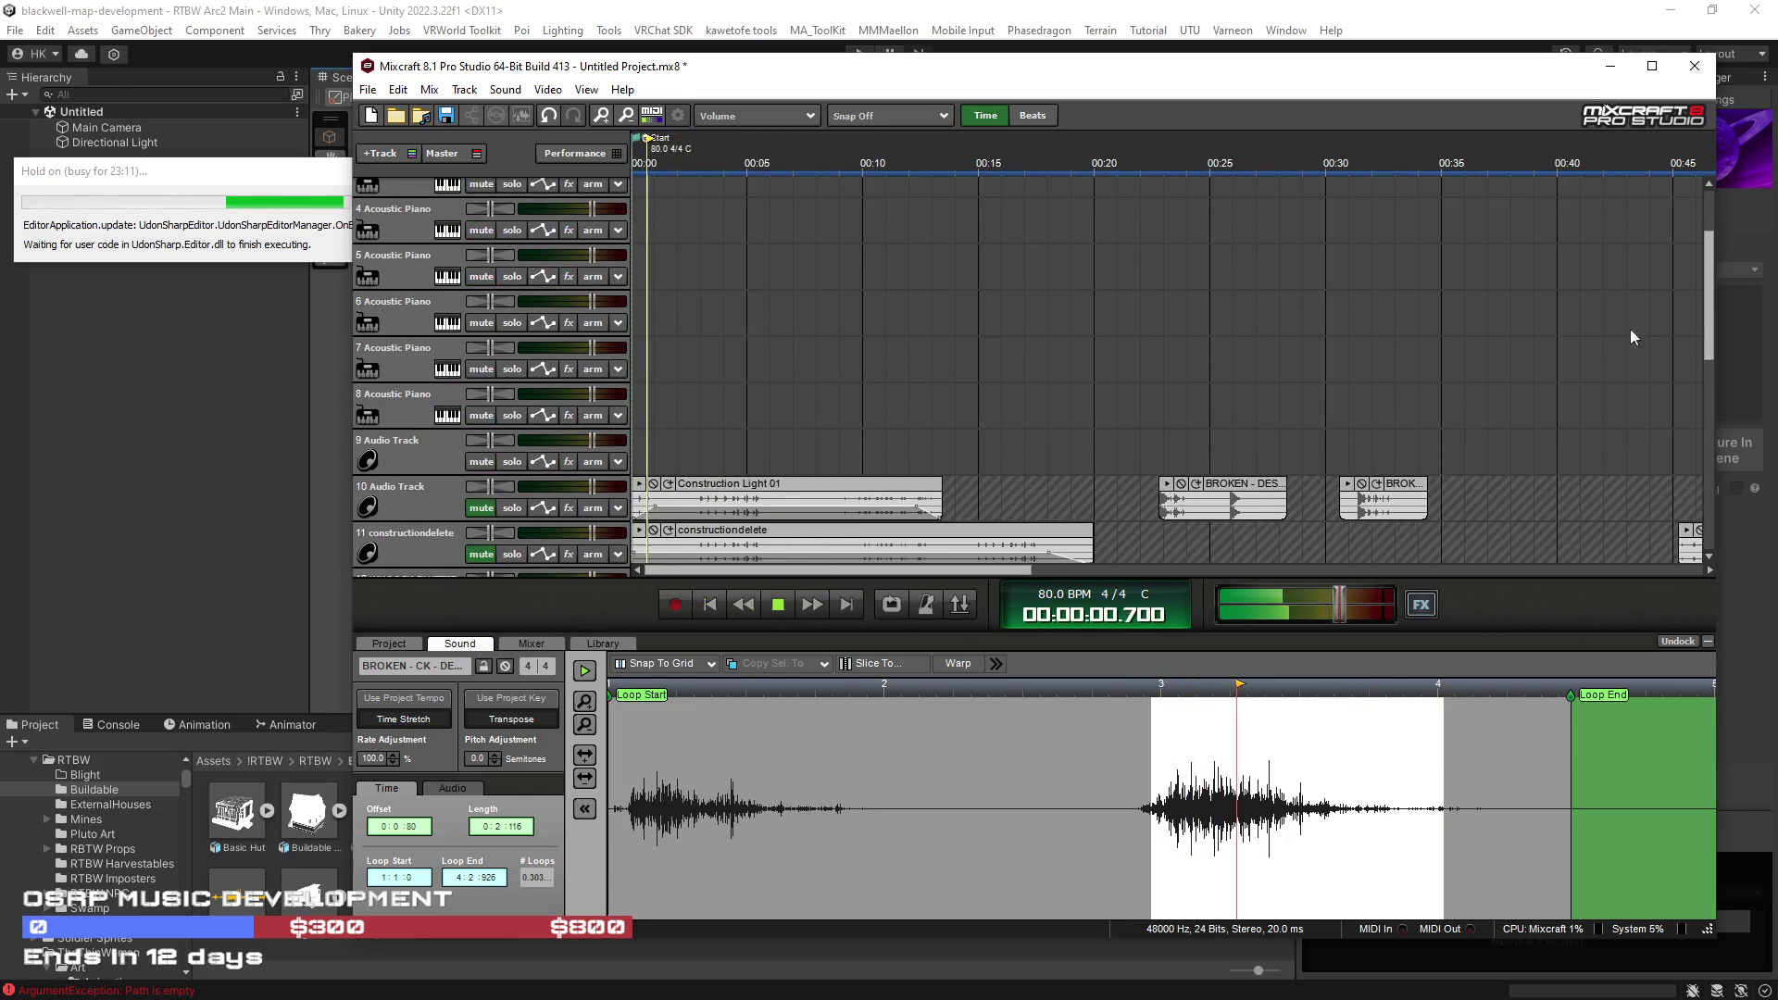
{"action": "left_click_drag", "start_coordinate": [1704, 315], "coordinate": [1682, 438]}
{"action": "scroll", "coordinate": [756, 470], "scroll_direction": "right", "scroll_amount": 5}
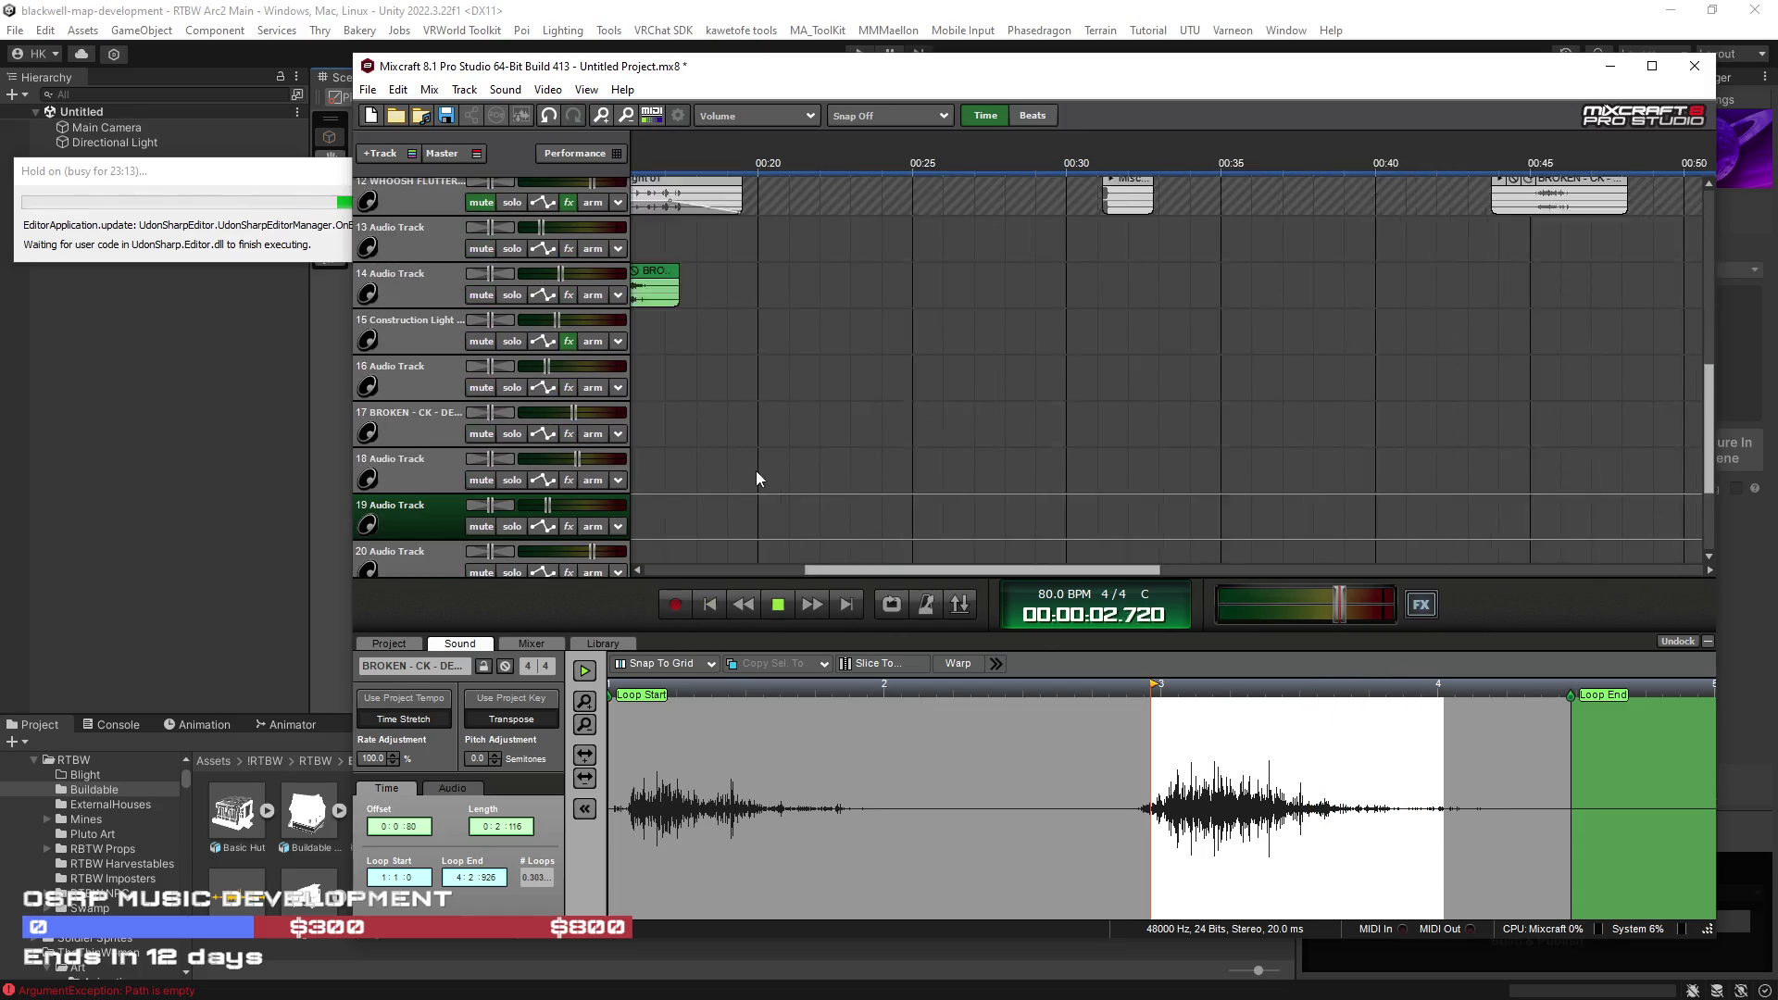
{"action": "scroll", "coordinate": [782, 475], "scroll_direction": "up", "scroll_amount": 1}
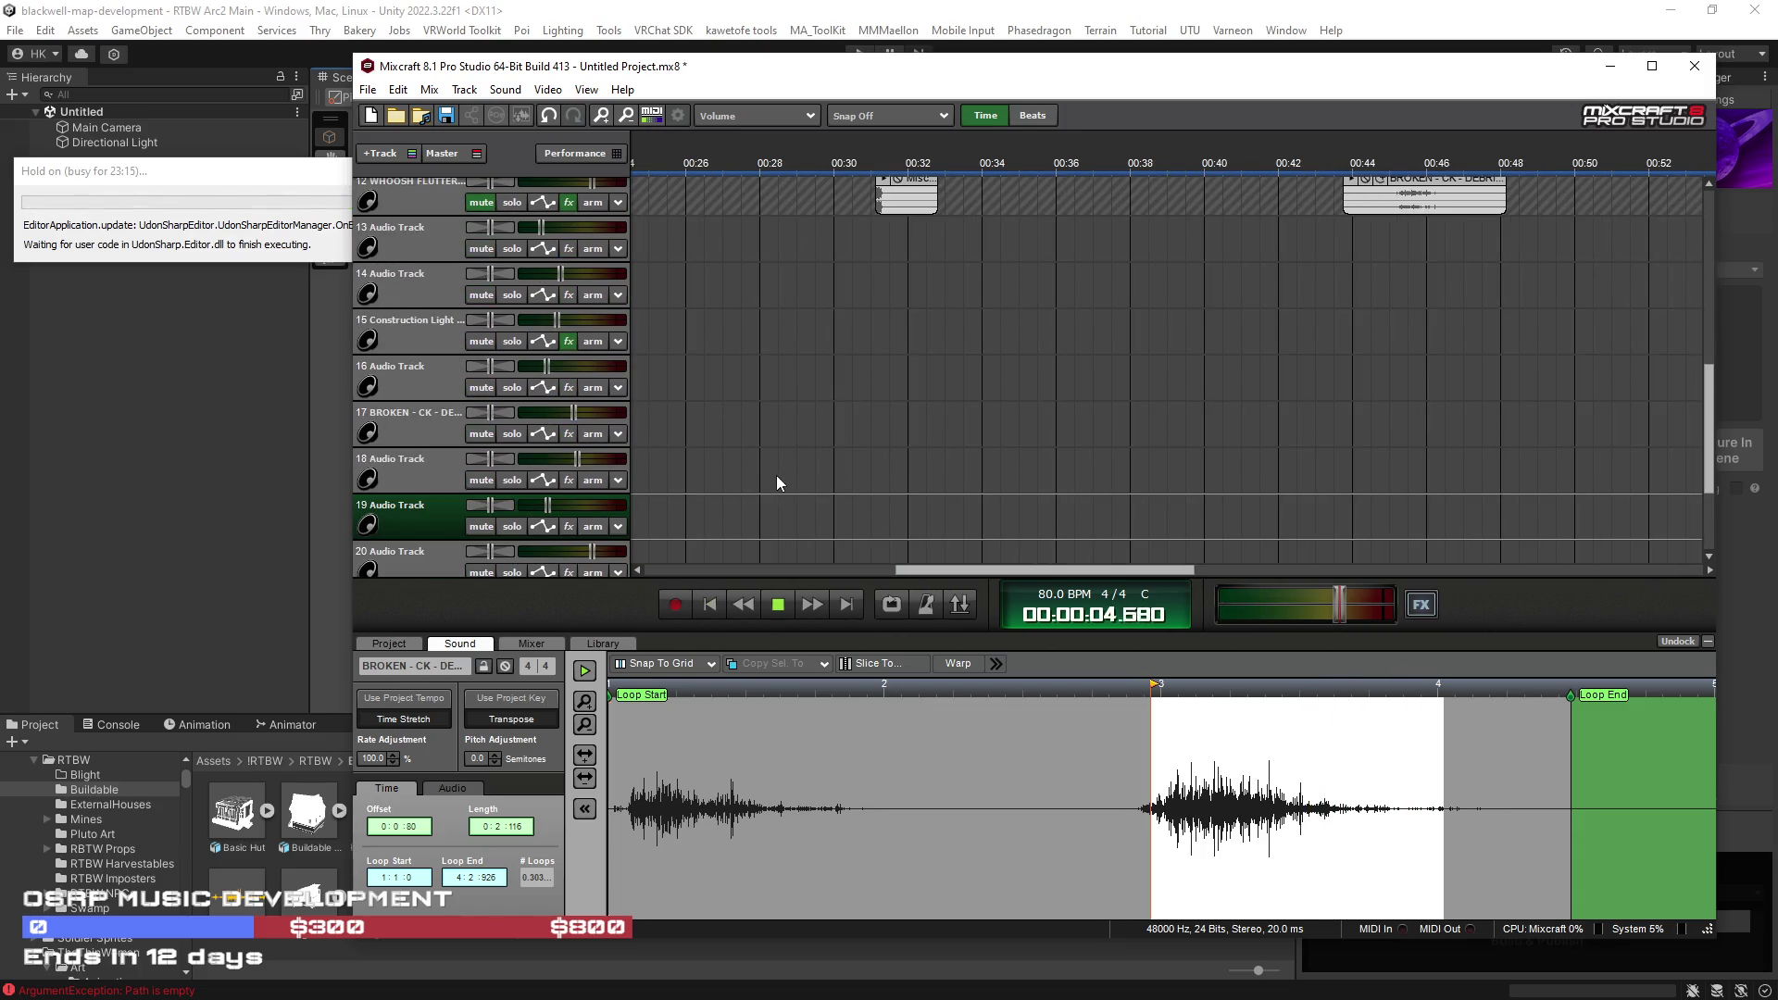
{"action": "left_click", "coordinate": [713, 605]}
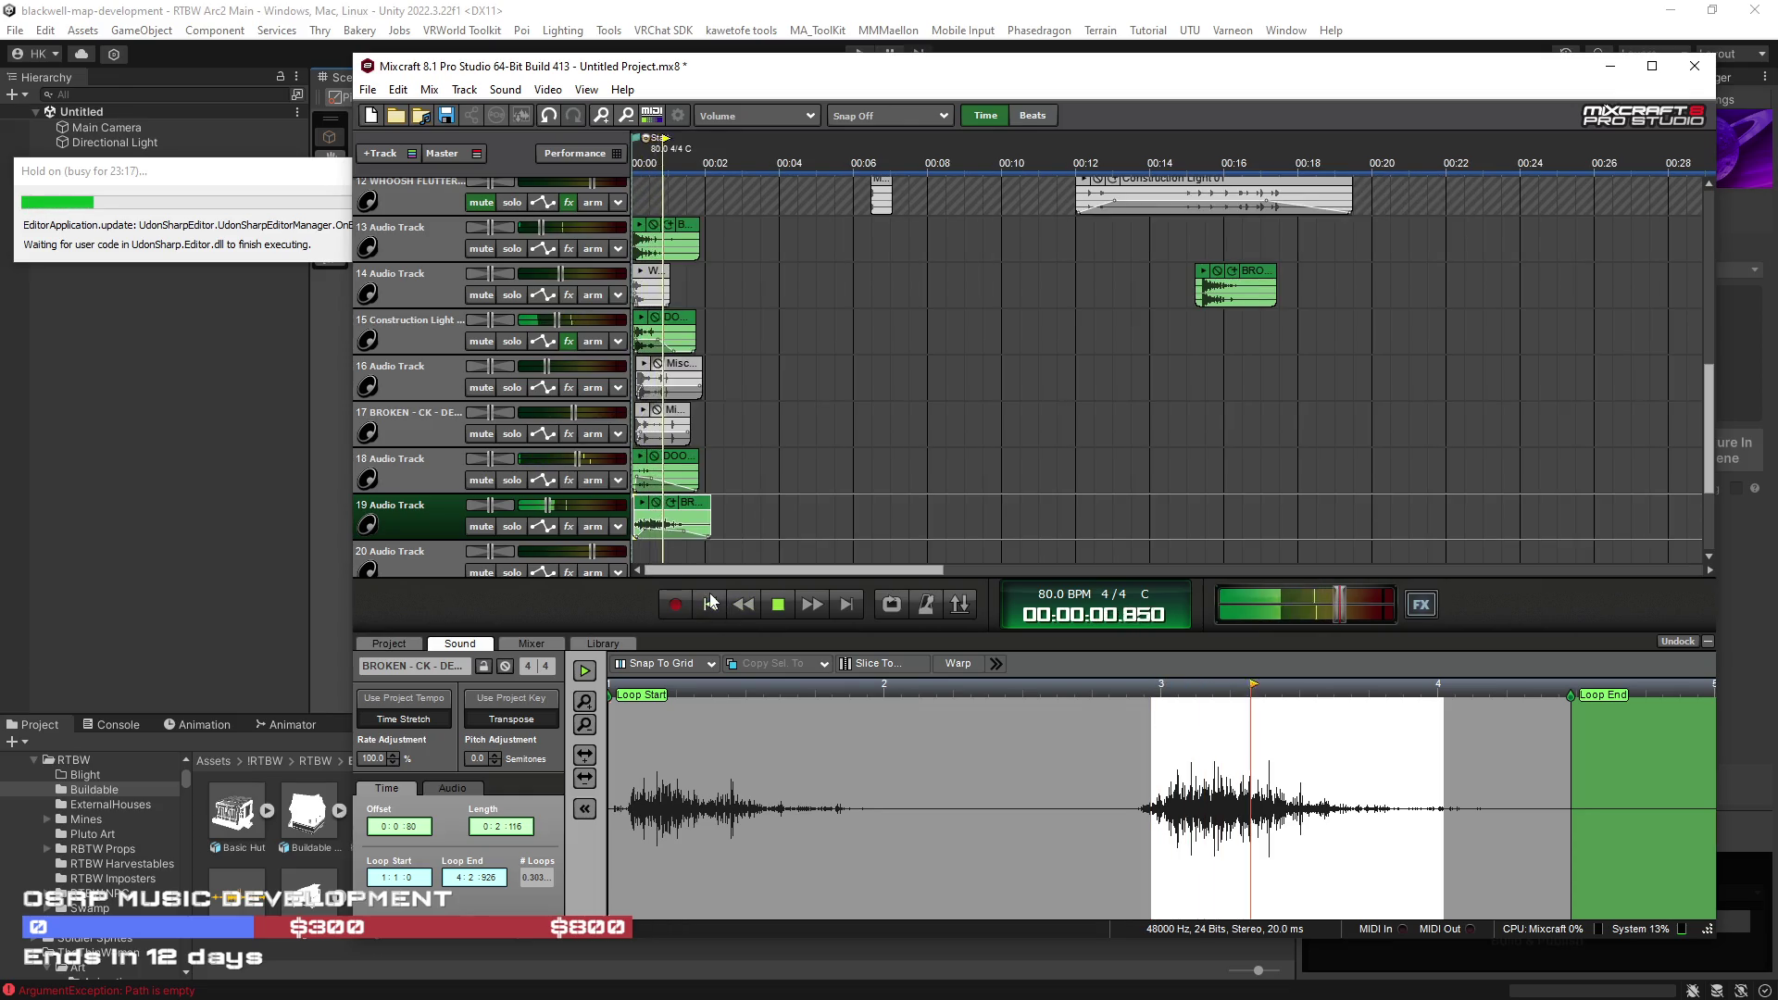
{"action": "left_click", "coordinate": [778, 605]}
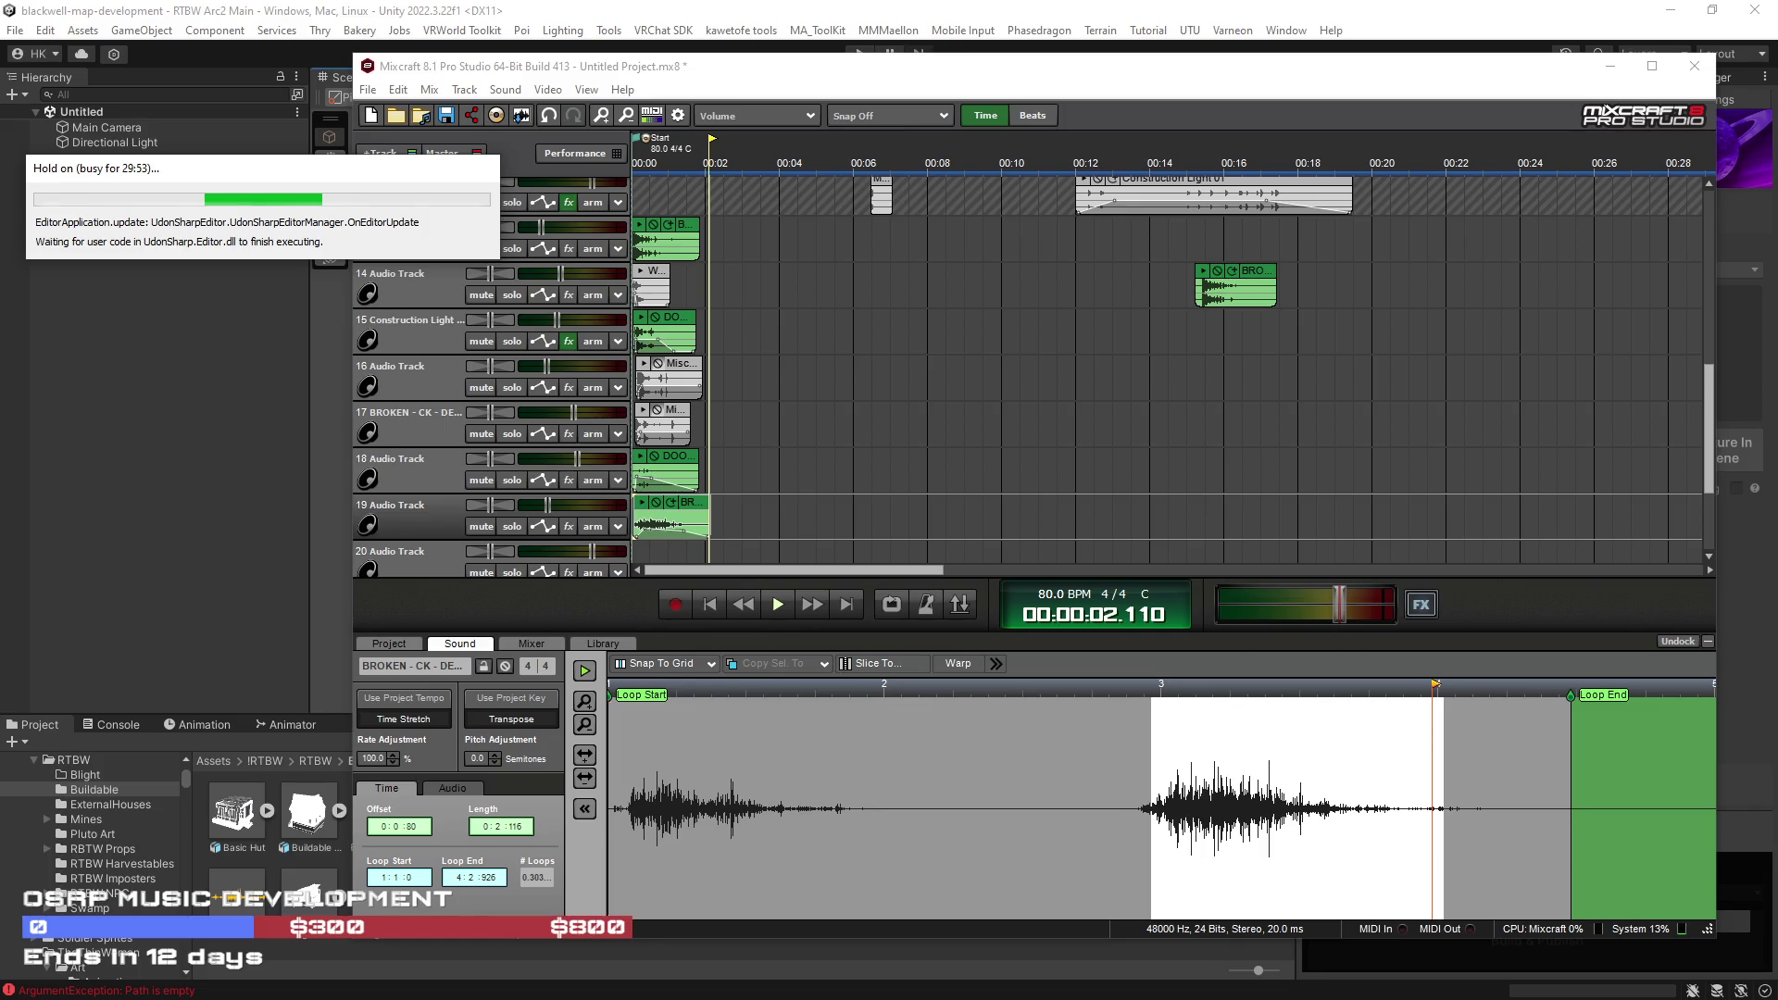
Step: Move the BRO clip from track 14 onto whoosh track 12 at about 0:21
{"action": "mouse_move", "coordinate": [1269, 278]}
{"action": "left_mouse_down"}
{"action": "mouse_move", "coordinate": [1510, 192]}
{"action": "mouse_move", "coordinate": [1485, 238]}
{"action": "left_mouse_up"}
{"action": "scroll", "coordinate": [1498, 387], "scroll_direction": "down", "scroll_amount": 5}
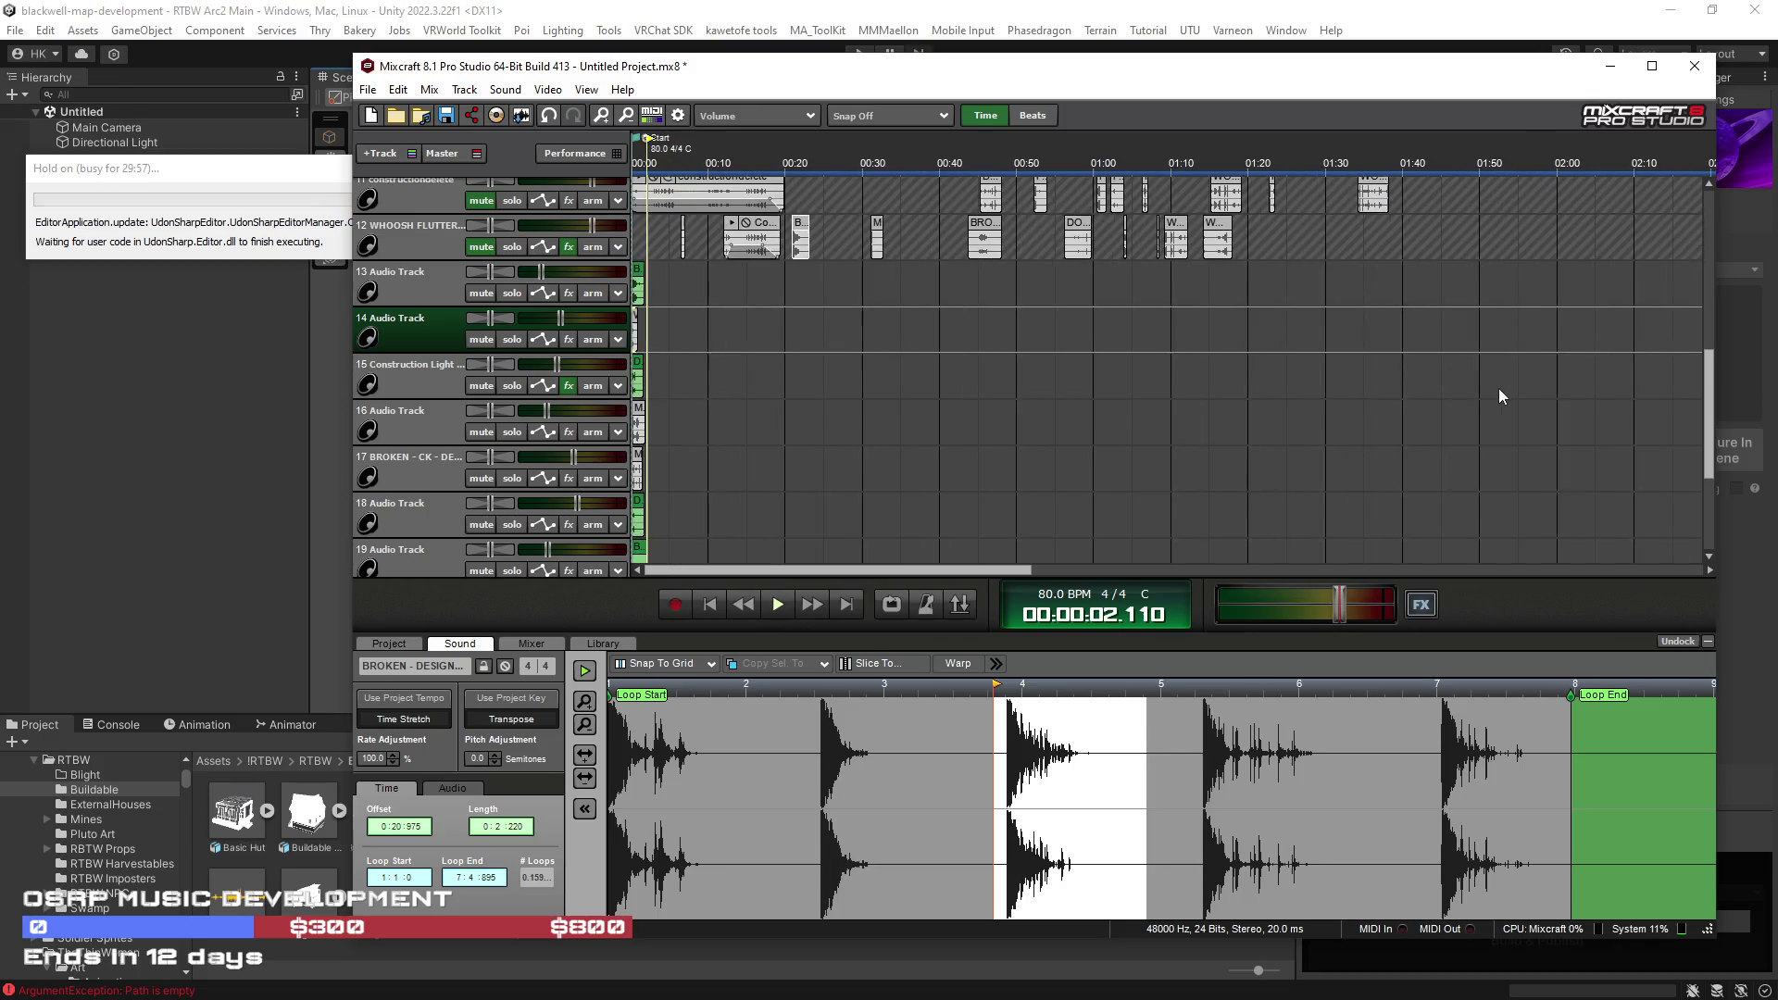
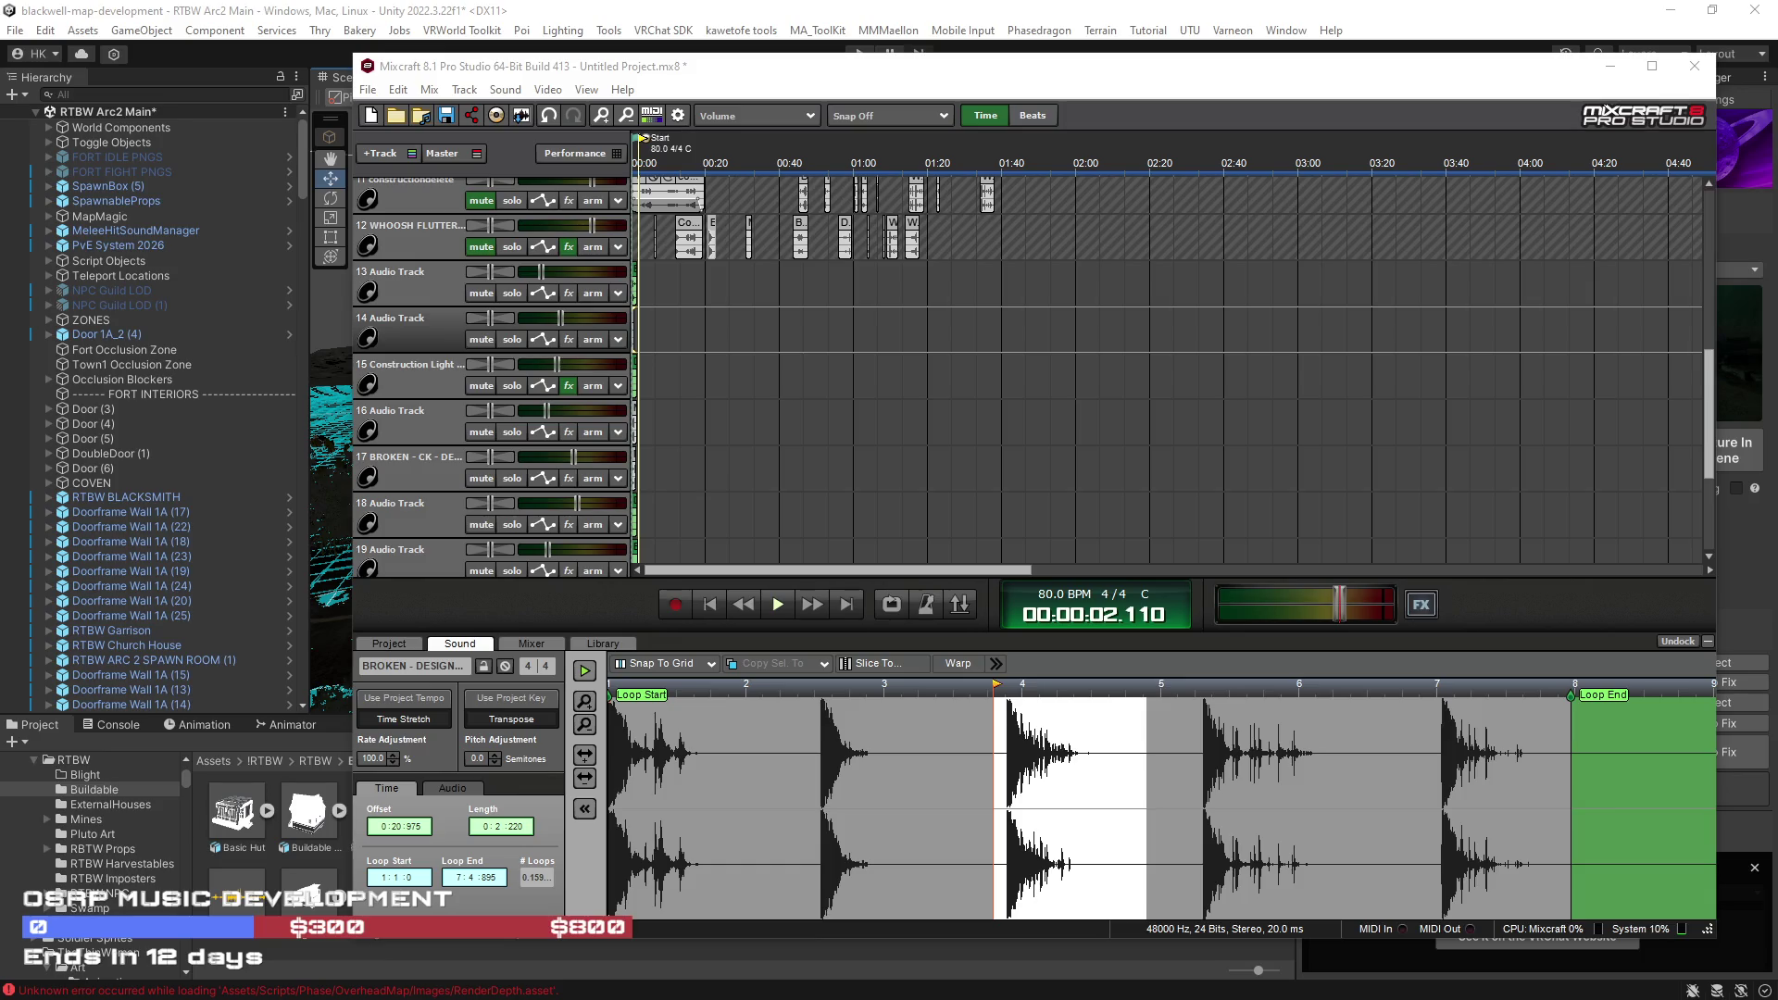
Step: Dismiss Unity's Upload Succeeded notice and minimize Unity to reveal the Mixcraft project
{"action": "left_click", "coordinate": [1312, 18]}
{"action": "left_click_drag", "start_coordinate": [943, 538], "coordinate": [1009, 530]}
{"action": "left_click", "coordinate": [1754, 871]}
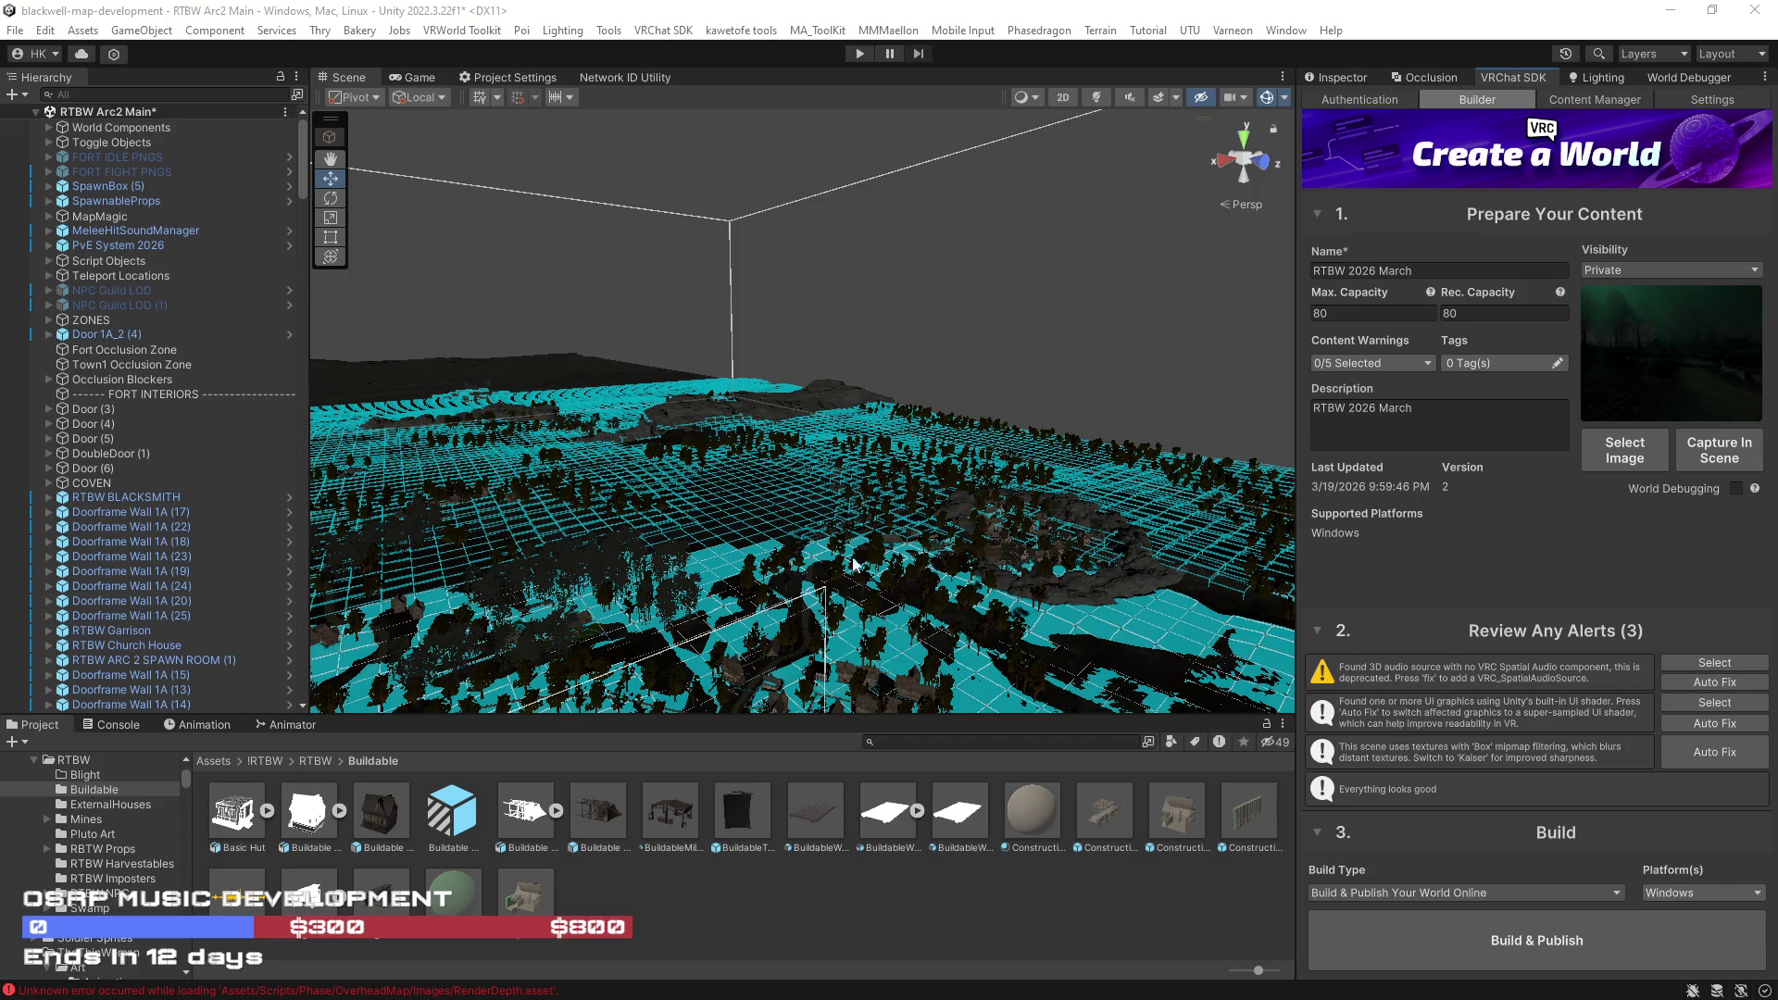
{"action": "left_click", "coordinate": [1677, 17]}
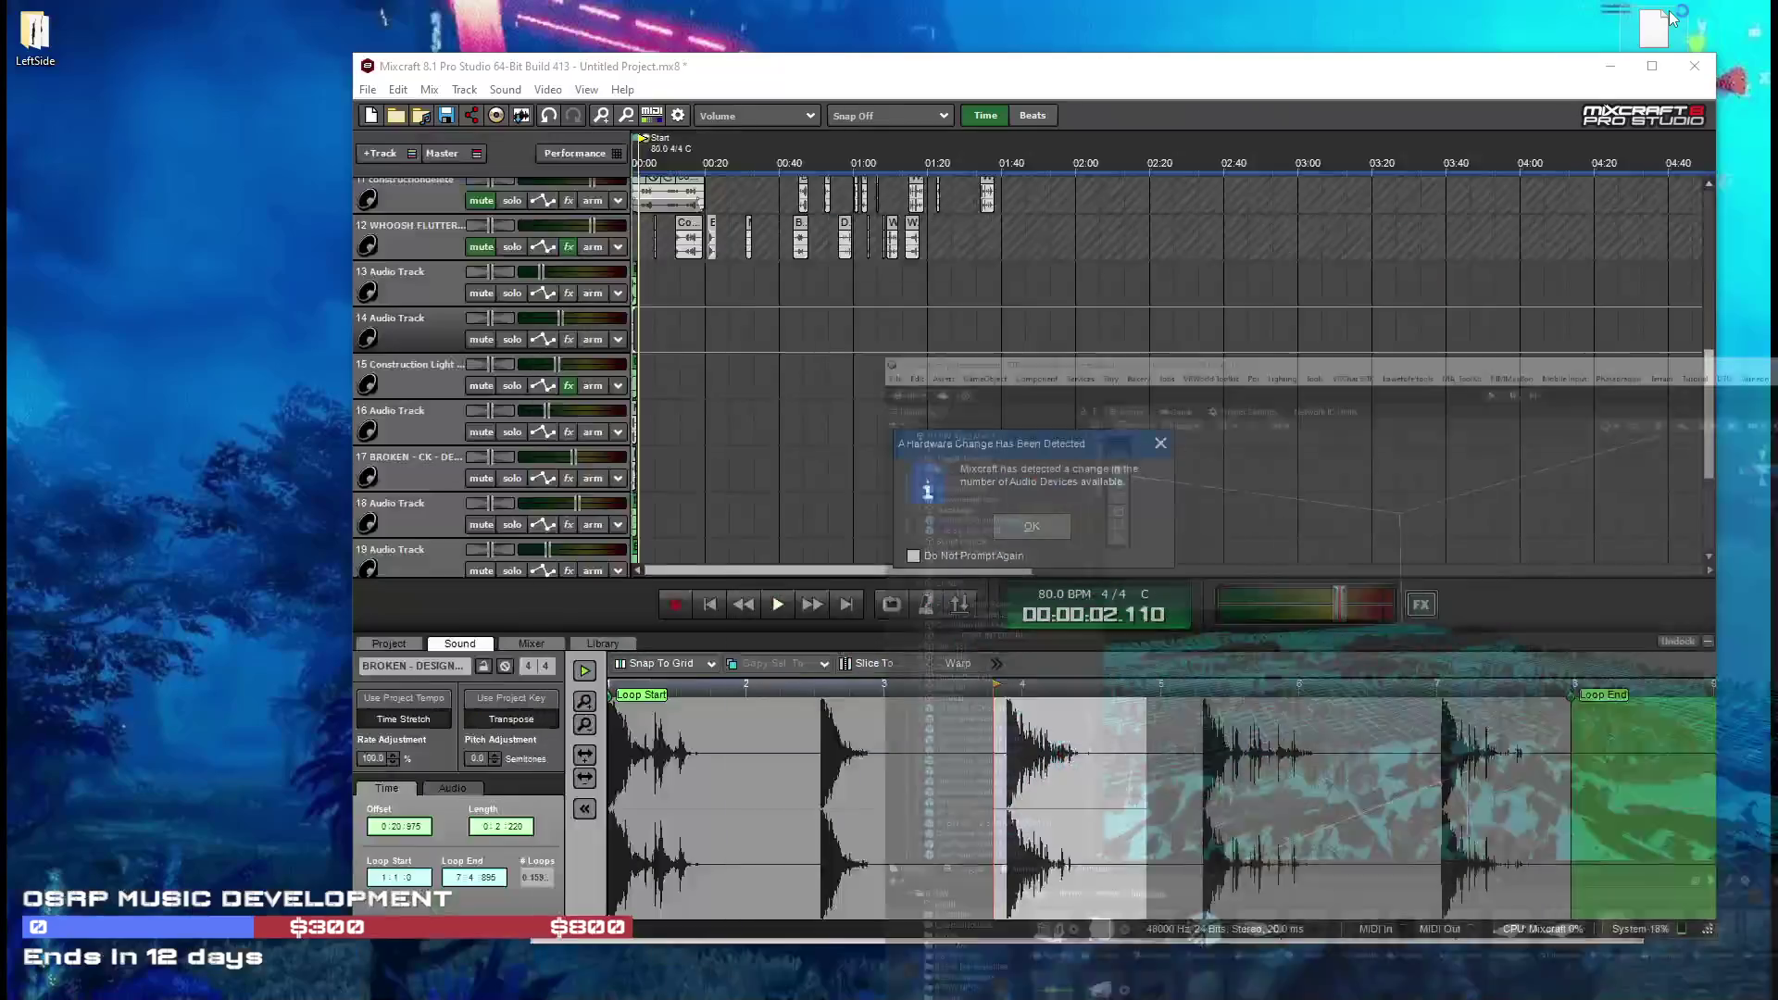
Step: Close Mixcraft's Hardware Change Detected dialog and switch back to the Unity editor
{"action": "left_click", "coordinate": [1161, 446]}
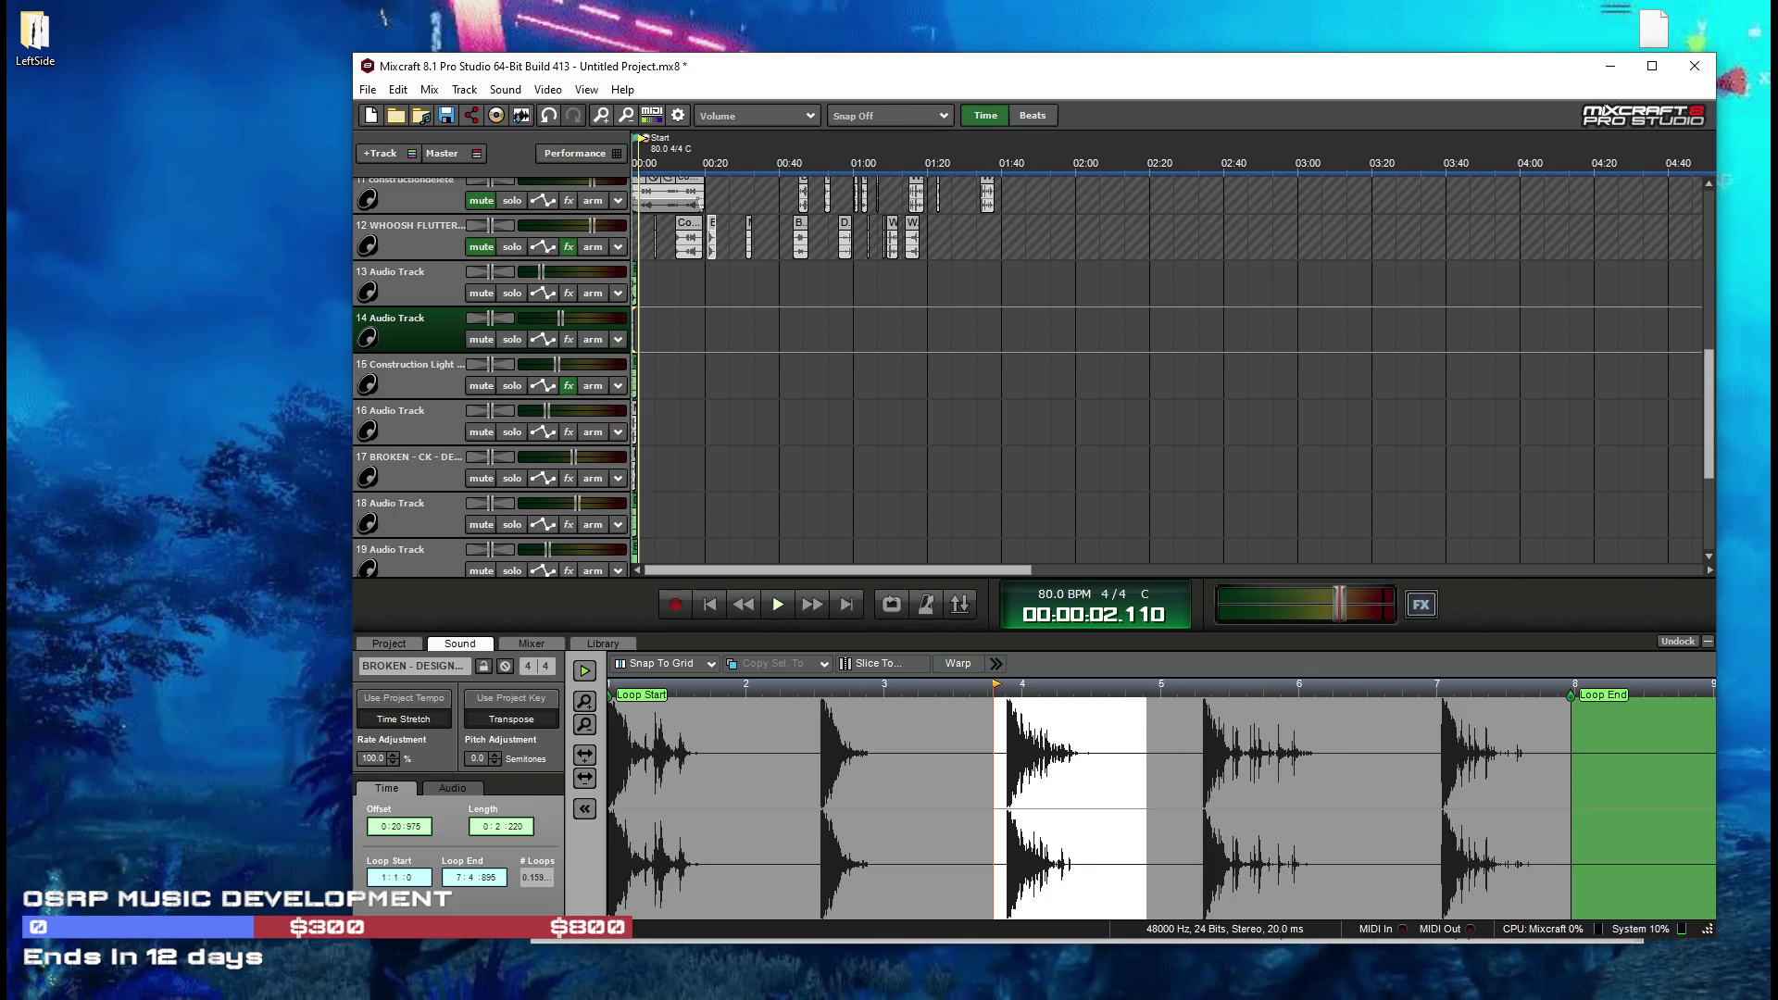
{"action": "key", "text": "alt+Tab"}
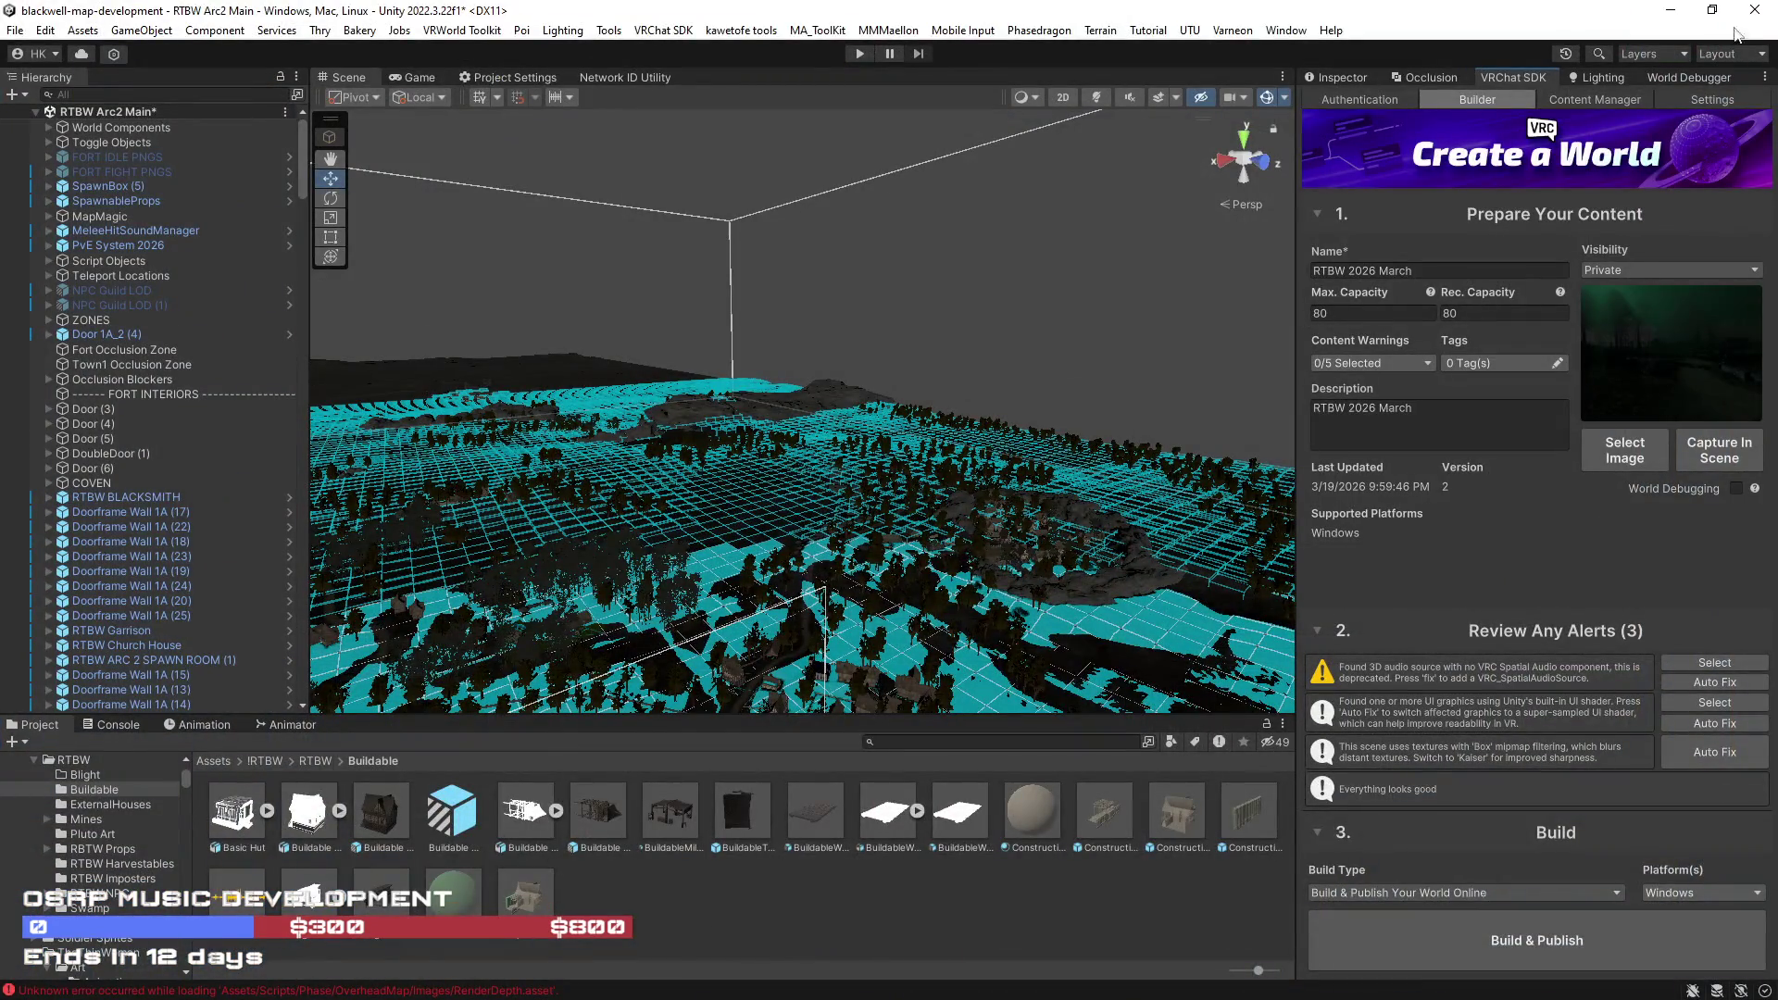
Step: Close the Unity editor, saving the modified RTBW Arc2 Main scene
{"action": "left_click", "coordinate": [1755, 13]}
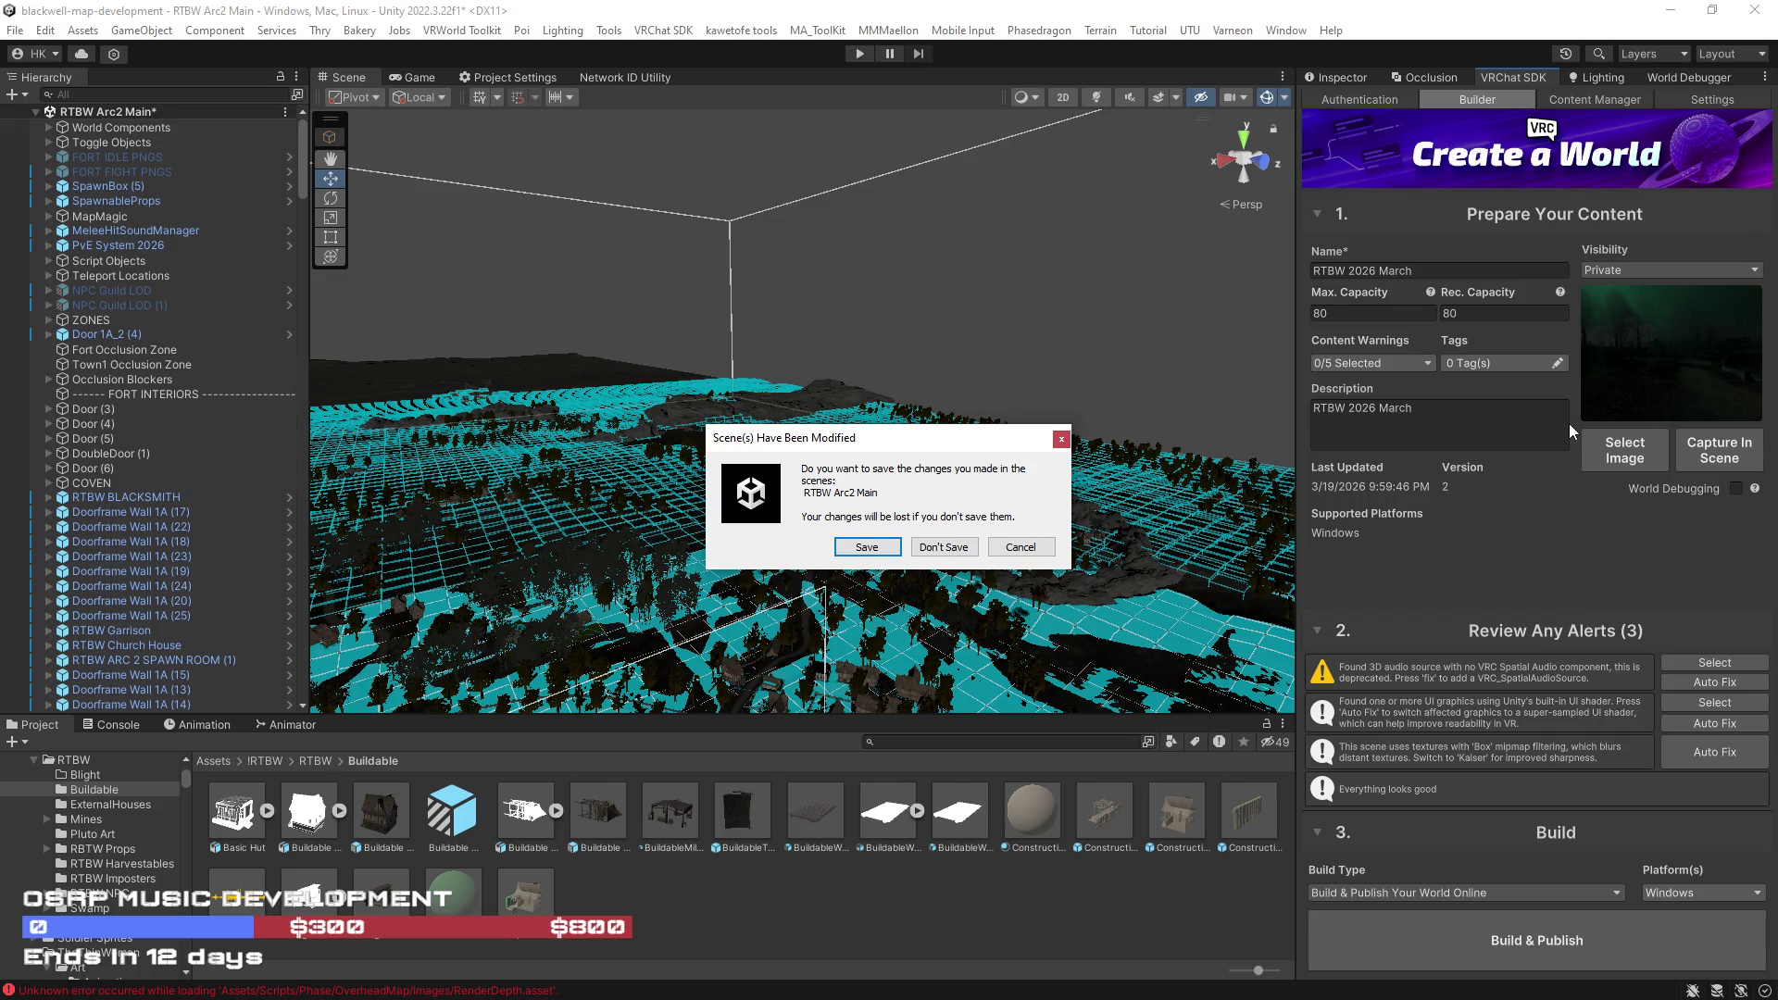
{"action": "left_click", "coordinate": [867, 548]}
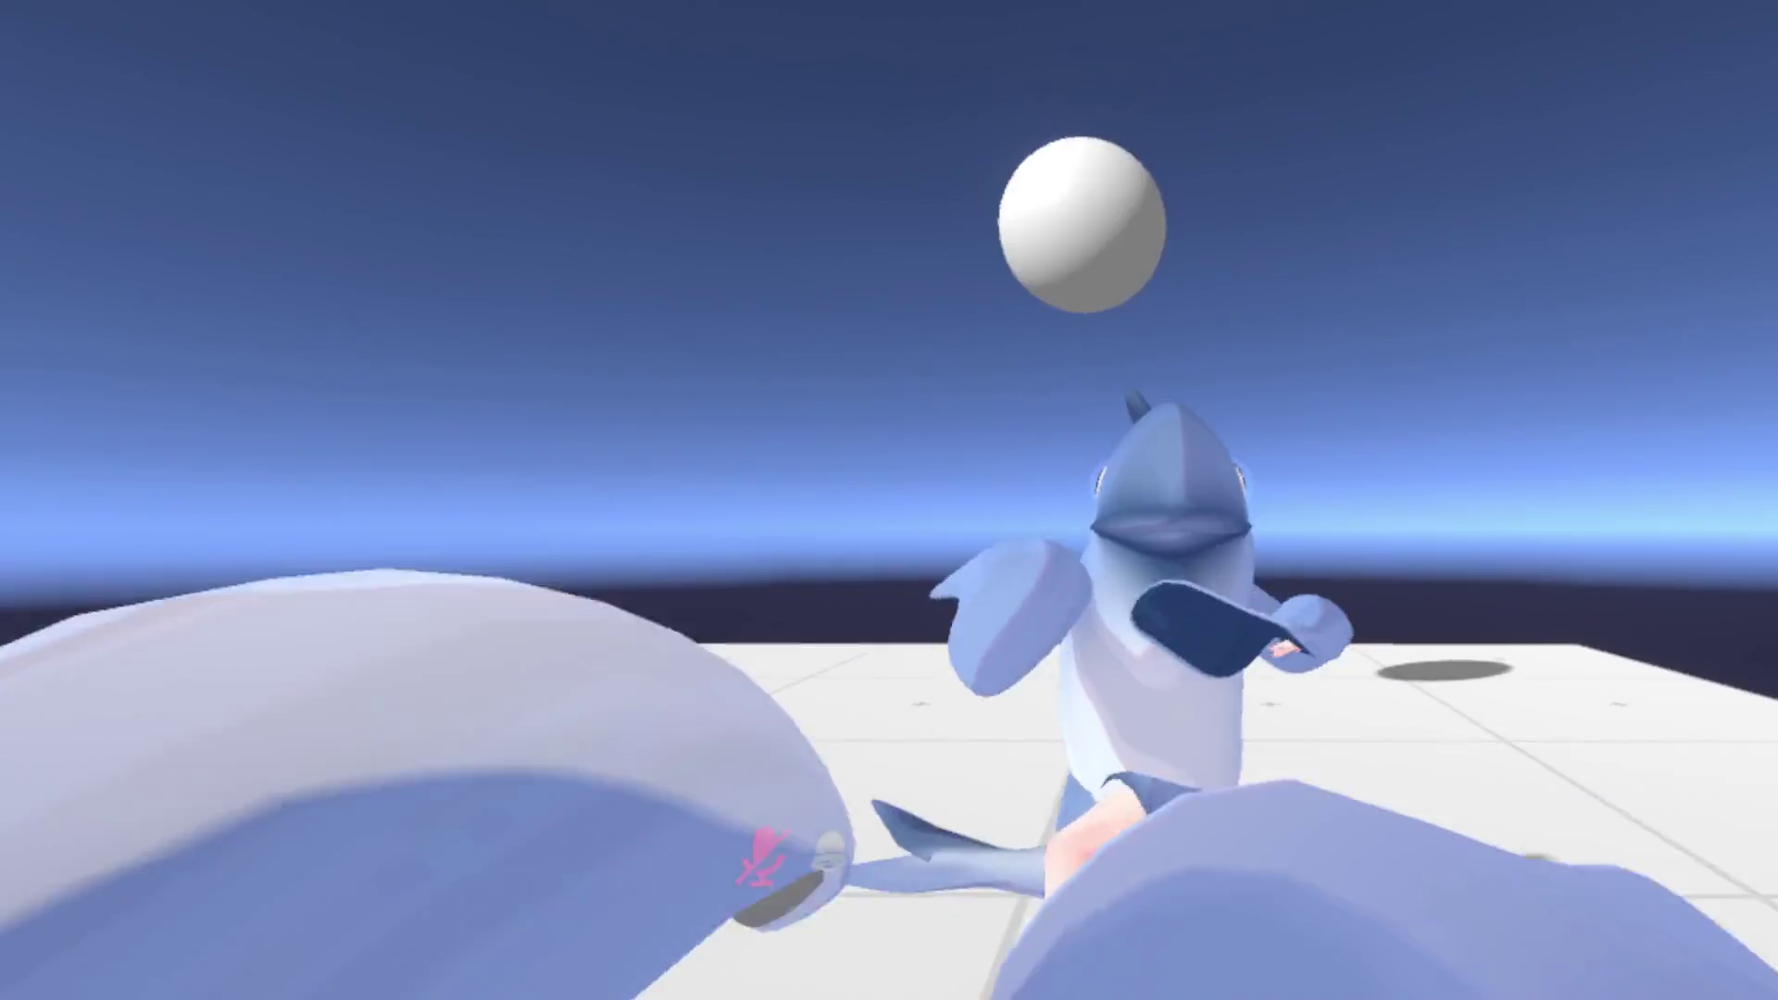
Step: Find the uploaded RTBW 2026 March world in the worlds browser's own-worlds list
{"action": "key", "text": "Escape"}
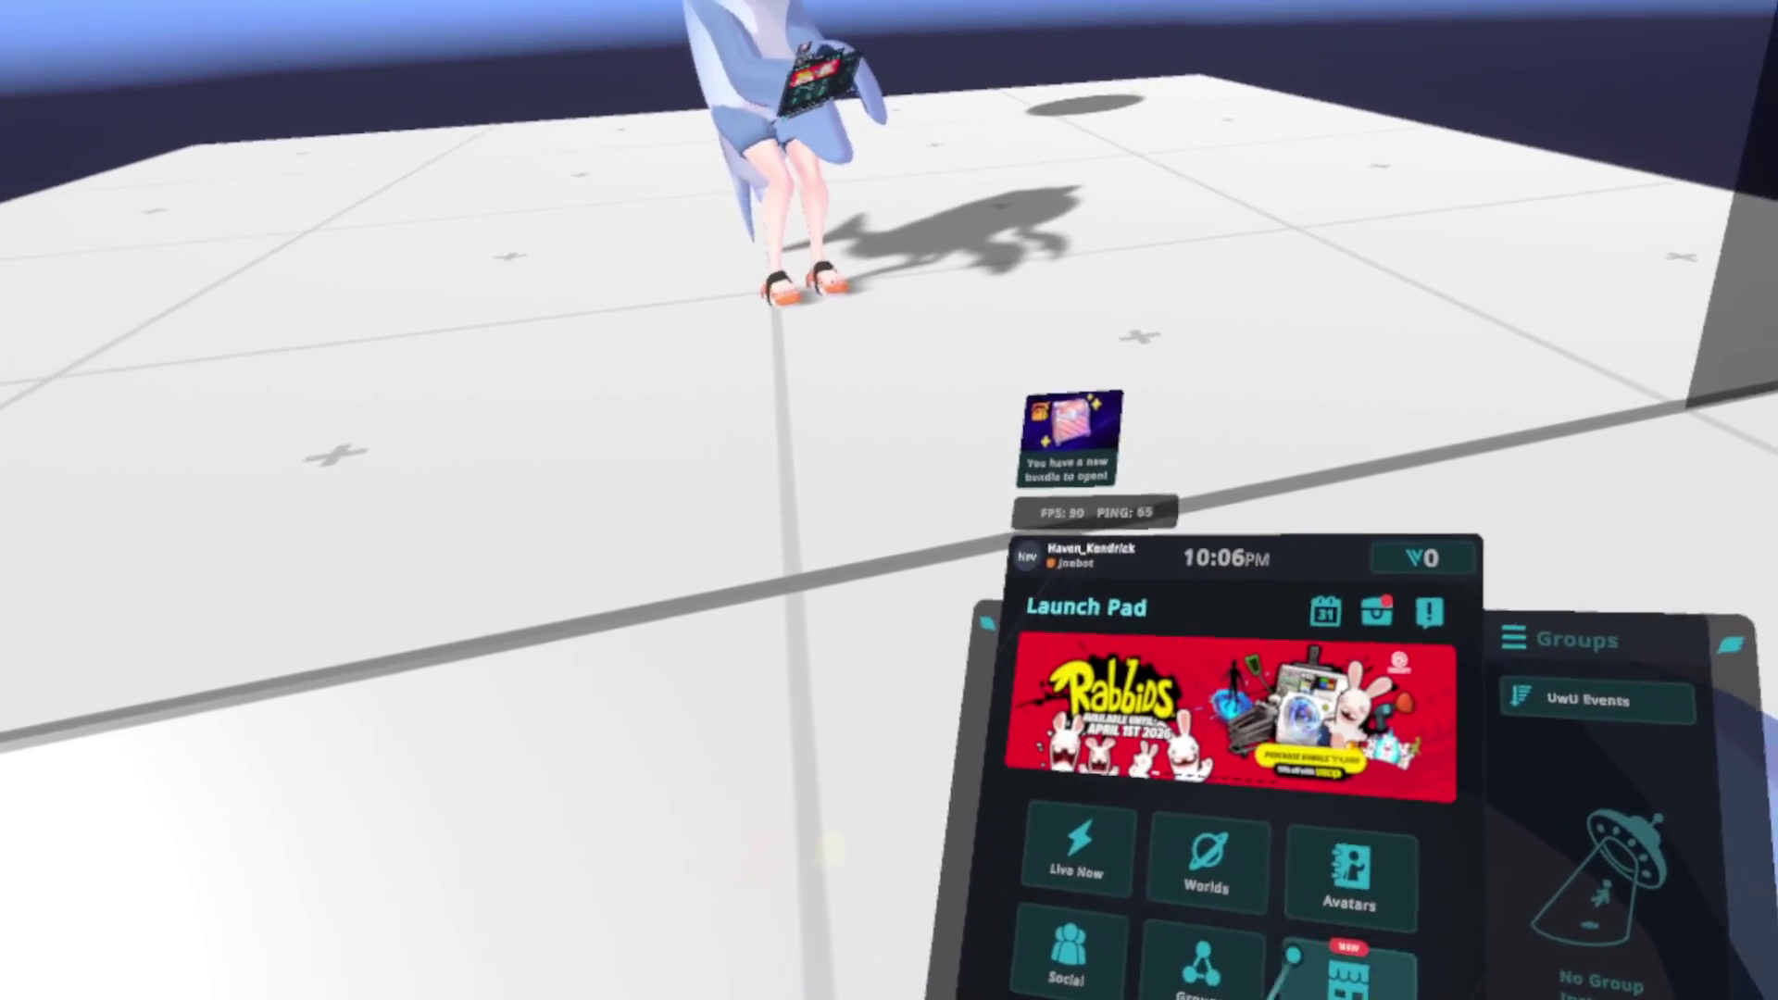
{"action": "left_click", "coordinate": [1288, 866]}
{"action": "left_click", "coordinate": [1163, 603]}
{"action": "left_click", "coordinate": [1159, 639]}
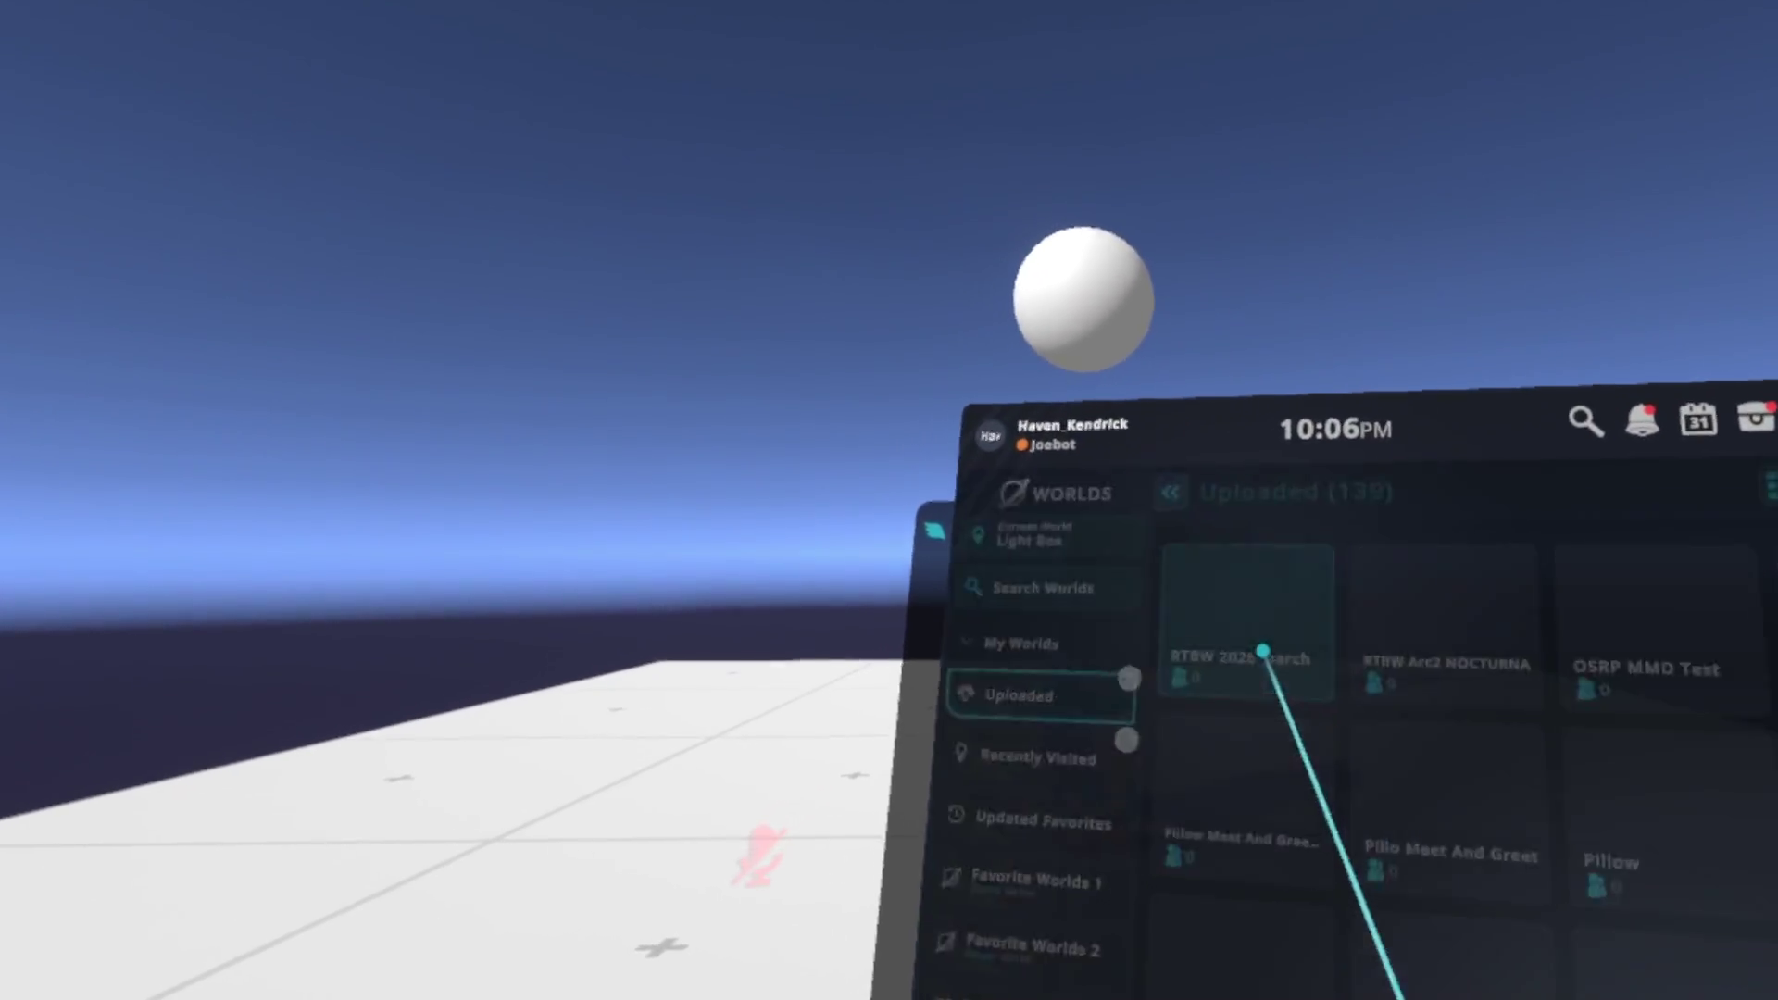
{"action": "left_click", "coordinate": [1242, 666]}
Step: Create and join an Invite+ instance of the RTBW 2026 March world
{"action": "left_click", "coordinate": [1143, 815]}
{"action": "left_click", "coordinate": [1269, 671]}
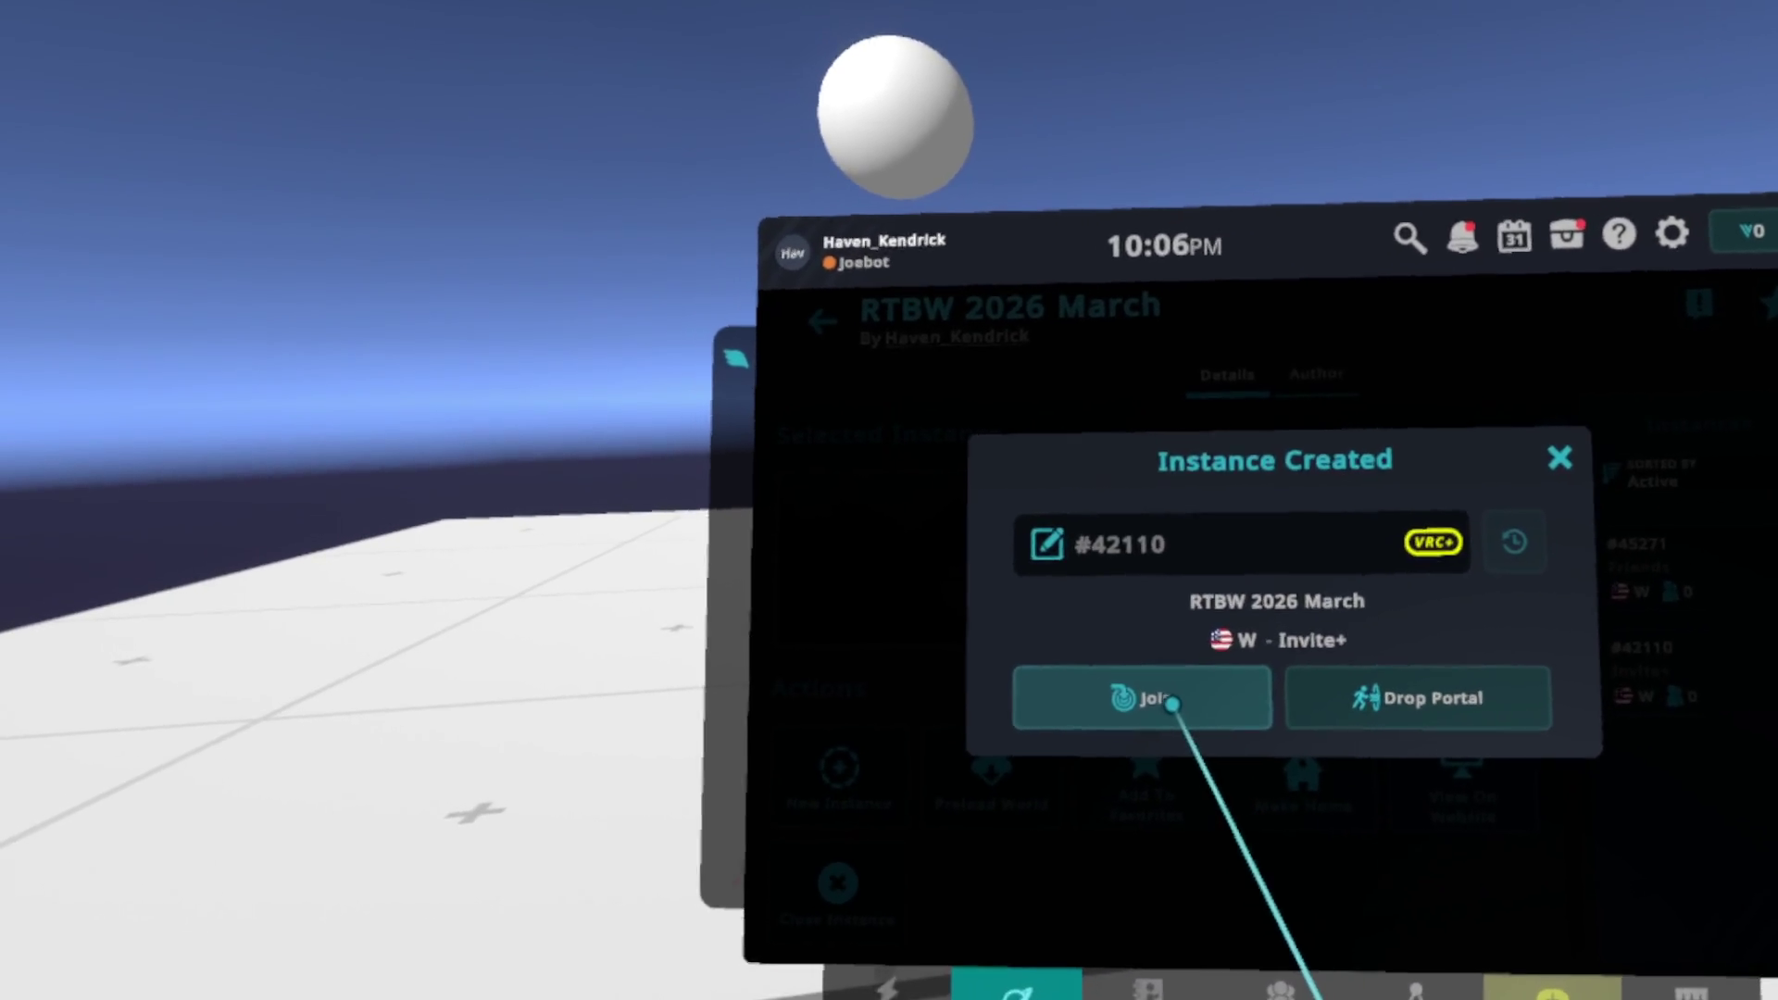
{"action": "left_click", "coordinate": [1174, 695]}
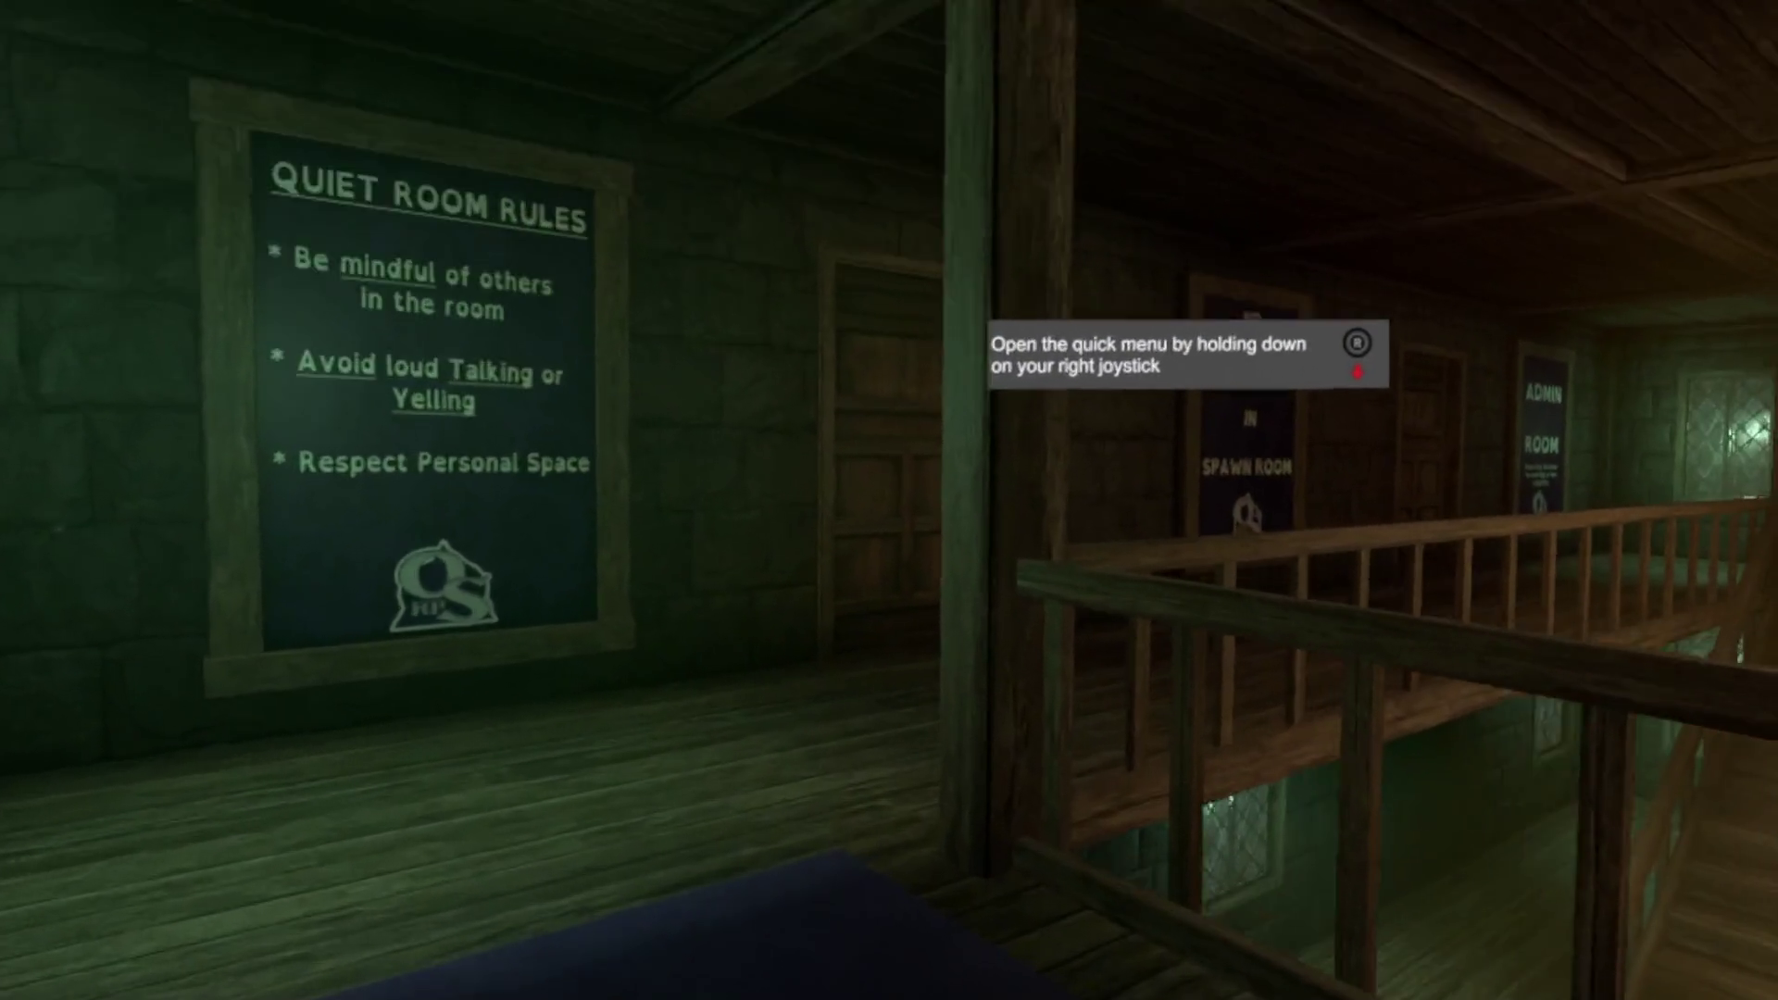
{"action": "key", "text": "Escape"}
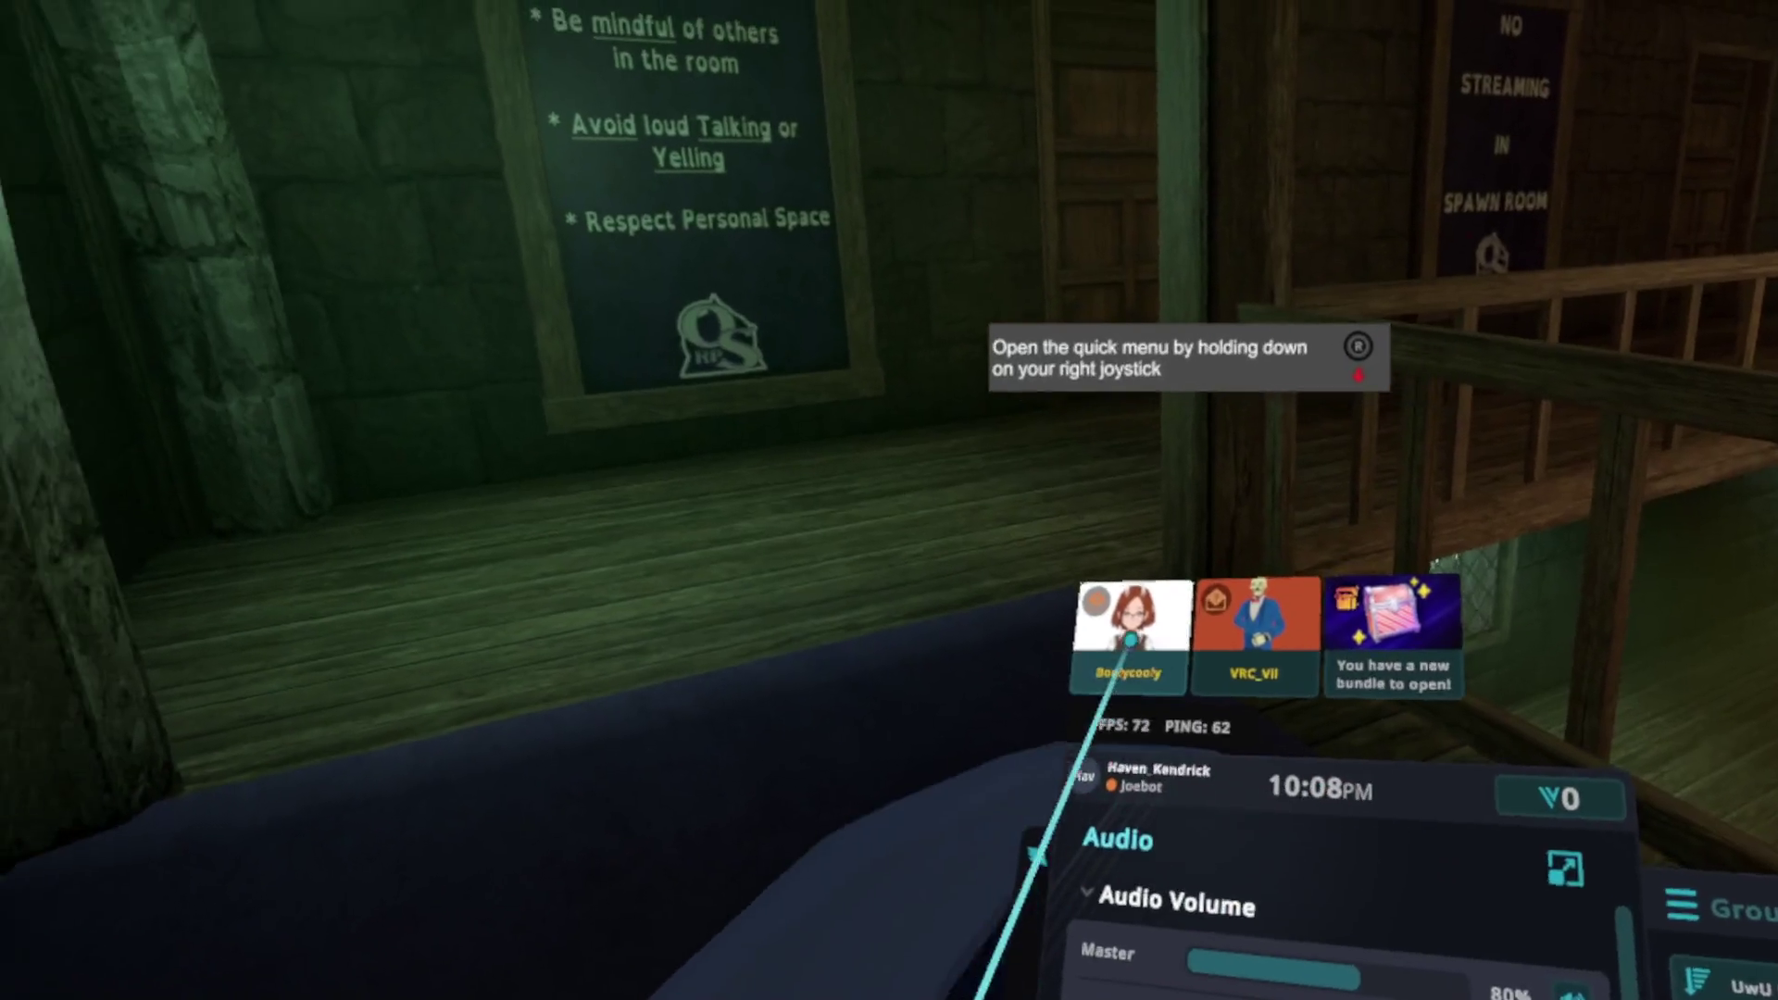
Step: Set the World volume slider to 80%, then browse avatars from the Launch Pad
{"action": "left_click", "coordinate": [1146, 665]}
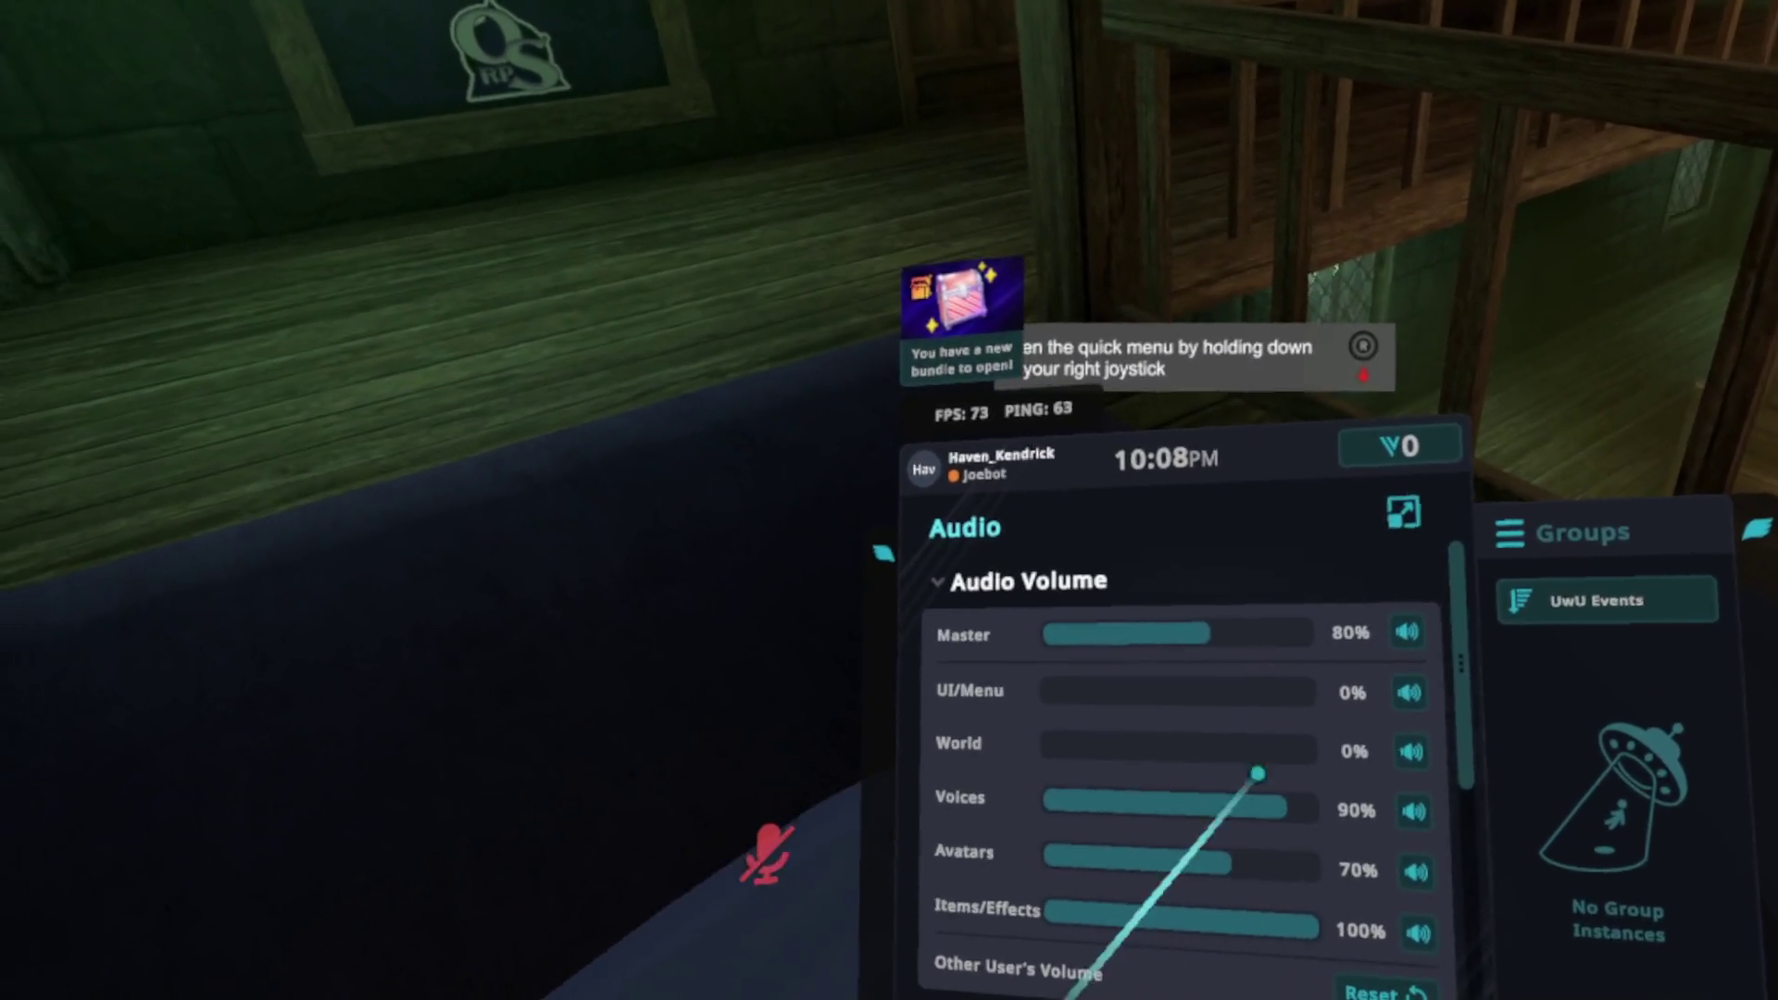
{"action": "left_click", "coordinate": [1275, 789]}
{"action": "key", "text": "Escape"}
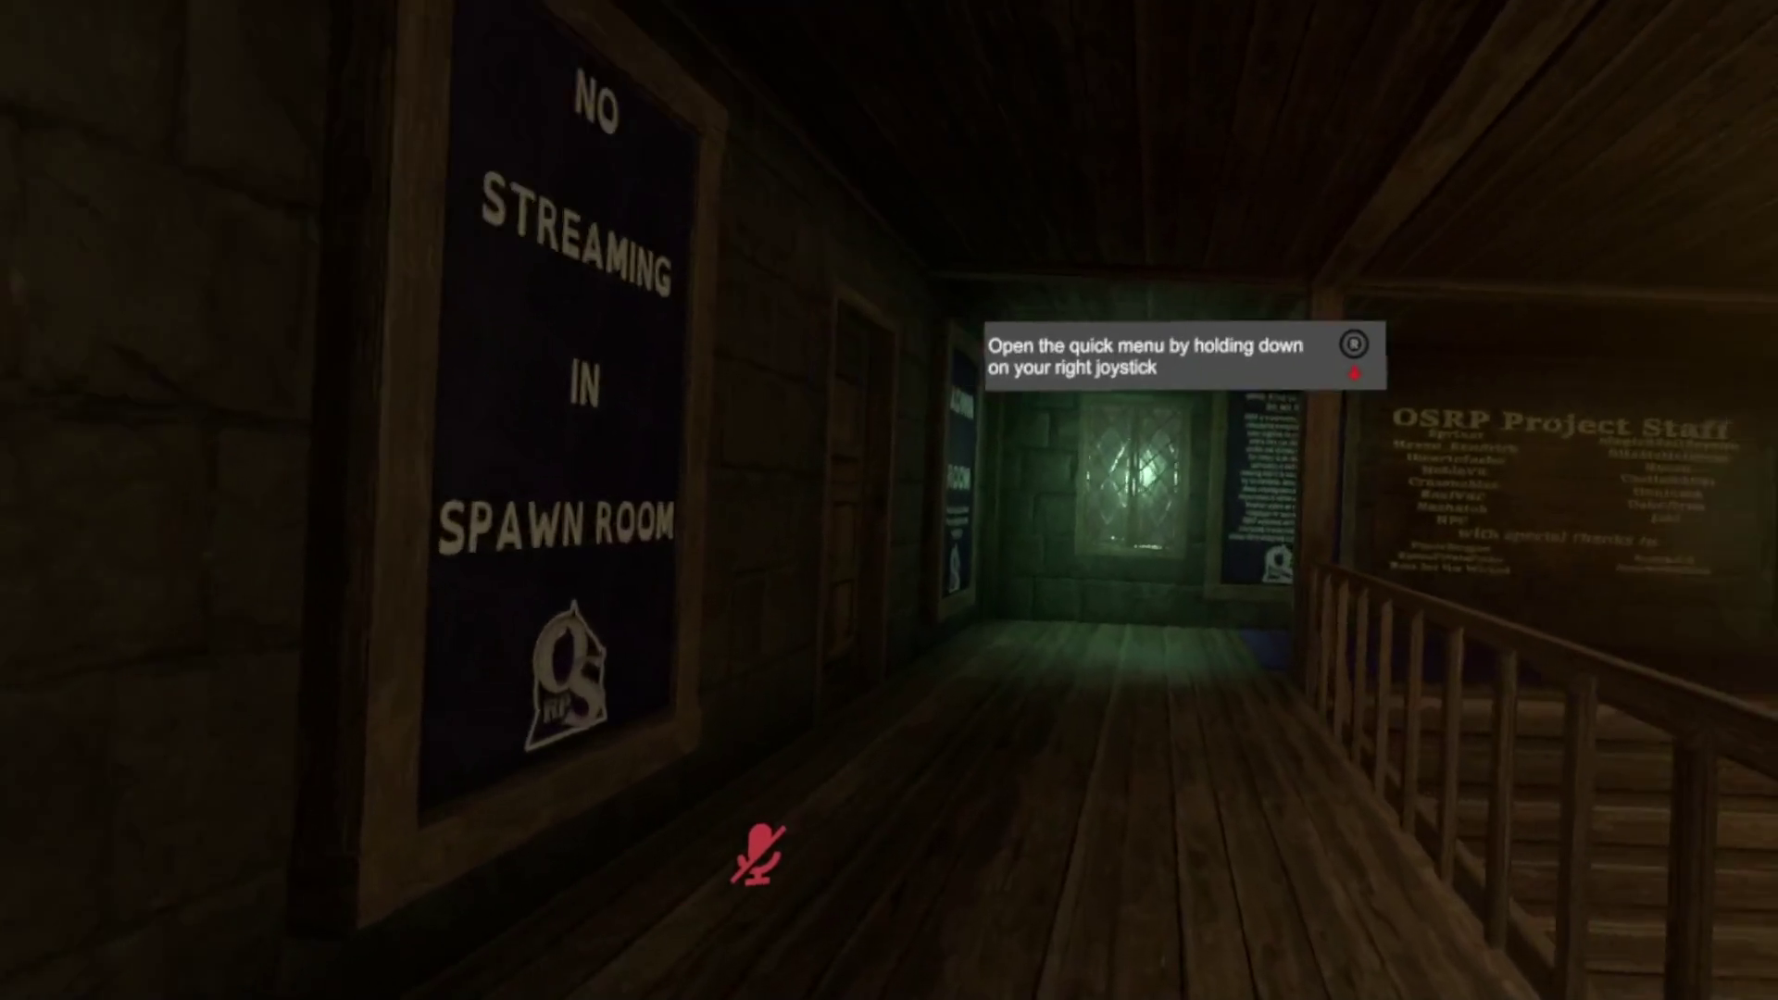
{"action": "key", "text": "Escape"}
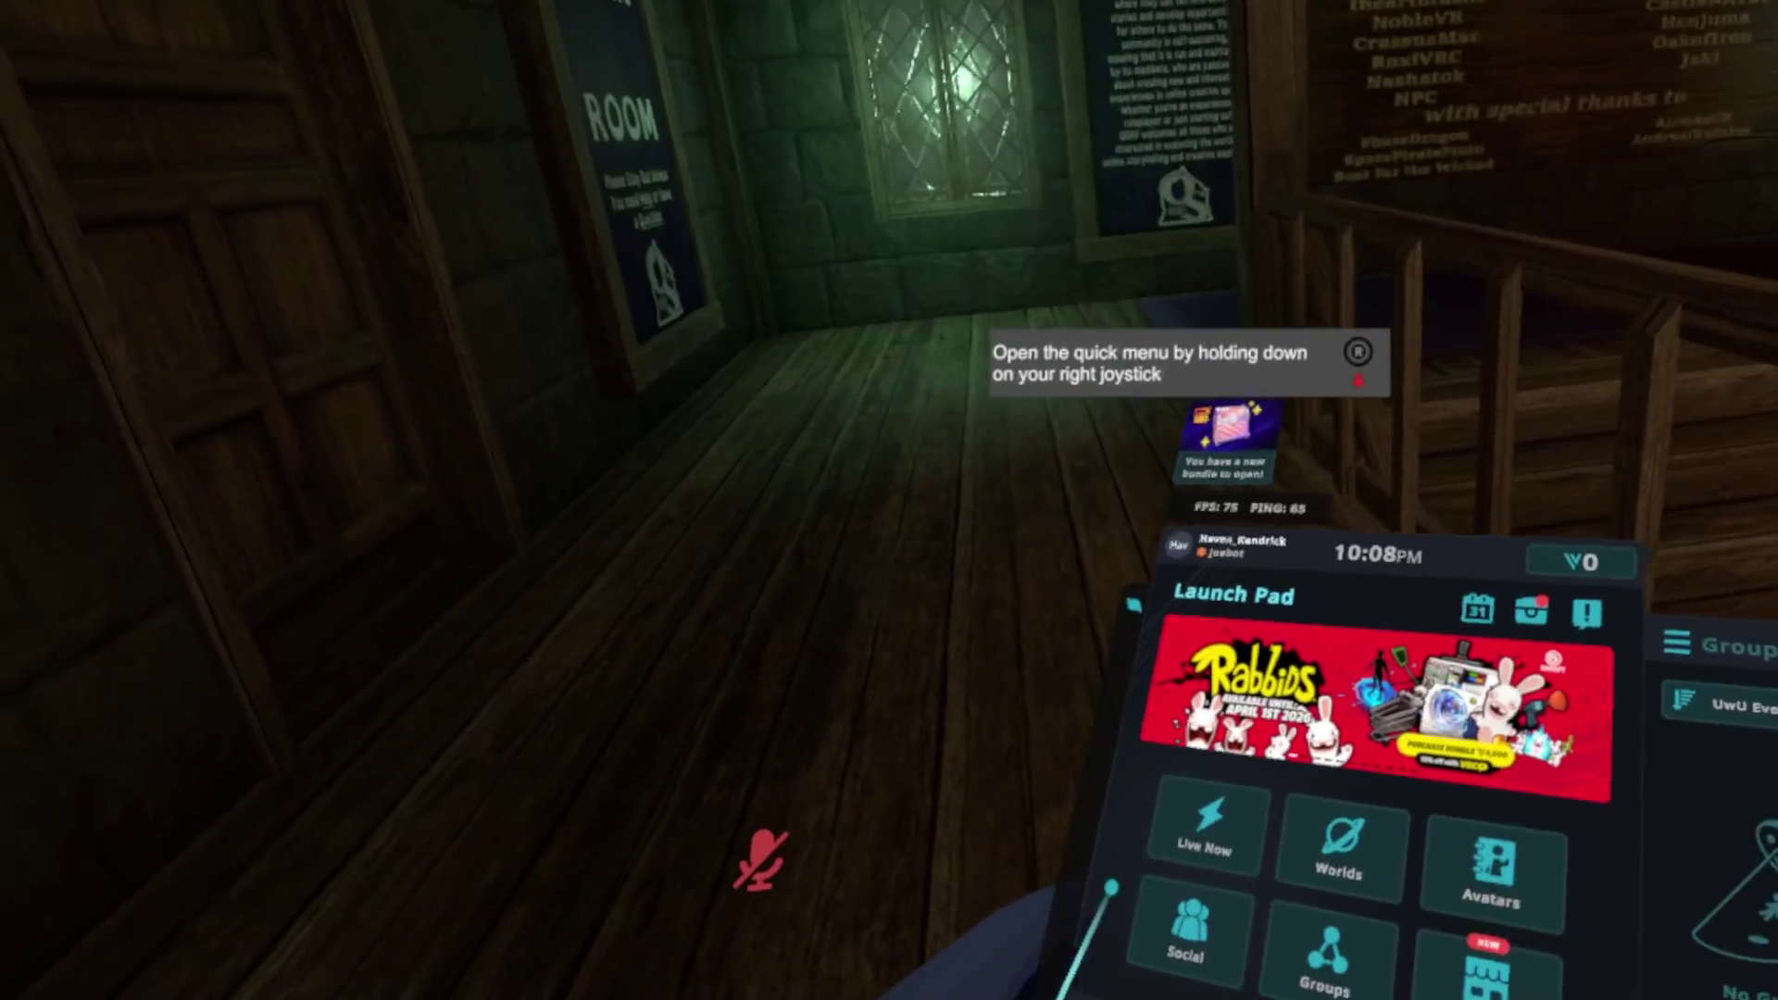
{"action": "key", "text": "Escape"}
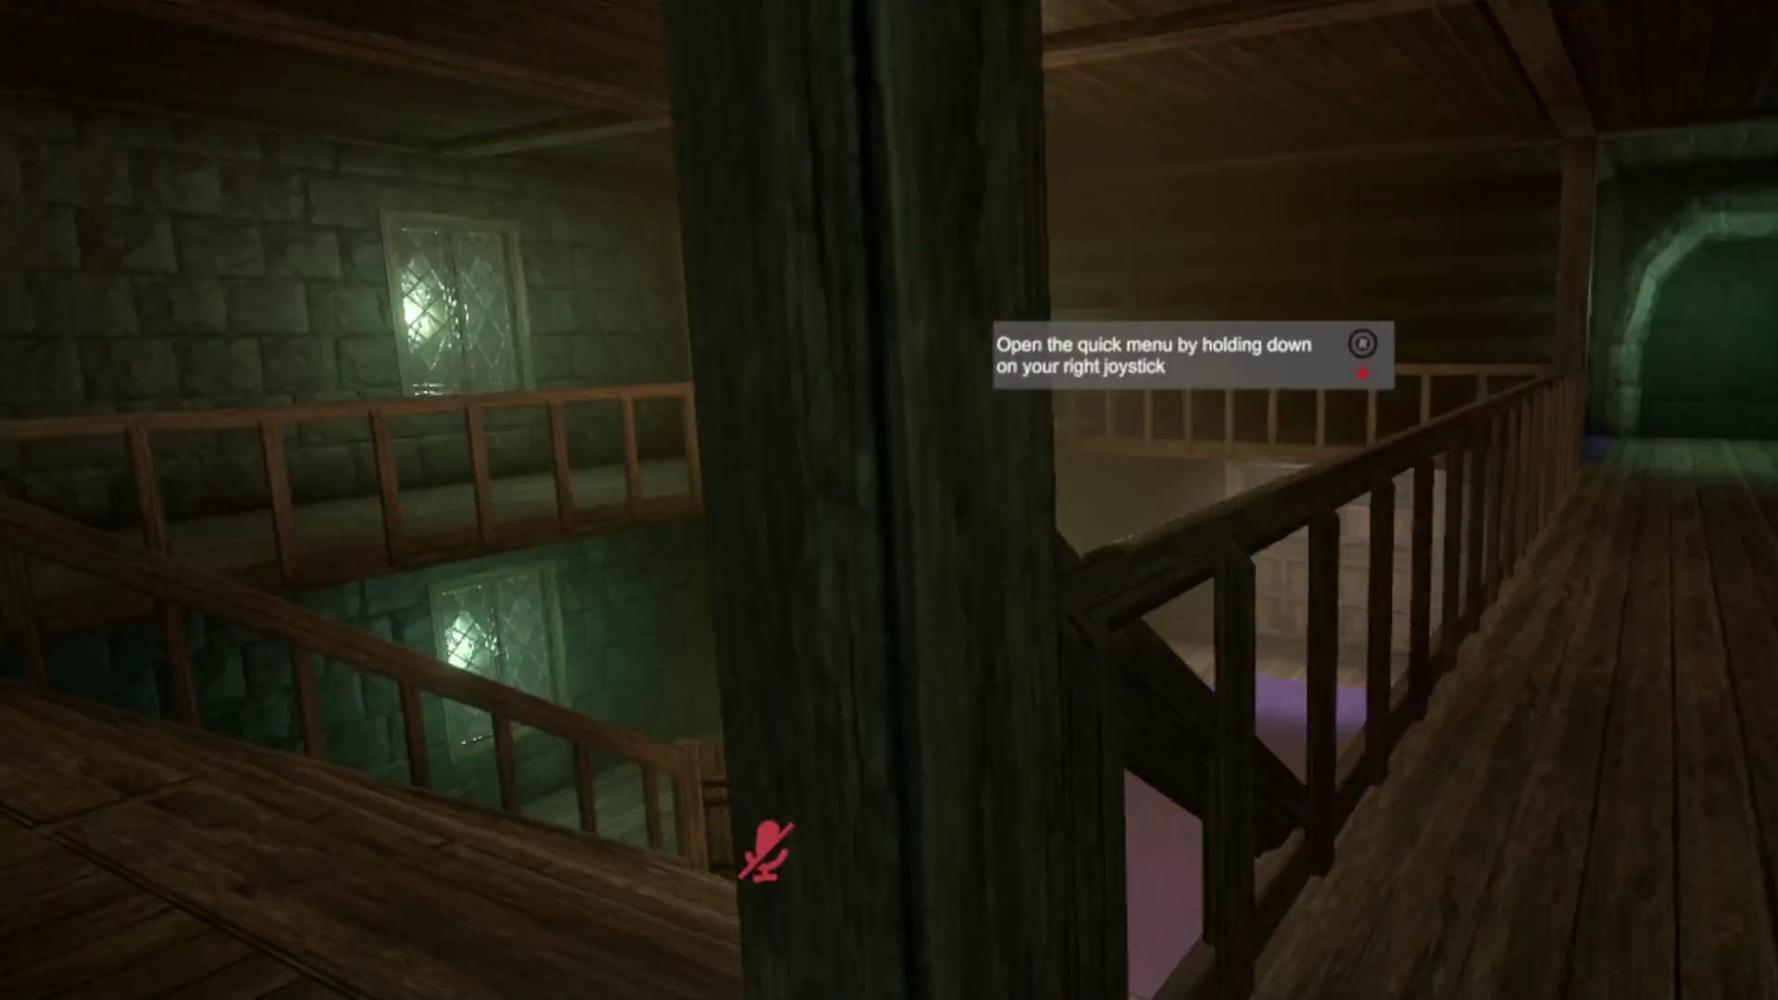
{"action": "key", "text": "Escape"}
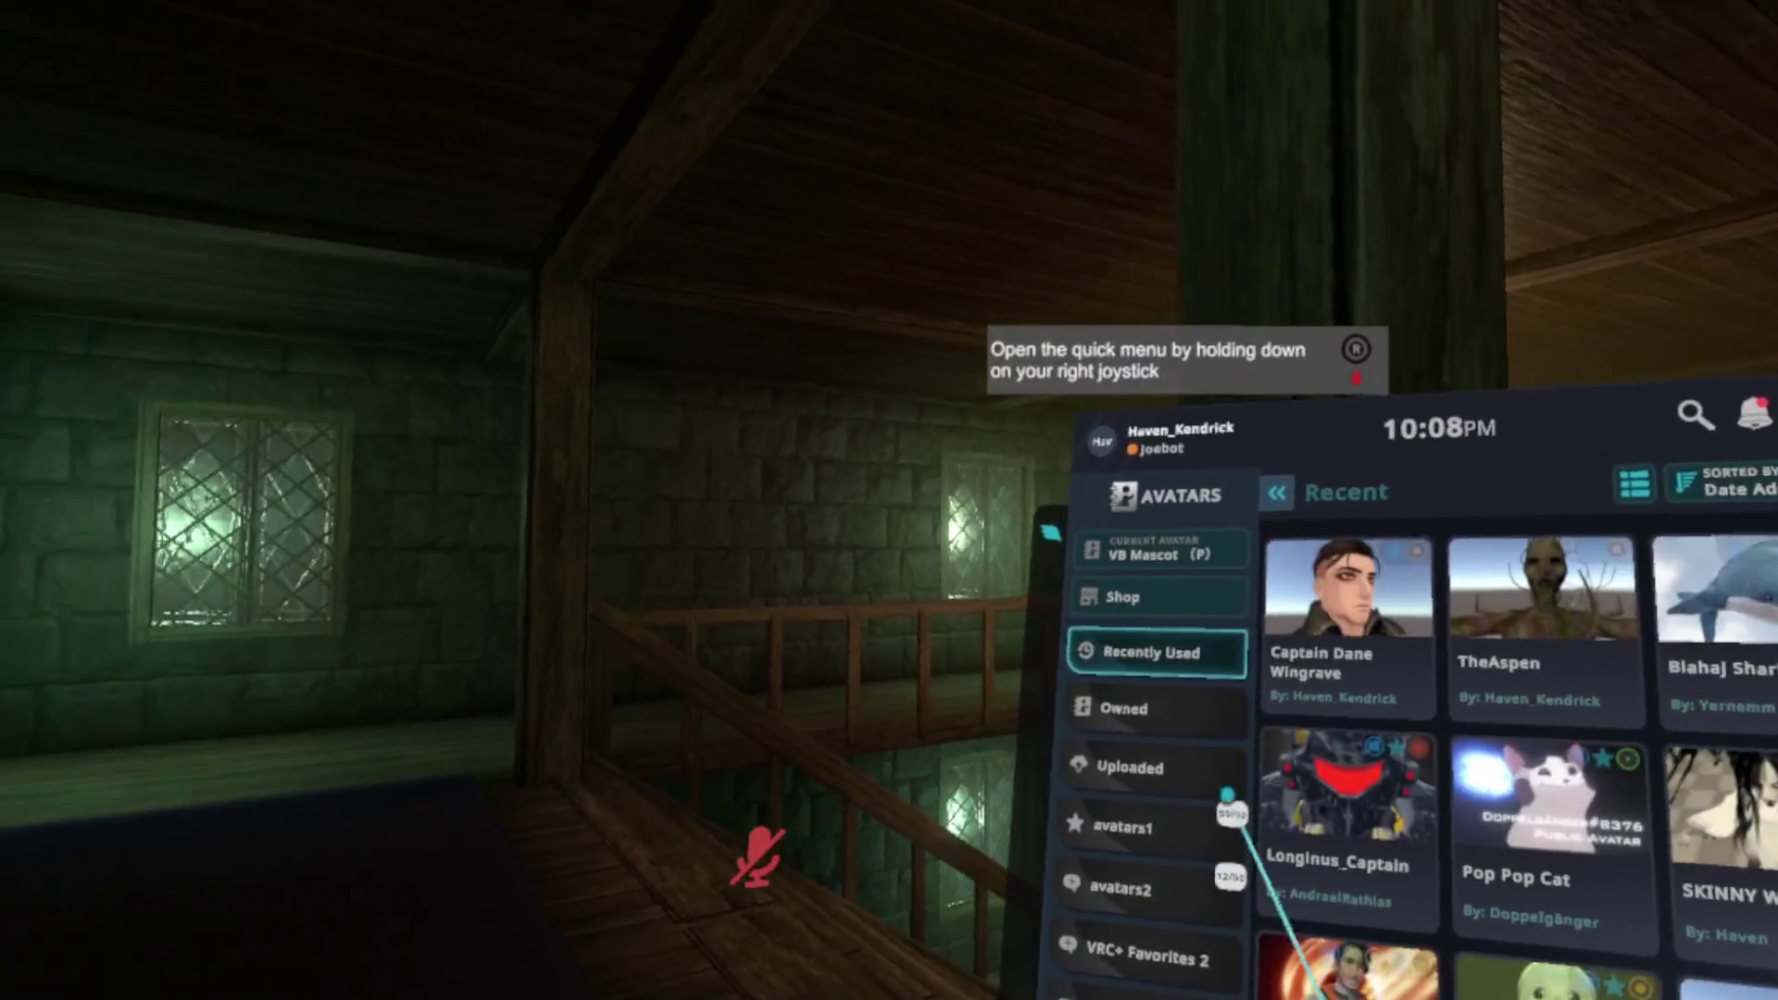
{"action": "left_click", "coordinate": [1205, 639]}
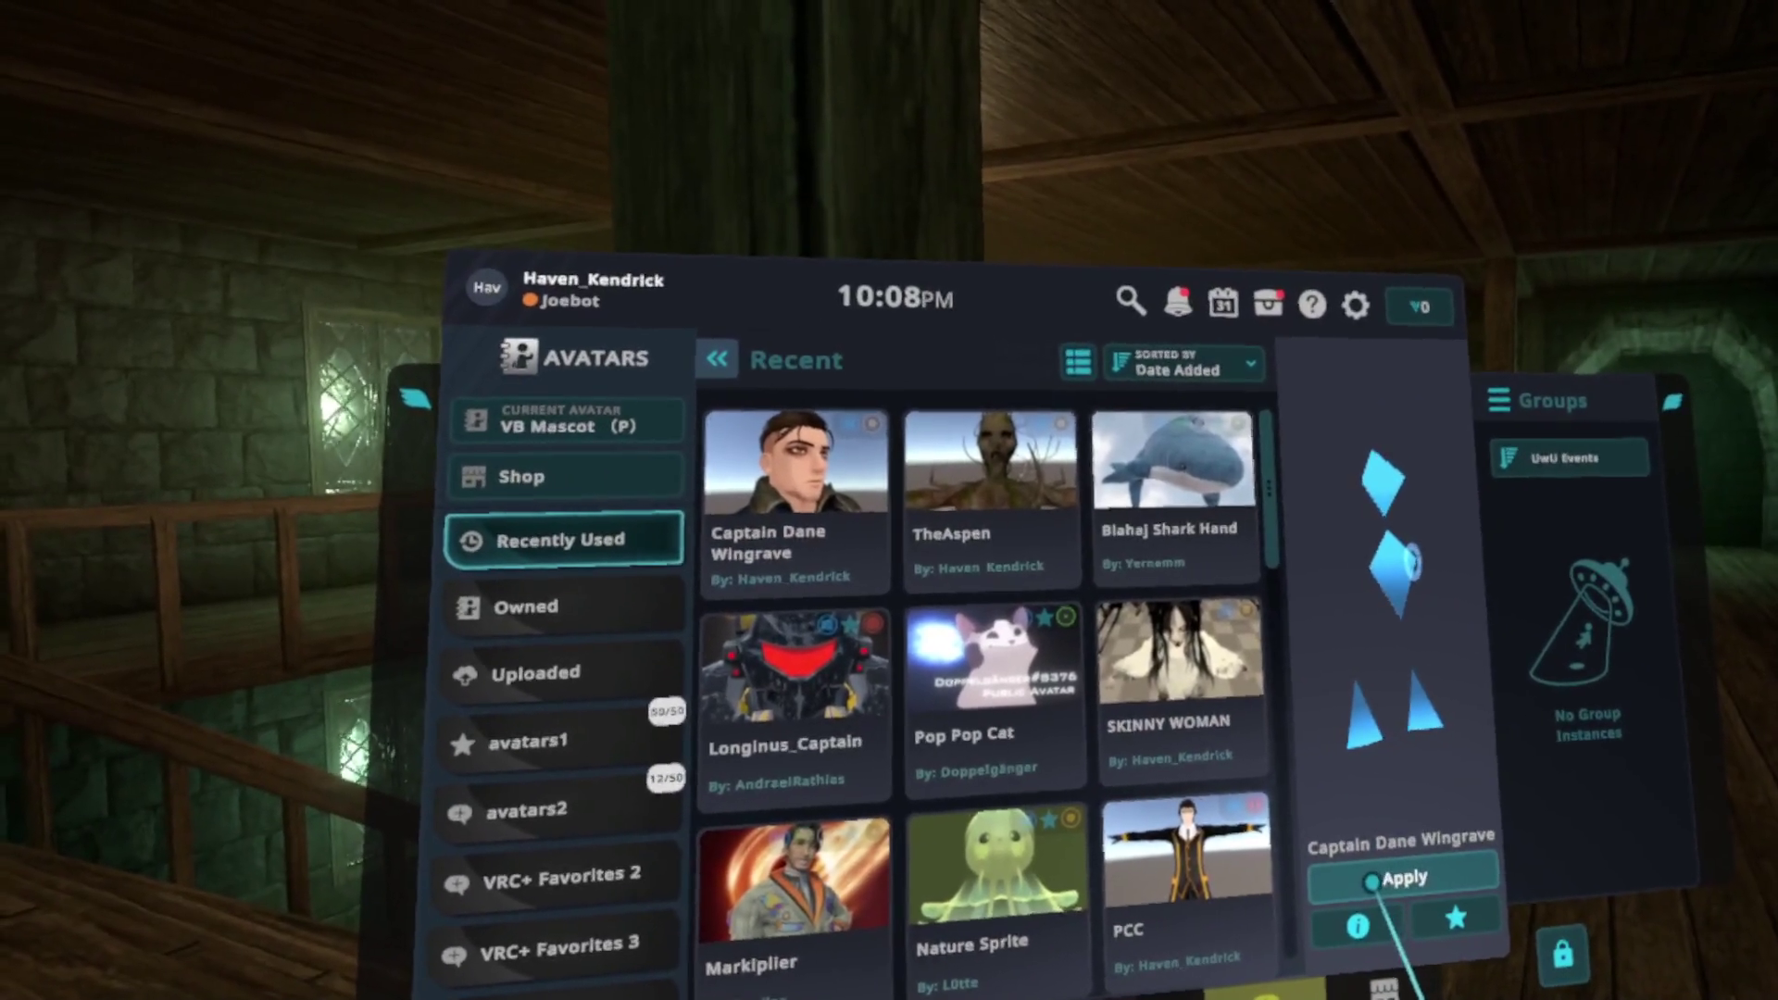
Step: Wear the Captain Dane Wingrave avatar and close the avatar menu
{"action": "left_click", "coordinate": [1399, 866]}
{"action": "key", "text": "Escape"}
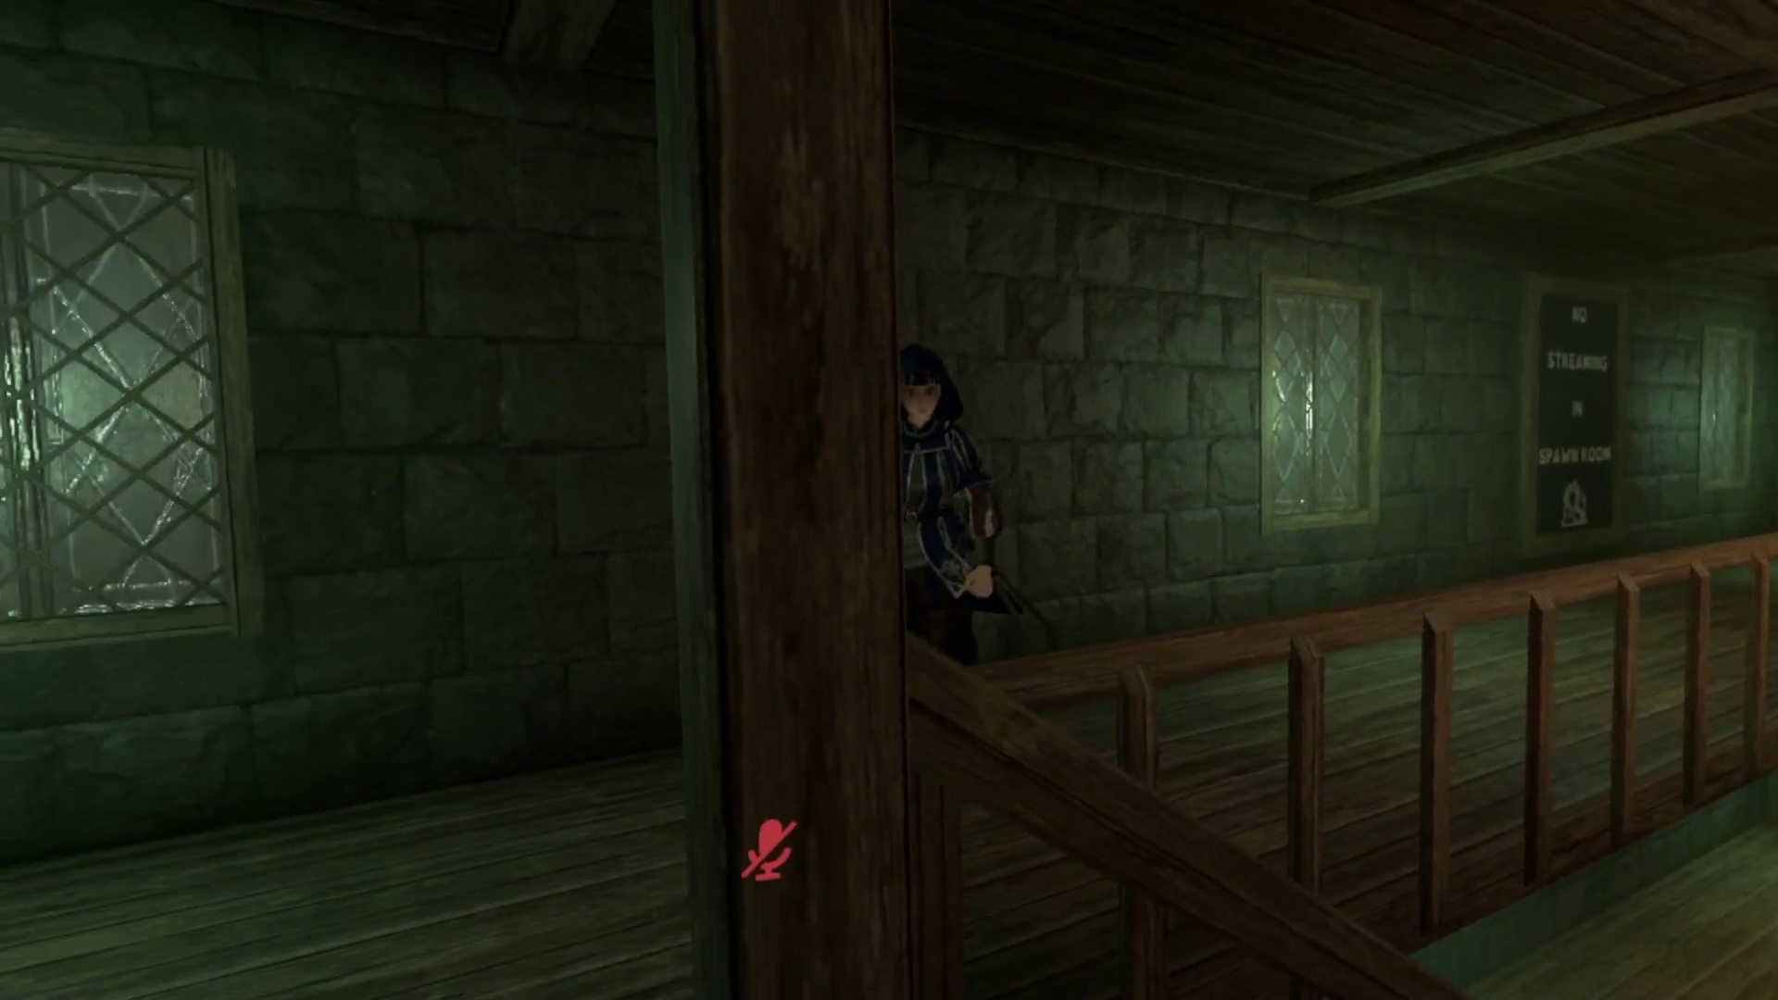
Step: Unmute the microphone with V, then bring up the world's own category menu
{"action": "key", "text": "v"}
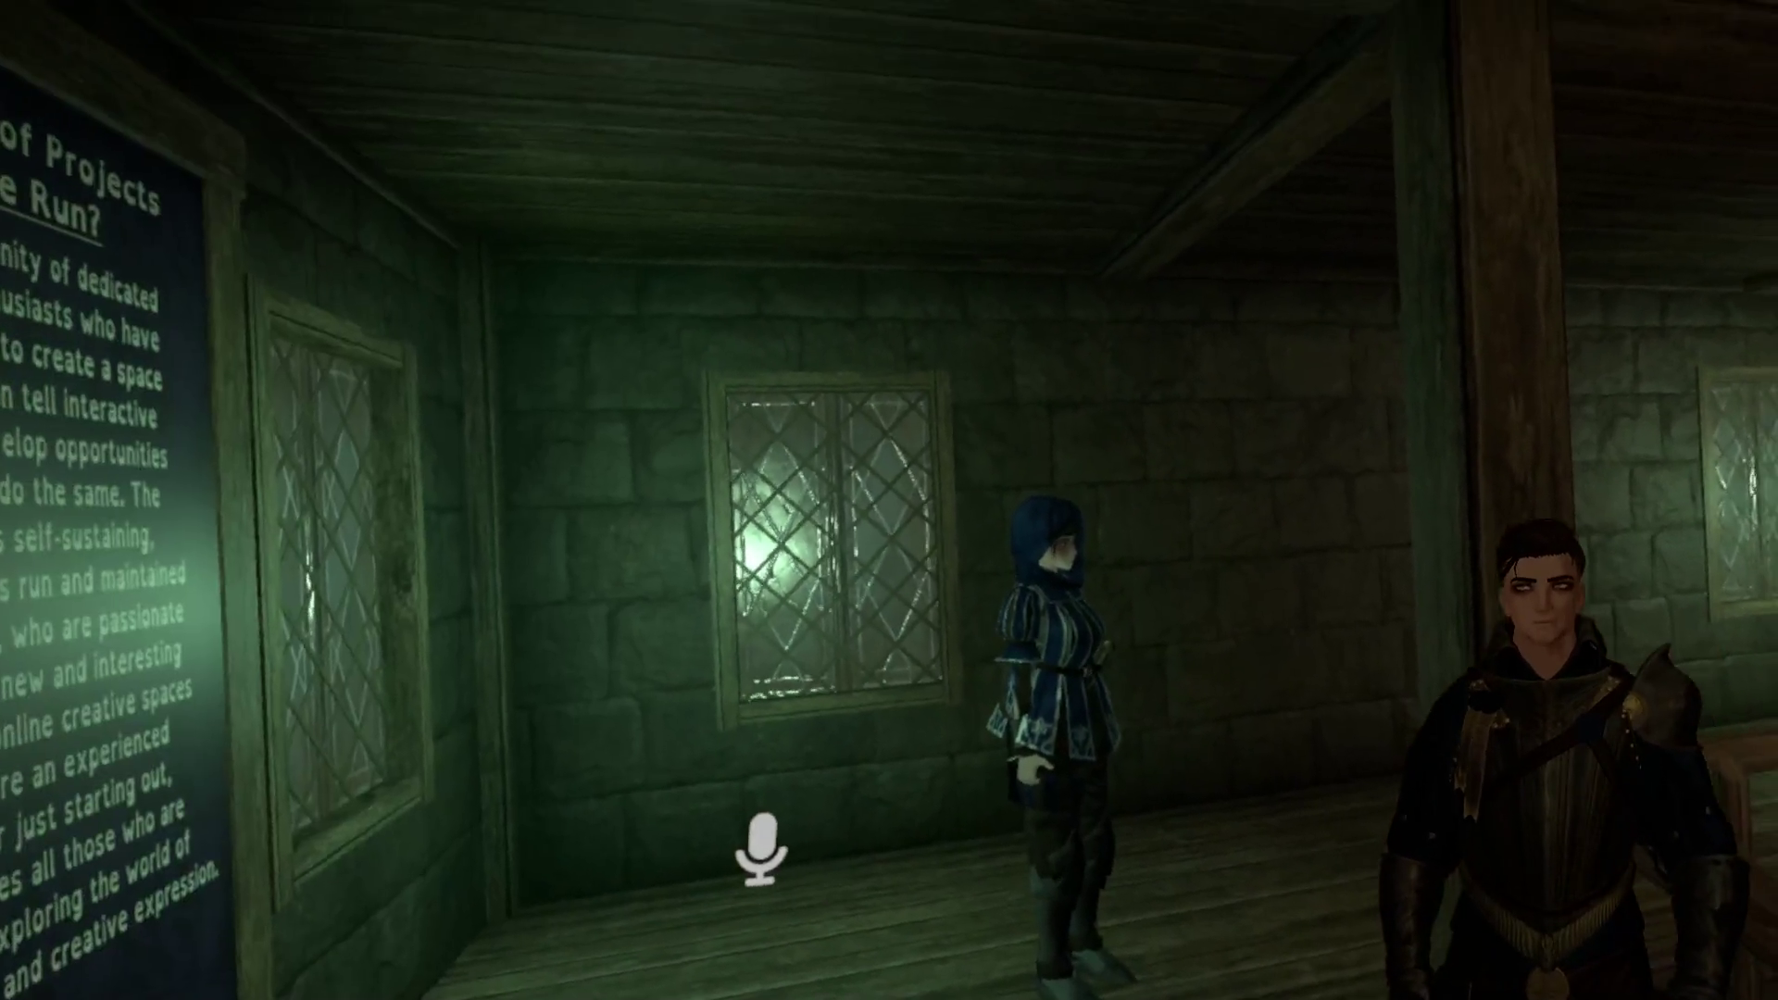
{"action": "key", "text": "Escape"}
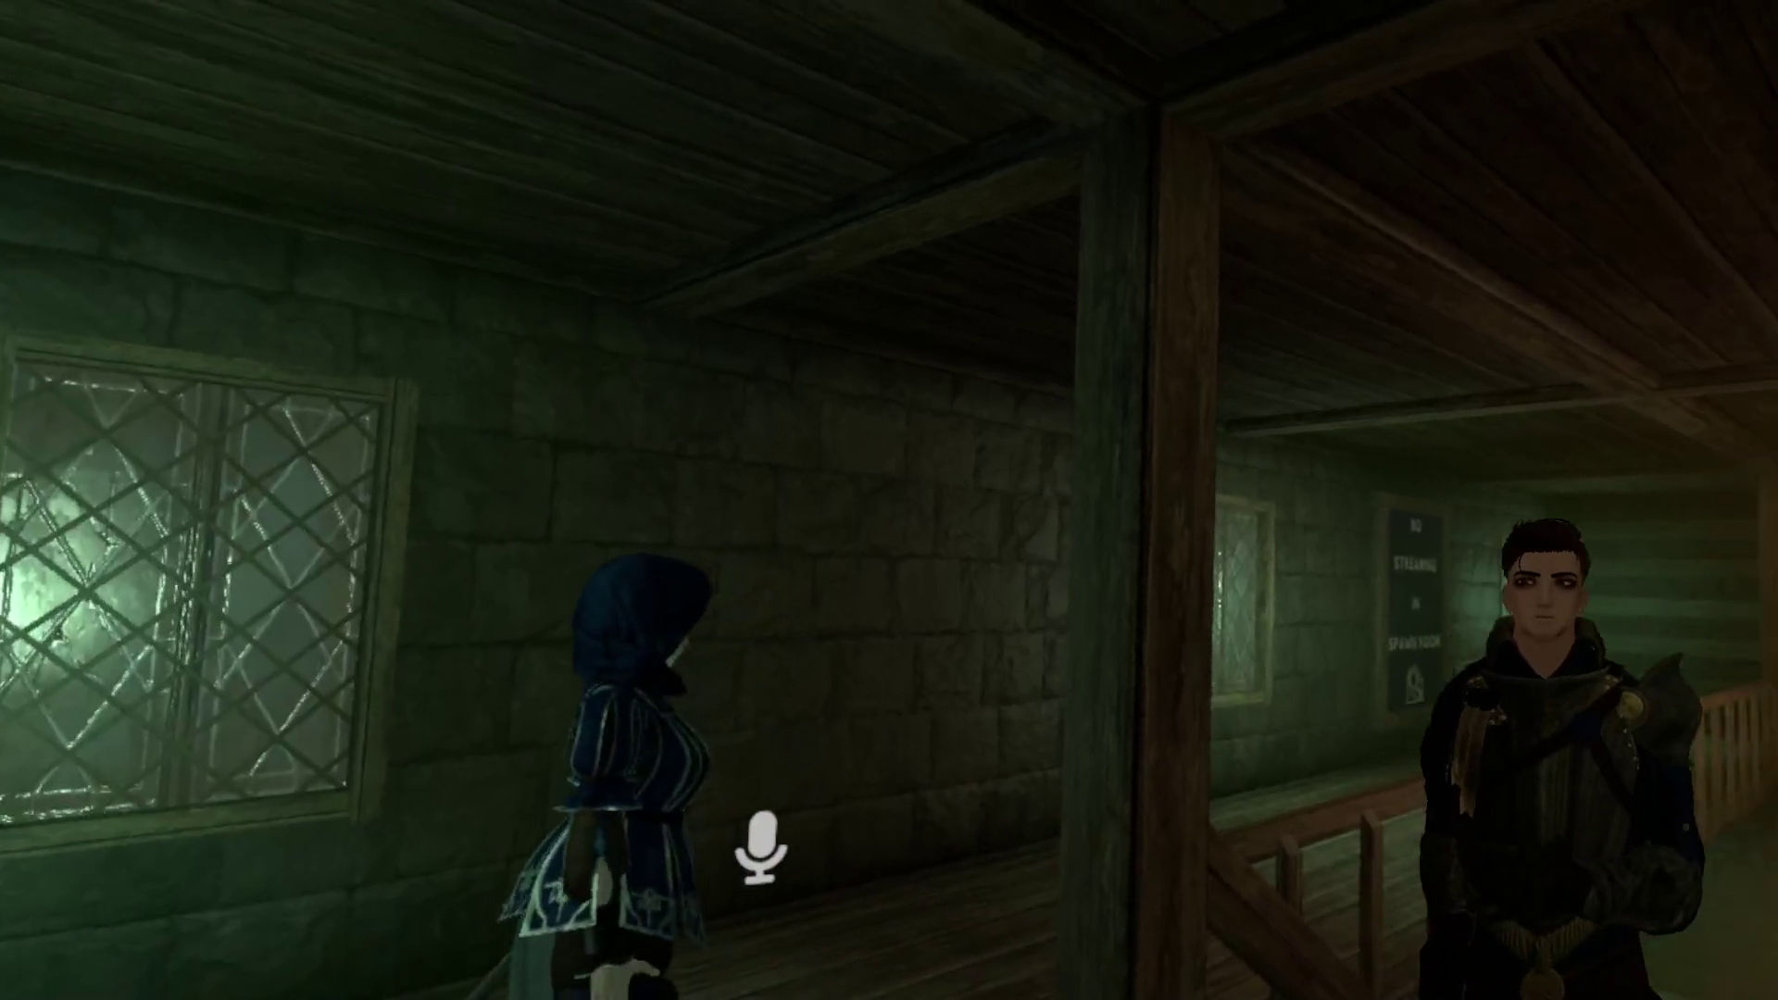
{"action": "key", "text": "Tab"}
Step: Teleport to the South_wall destination from the world menu's Teleports list
{"action": "key", "text": "Down"}
{"action": "key", "text": "Down"}
{"action": "key", "text": "Down"}
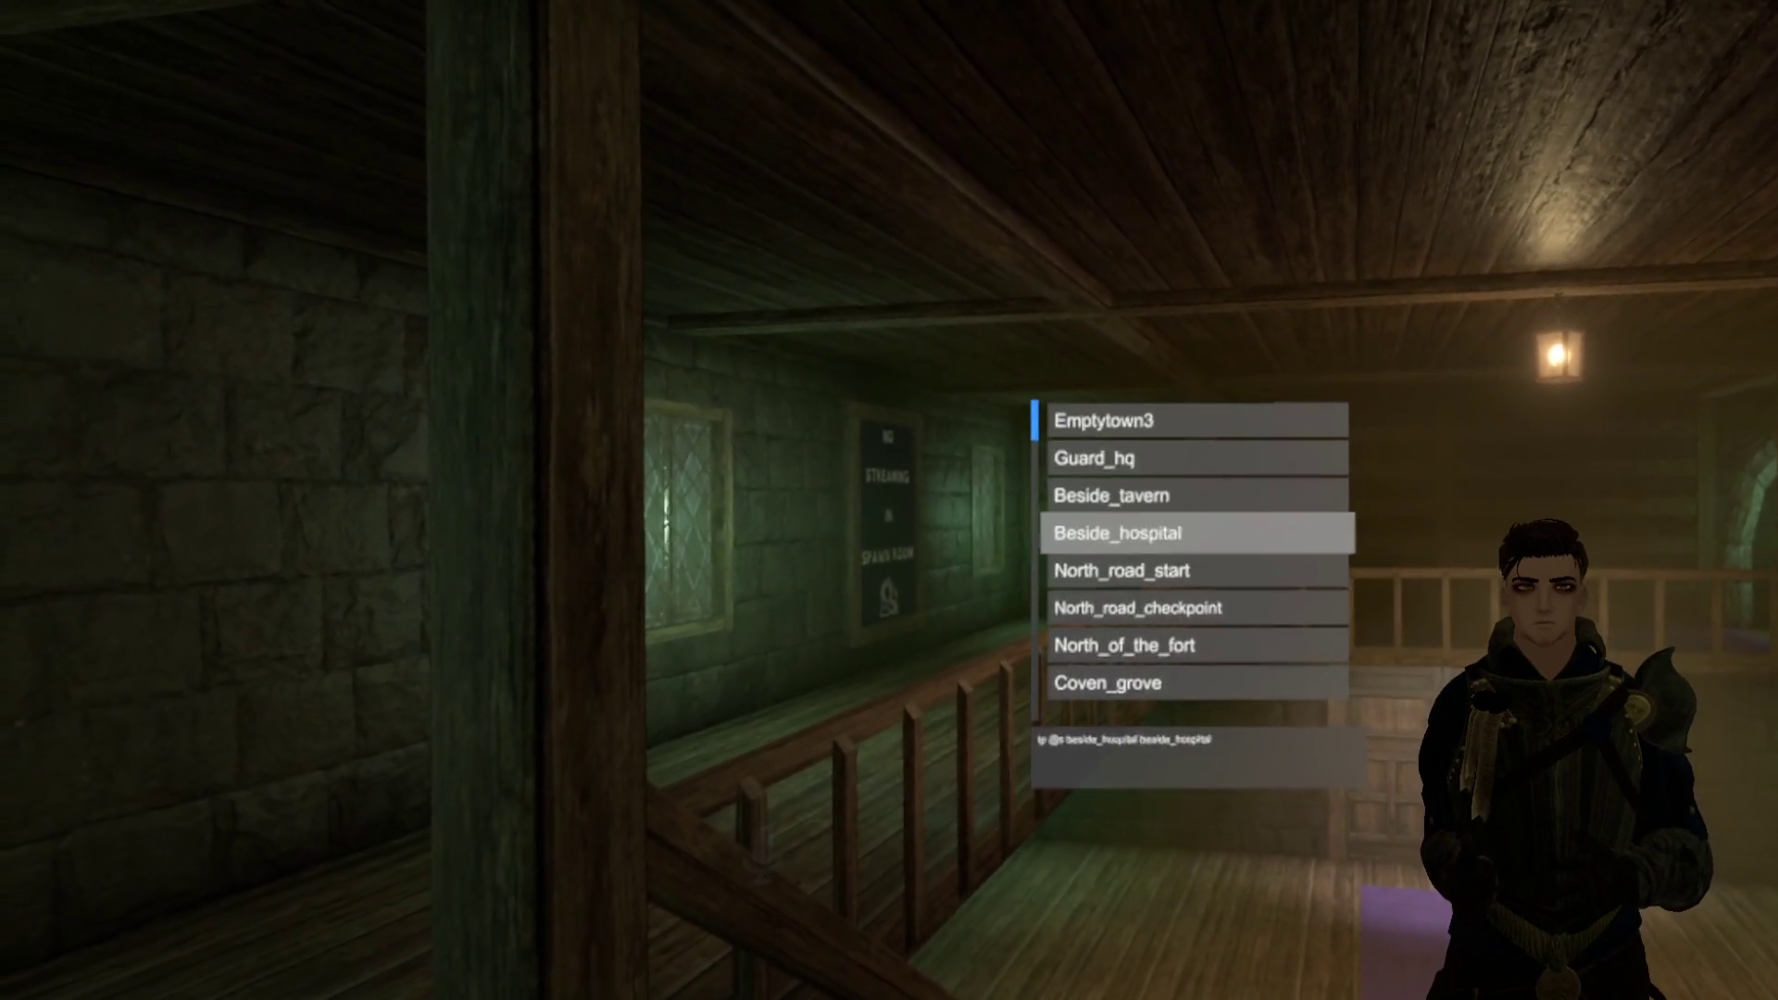
{"action": "key", "text": "Up"}
{"action": "key", "text": "Up"}
{"action": "key", "text": "Up"}
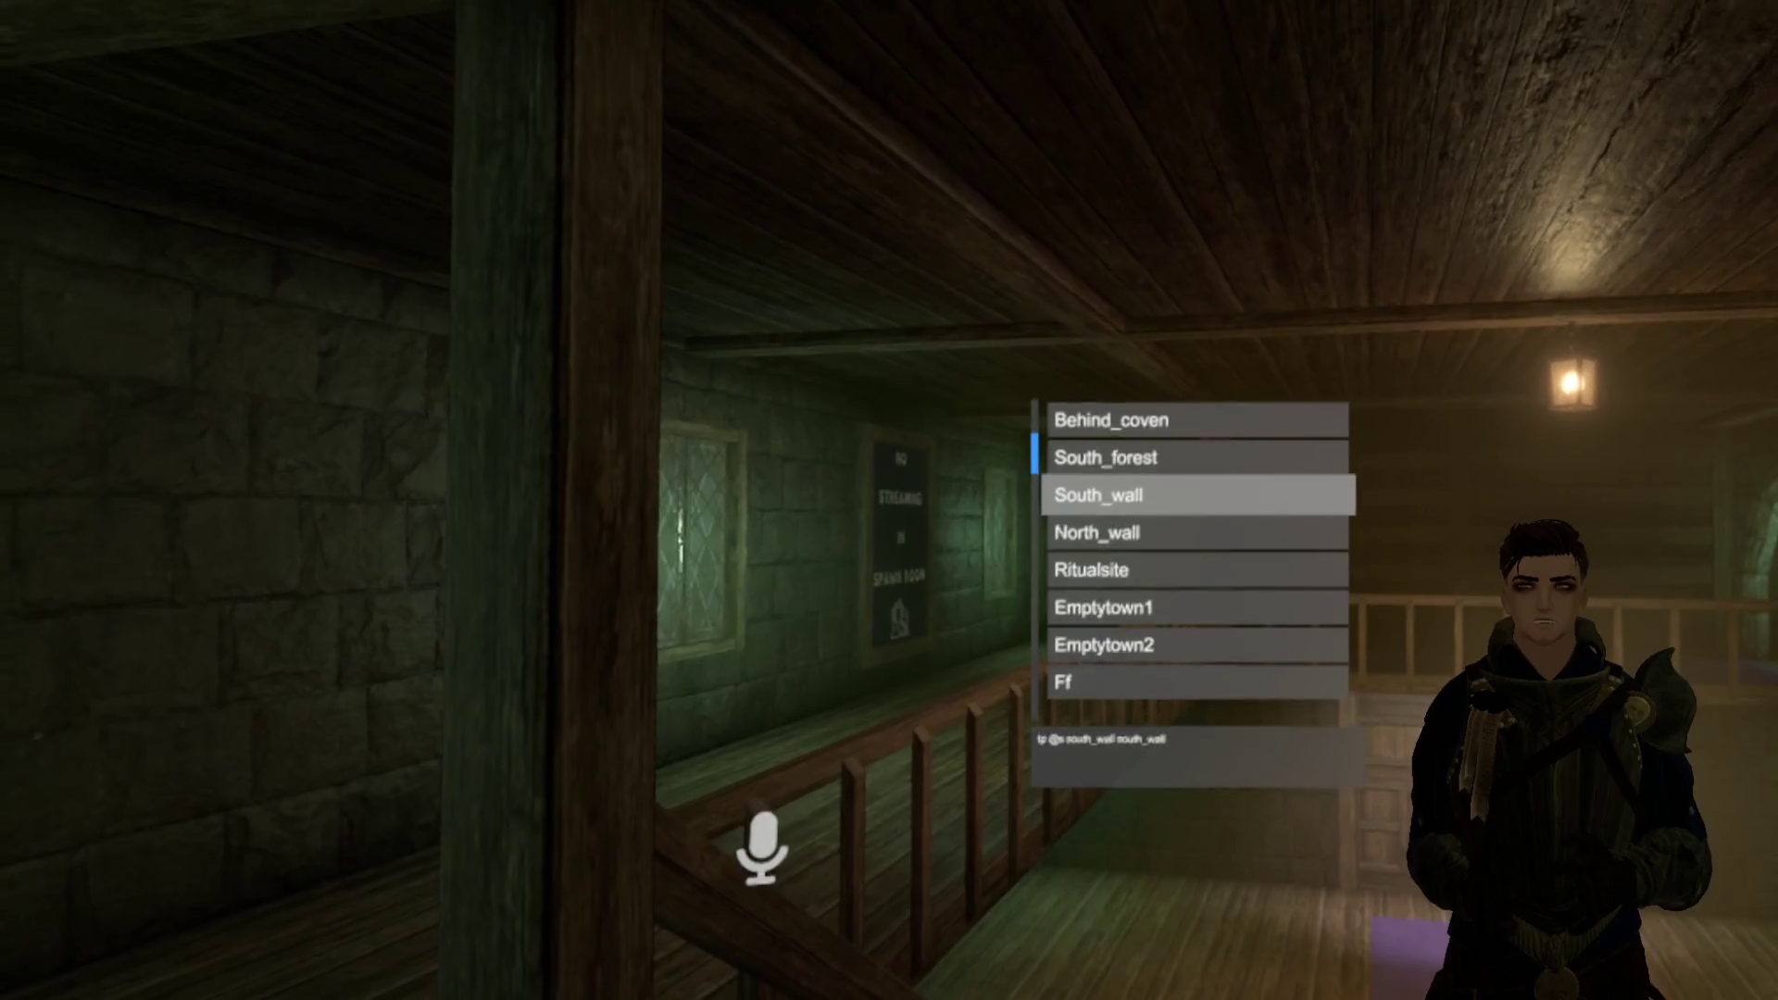
{"action": "key", "text": "Return"}
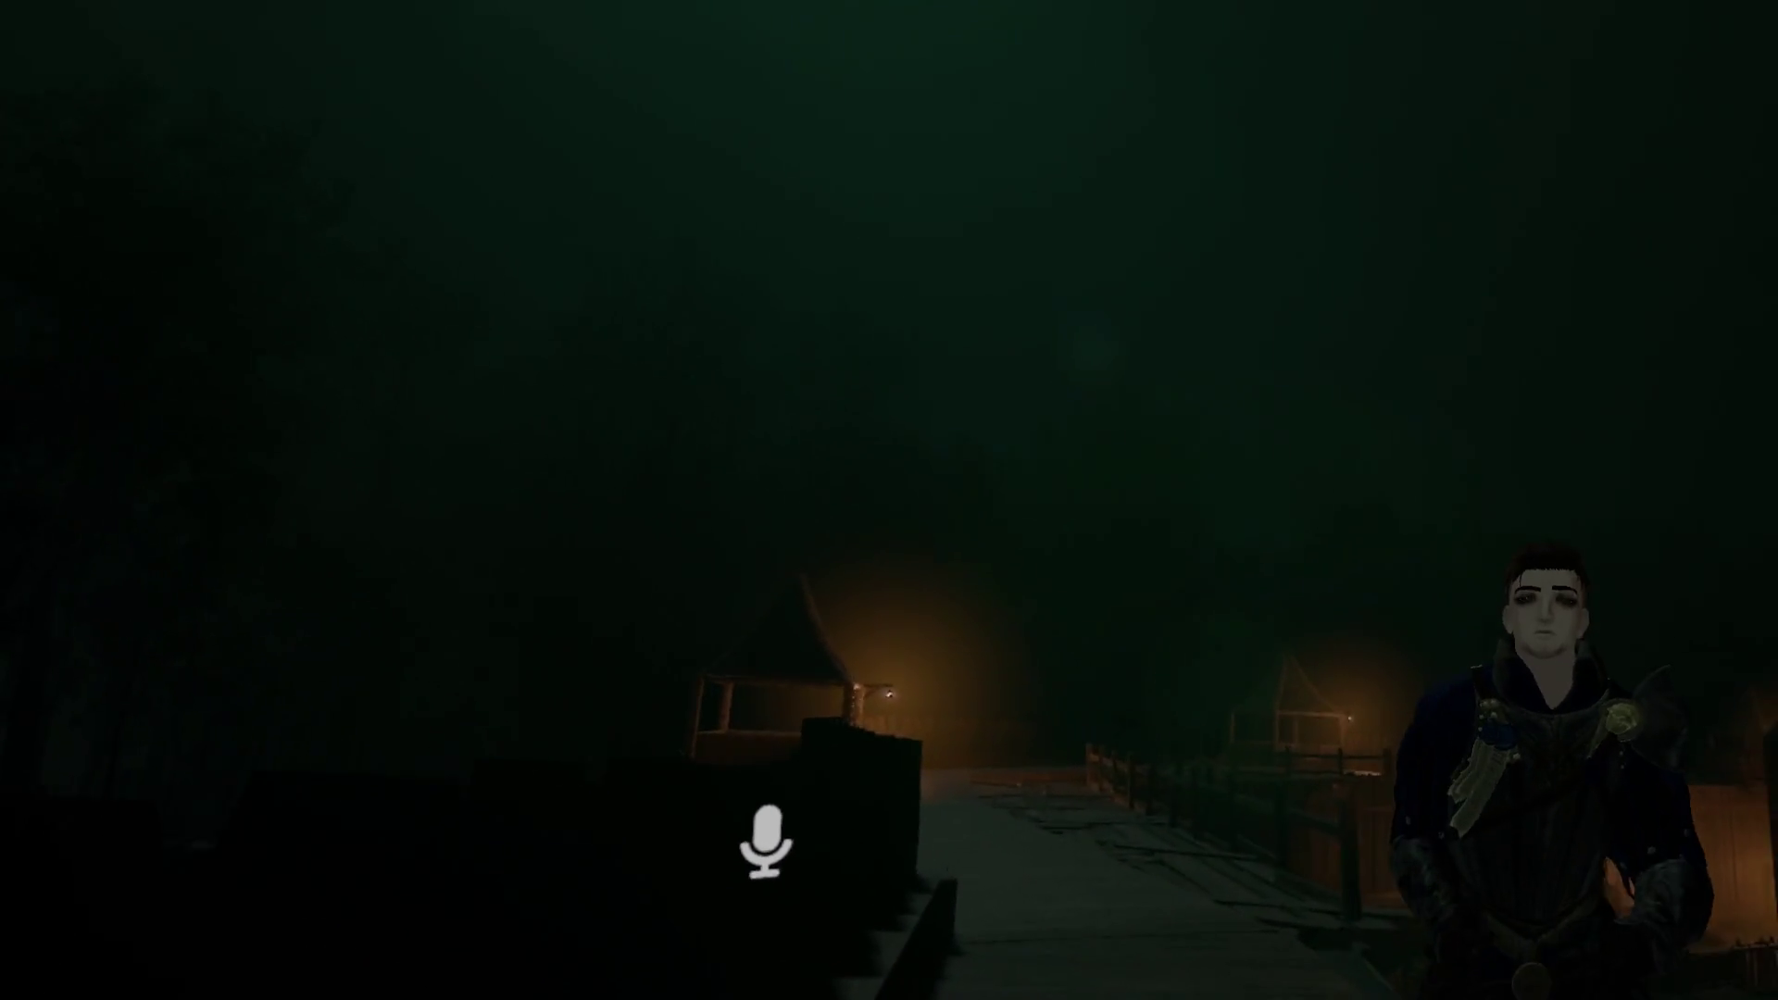
{"action": "key", "text": "Down"}
{"action": "key", "text": "Down"}
{"action": "key", "text": "Down"}
Step: Turn Lock TOD on in the world menu's Settings > Environment page
{"action": "key", "text": "Return"}
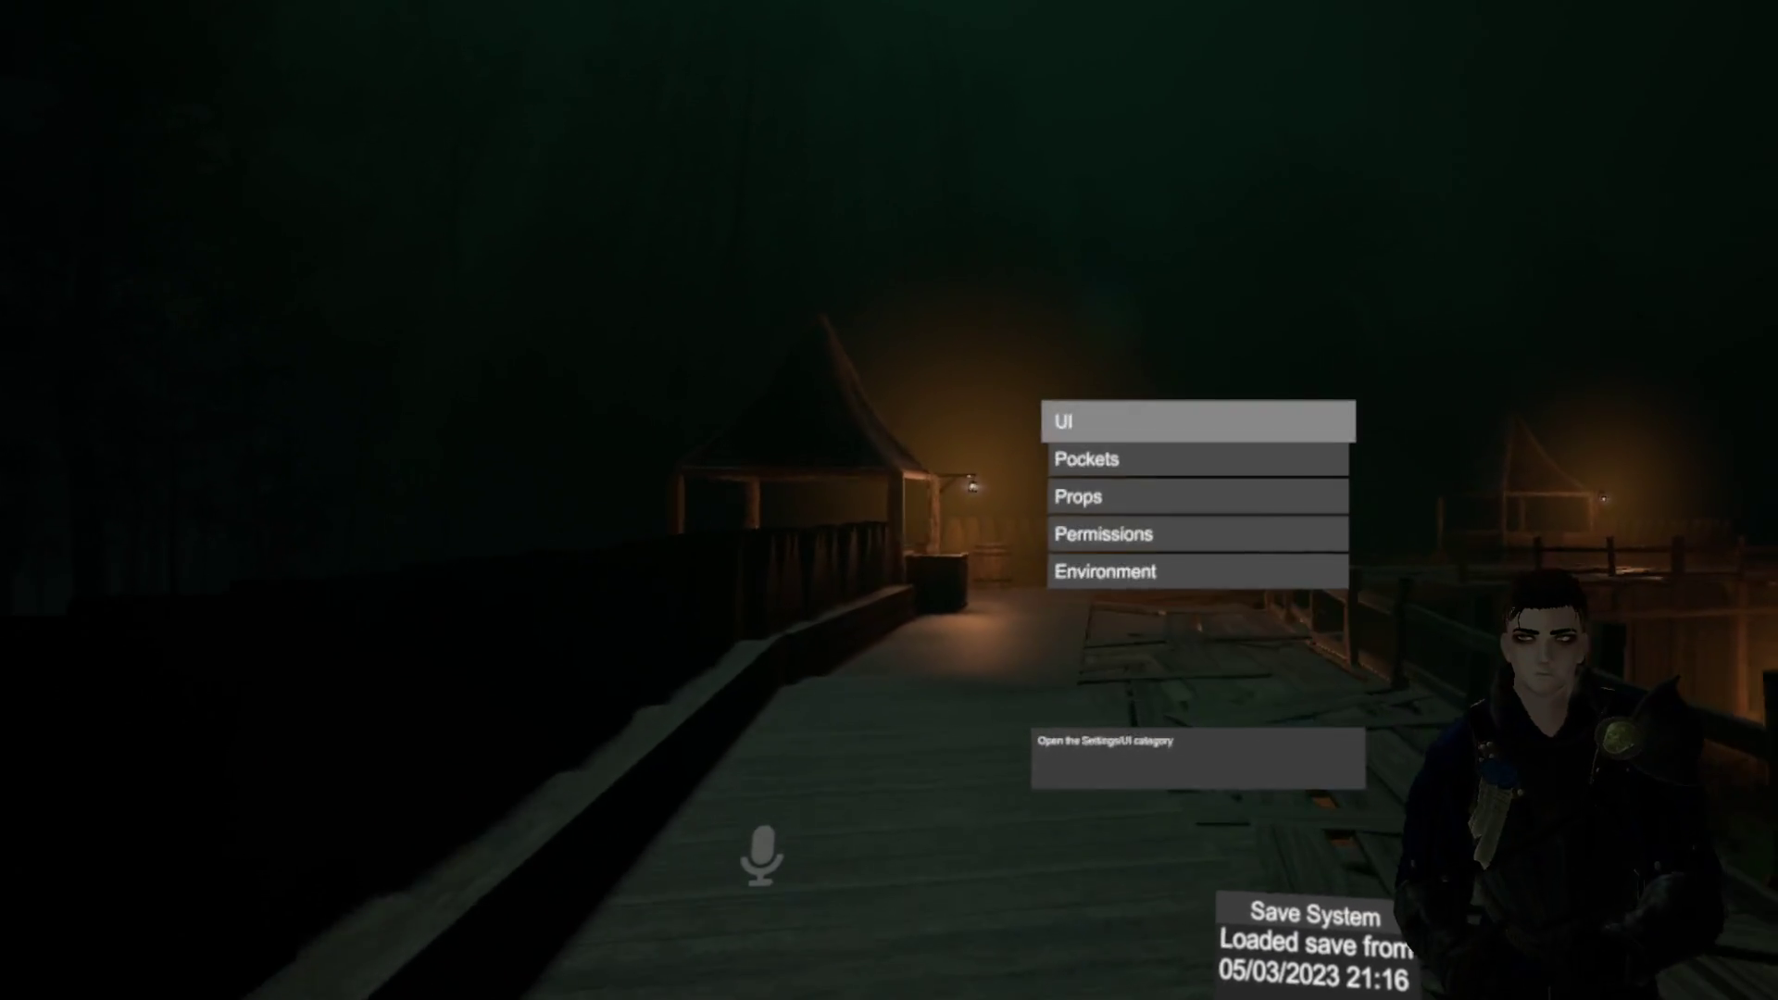
{"action": "key", "text": "Up"}
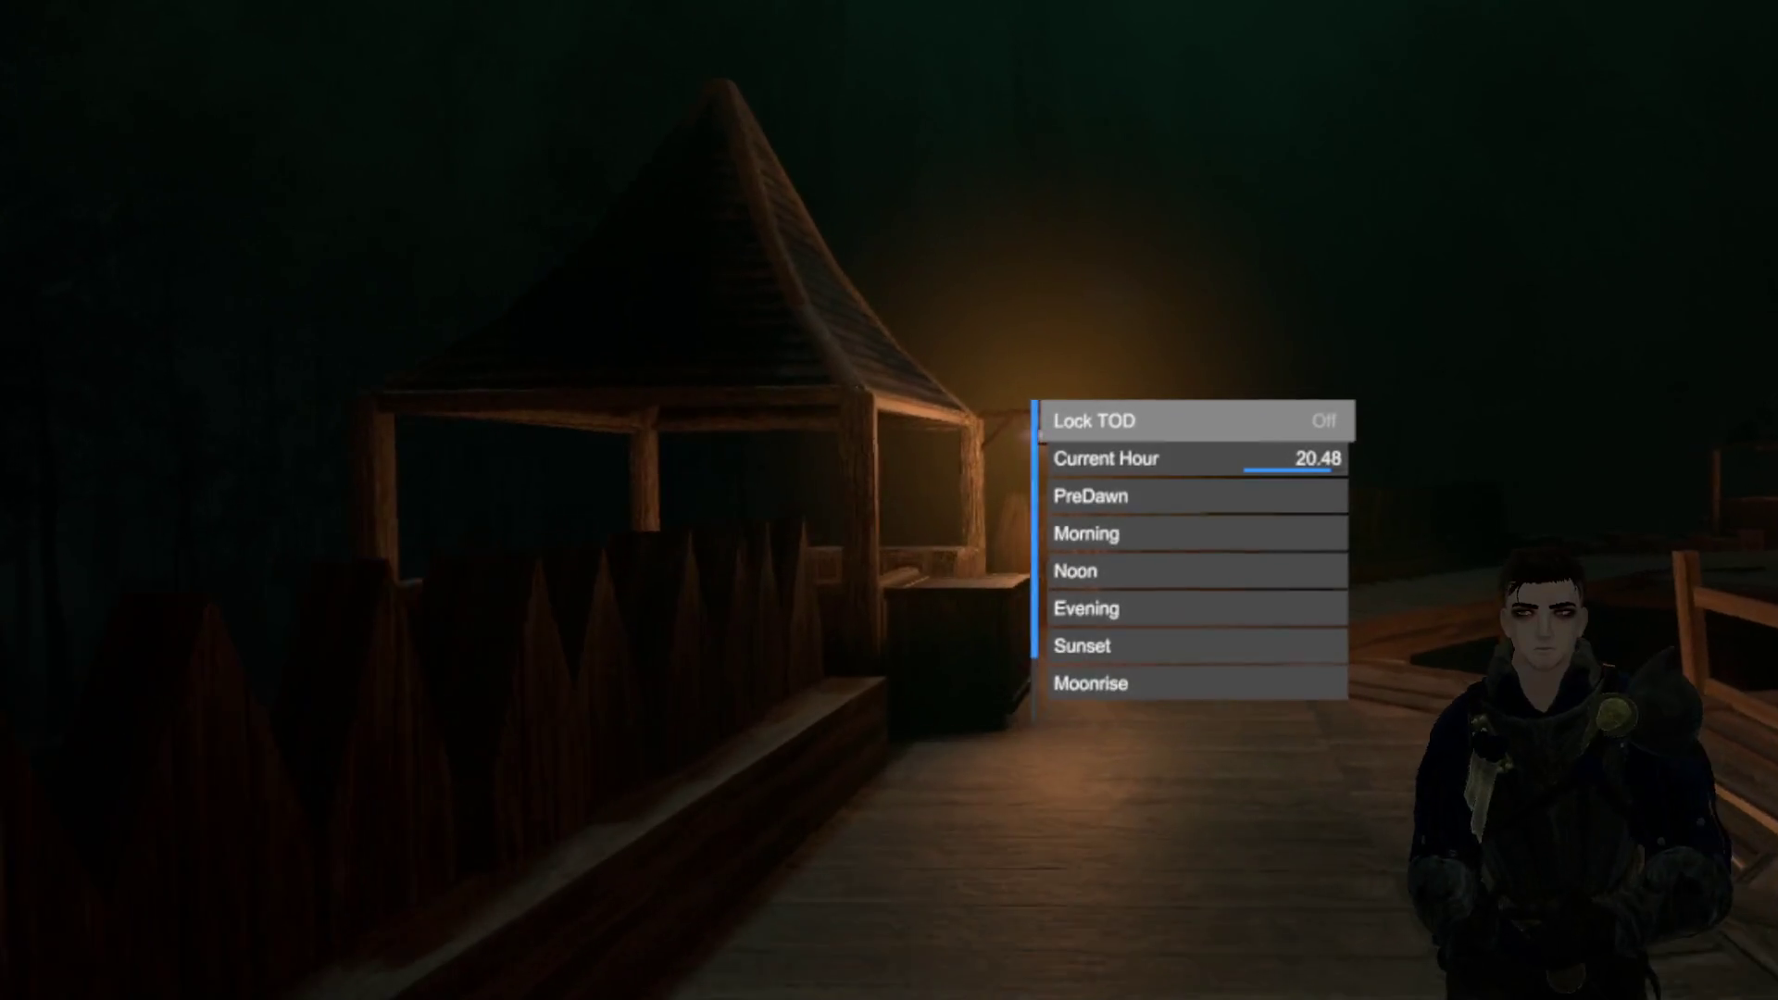
{"action": "key", "text": "Return"}
{"action": "key", "text": "Left"}
{"action": "key", "text": "Left"}
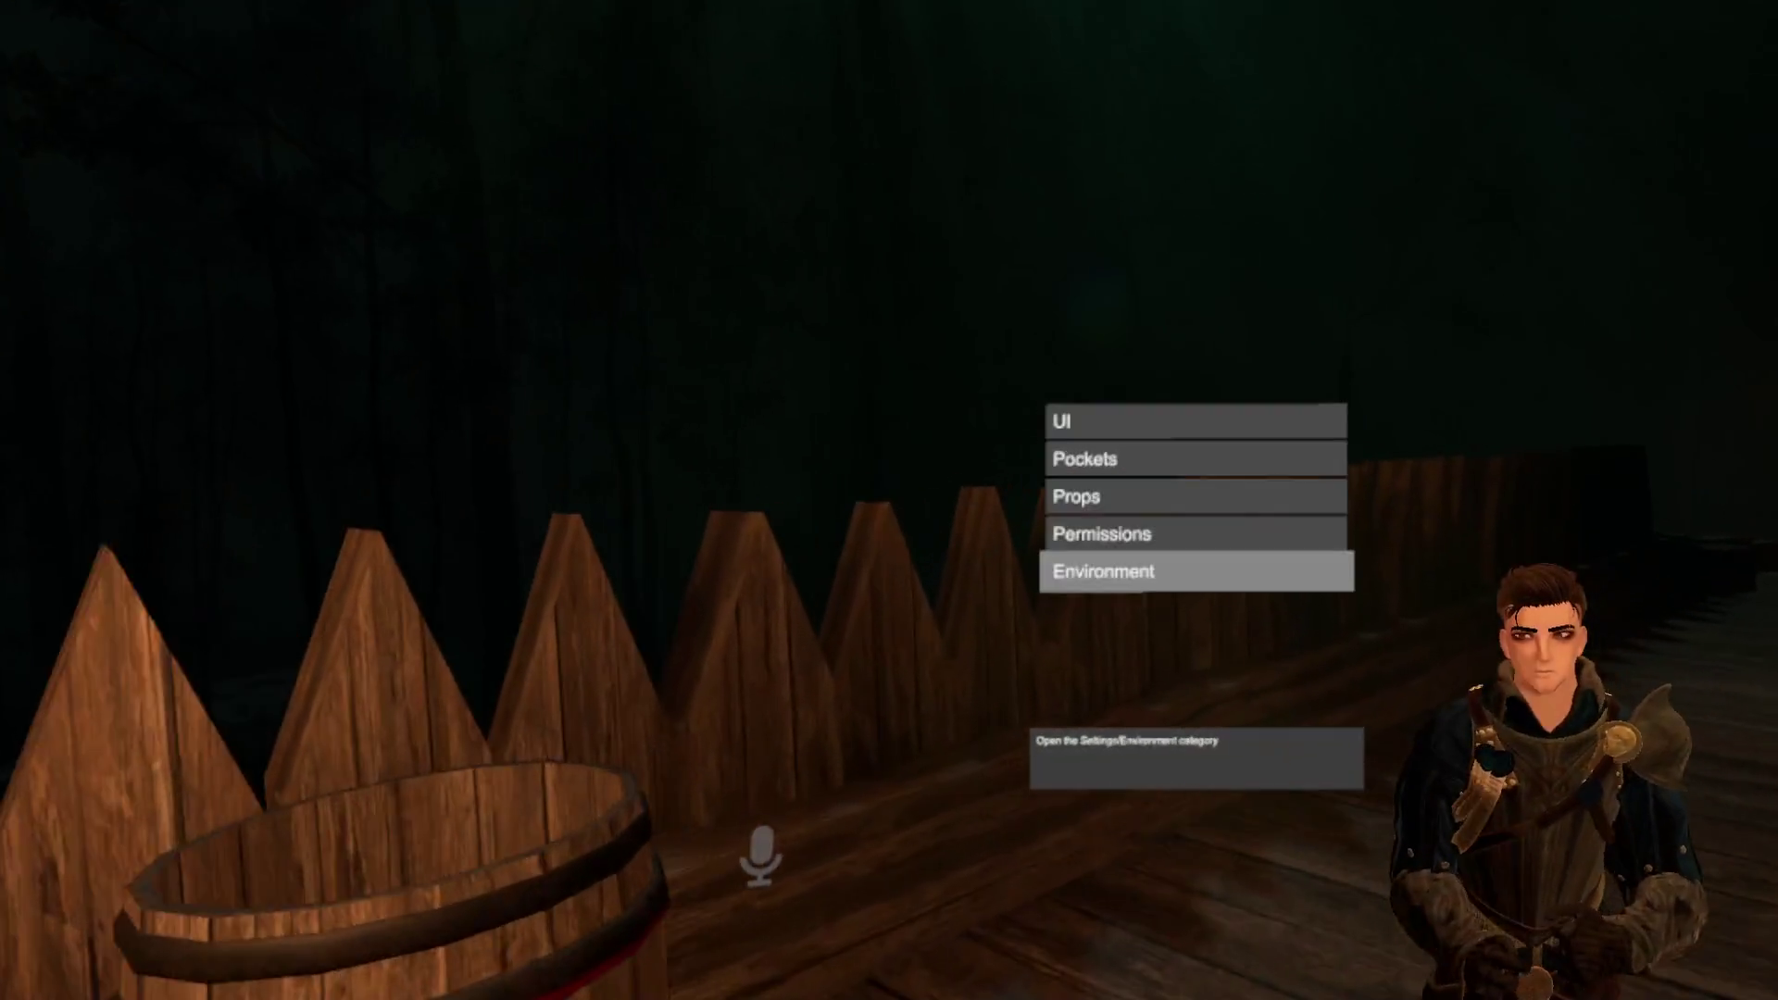
{"action": "key", "text": "Left"}
{"action": "key", "text": "Left"}
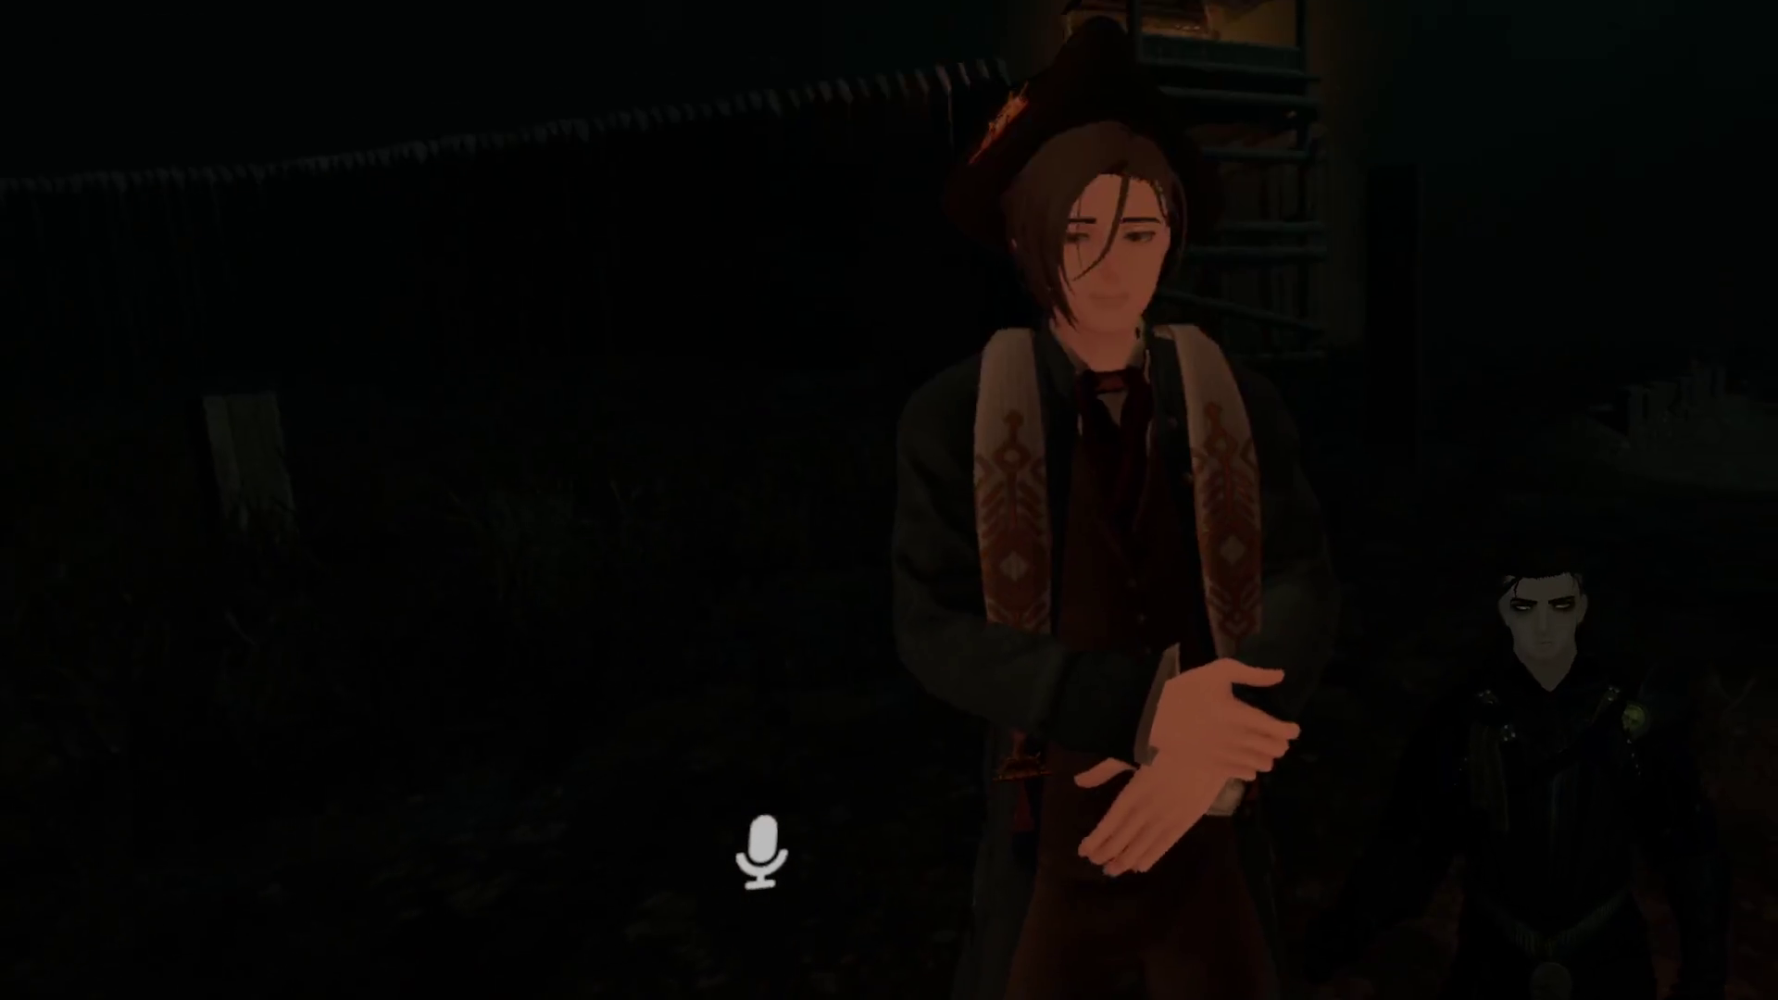
Step: View the avatar height setting of 1.62m in the Action Menu's avatar options
{"action": "key", "text": "r"}
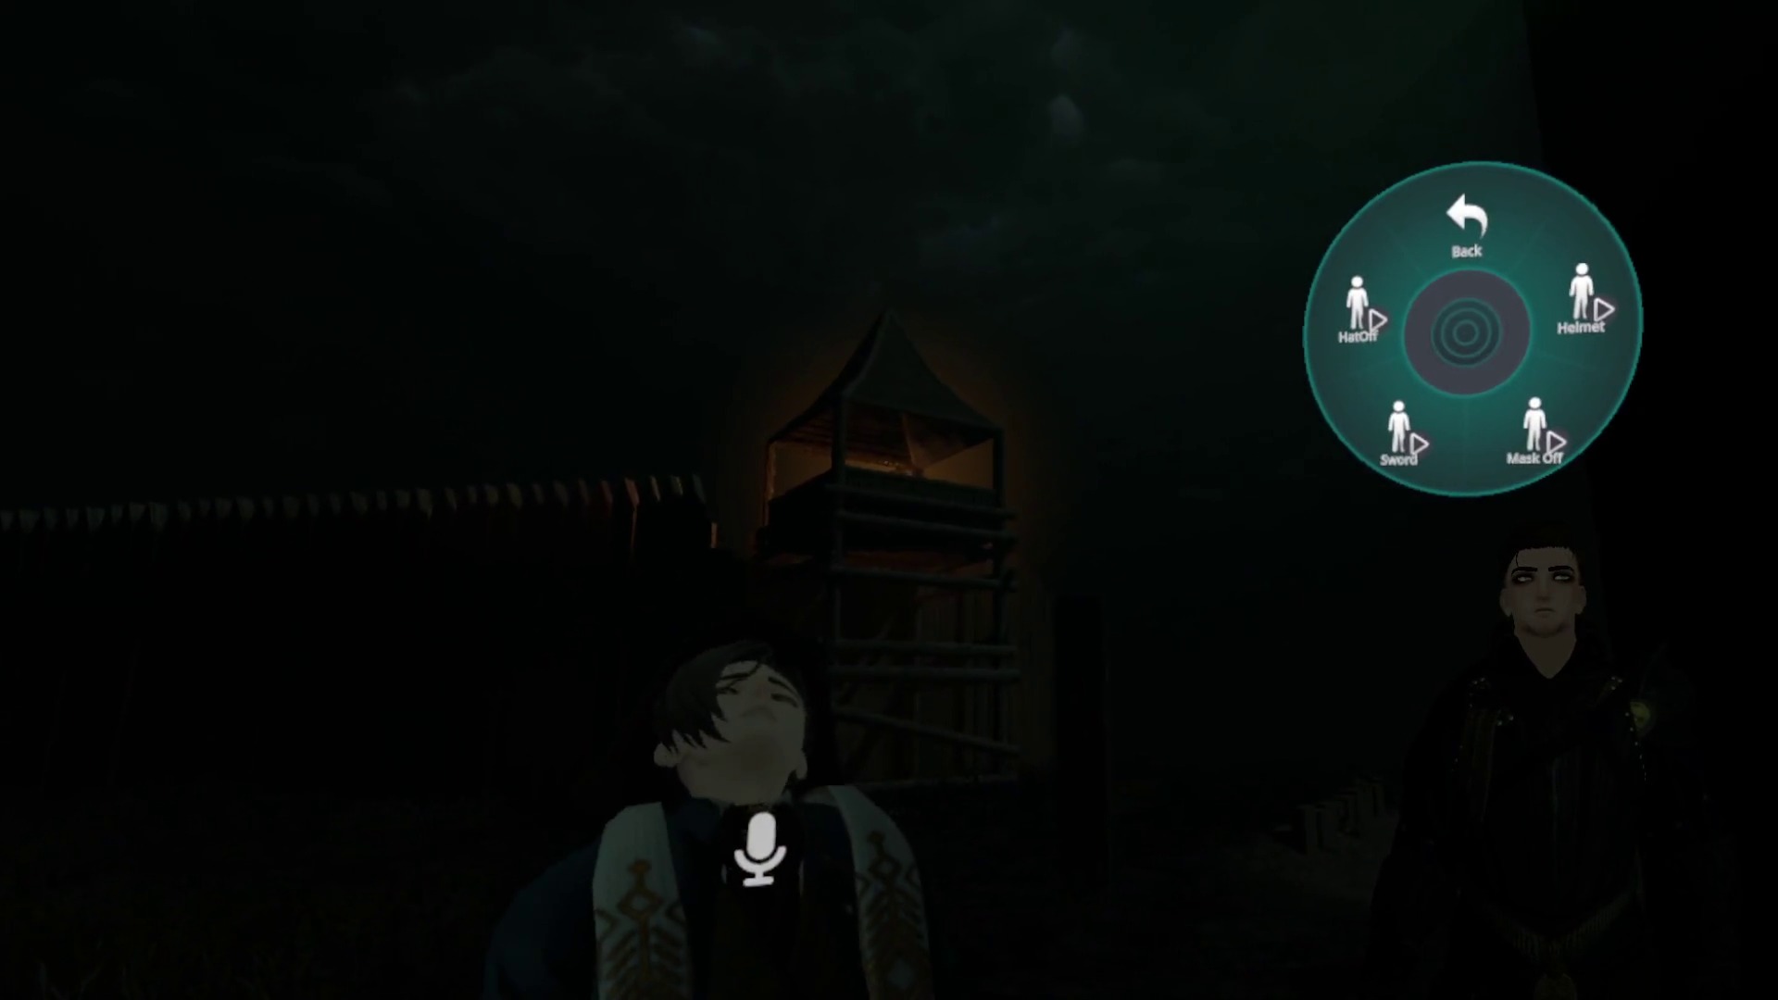
{"action": "left_click", "coordinate": [1466, 227]}
{"action": "left_click", "coordinate": [1556, 239]}
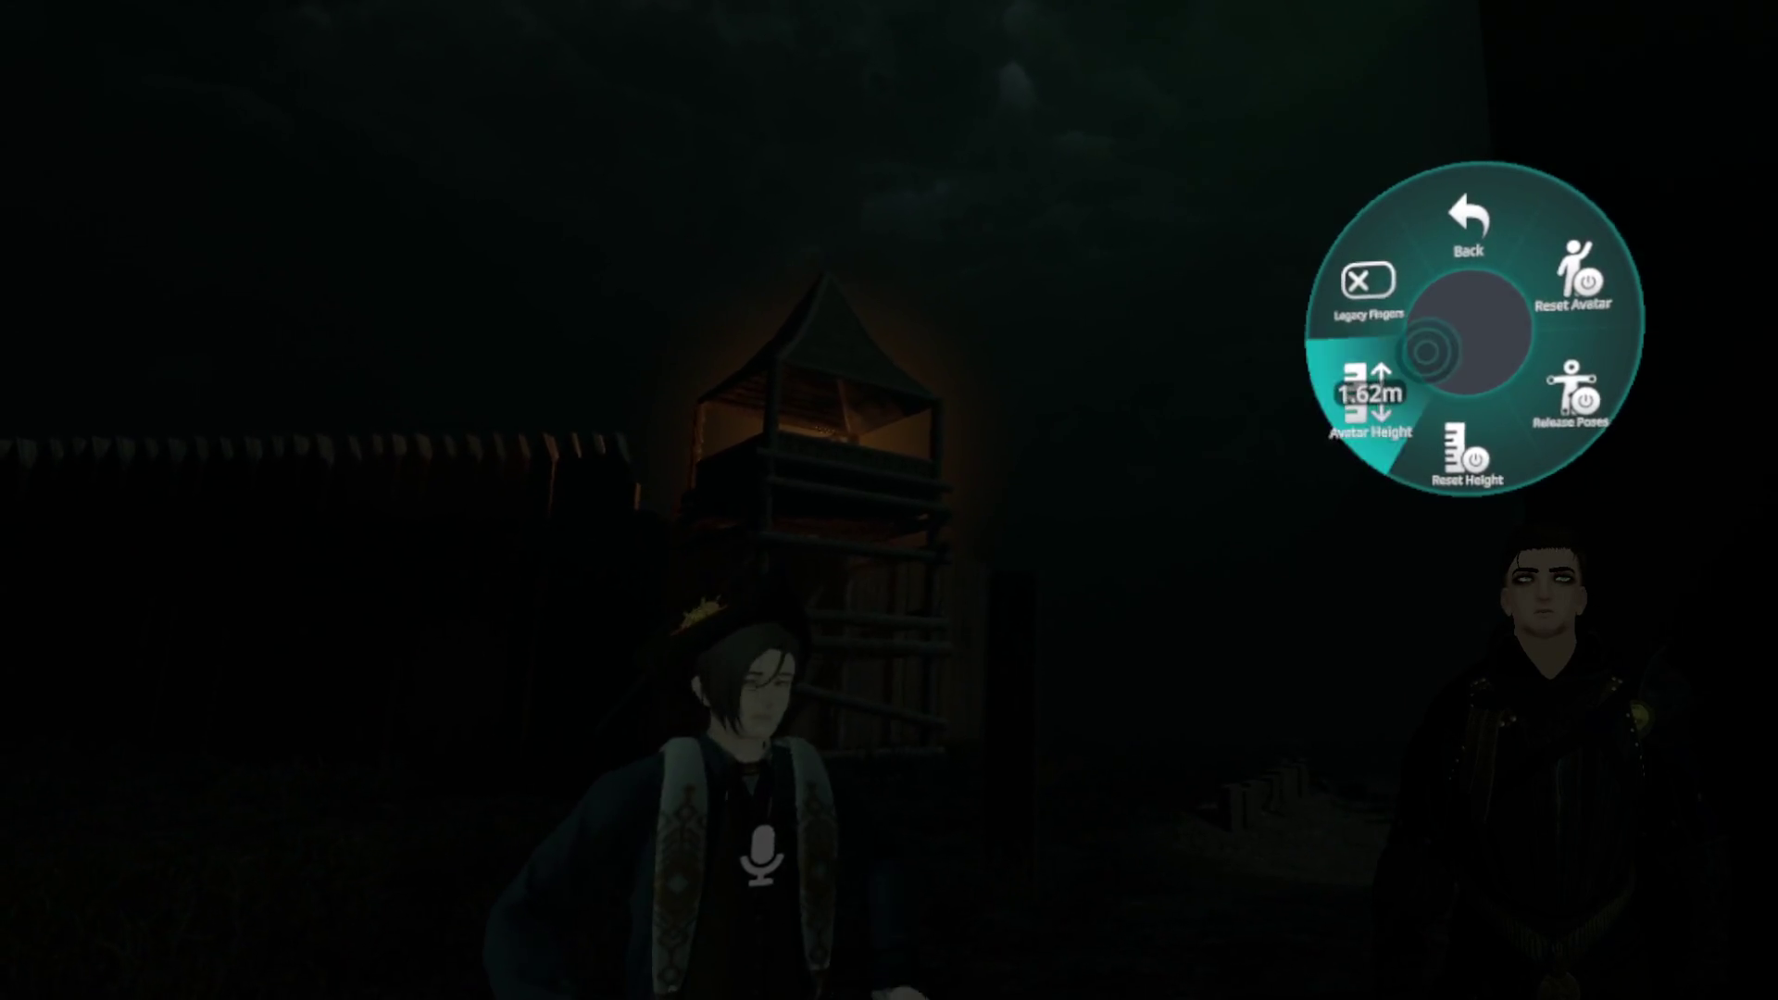
{"action": "left_click", "coordinate": [1427, 352]}
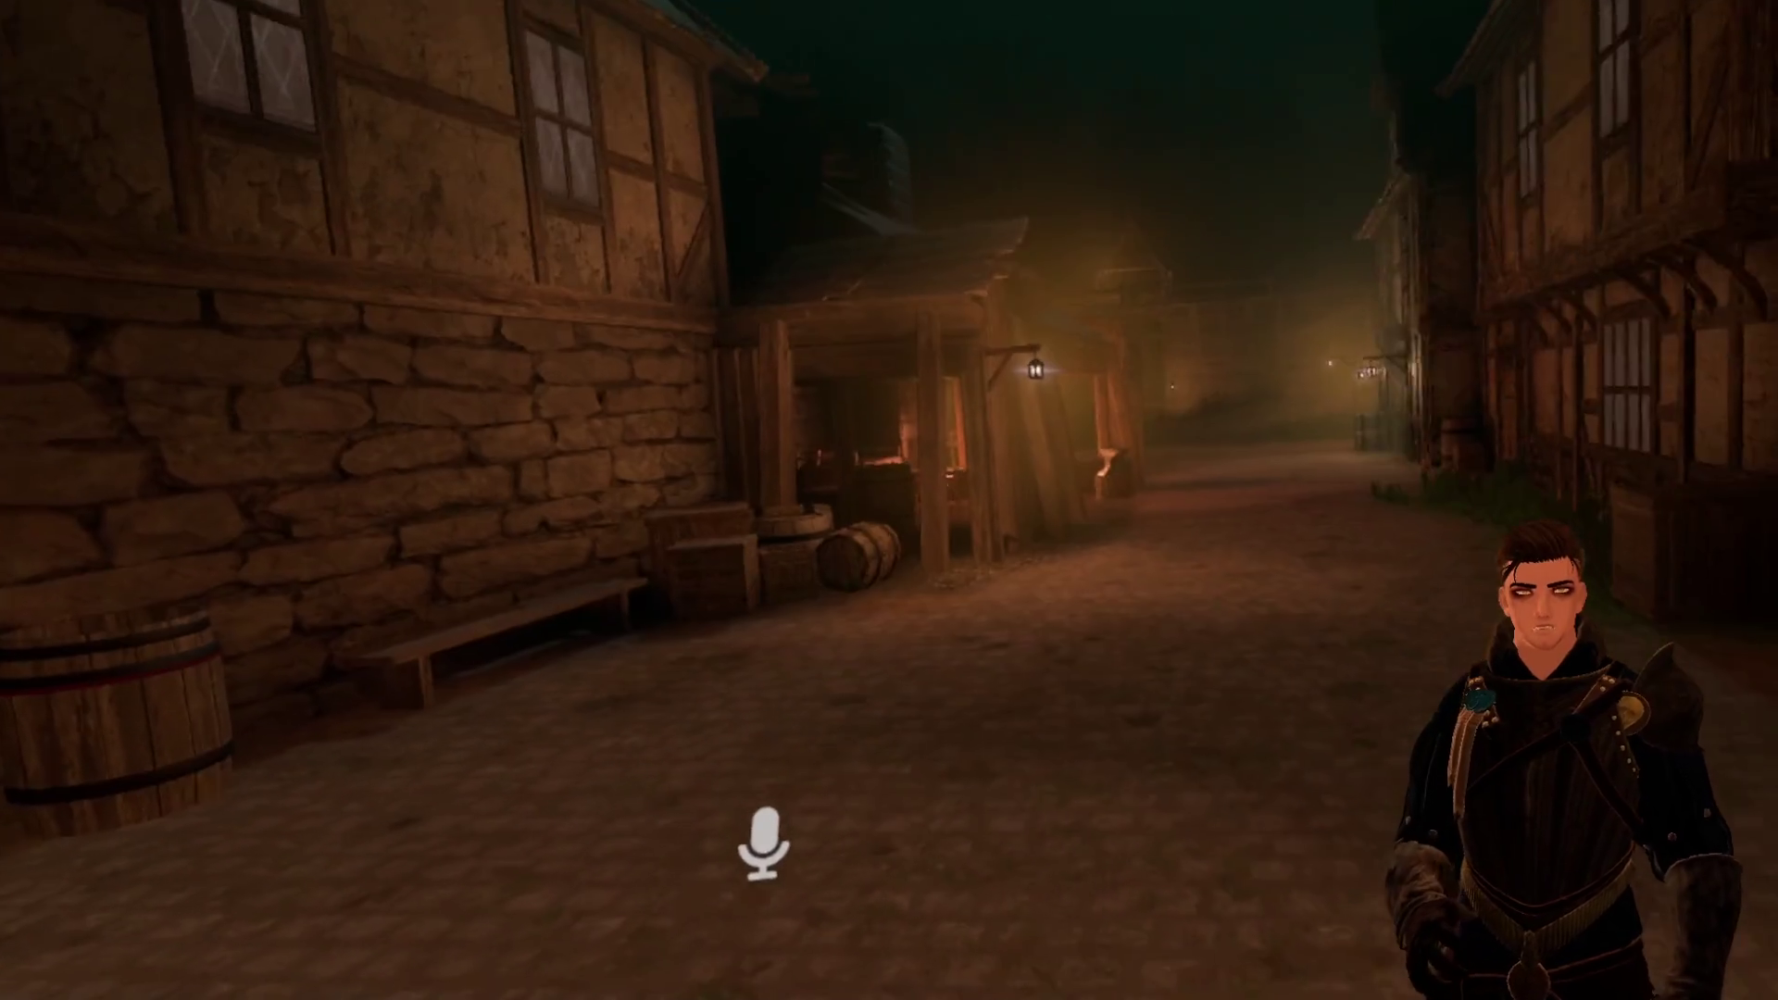
Step: Bring up the Launch Pad quick menu while walking down the cobbled village street
{"action": "key", "text": "Escape"}
{"action": "key", "text": "Escape"}
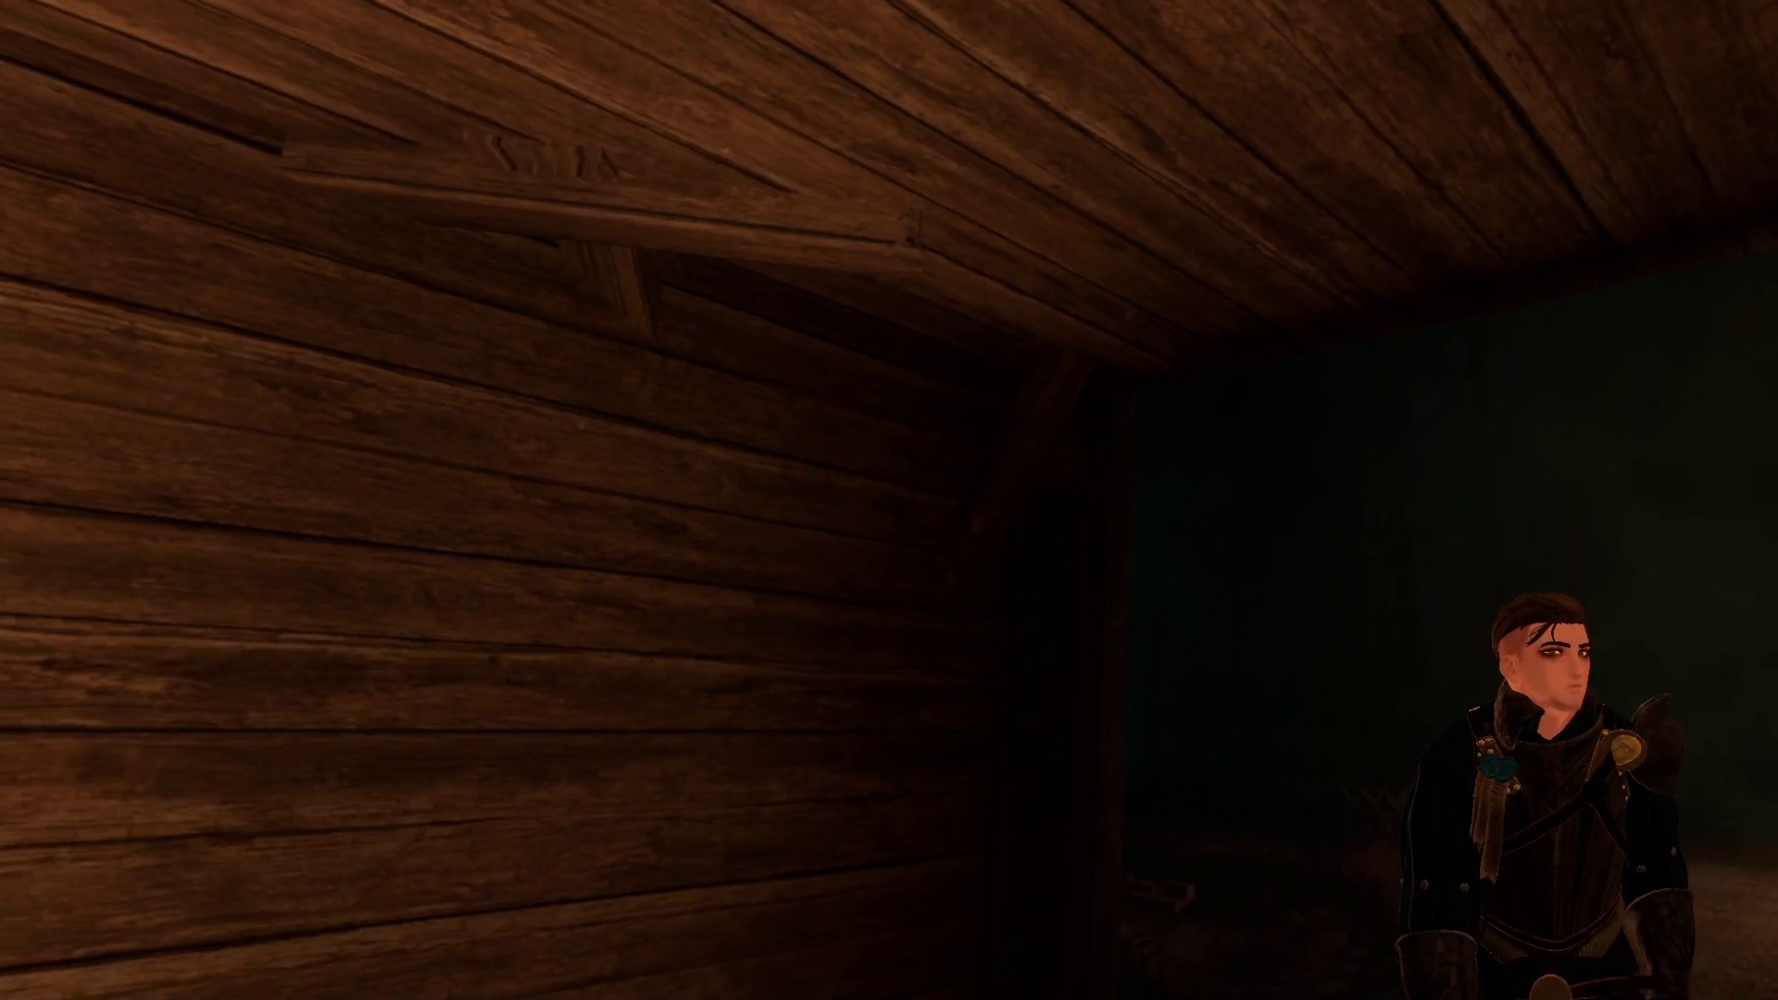
Step: Open and close the Launch Pad, then bring up the world's category menu by the wagon
{"action": "key", "text": "Escape"}
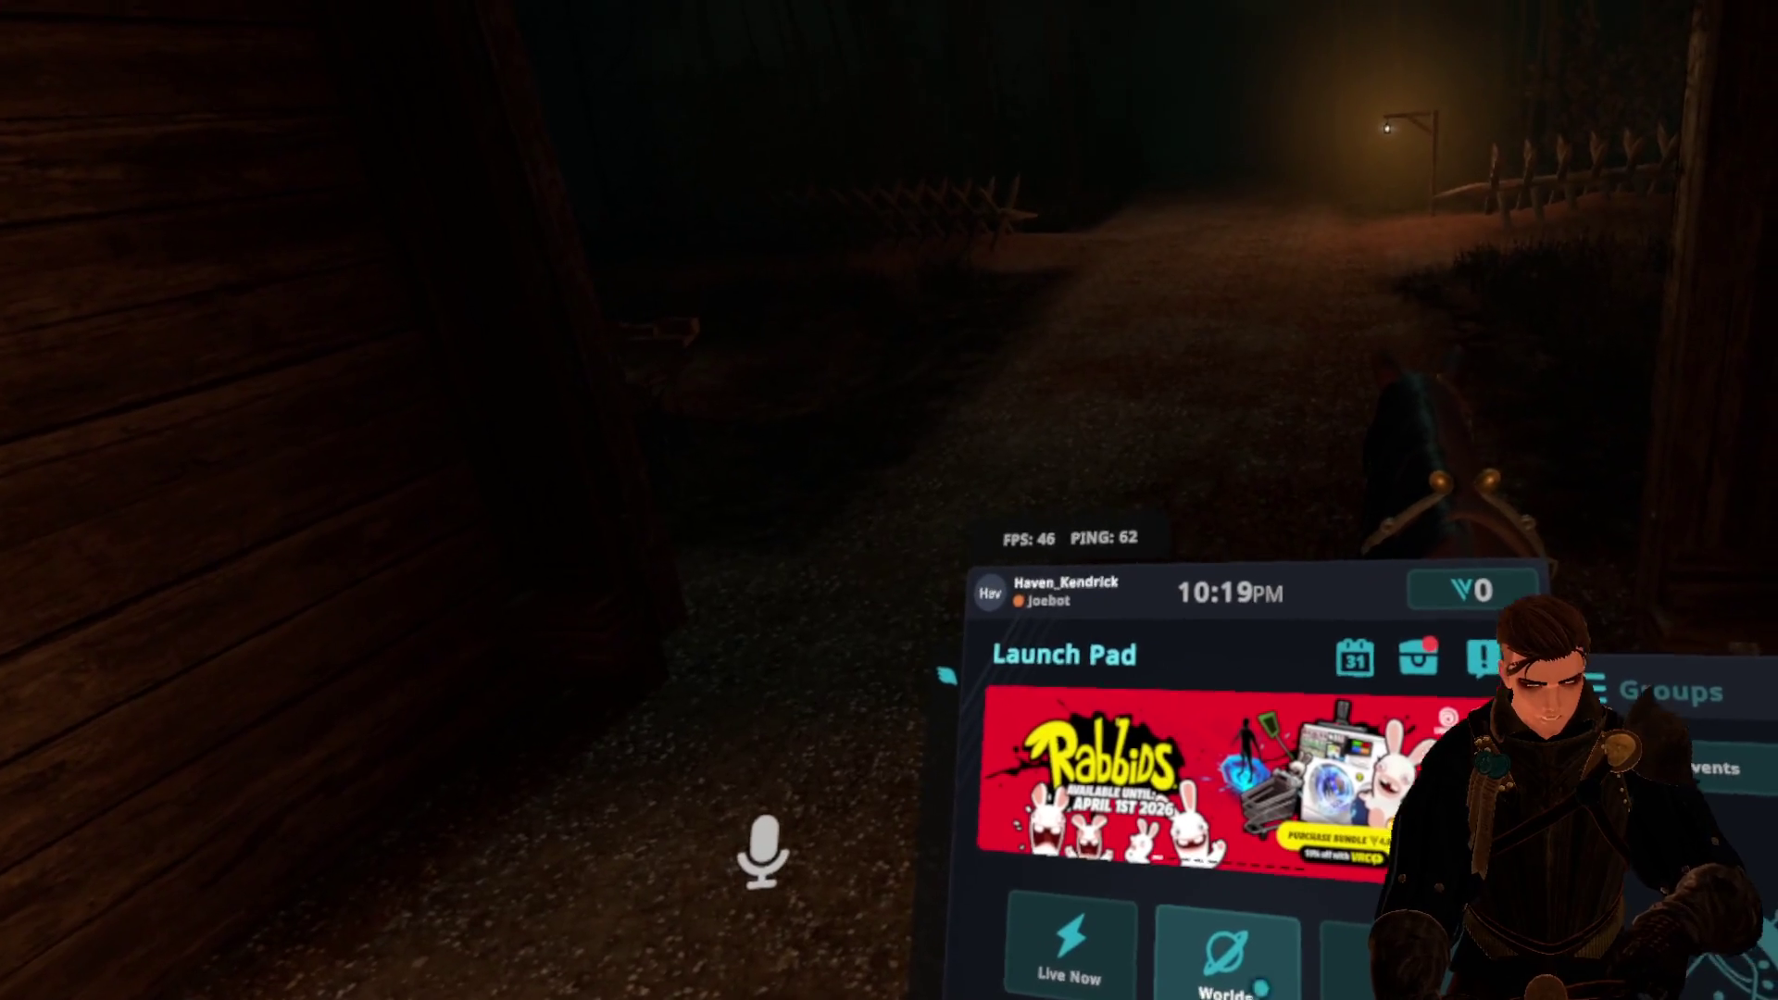
{"action": "key", "text": "Escape"}
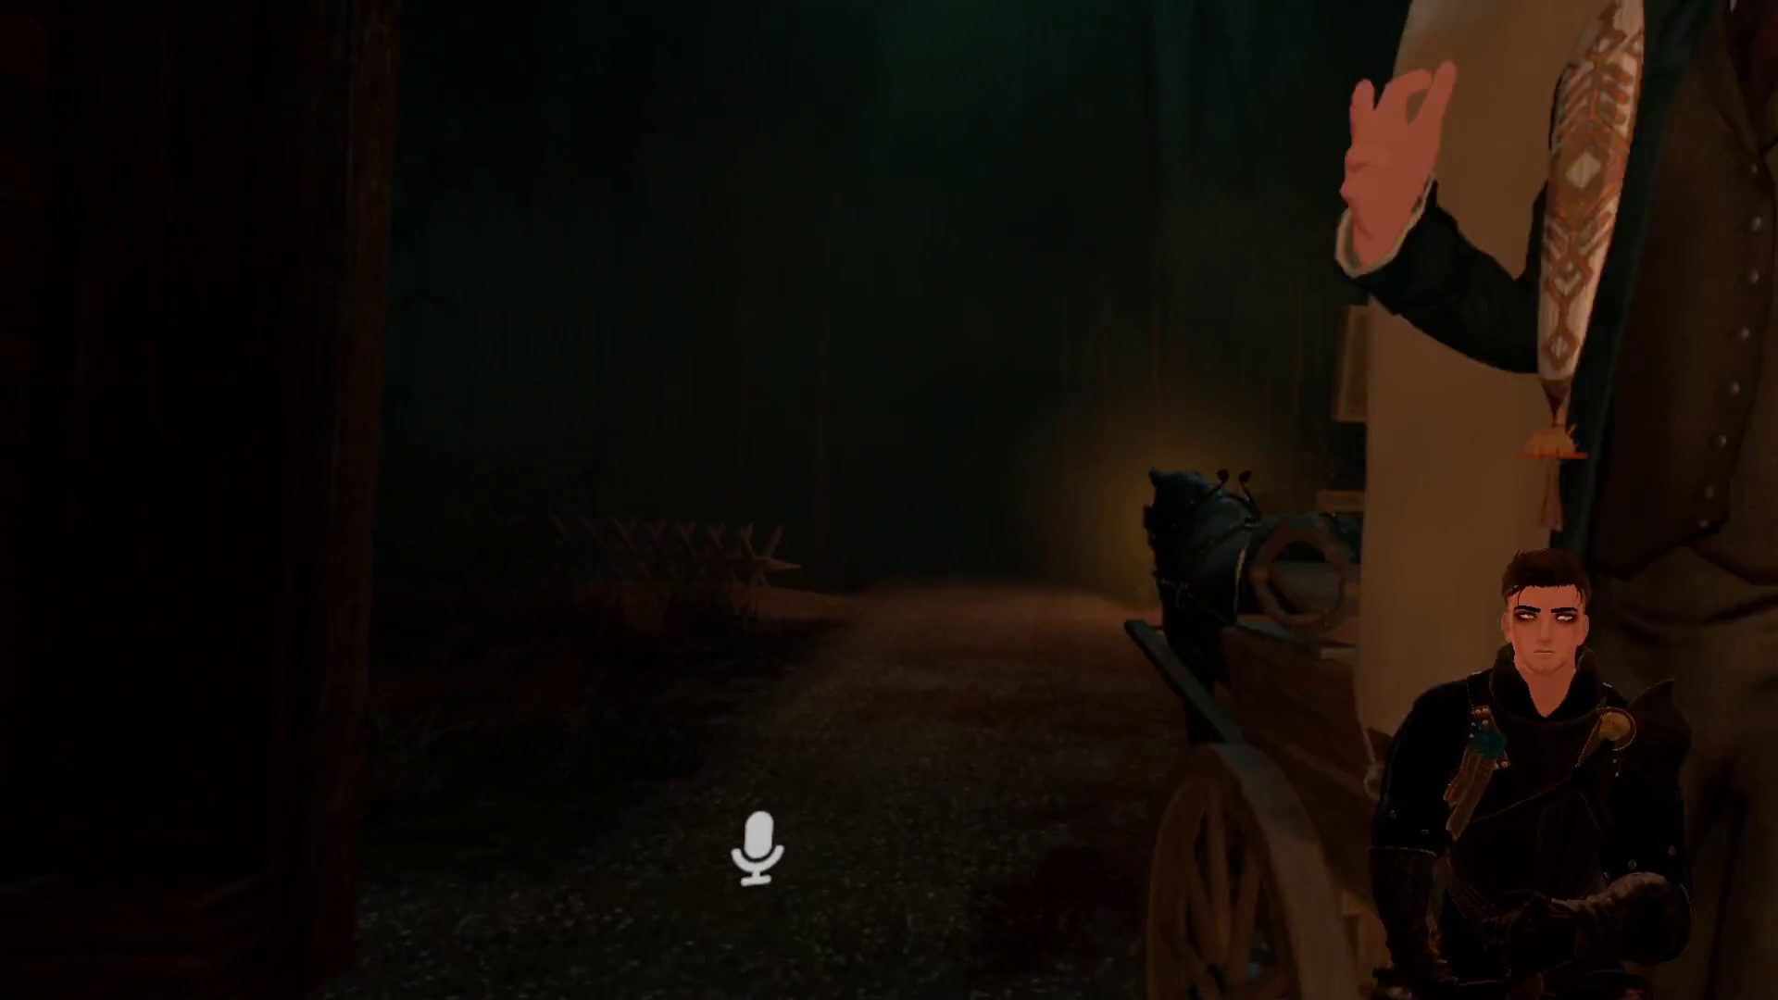
{"action": "key", "text": "Tab"}
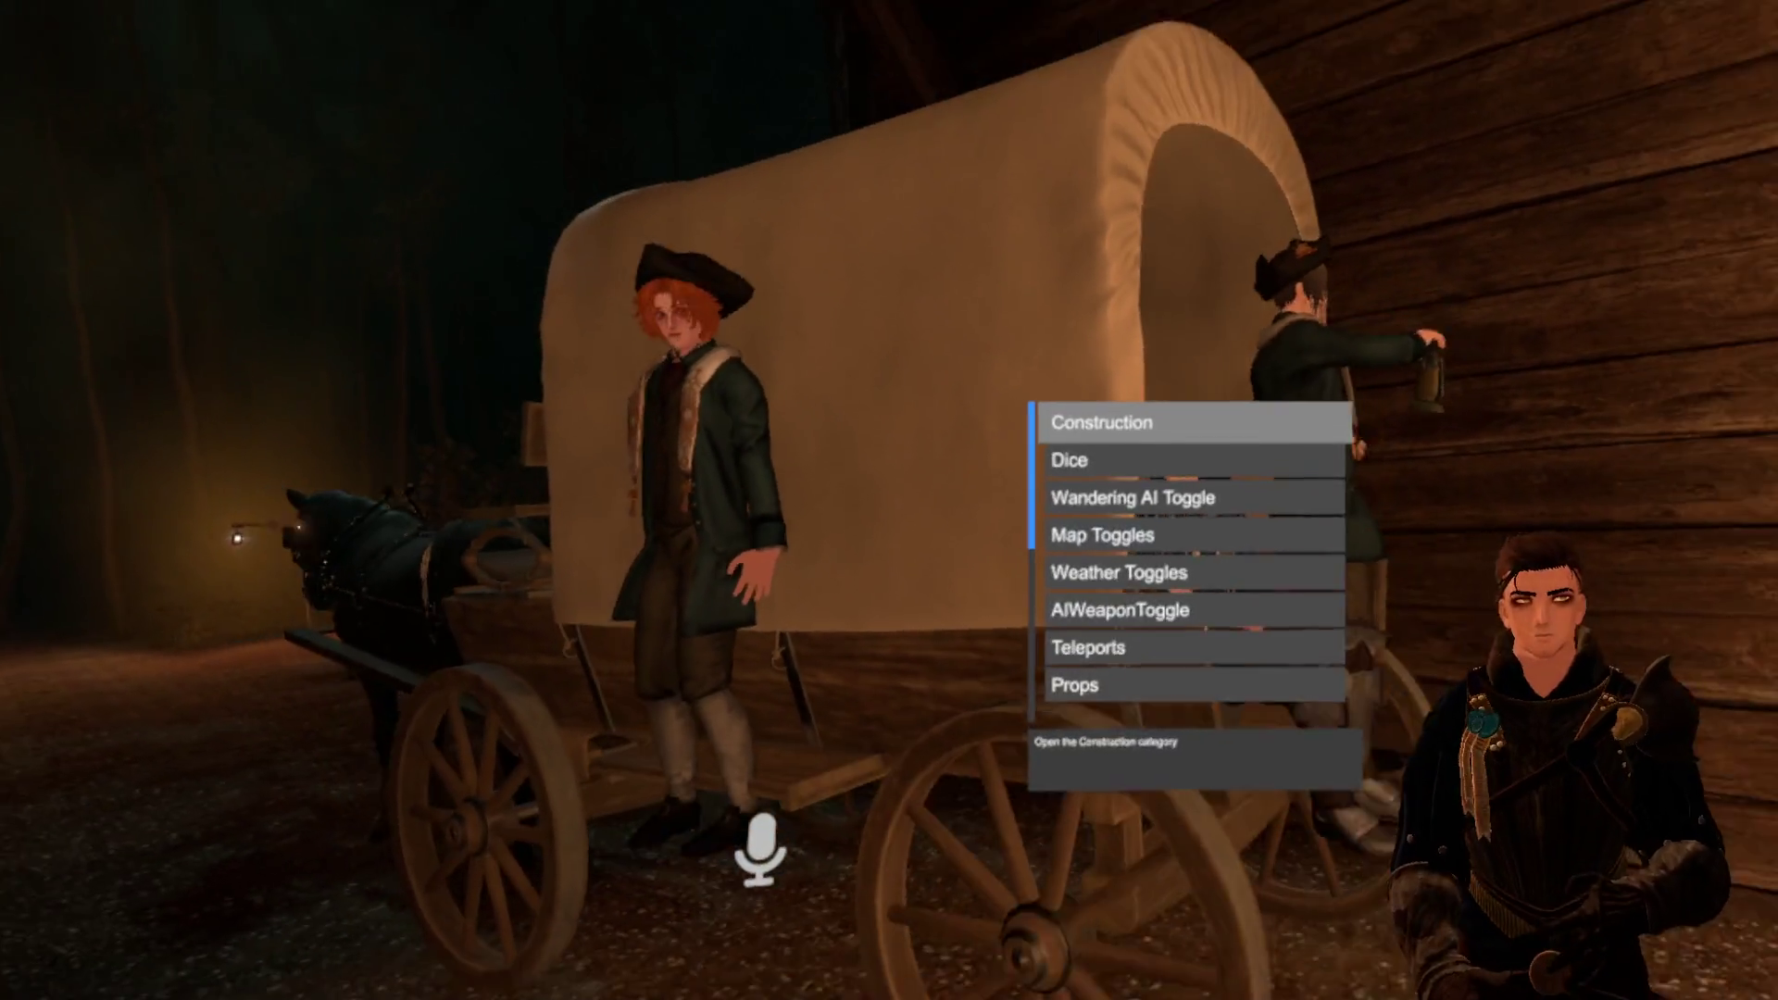
Step: Browse the Props list to Torch, back up through Rolling_pin to Crate, then close the menu
{"action": "key", "text": "Down"}
{"action": "key", "text": "Down"}
{"action": "key", "text": "Down"}
{"action": "key", "text": "Down"}
{"action": "key", "text": "Down"}
{"action": "key", "text": "Up"}
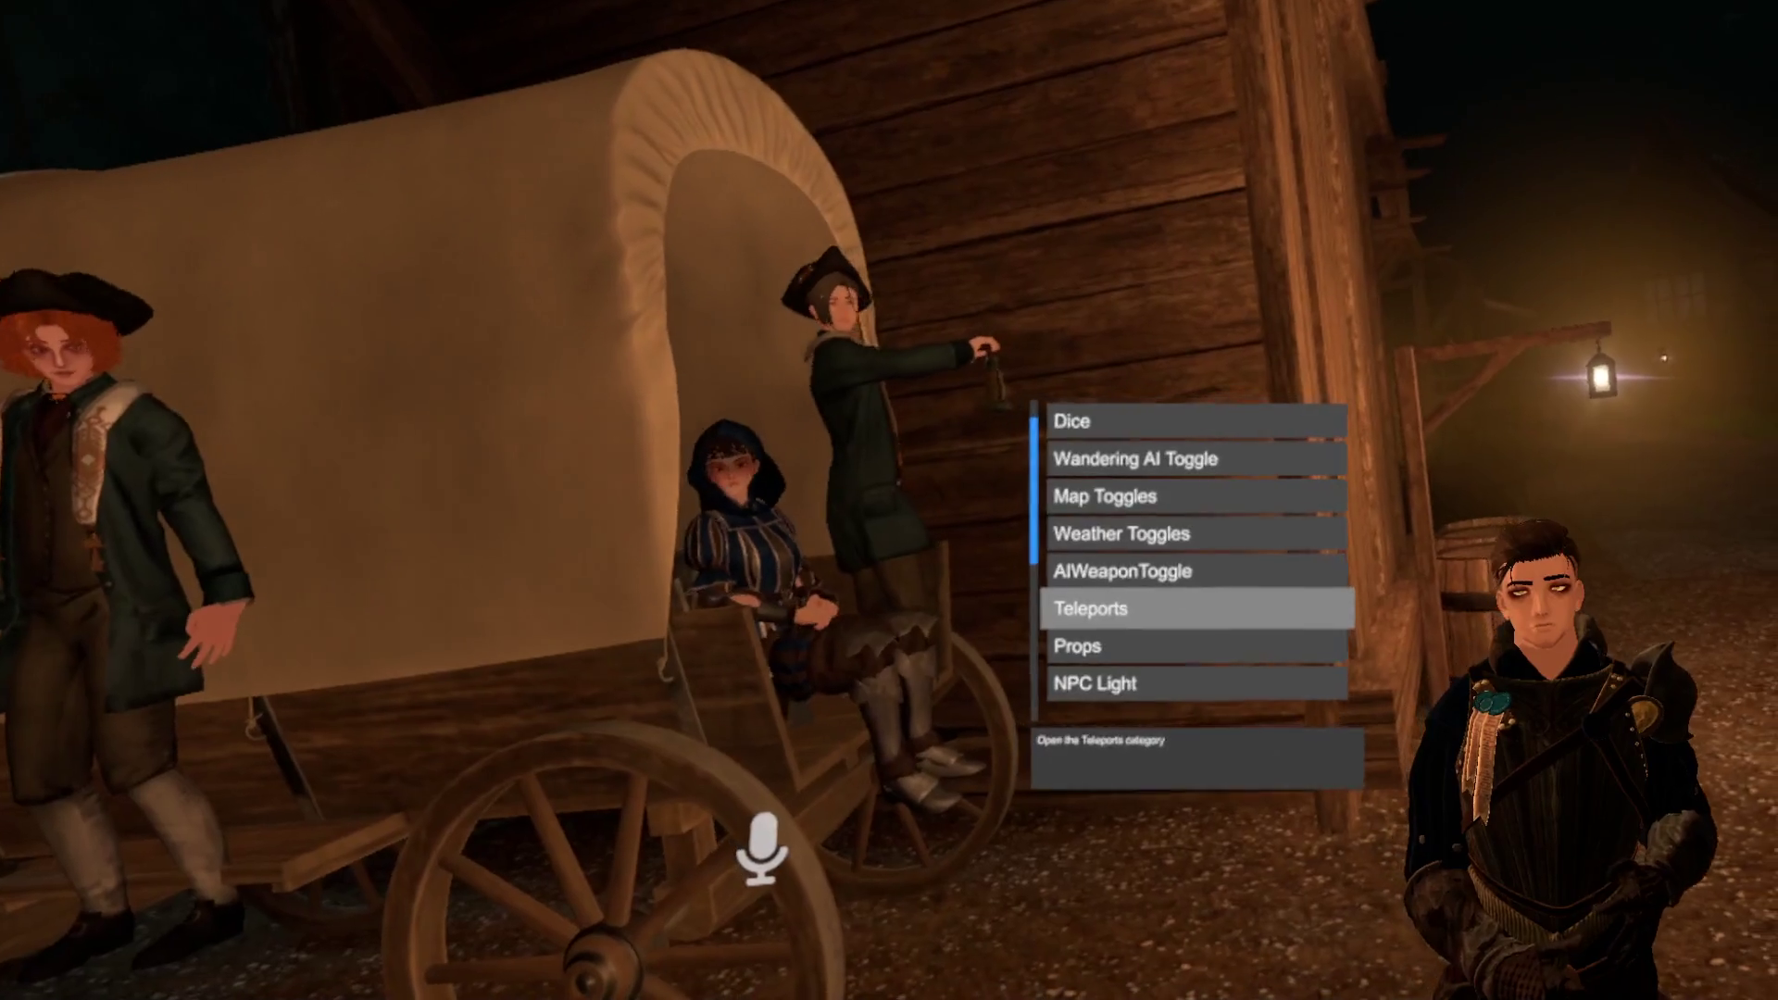
{"action": "key", "text": "Down"}
{"action": "key", "text": "Return"}
{"action": "key", "text": "Up"}
{"action": "key", "text": "Up"}
{"action": "key", "text": "Down"}
{"action": "key", "text": "Down"}
{"action": "key", "text": "Down"}
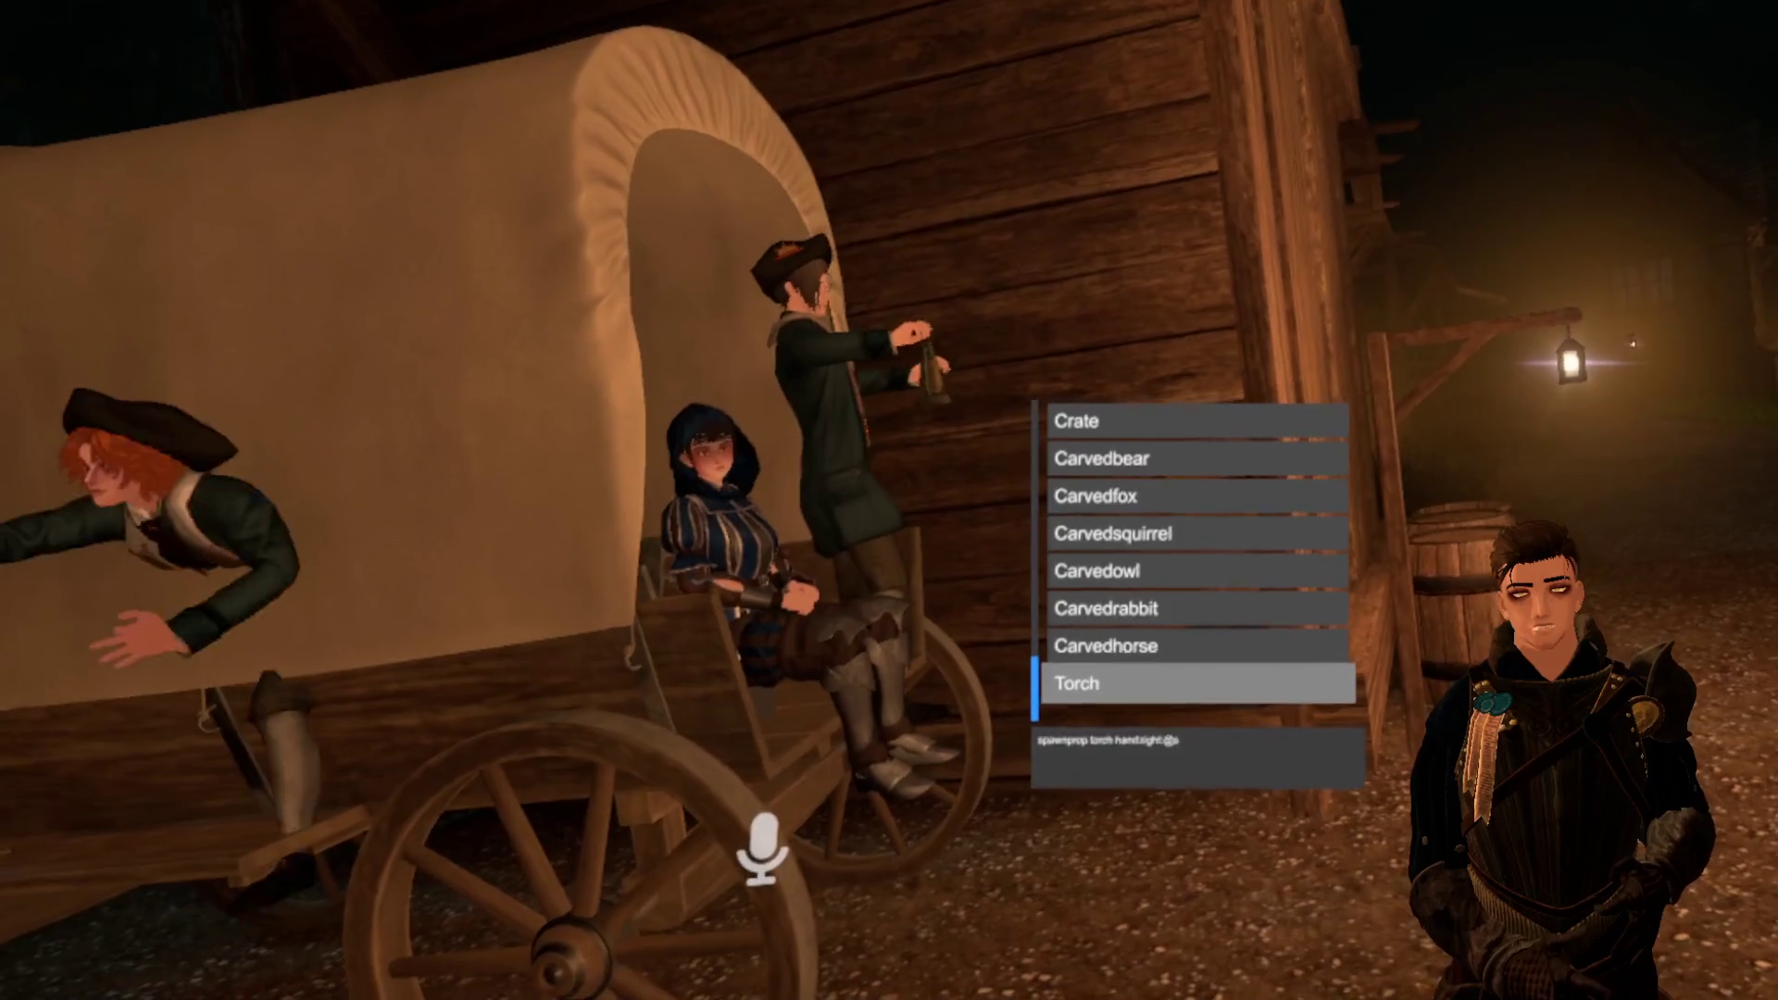
{"action": "key", "text": "Up"}
{"action": "key", "text": "Up"}
{"action": "key", "text": "Up"}
{"action": "key", "text": "Down"}
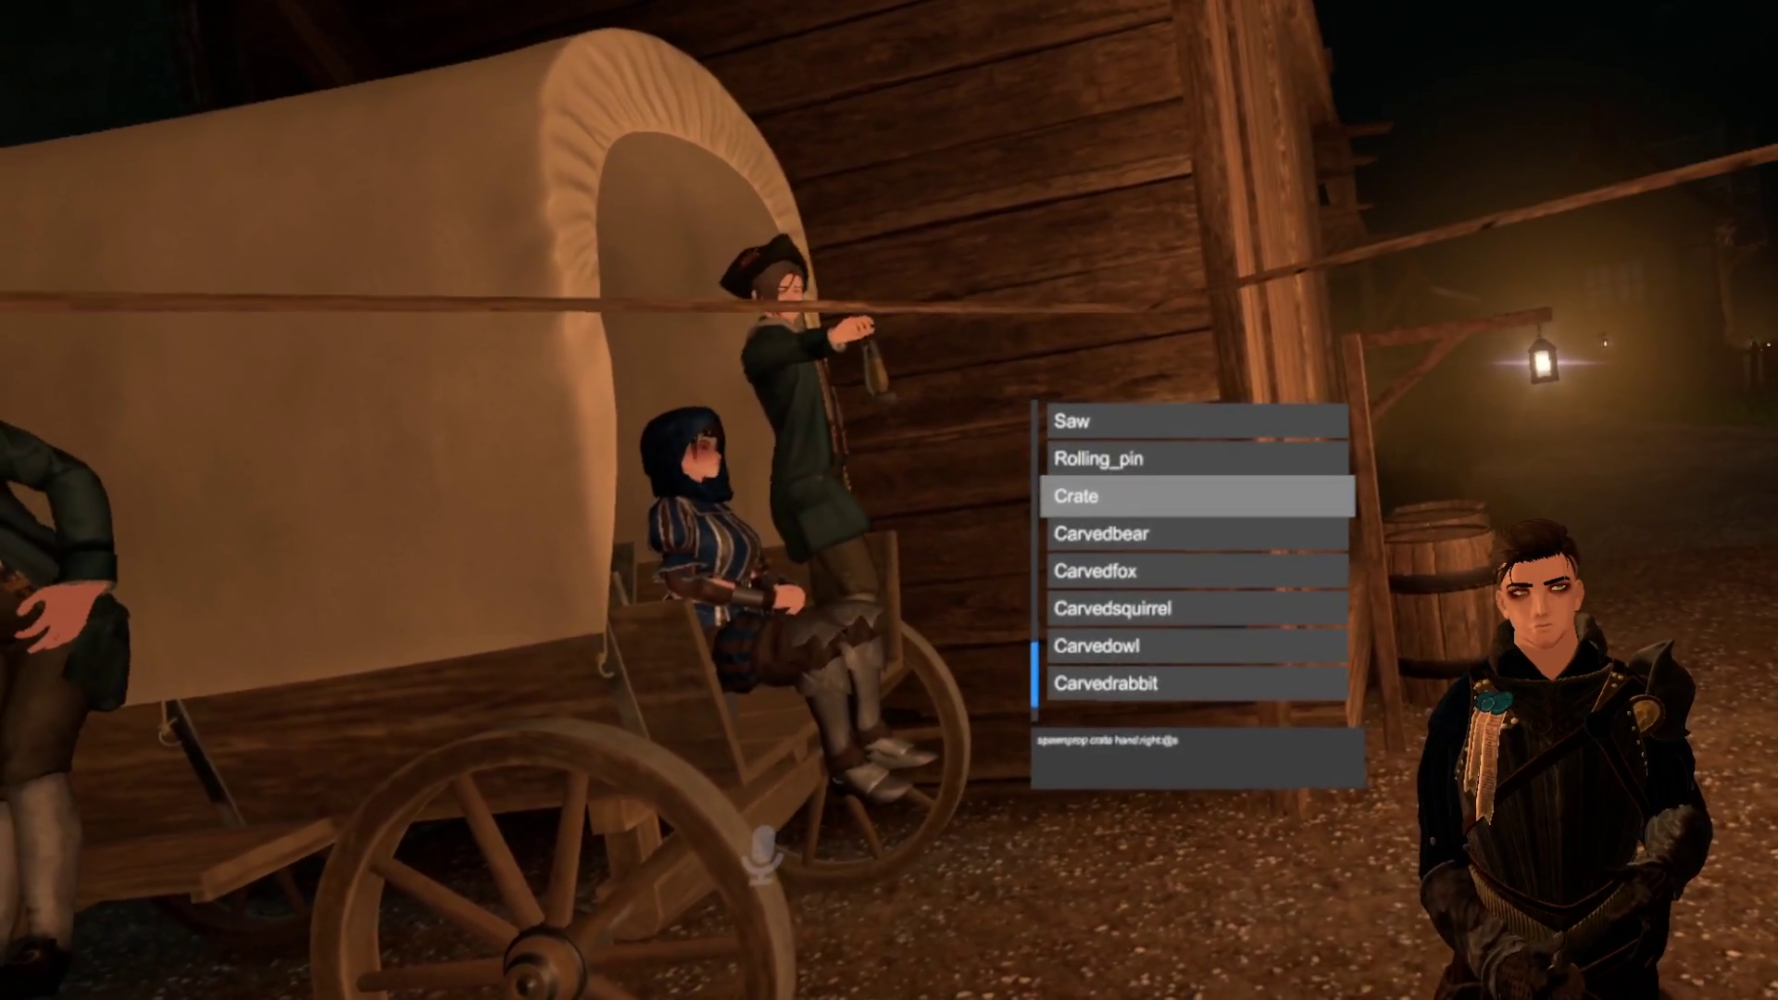
{"action": "key", "text": "Escape"}
{"action": "key", "text": "Escape"}
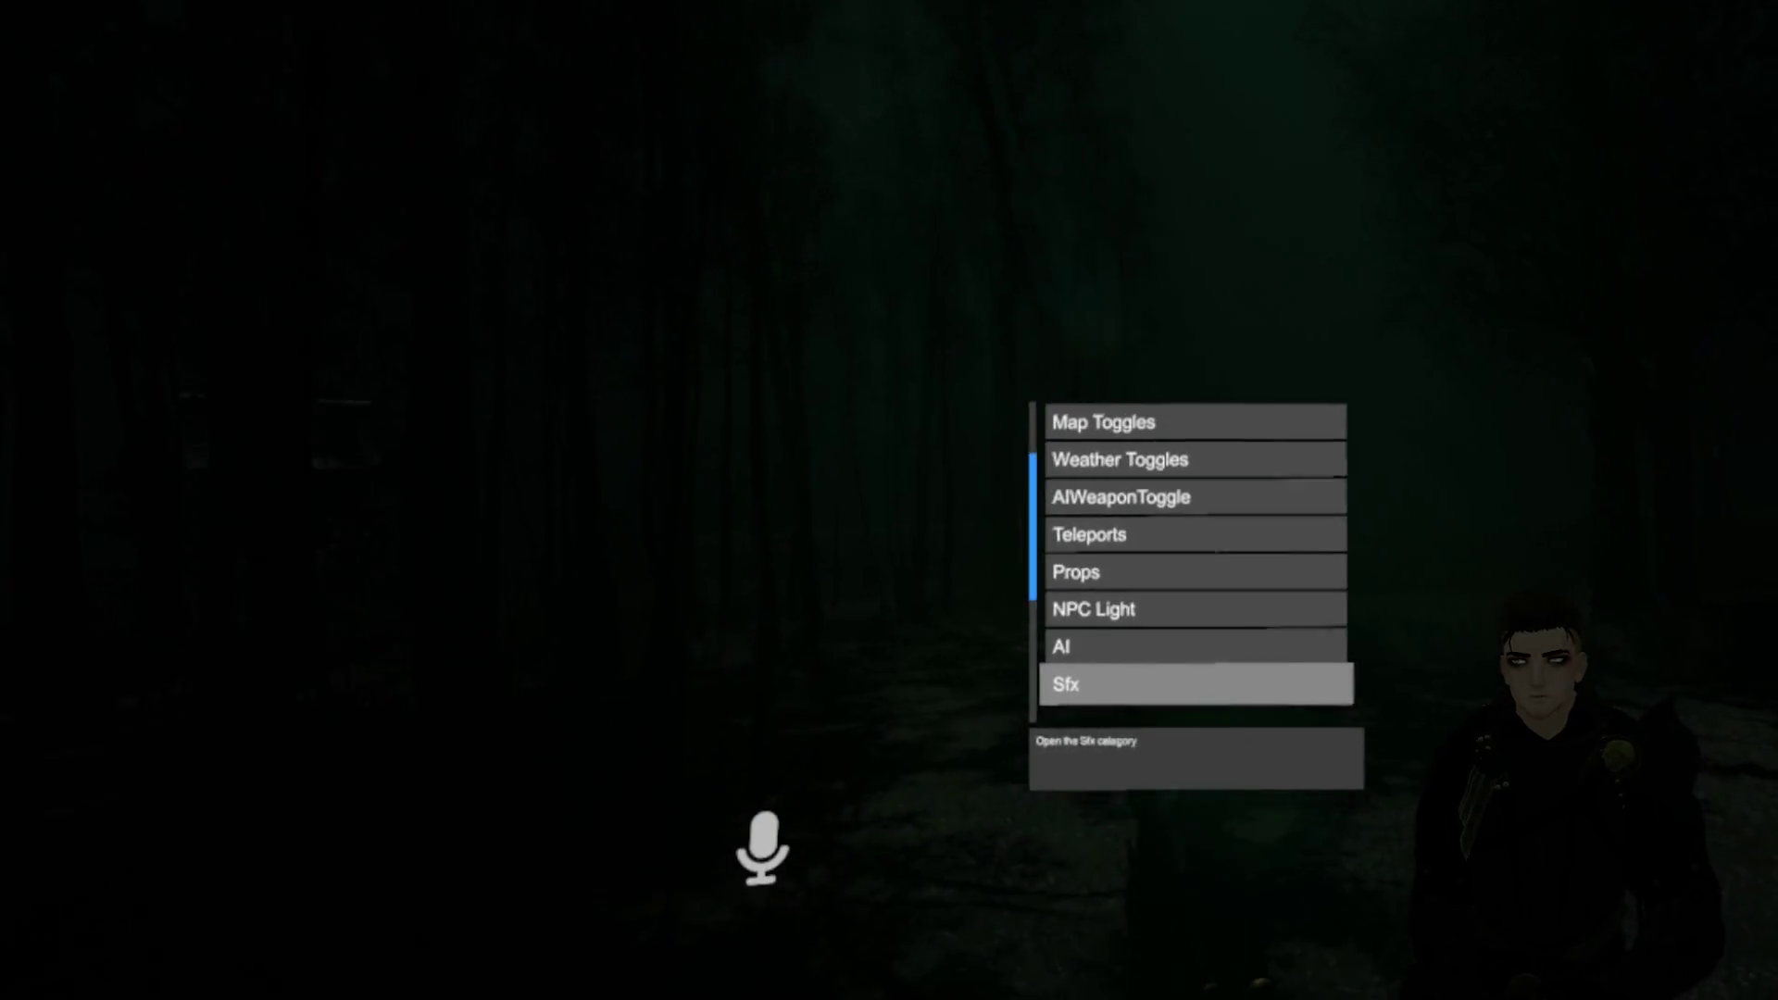
Step: Open the Globalmusic category and scroll its track list down to Shapesintheshadows
{"action": "scroll", "coordinate": [1195, 555], "scroll_direction": "up", "scroll_amount": 10}
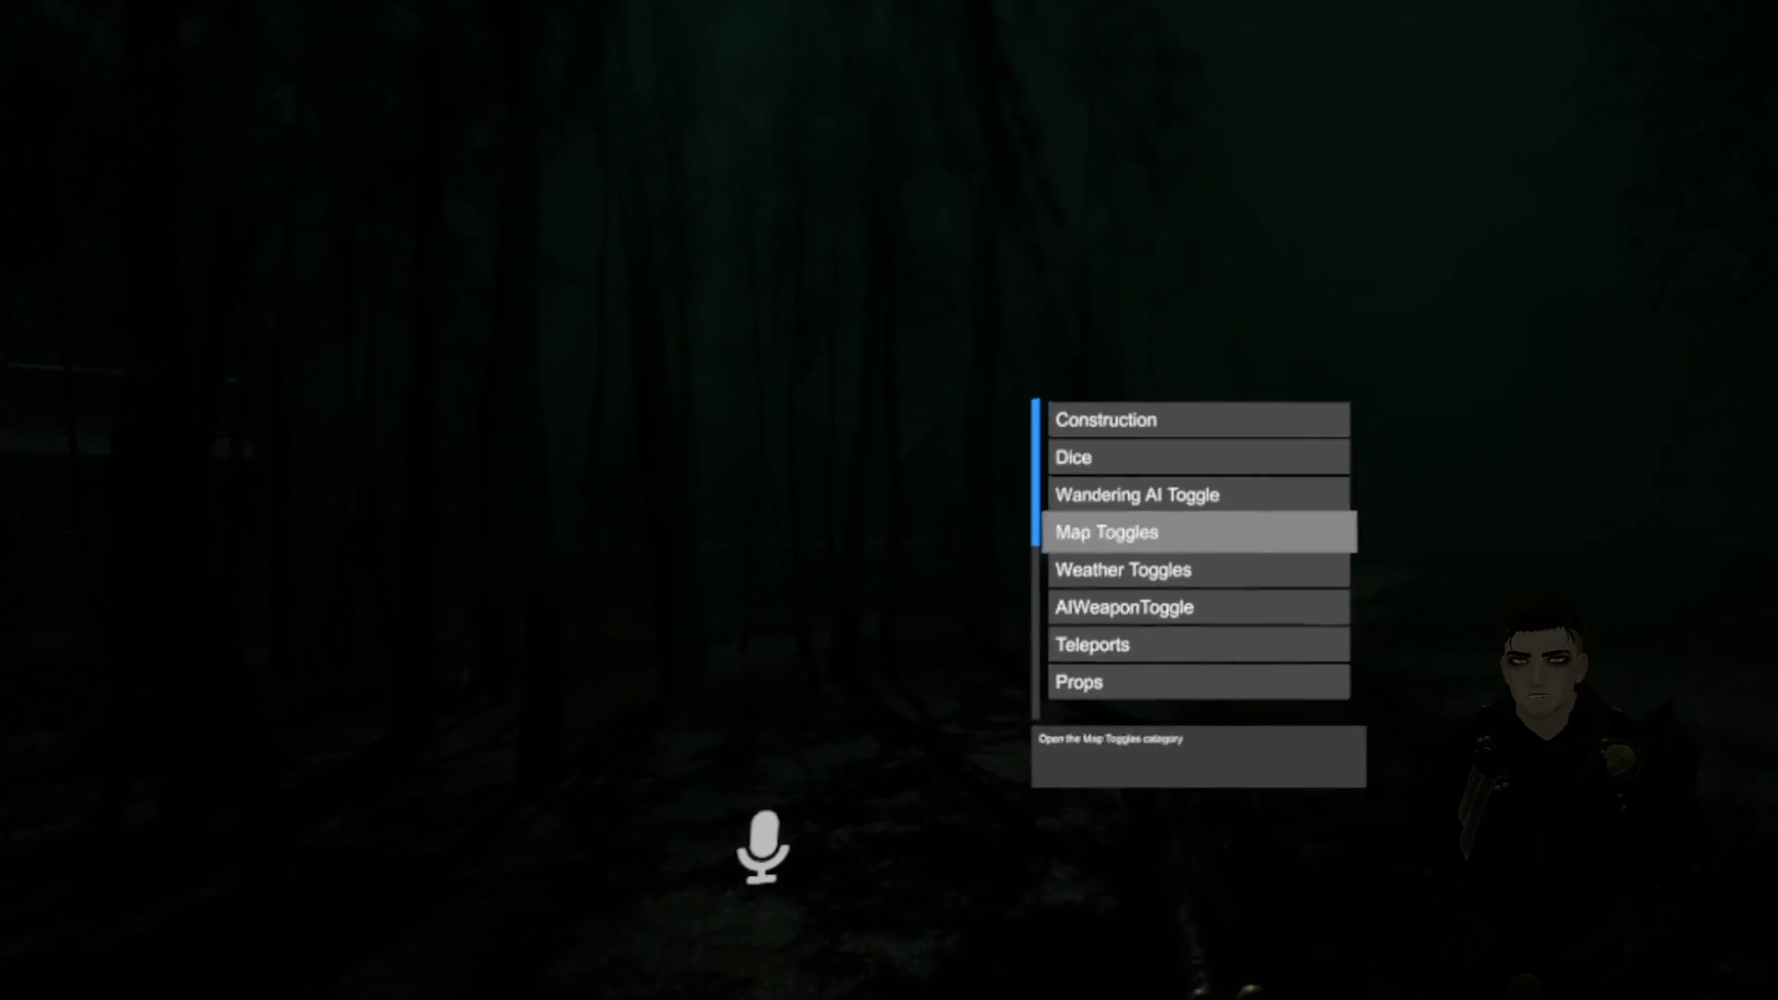
{"action": "scroll", "coordinate": [1195, 556], "scroll_direction": "down", "scroll_amount": 8}
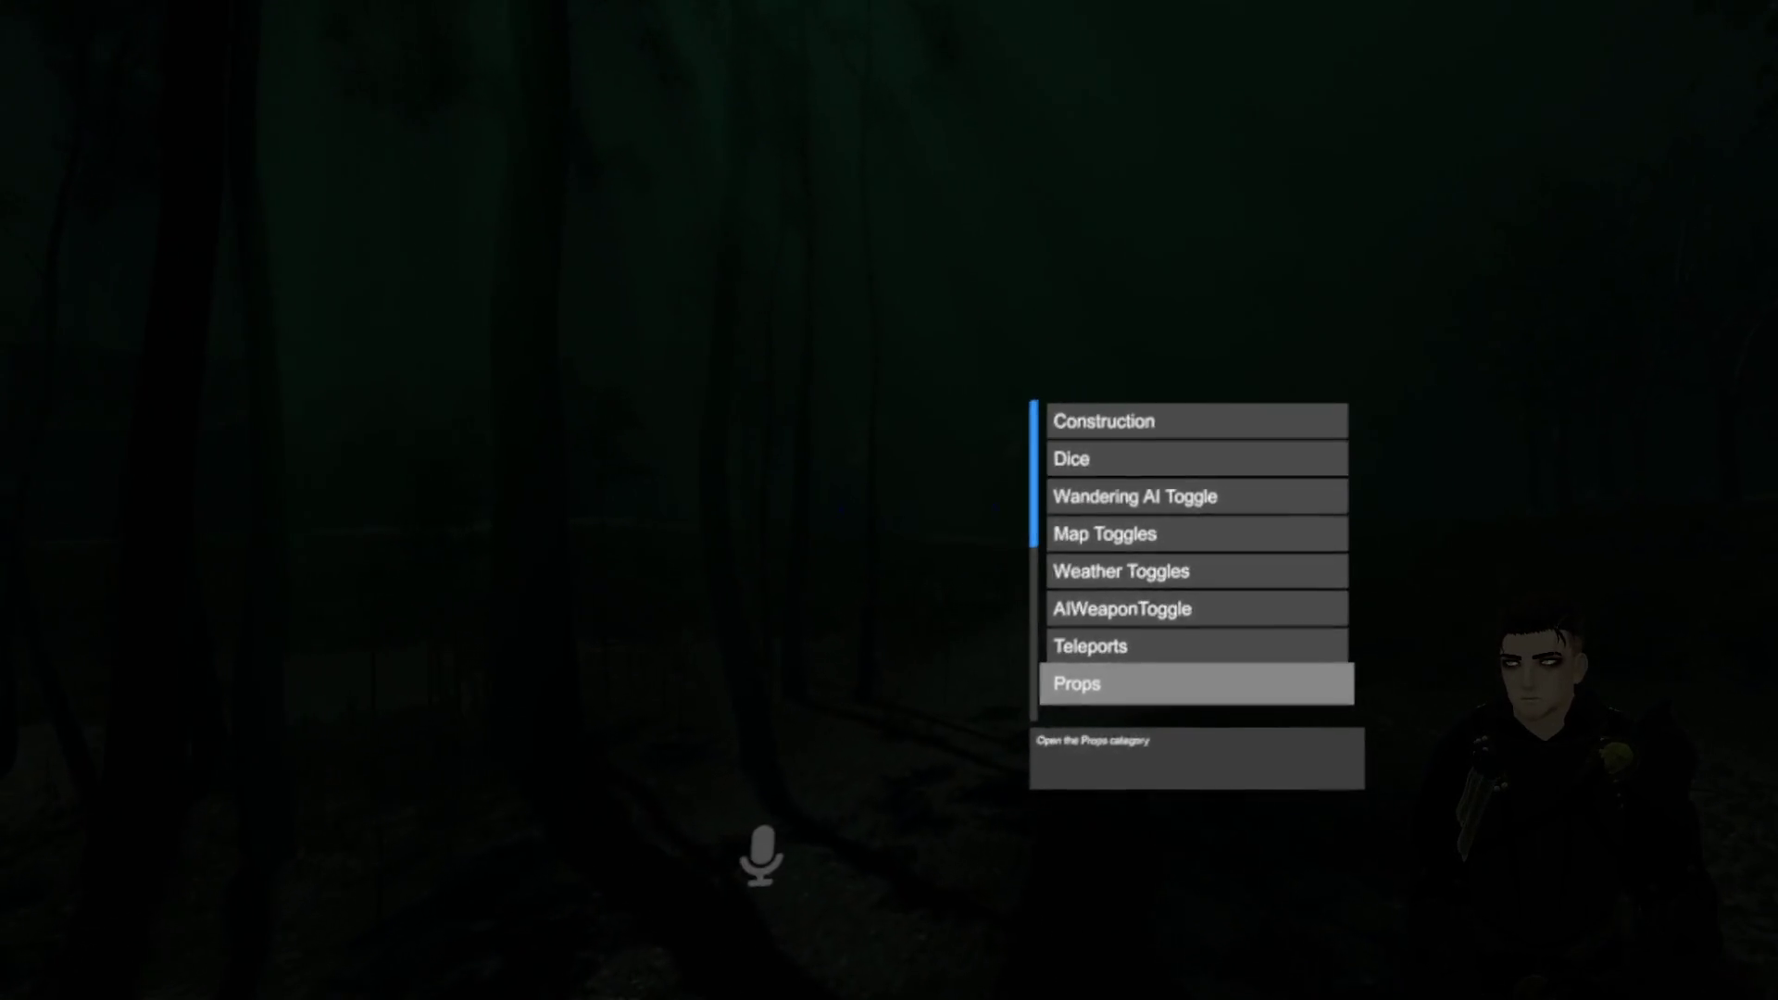
{"action": "left_click", "coordinate": [1195, 684]}
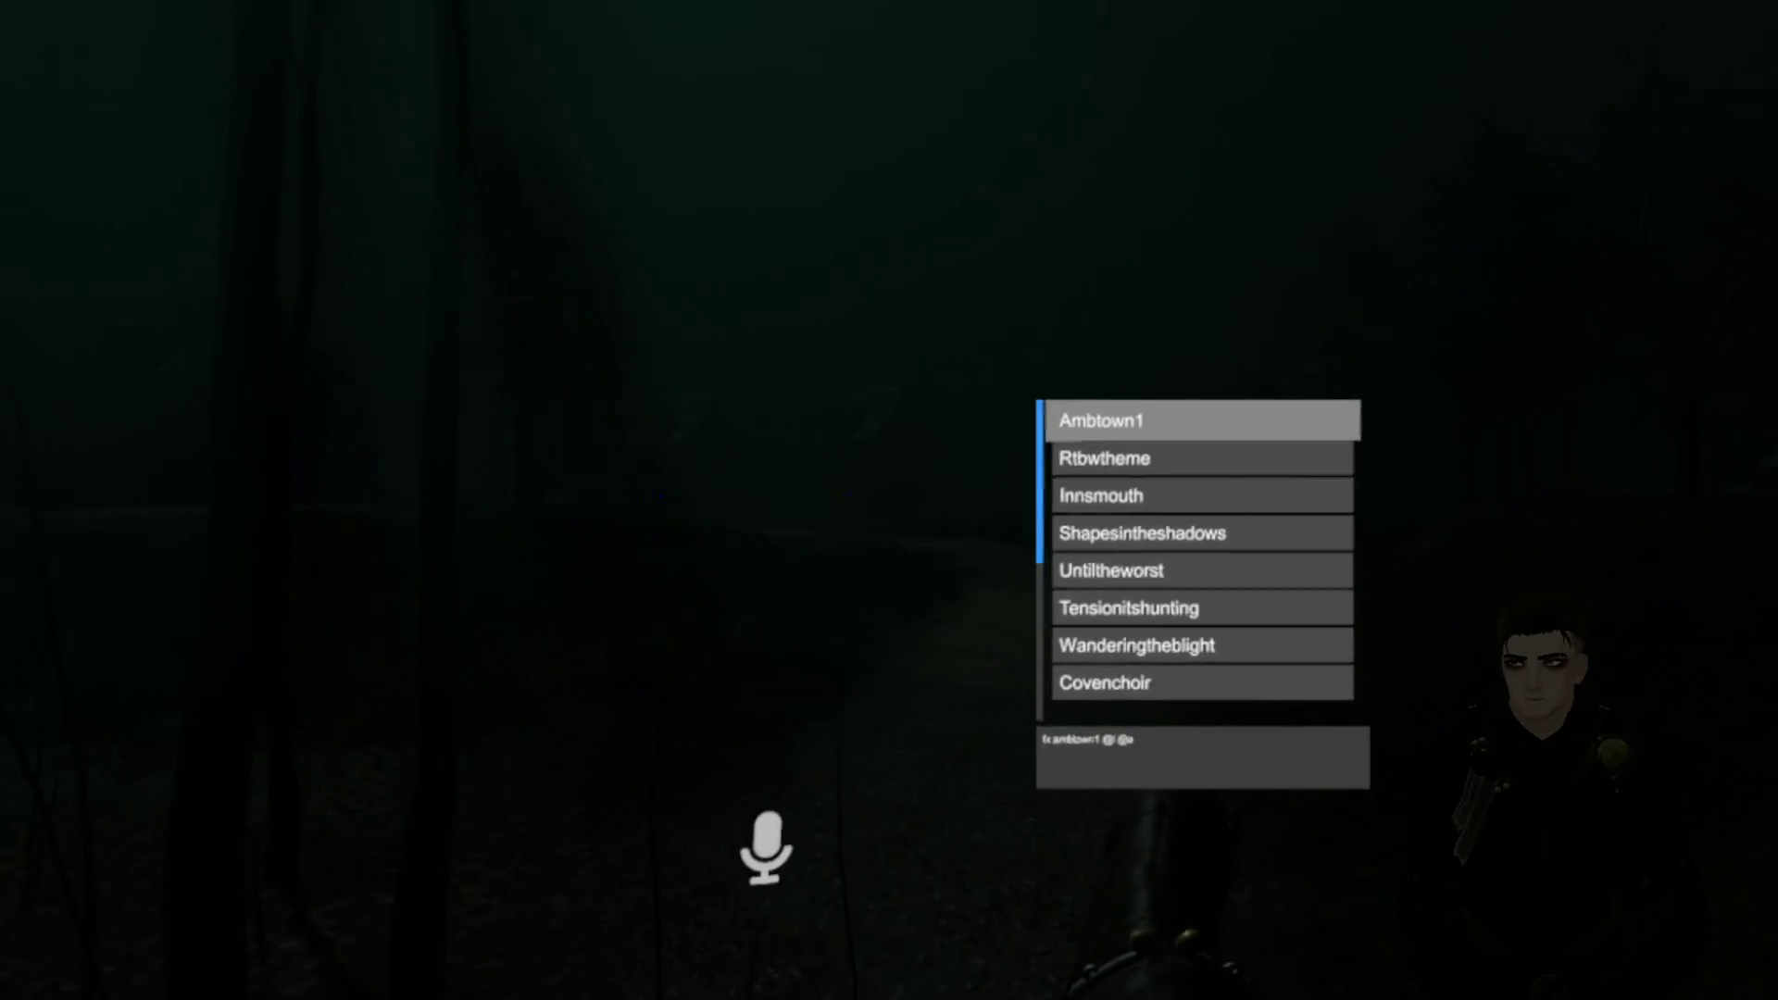
{"action": "scroll", "coordinate": [1195, 556], "scroll_direction": "down", "scroll_amount": 1}
{"action": "scroll", "coordinate": [1195, 556], "scroll_direction": "down", "scroll_amount": 1}
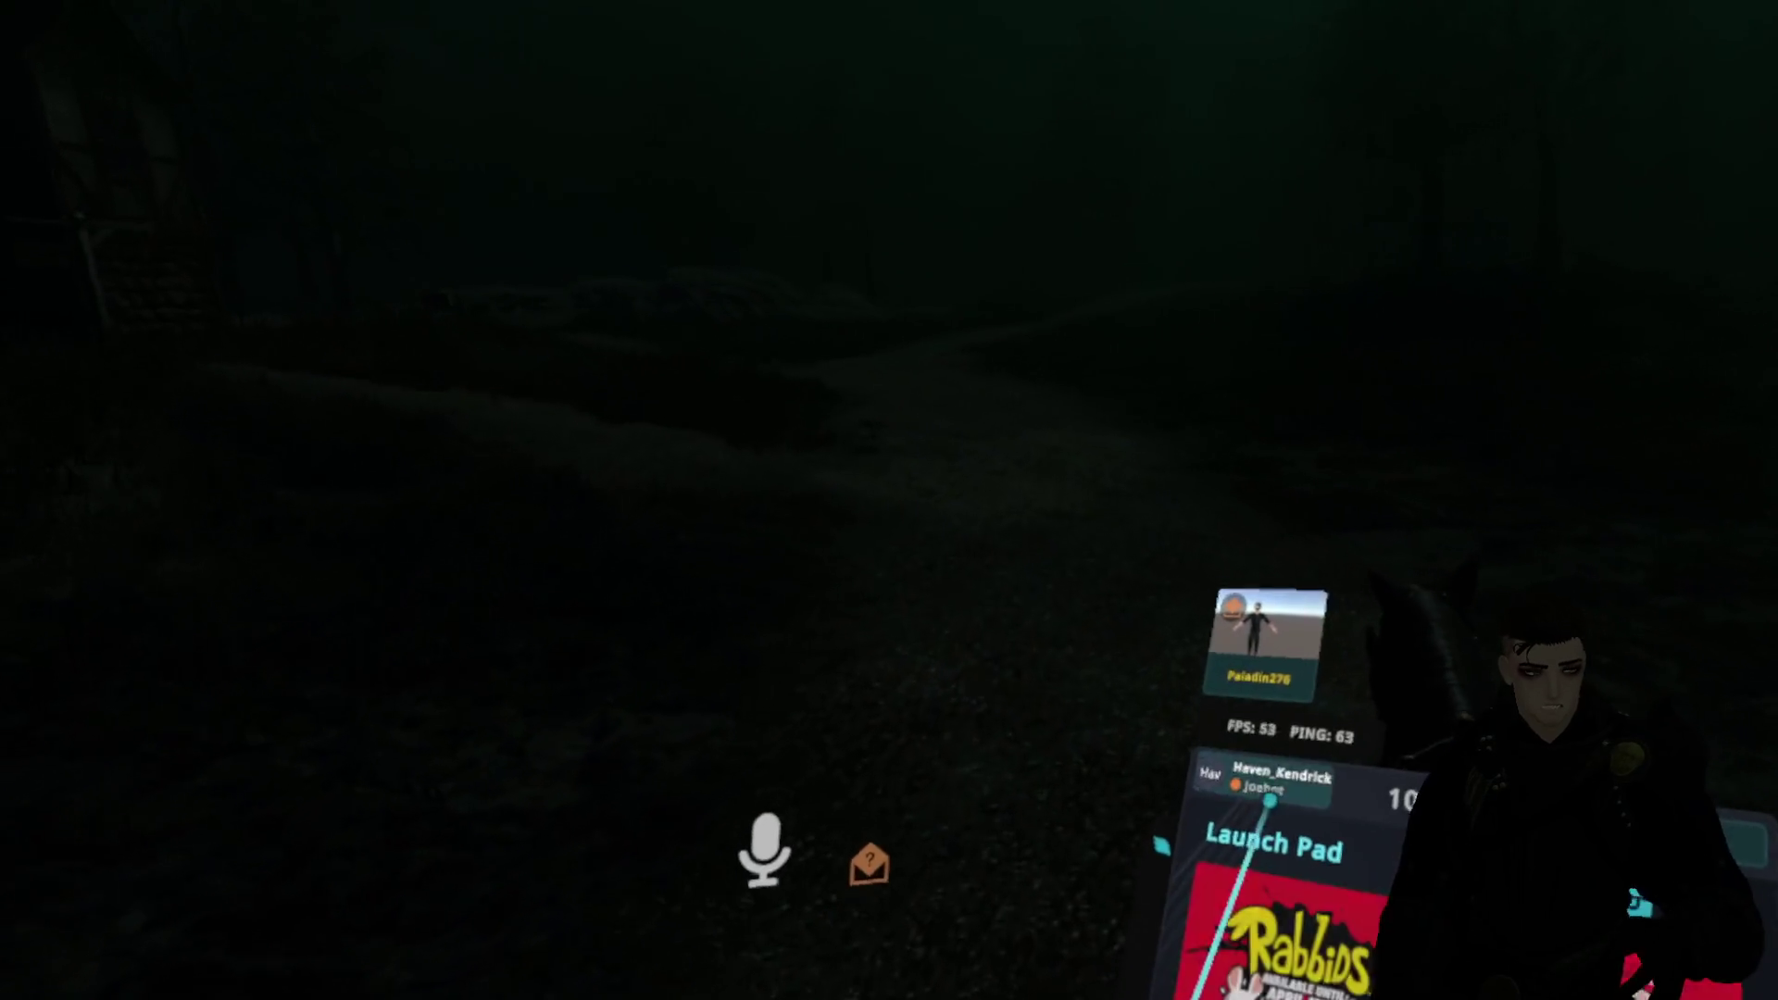
{"action": "left_click", "coordinate": [1260, 704]}
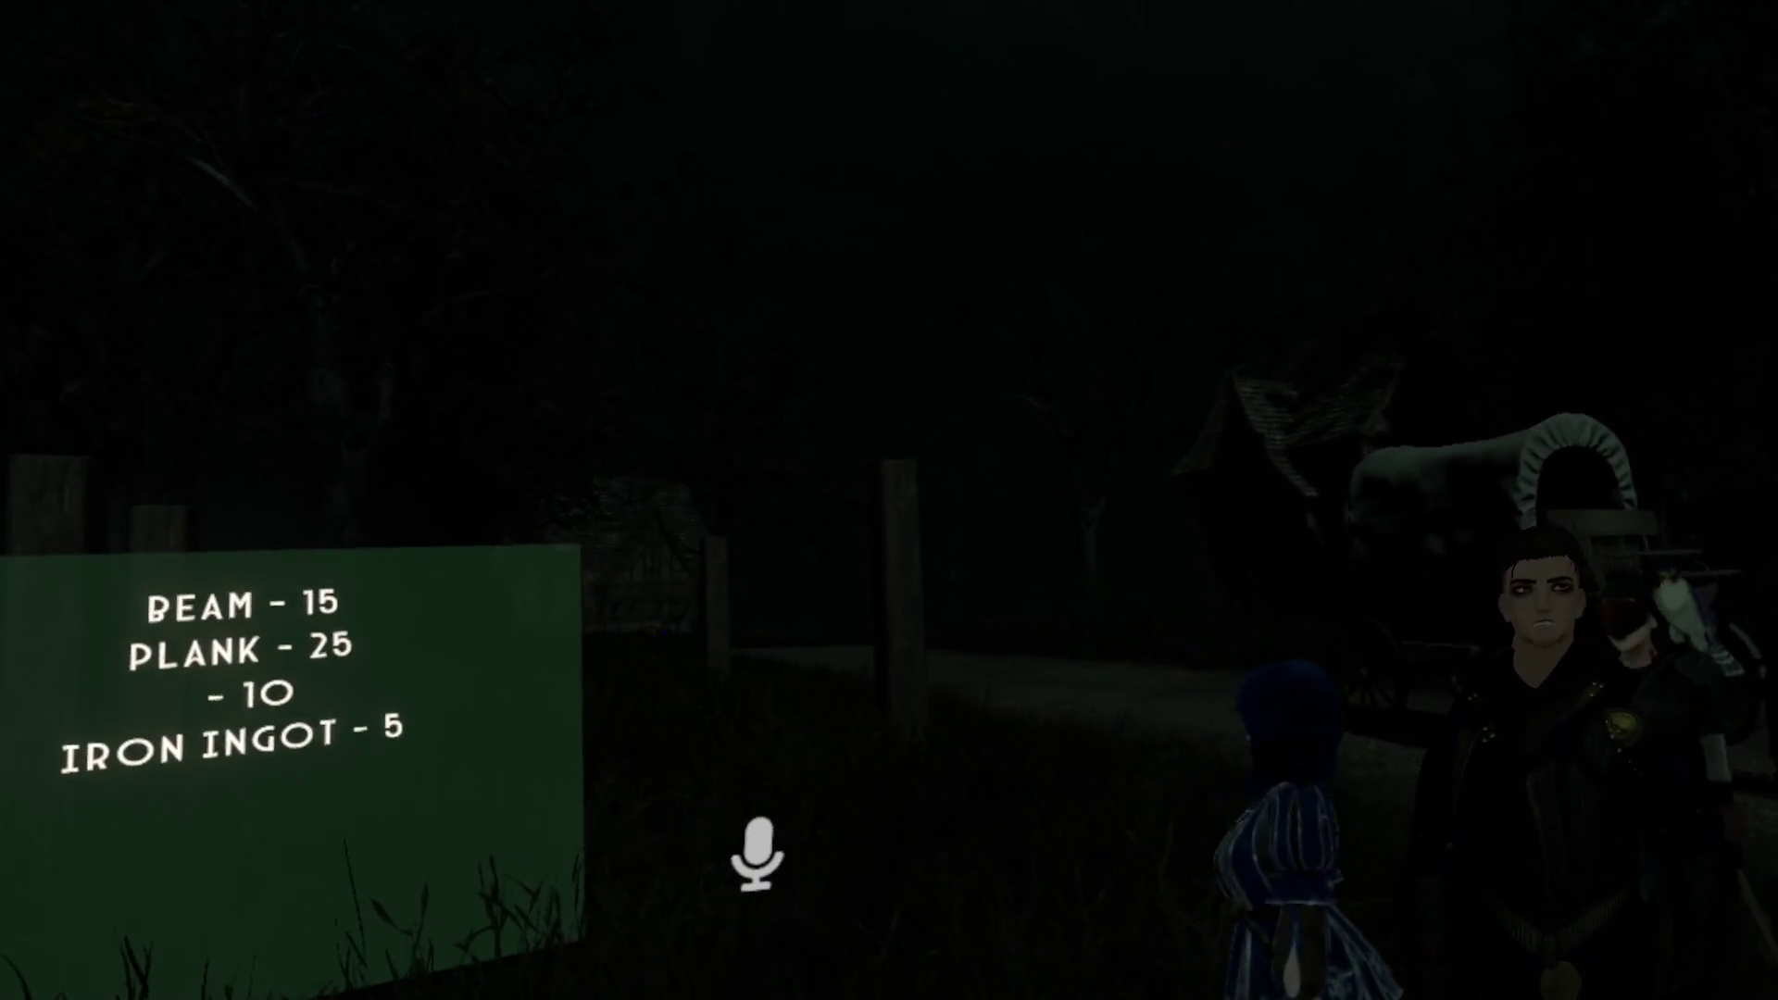
Step: Browse the world menu's Dice category and moon phase settings, then close the menu
{"action": "key", "text": "Escape"}
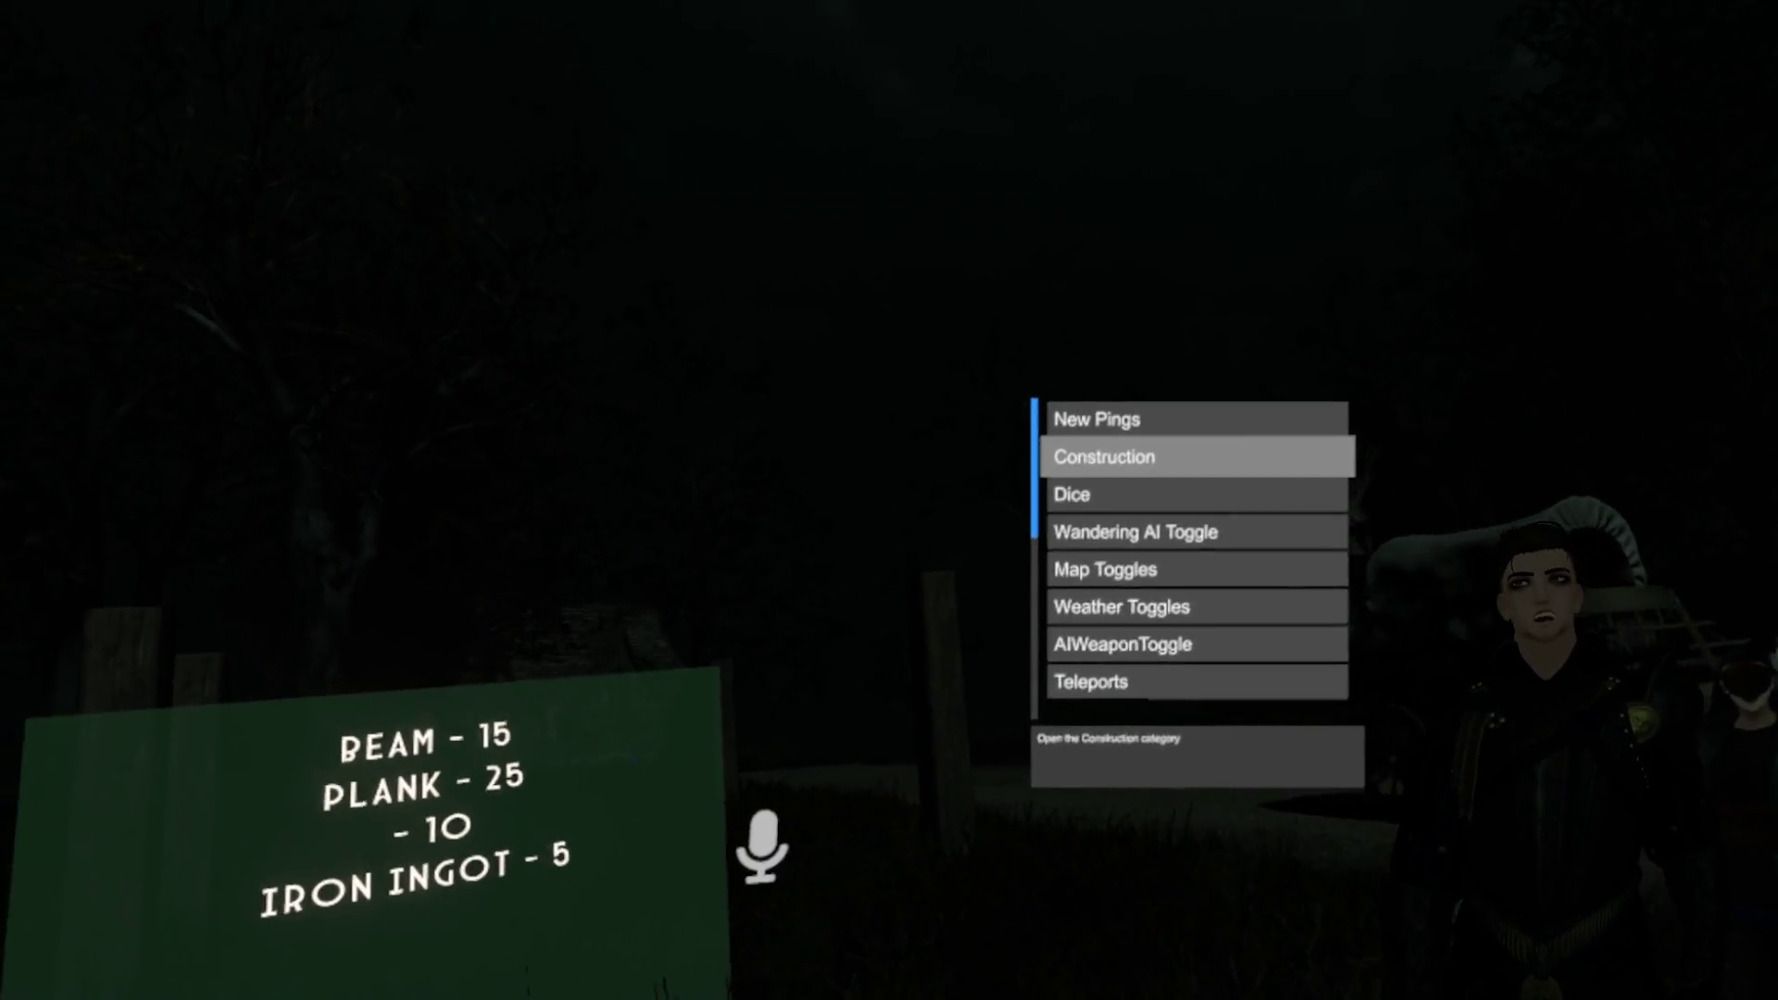
{"action": "key", "text": "Down"}
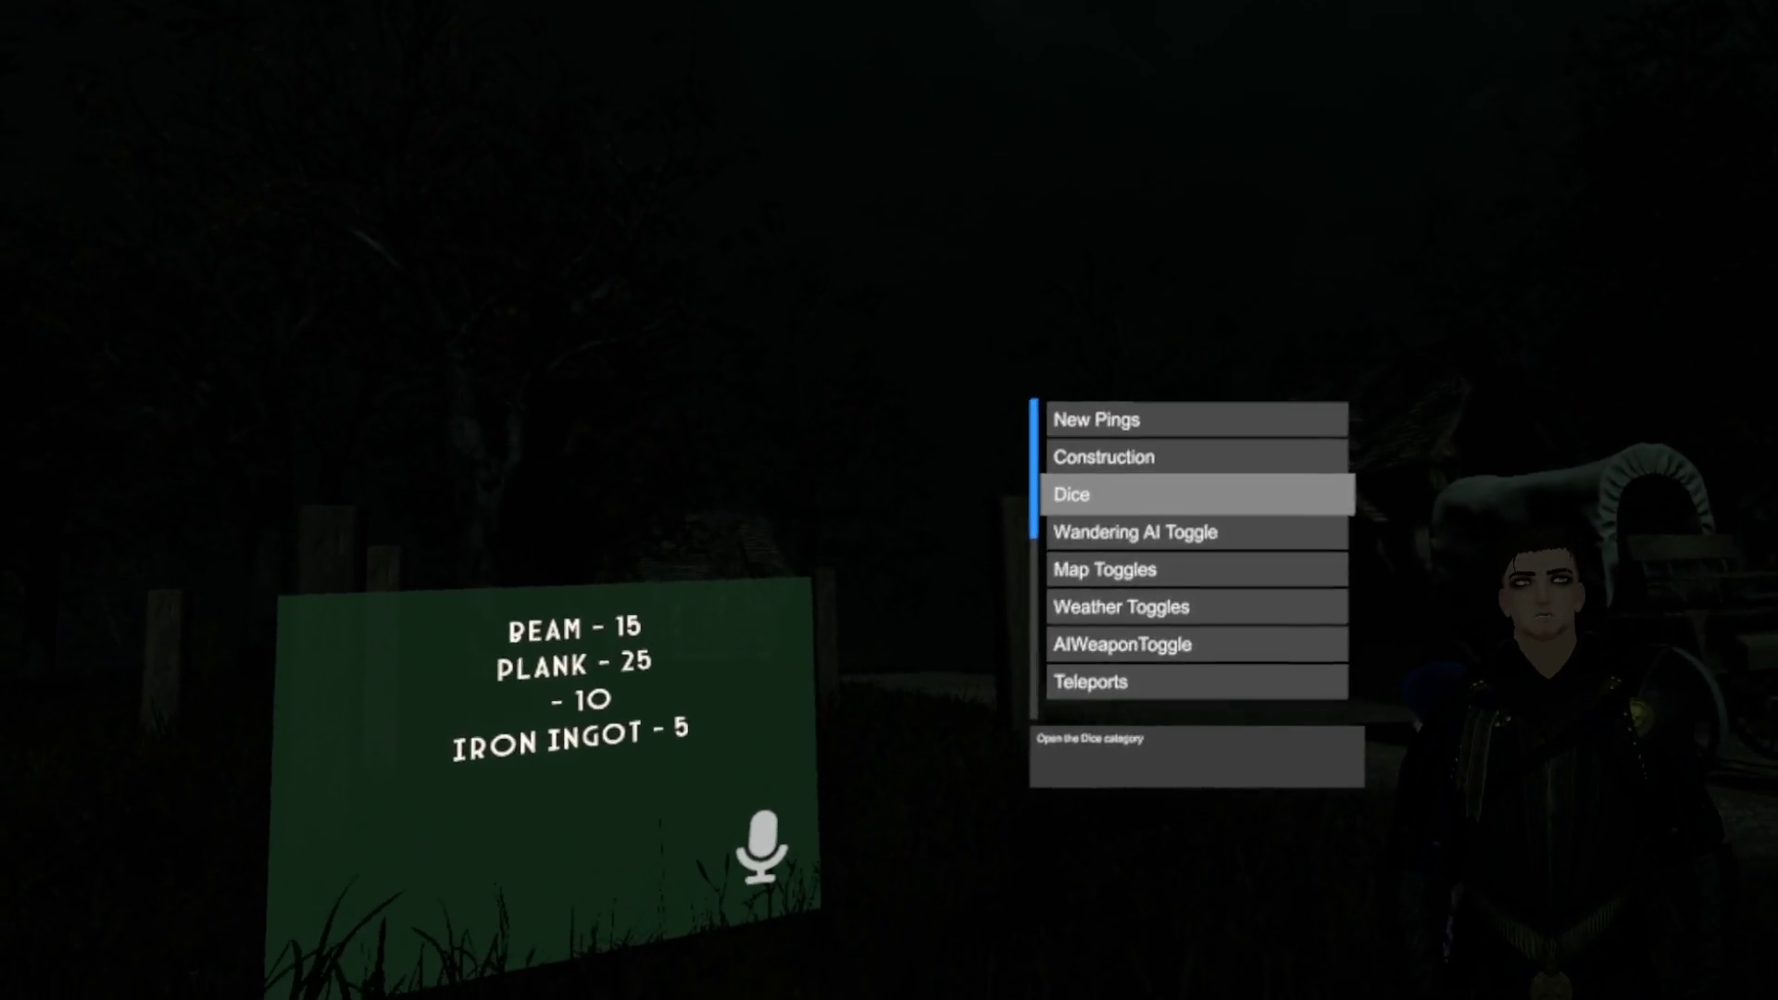
{"action": "scroll", "coordinate": [1198, 556], "scroll_direction": "down", "scroll_amount": 5}
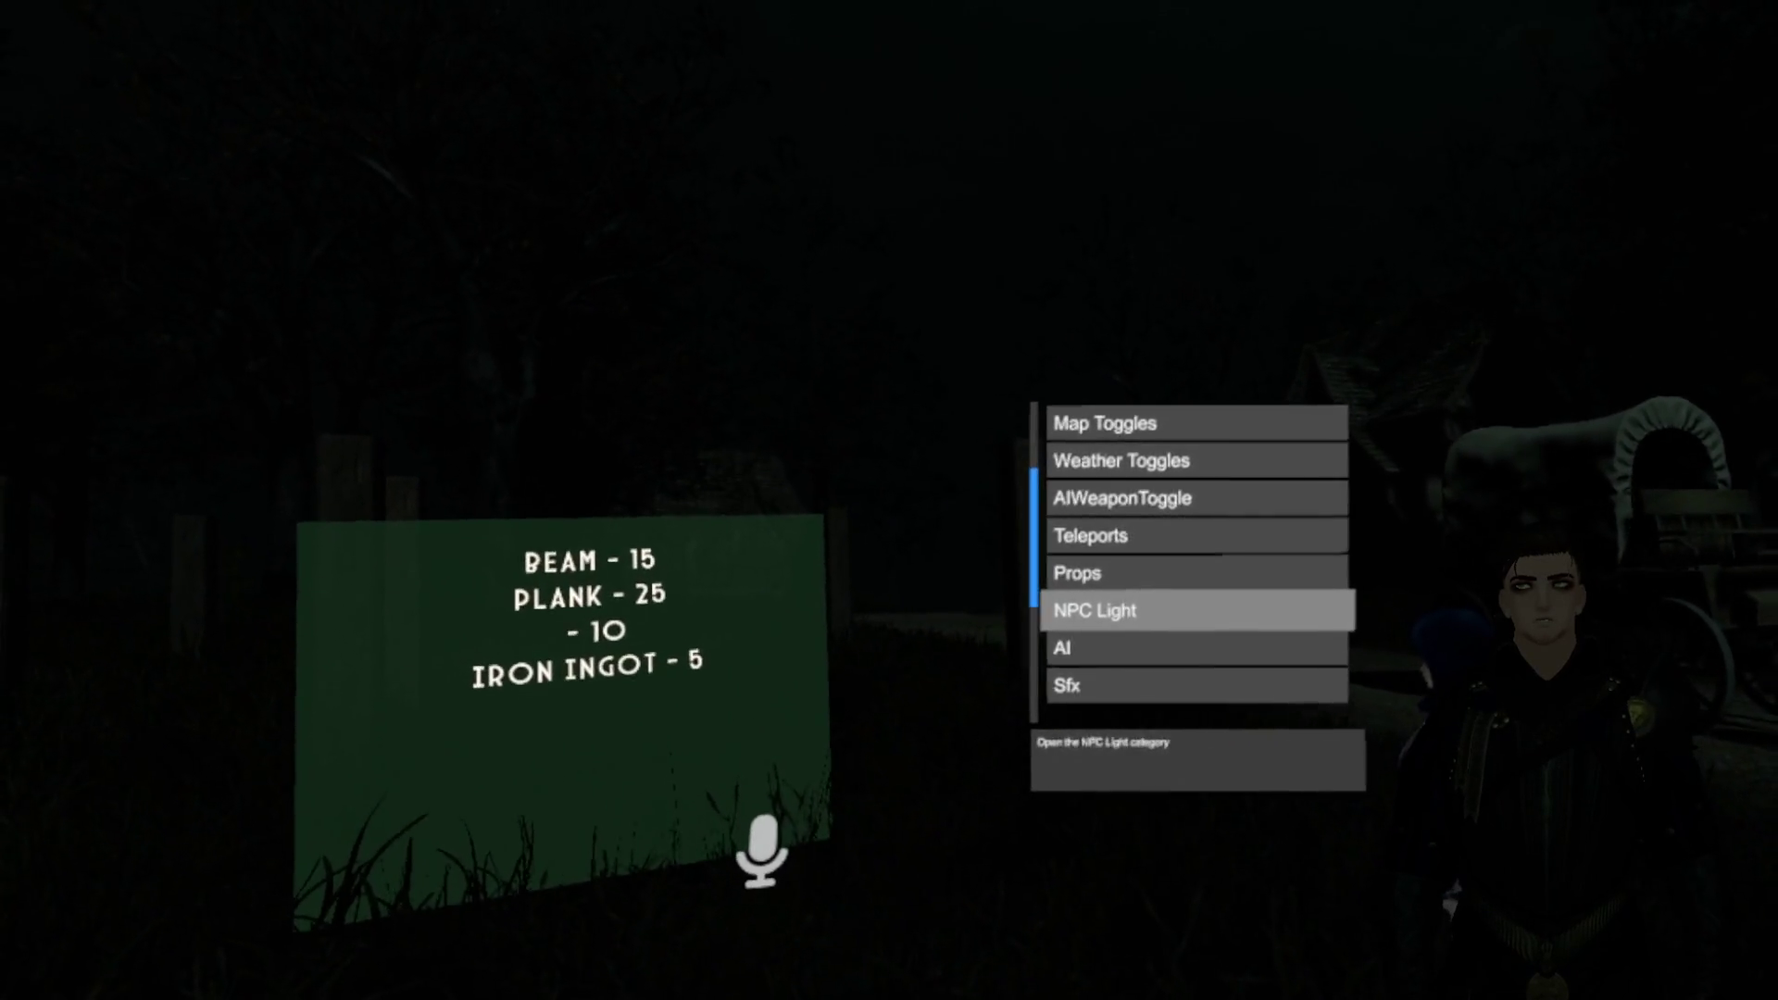
{"action": "scroll", "coordinate": [1198, 611], "scroll_direction": "down", "scroll_amount": 1}
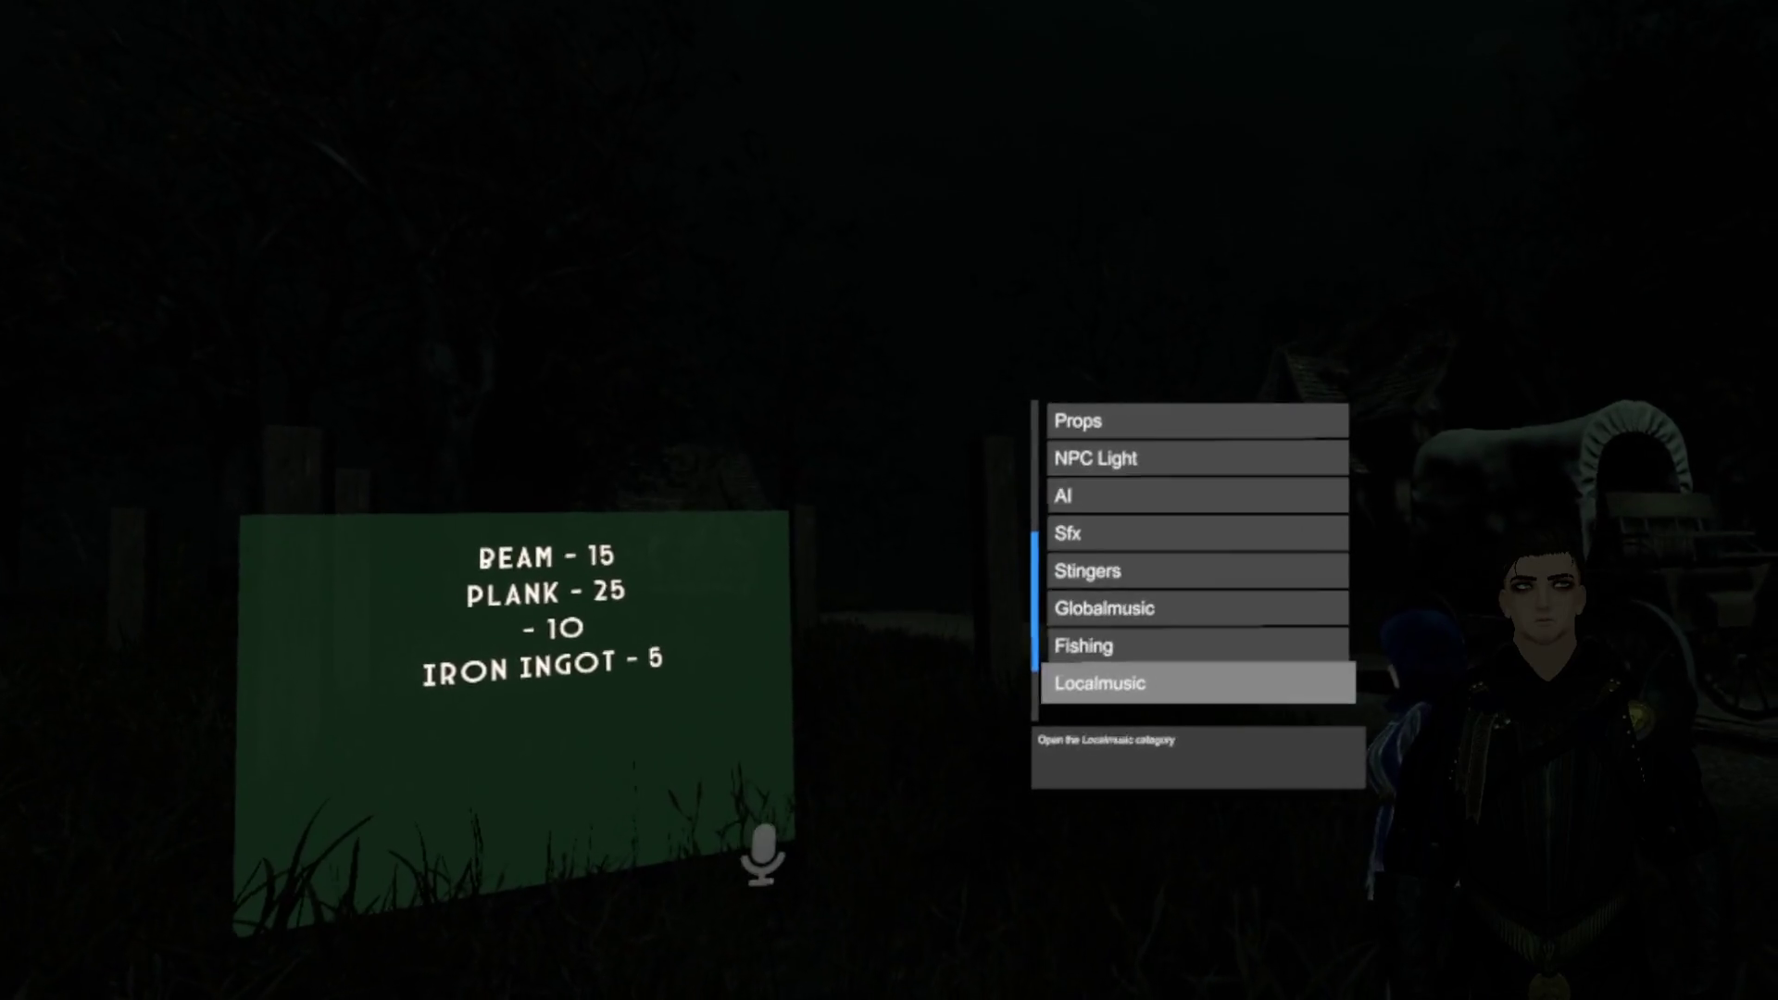
{"action": "scroll", "coordinate": [1198, 611], "scroll_direction": "up", "scroll_amount": 2}
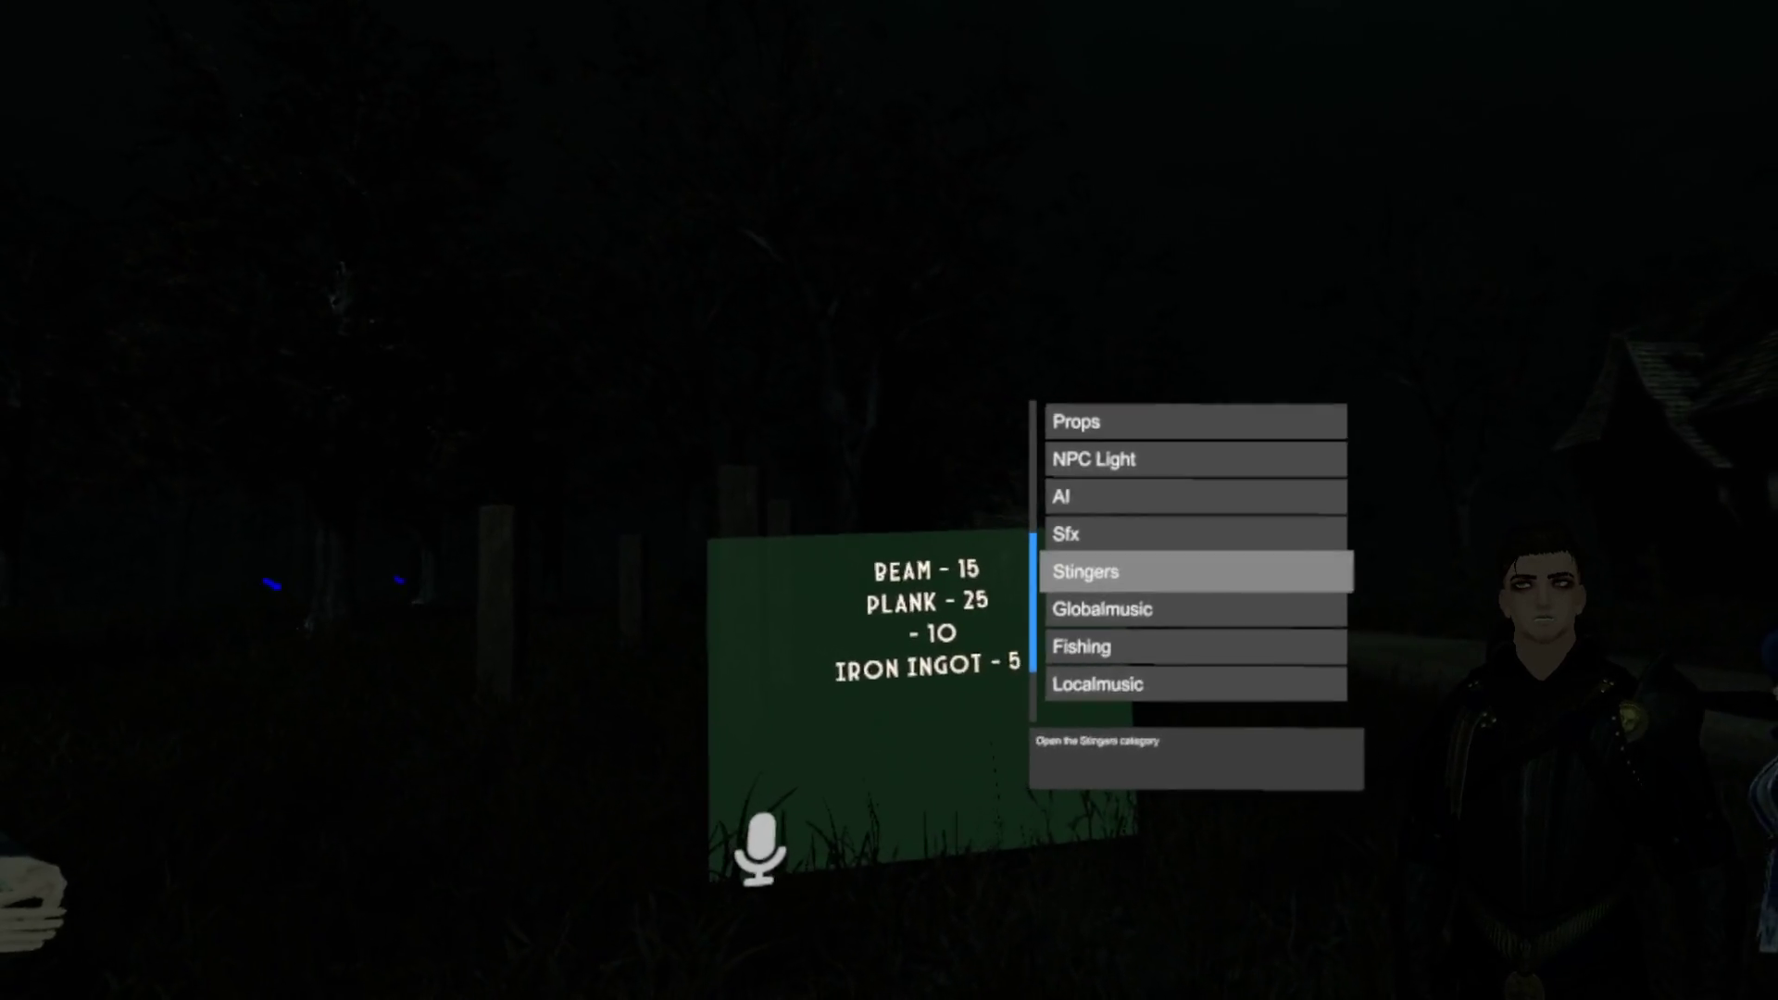
{"action": "scroll", "coordinate": [1198, 556], "scroll_direction": "down", "scroll_amount": 5}
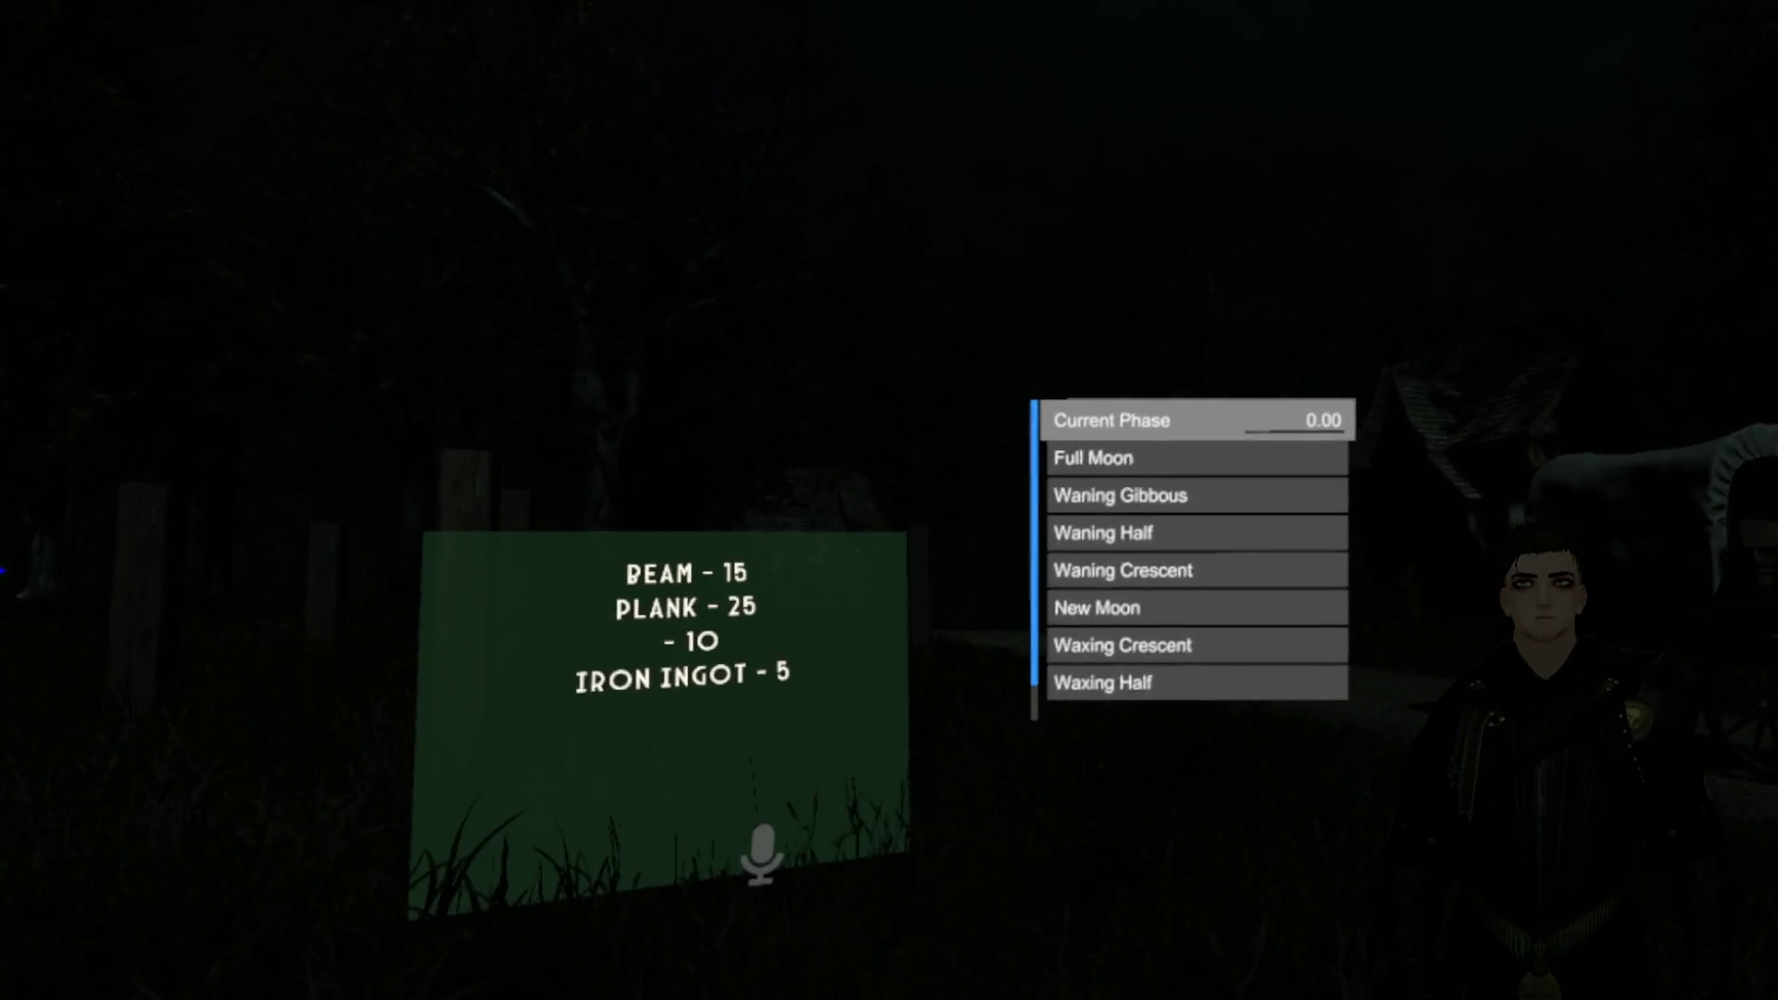
{"action": "key", "text": "BackSpace"}
{"action": "key", "text": "BackSpace"}
{"action": "key", "text": "BackSpace"}
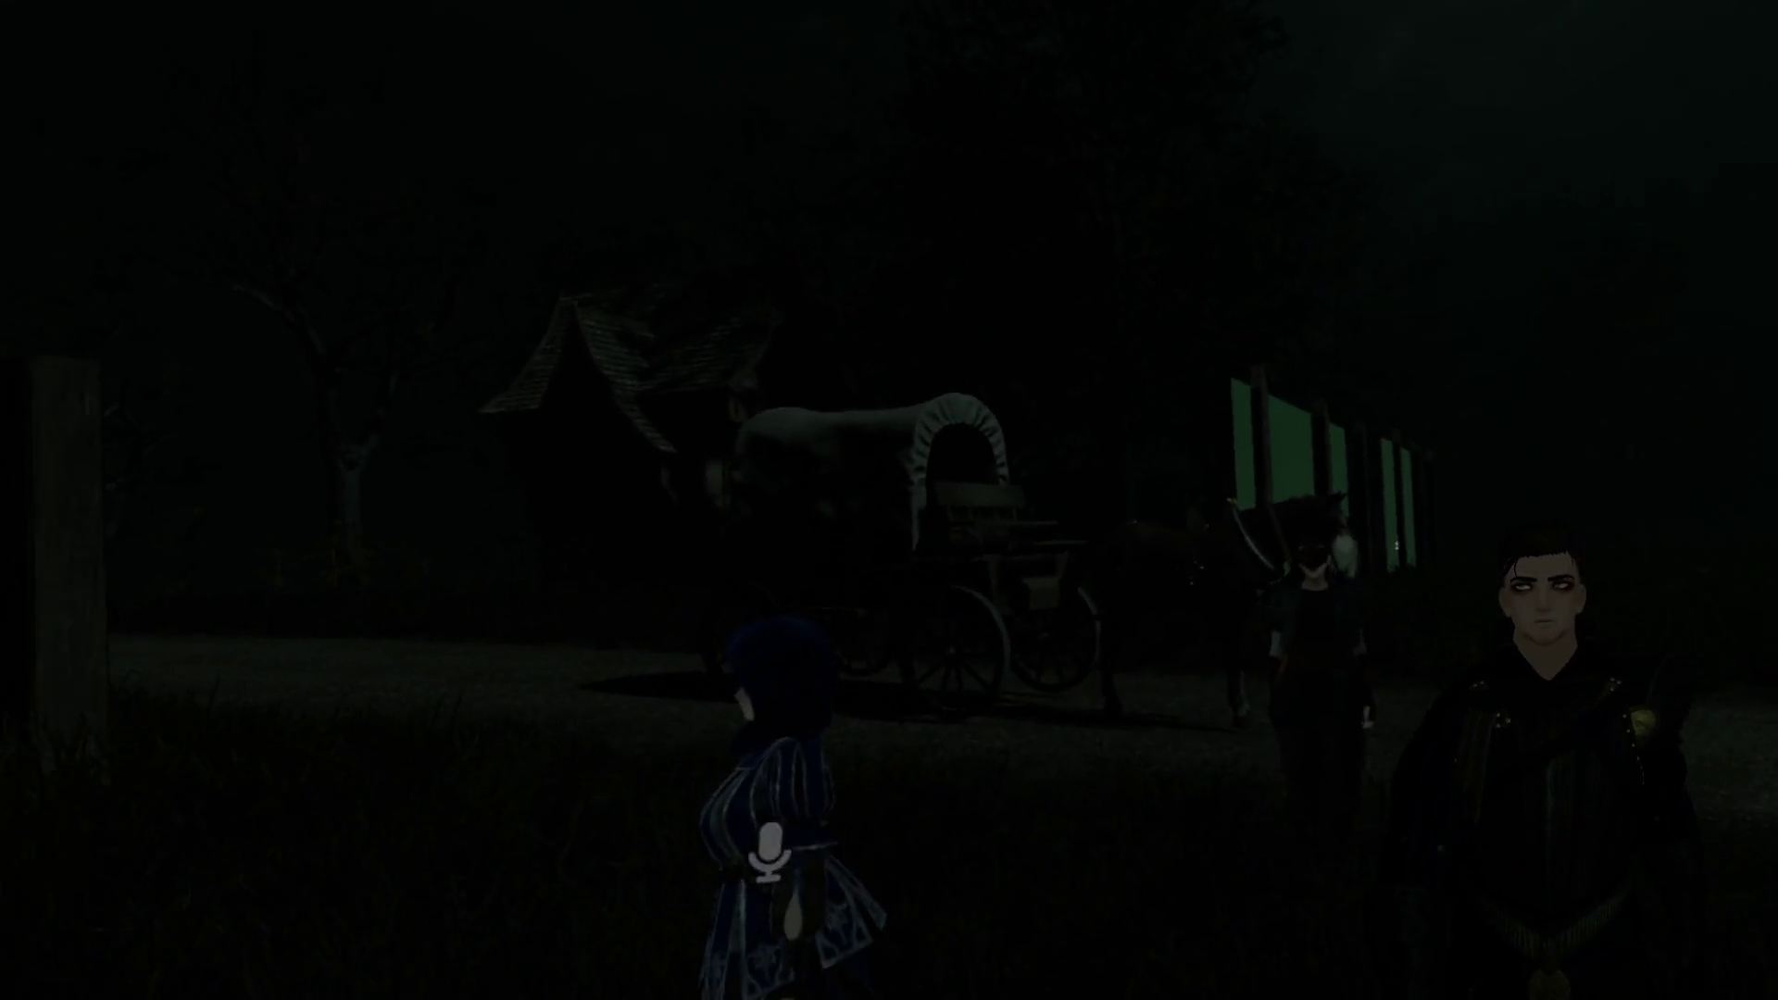
Step: Spawn the Hammer prop from the world menu's Props list
{"action": "key", "text": "Tab"}
{"action": "key", "text": "Down"}
{"action": "key", "text": "Down"}
{"action": "key", "text": "Down"}
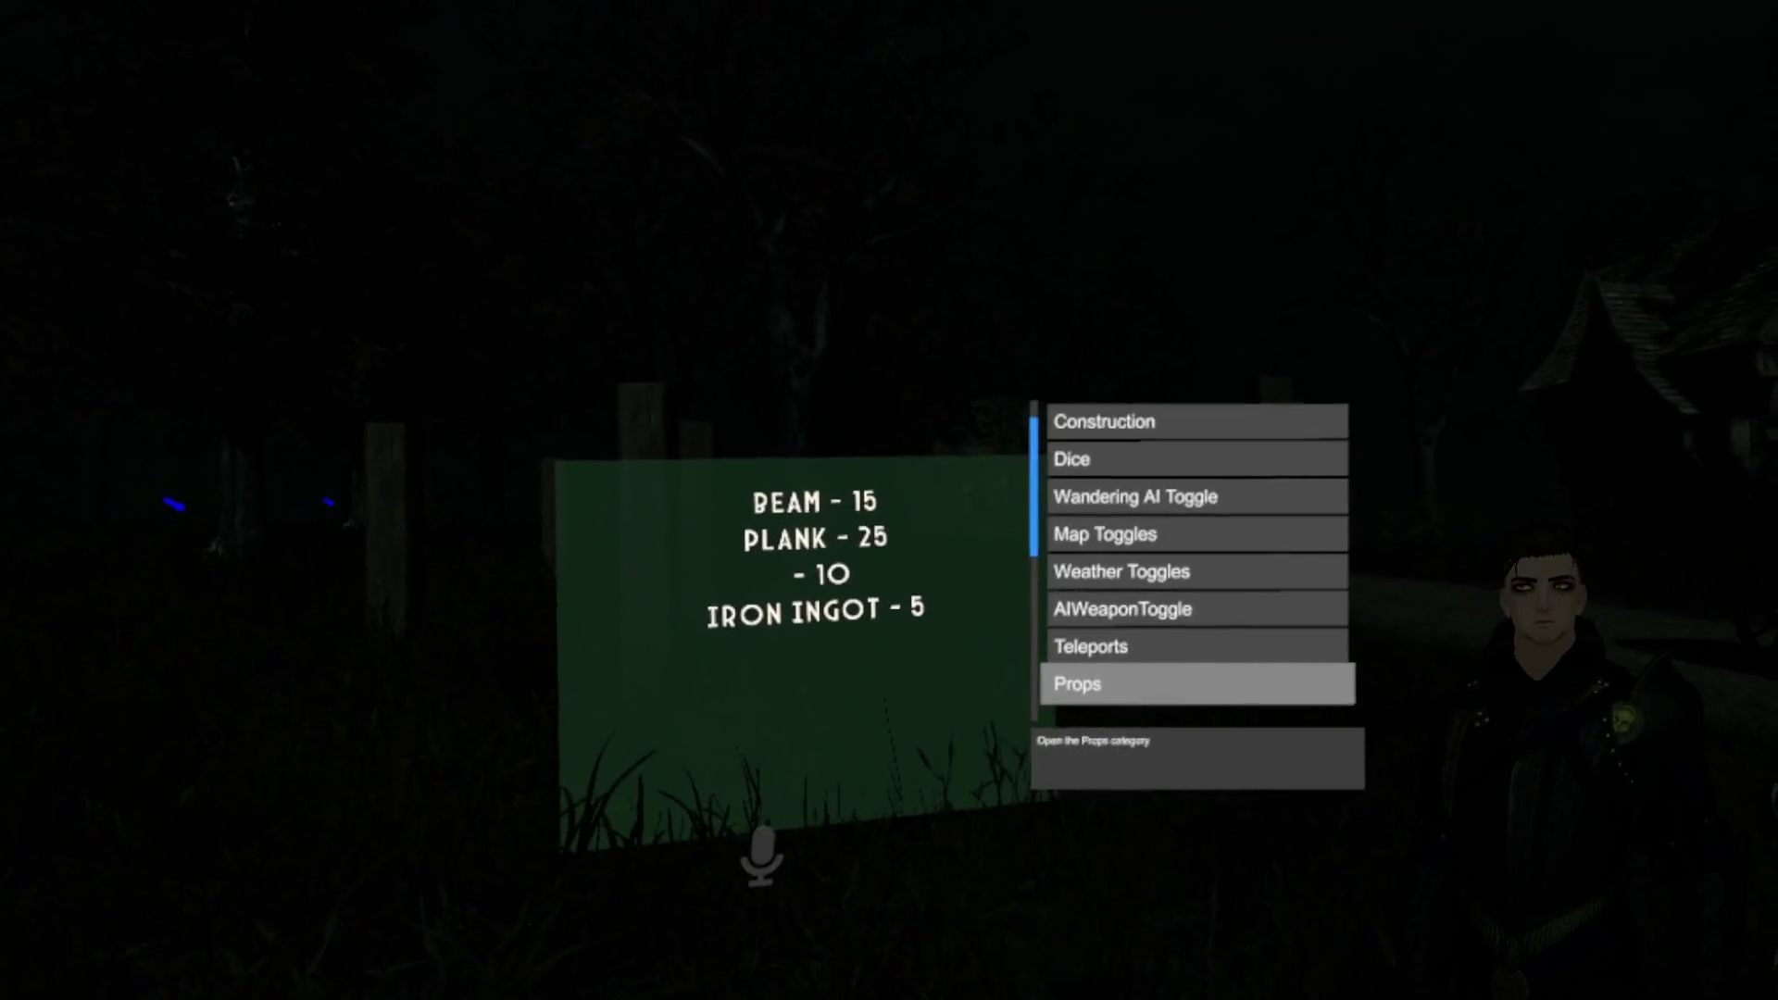
{"action": "key", "text": "Up"}
{"action": "key", "text": "Return"}
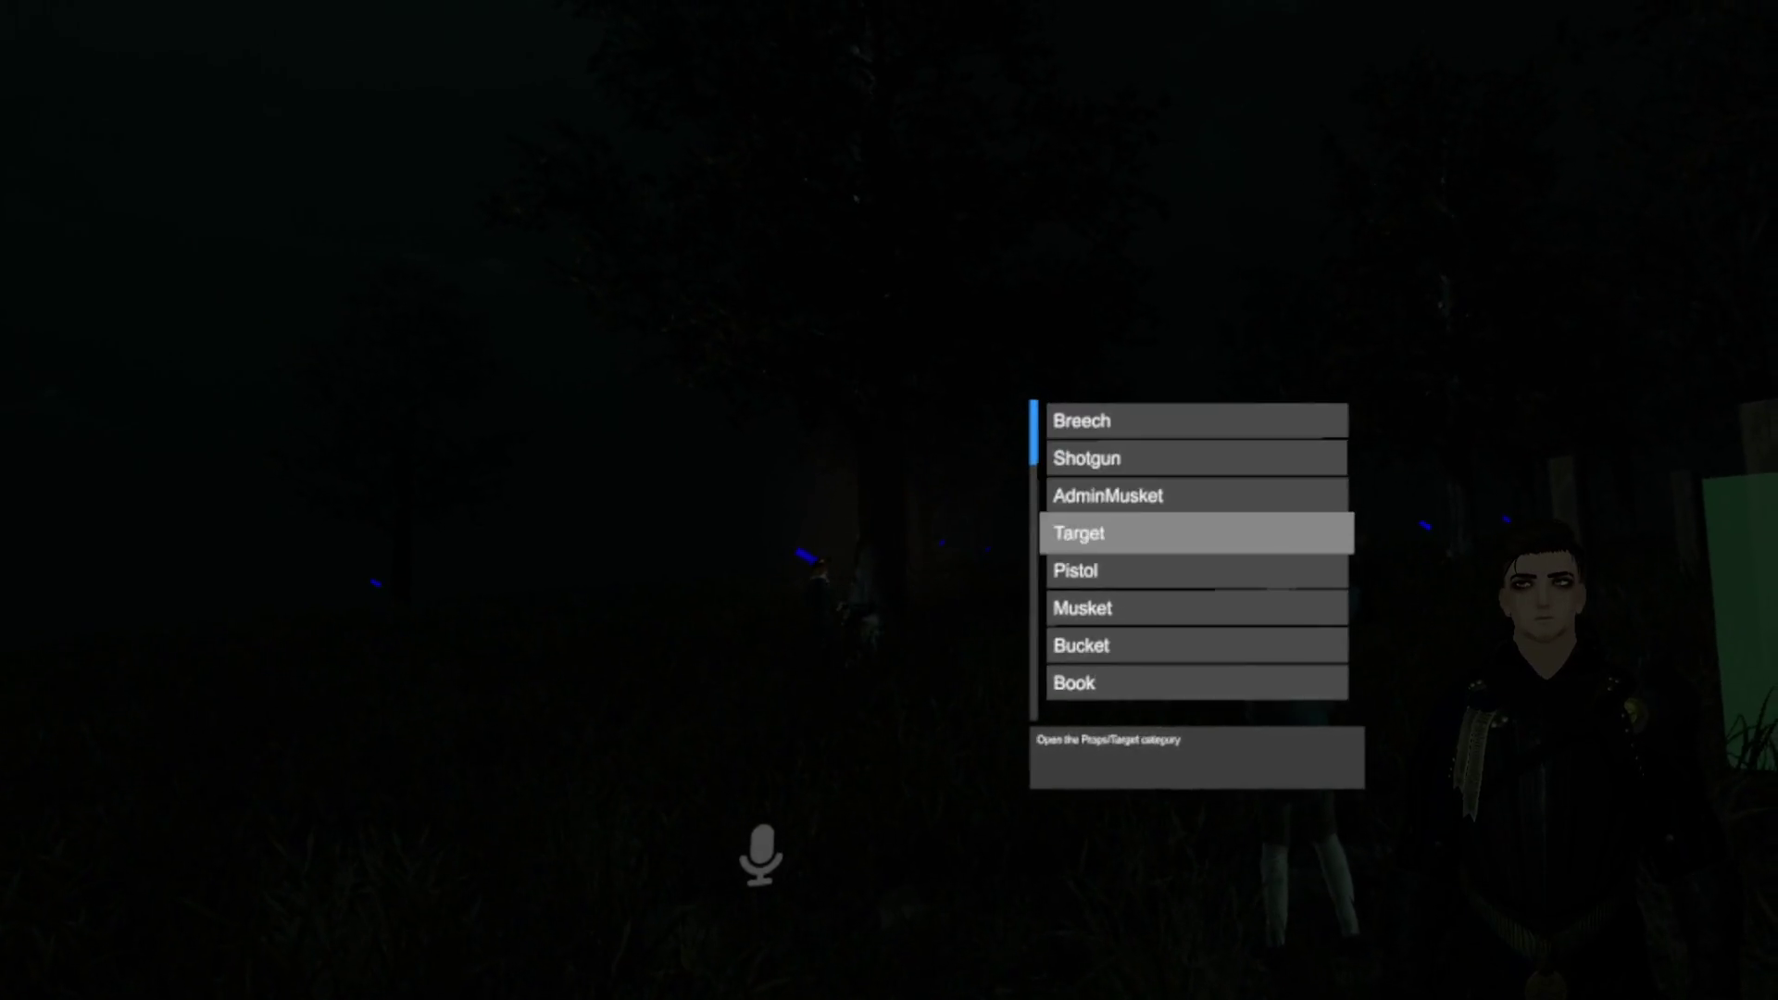
{"action": "key", "text": "Down"}
{"action": "key", "text": "Down"}
{"action": "key", "text": "Down"}
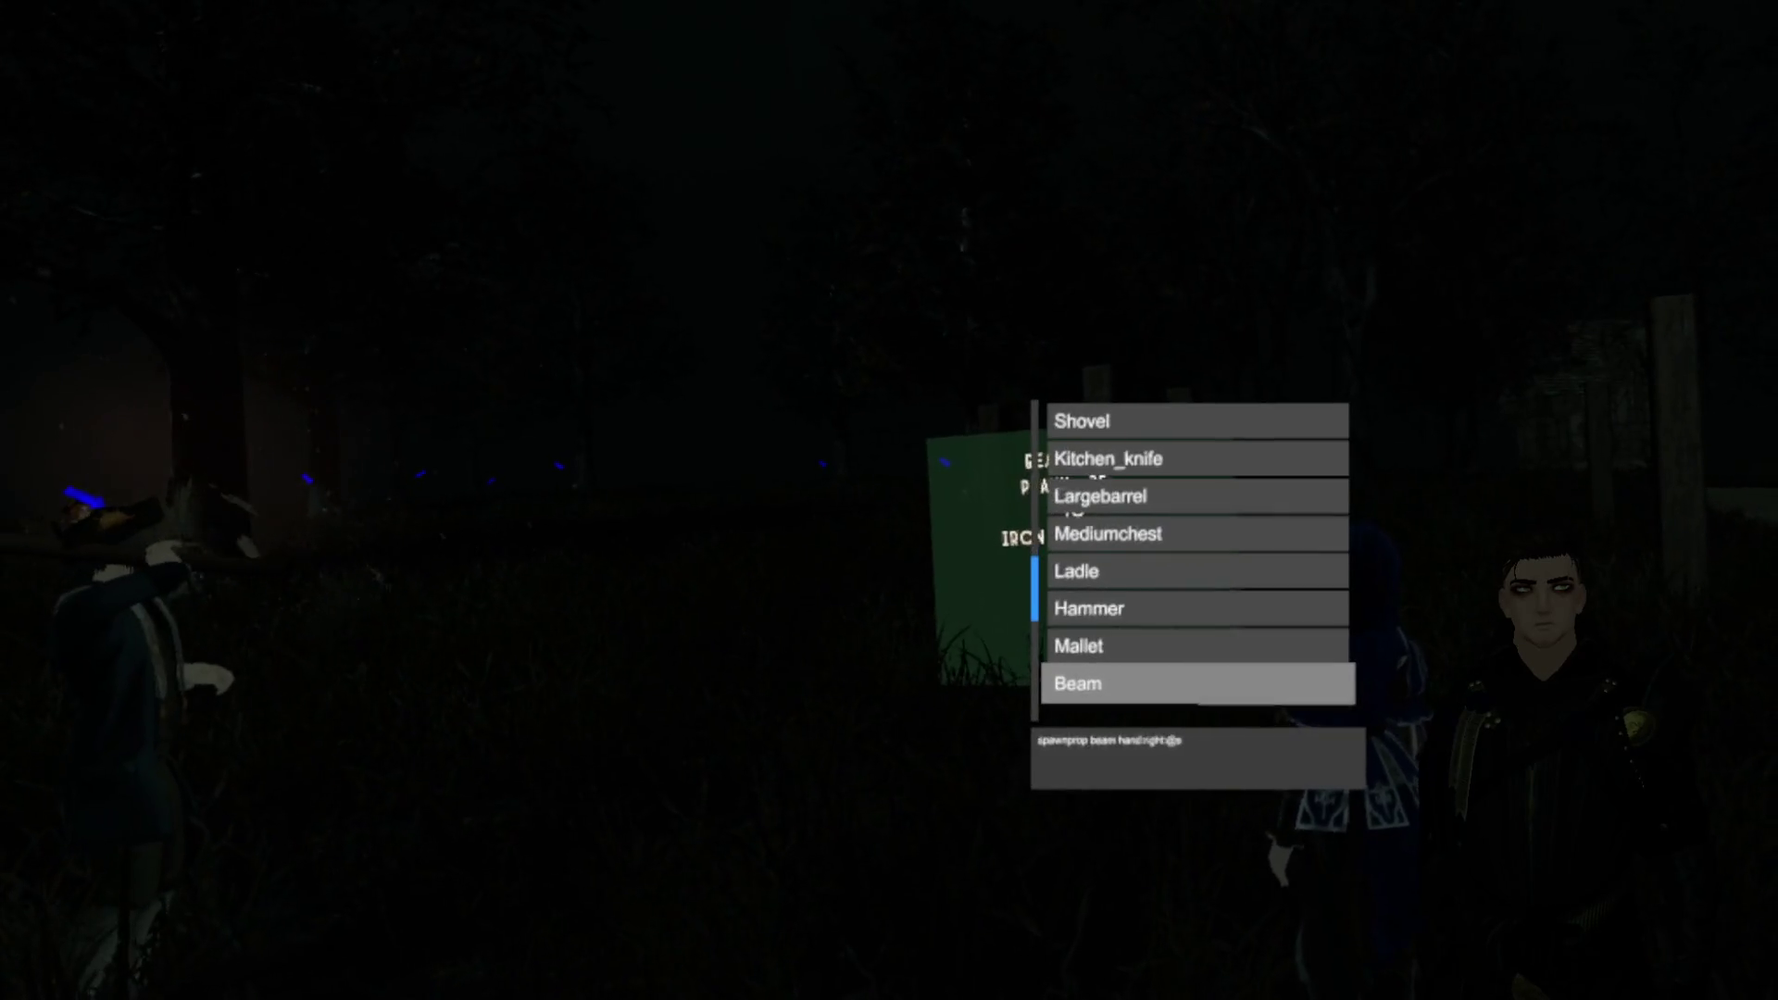
{"action": "key", "text": "Up"}
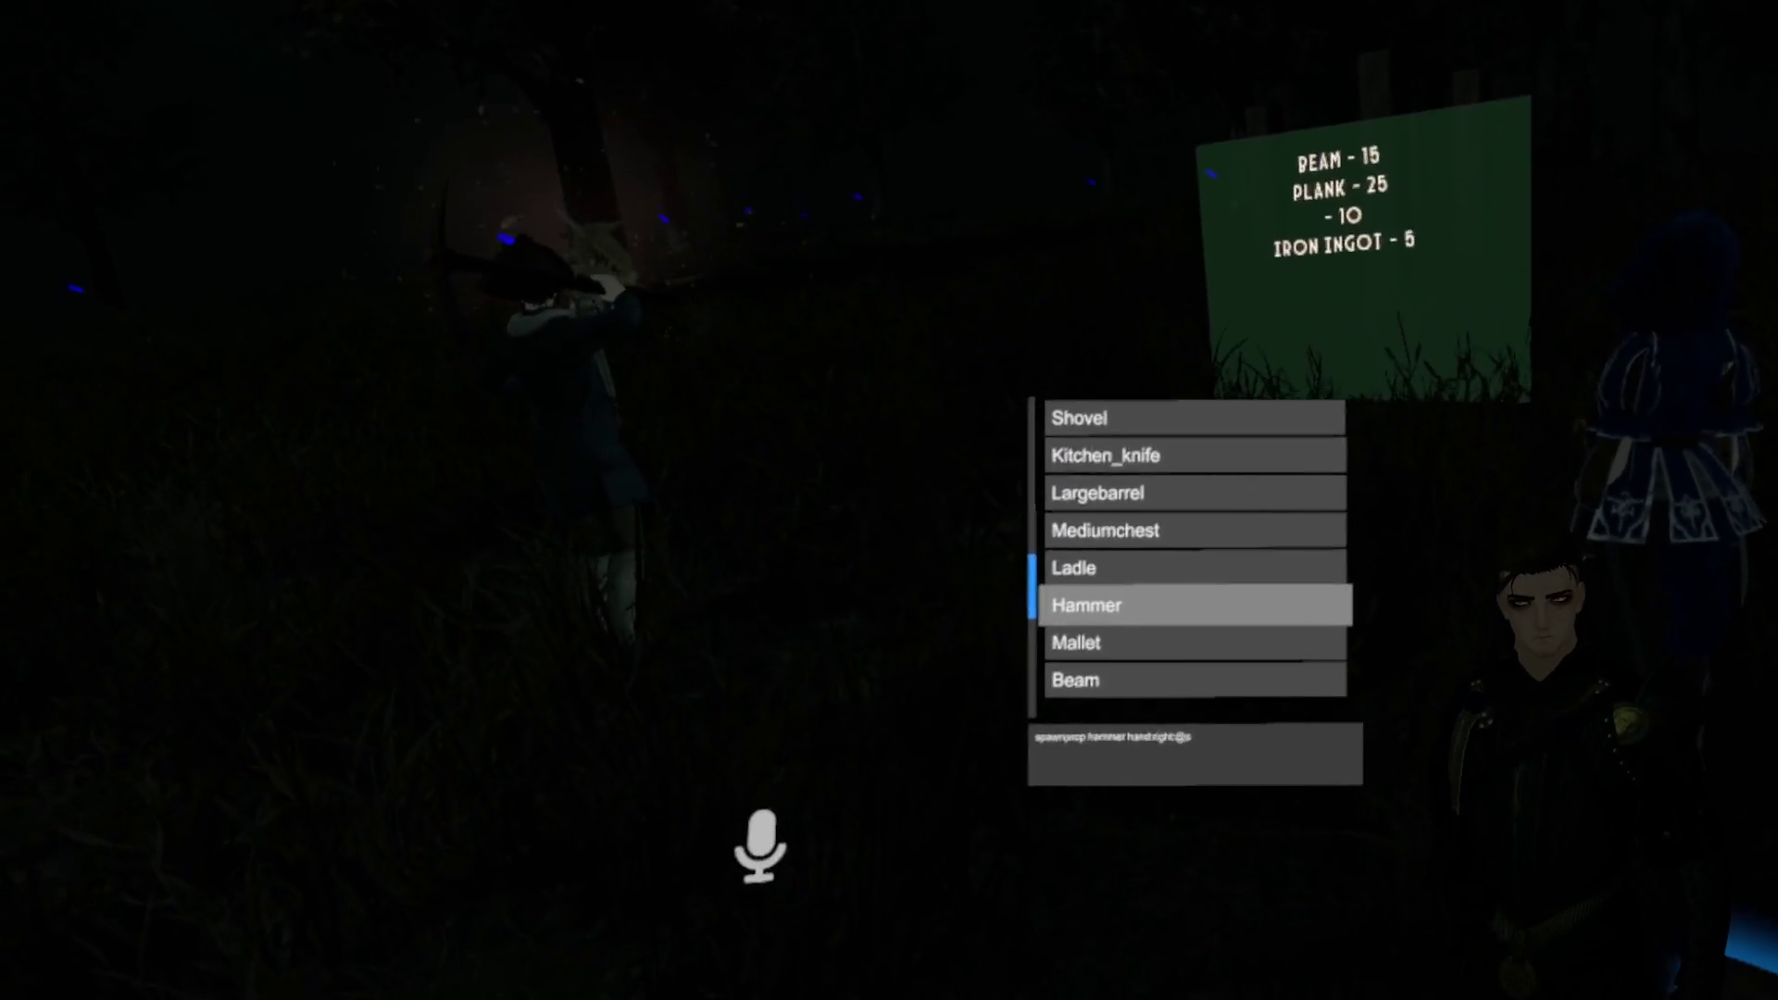
{"action": "key", "text": "Return"}
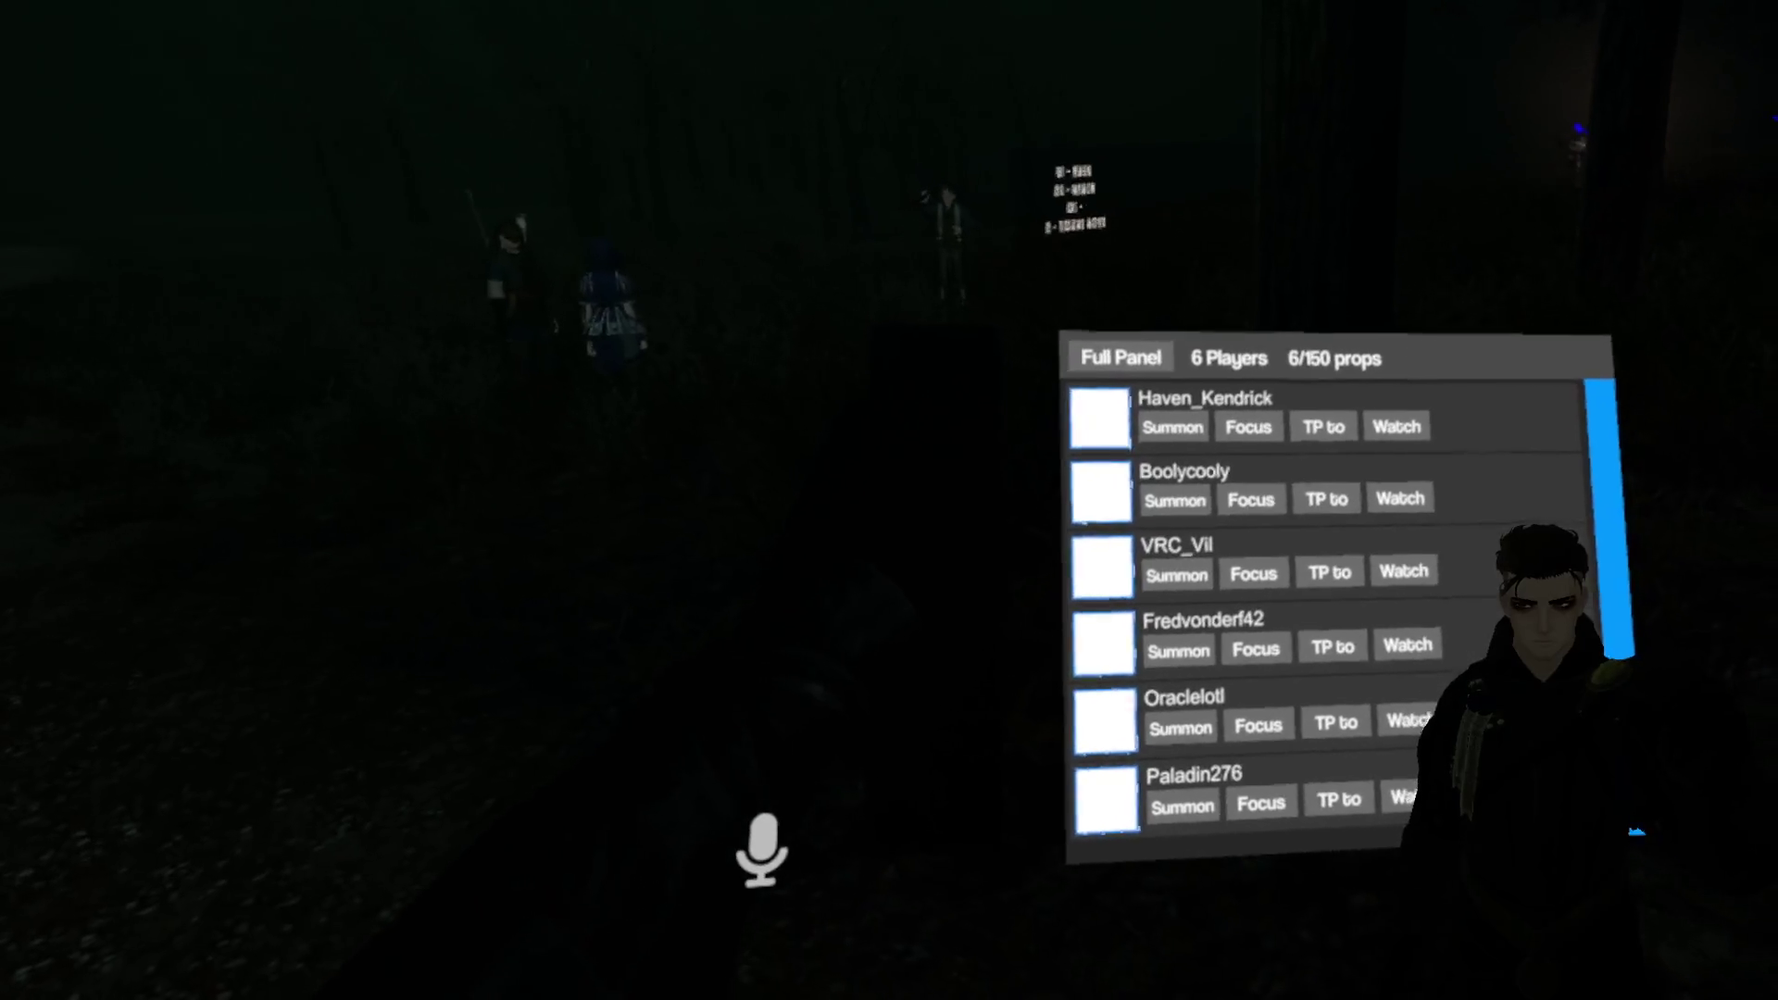
Step: Dismiss the player panel and move the world menu down toward Settings
{"action": "left_click", "coordinate": [1175, 785]}
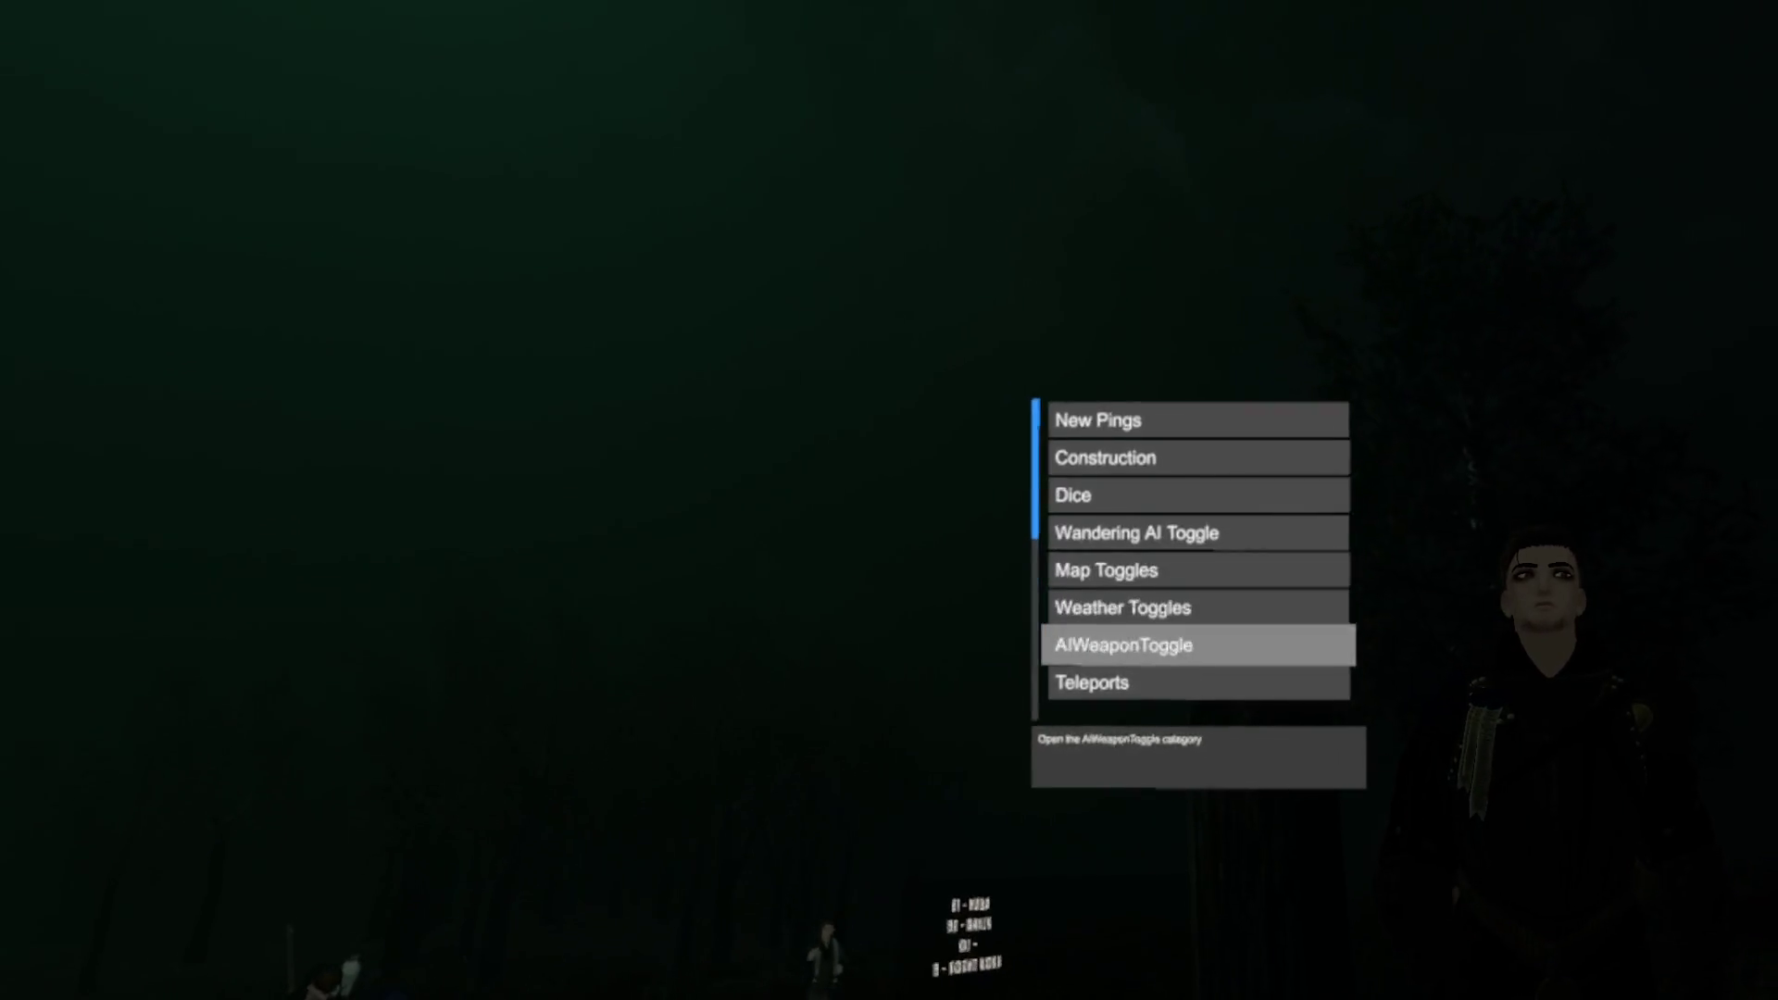
{"action": "key", "text": "Down"}
{"action": "key", "text": "Down"}
{"action": "key", "text": "Down"}
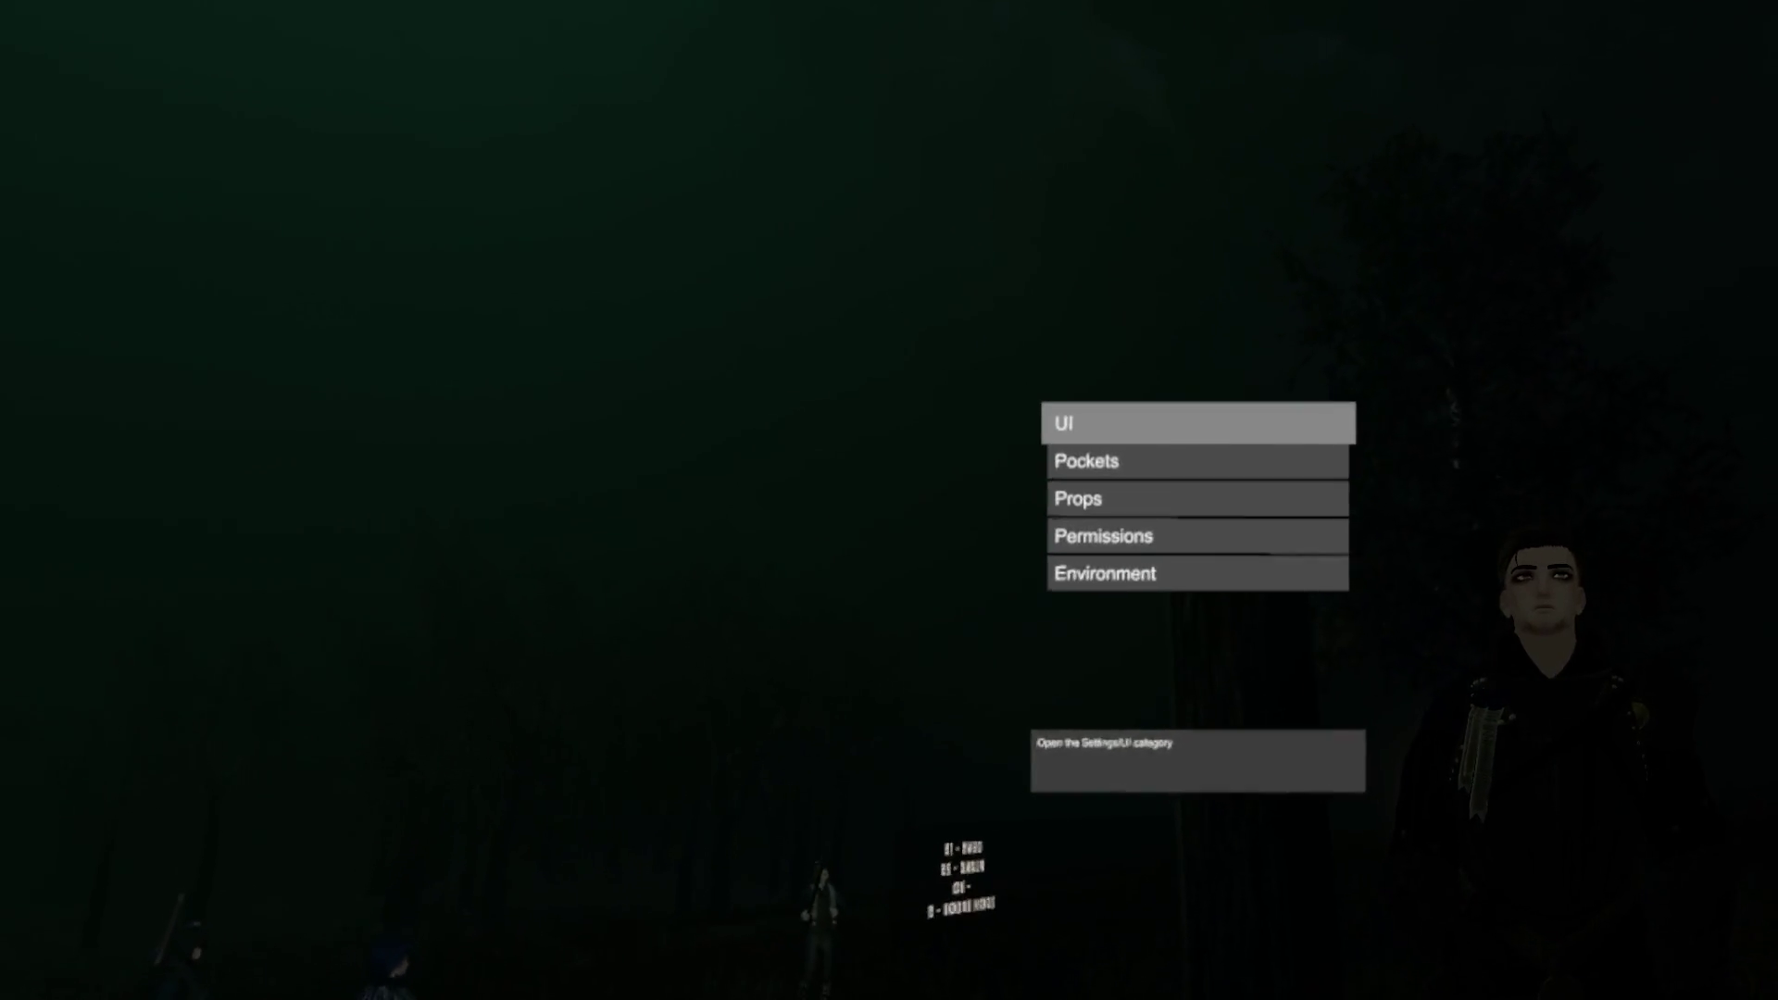
{"action": "key", "text": "v"}
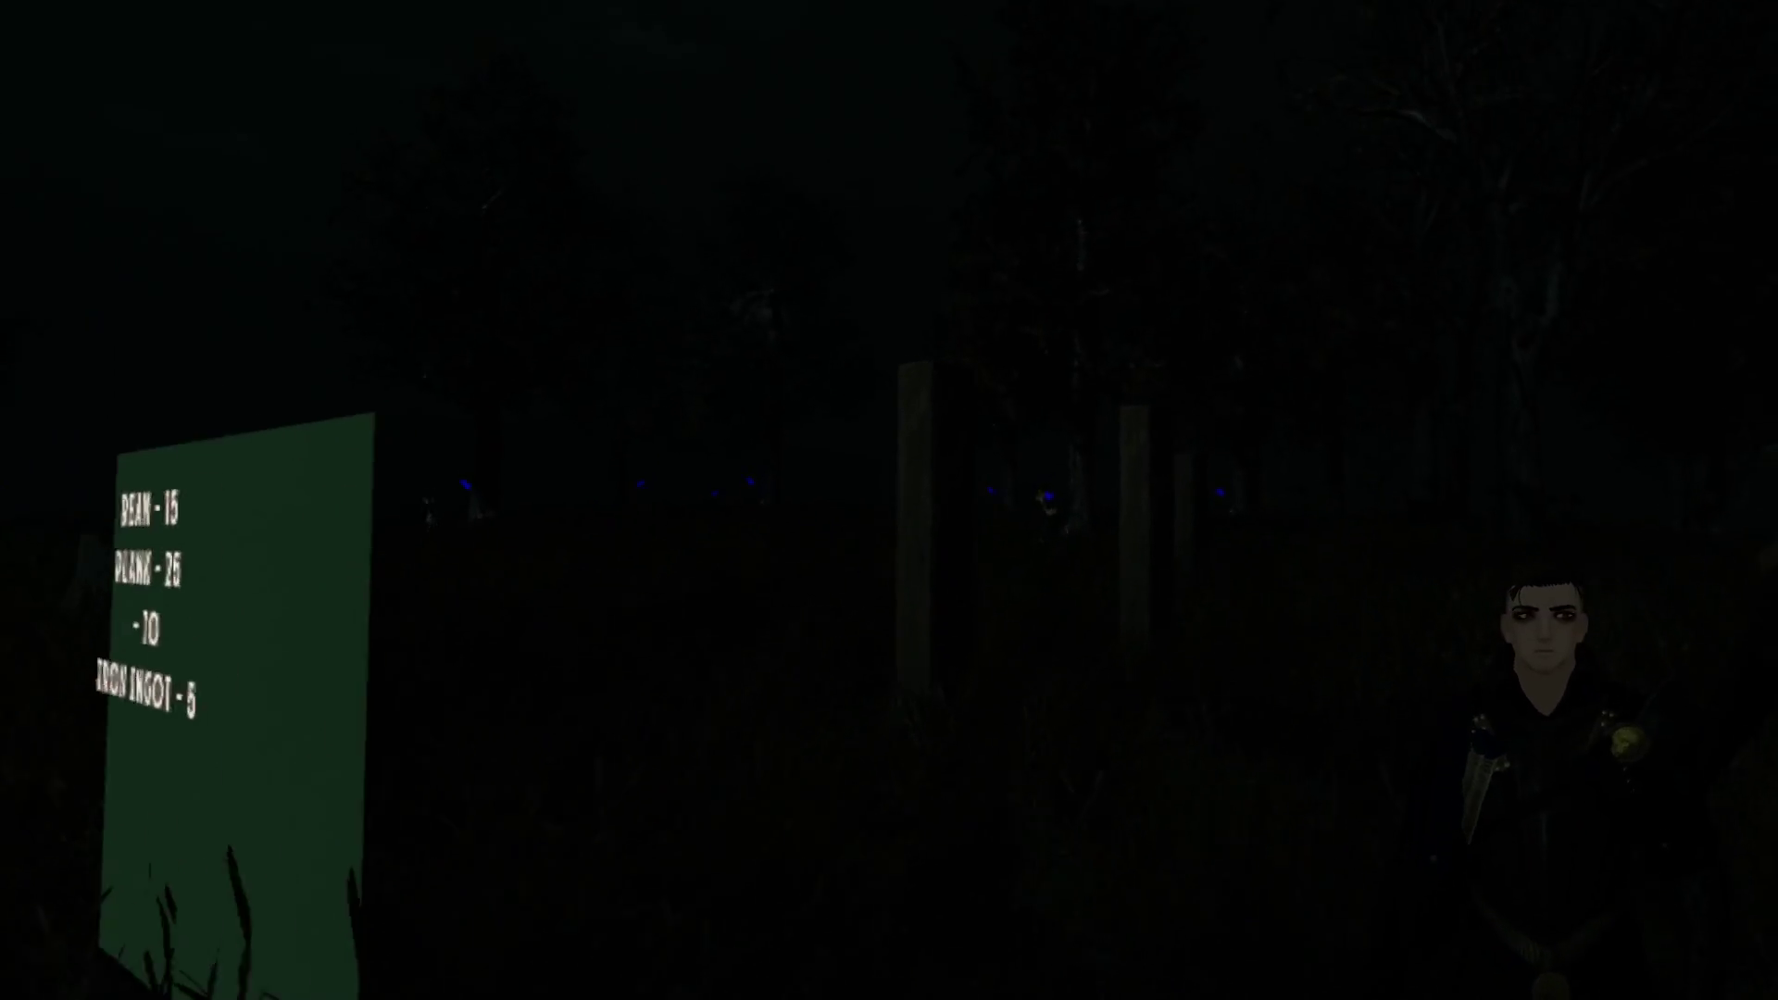
Step: Open the world menu with M, enter Globalmusic and start the Innsmouth track
{"action": "key", "text": "m"}
{"action": "key", "text": "Down"}
{"action": "key", "text": "Down"}
{"action": "key", "text": "Down"}
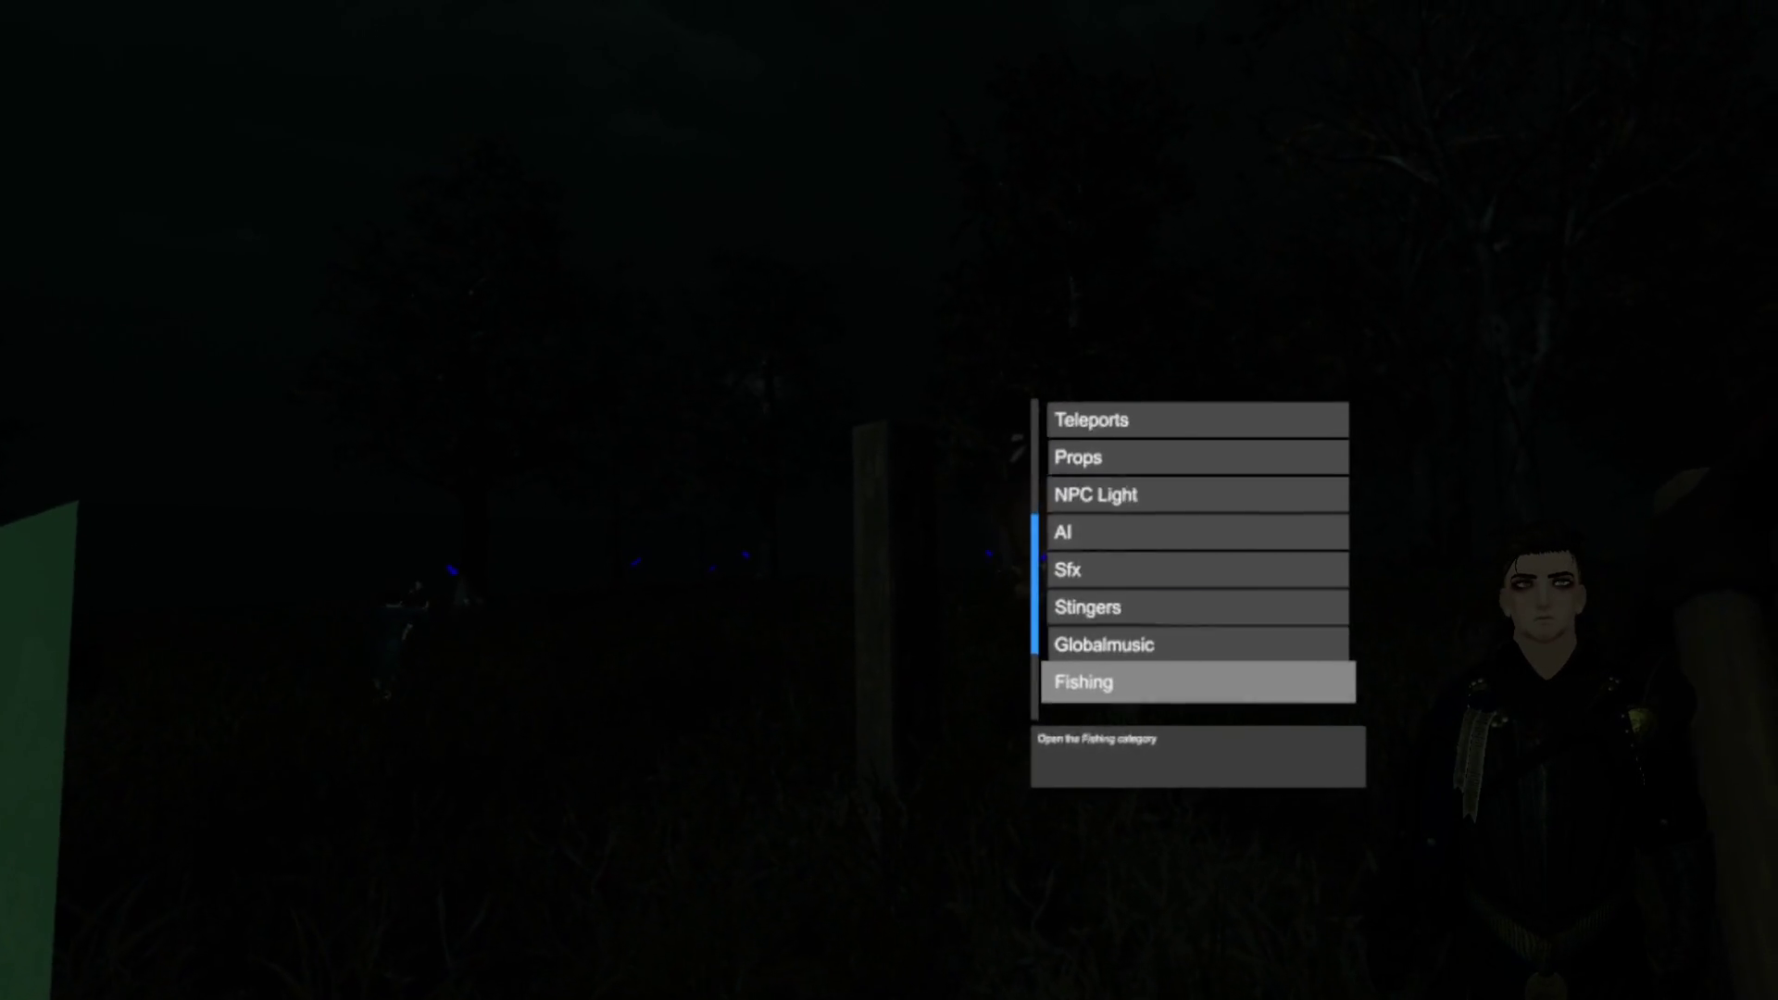
{"action": "key", "text": "Up"}
{"action": "key", "text": "Return"}
{"action": "key", "text": "Down"}
{"action": "key", "text": "Down"}
{"action": "key", "text": "Down"}
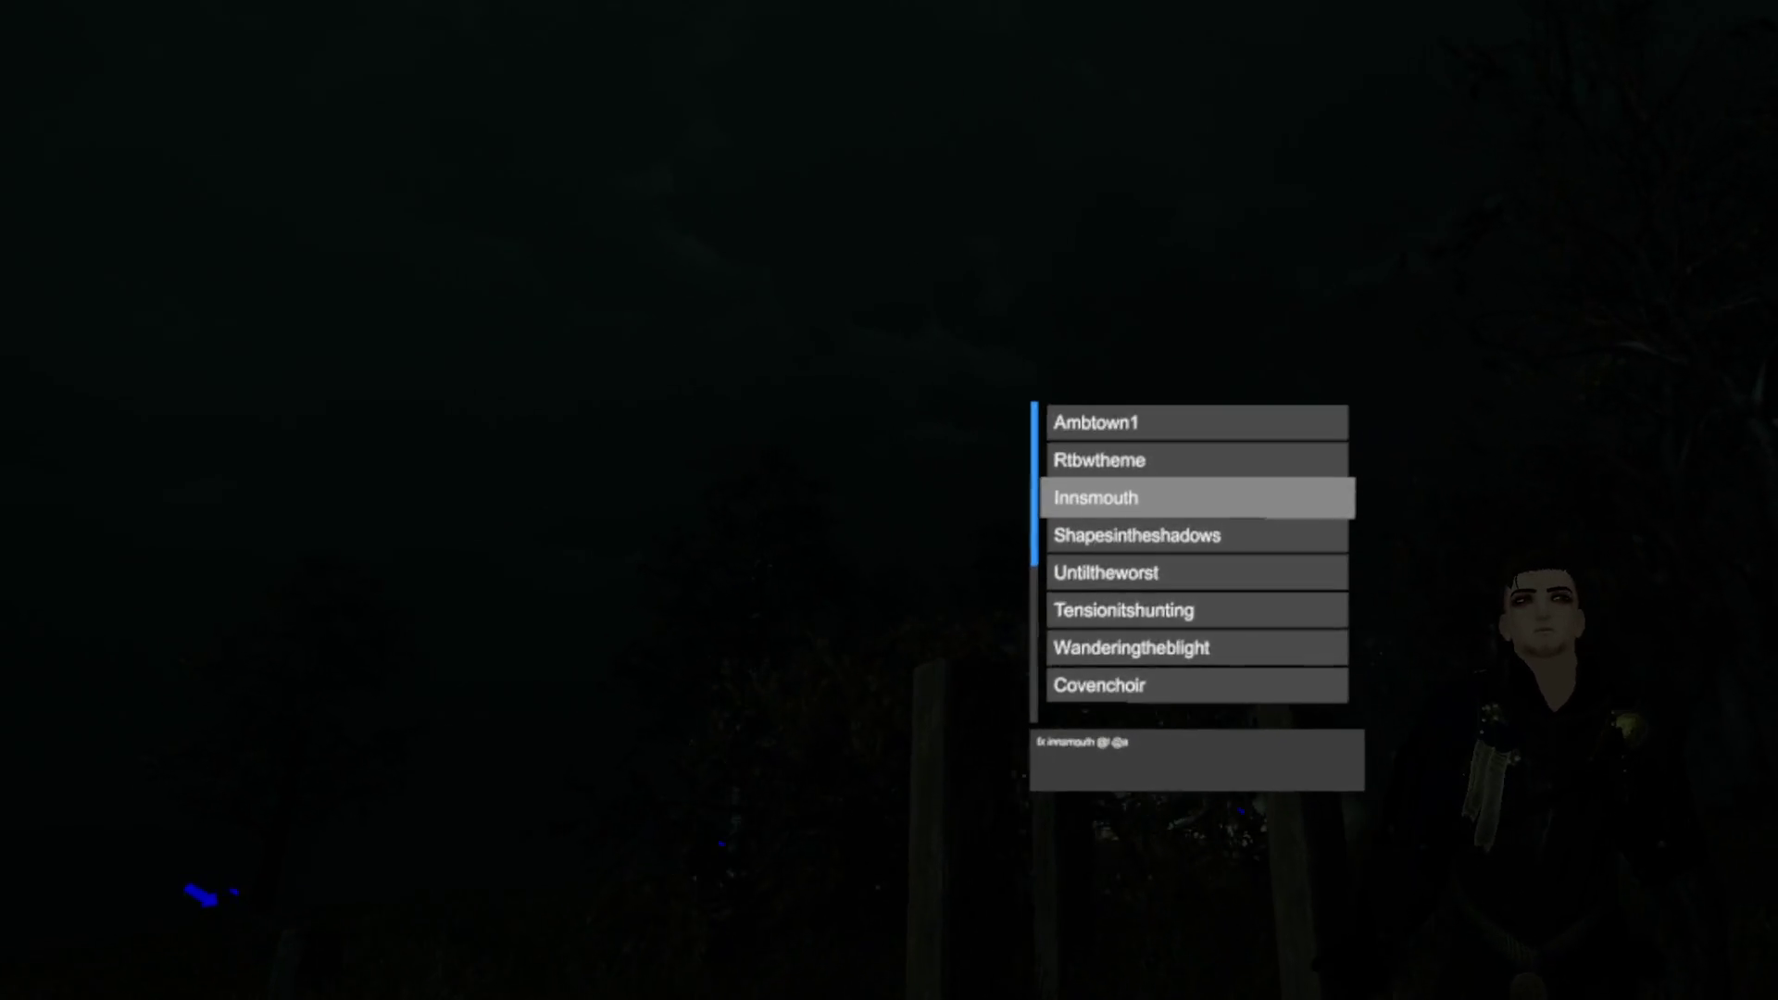
{"action": "key", "text": "Return"}
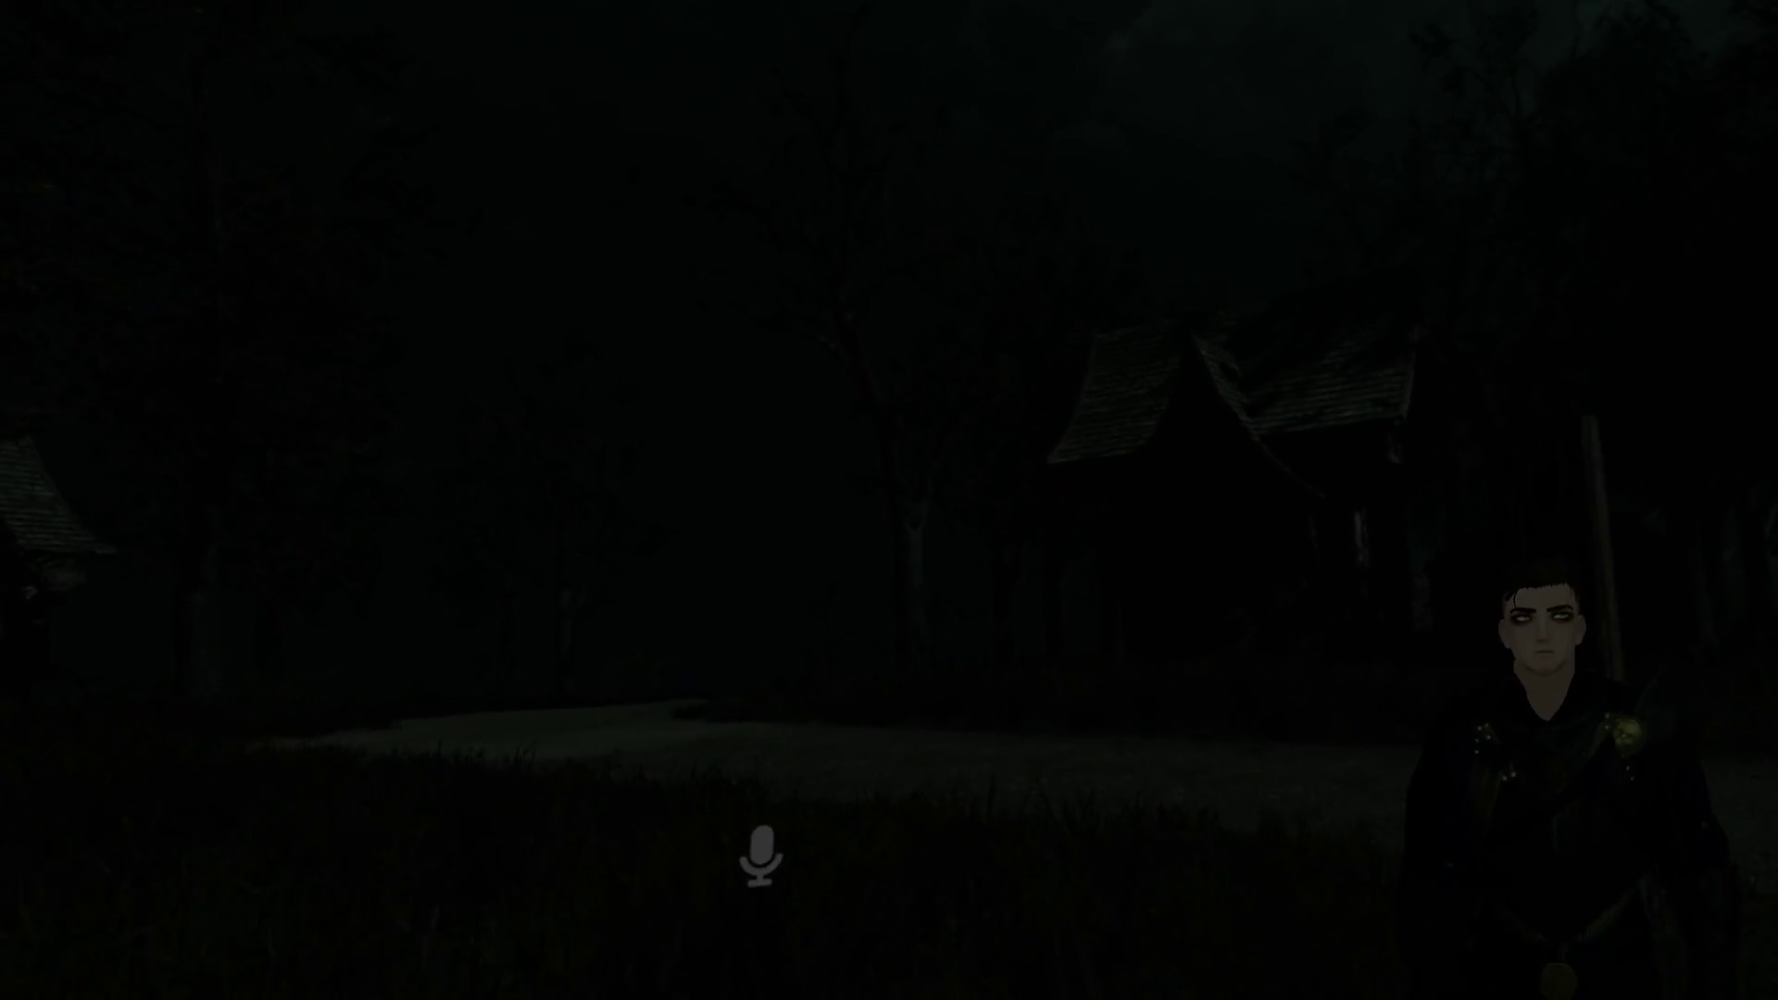
Step: Open the Props category and scroll its list down to Lantern and back
{"action": "scroll", "coordinate": [1195, 555], "scroll_direction": "down", "scroll_amount": 10}
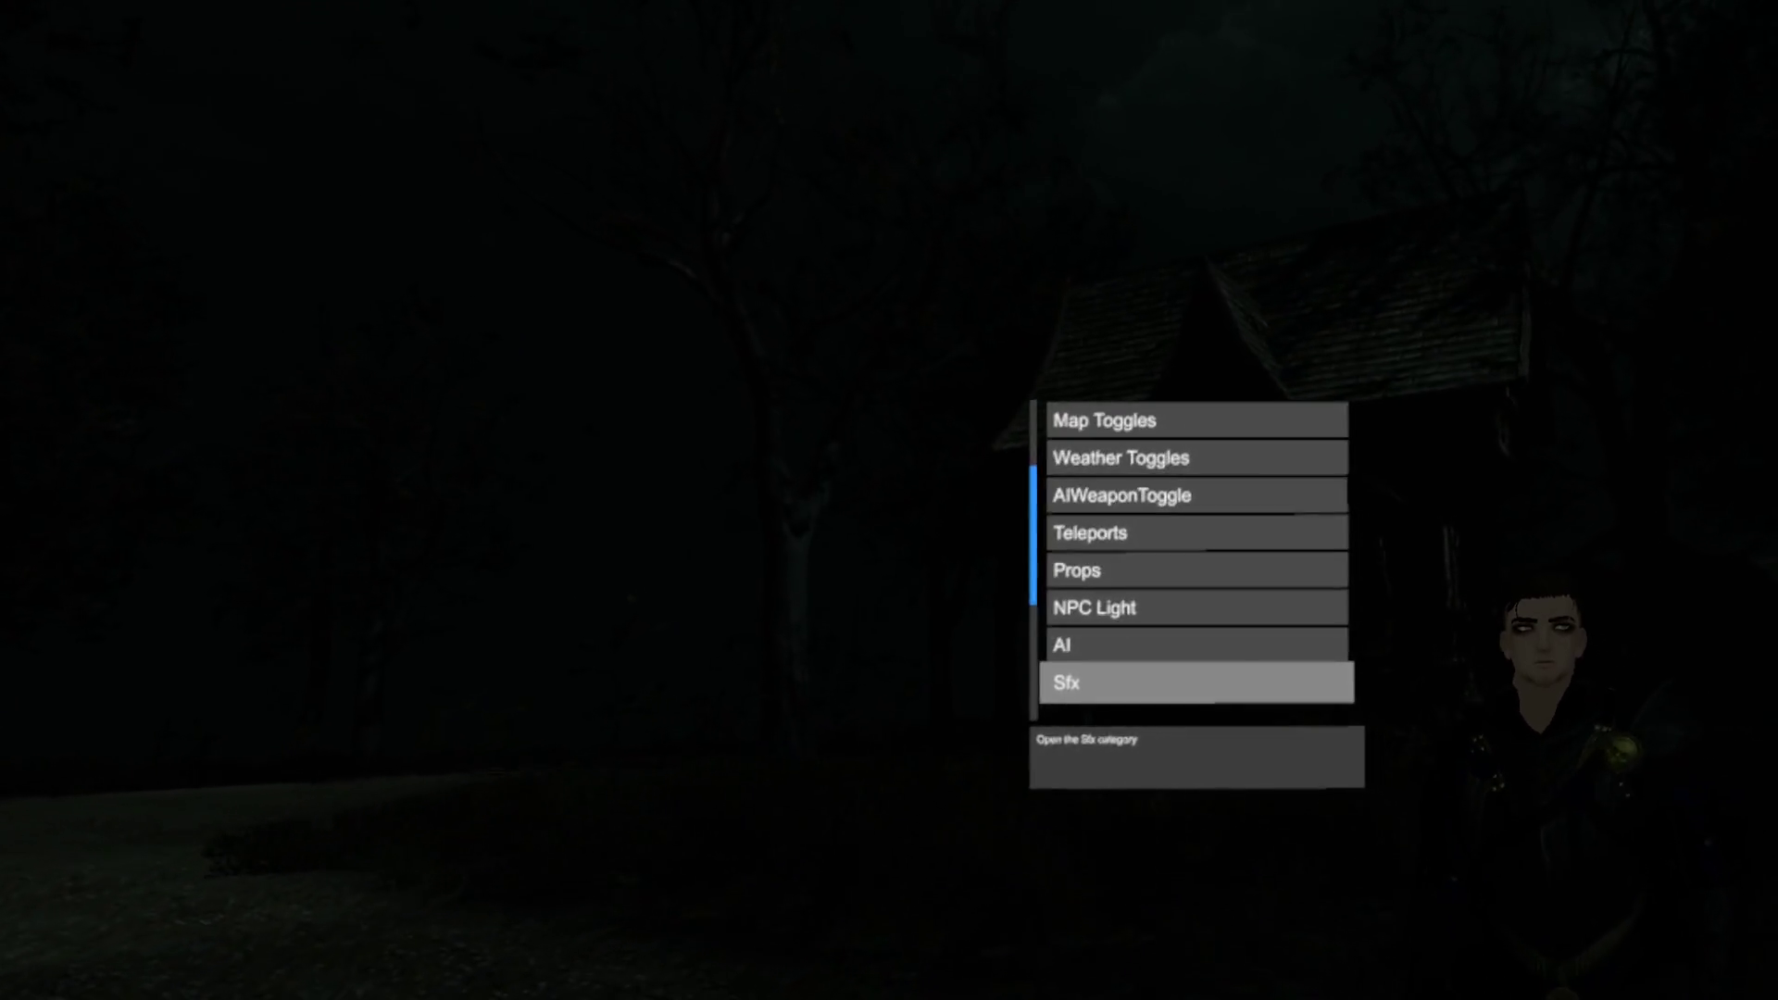
{"action": "scroll", "coordinate": [1195, 556], "scroll_direction": "up", "scroll_amount": 2}
{"action": "key", "text": "Return"}
{"action": "scroll", "coordinate": [1195, 556], "scroll_direction": "down", "scroll_amount": 12}
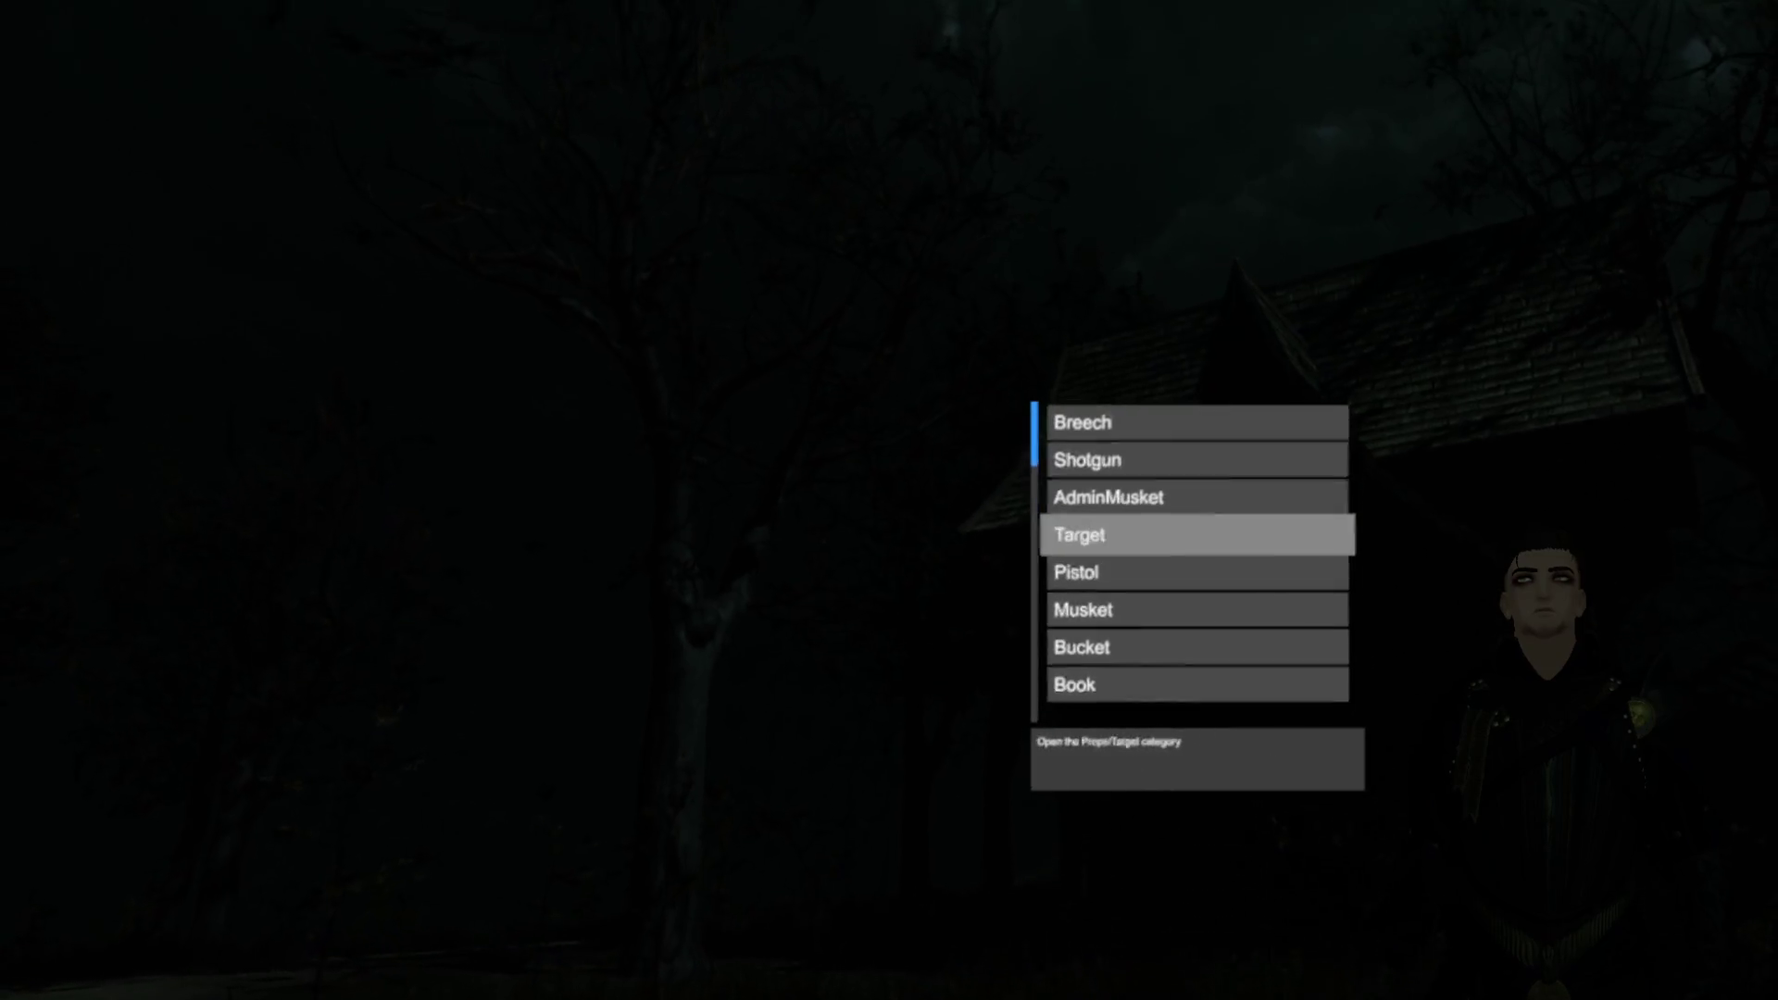
{"action": "scroll", "coordinate": [1195, 556], "scroll_direction": "up", "scroll_amount": 3}
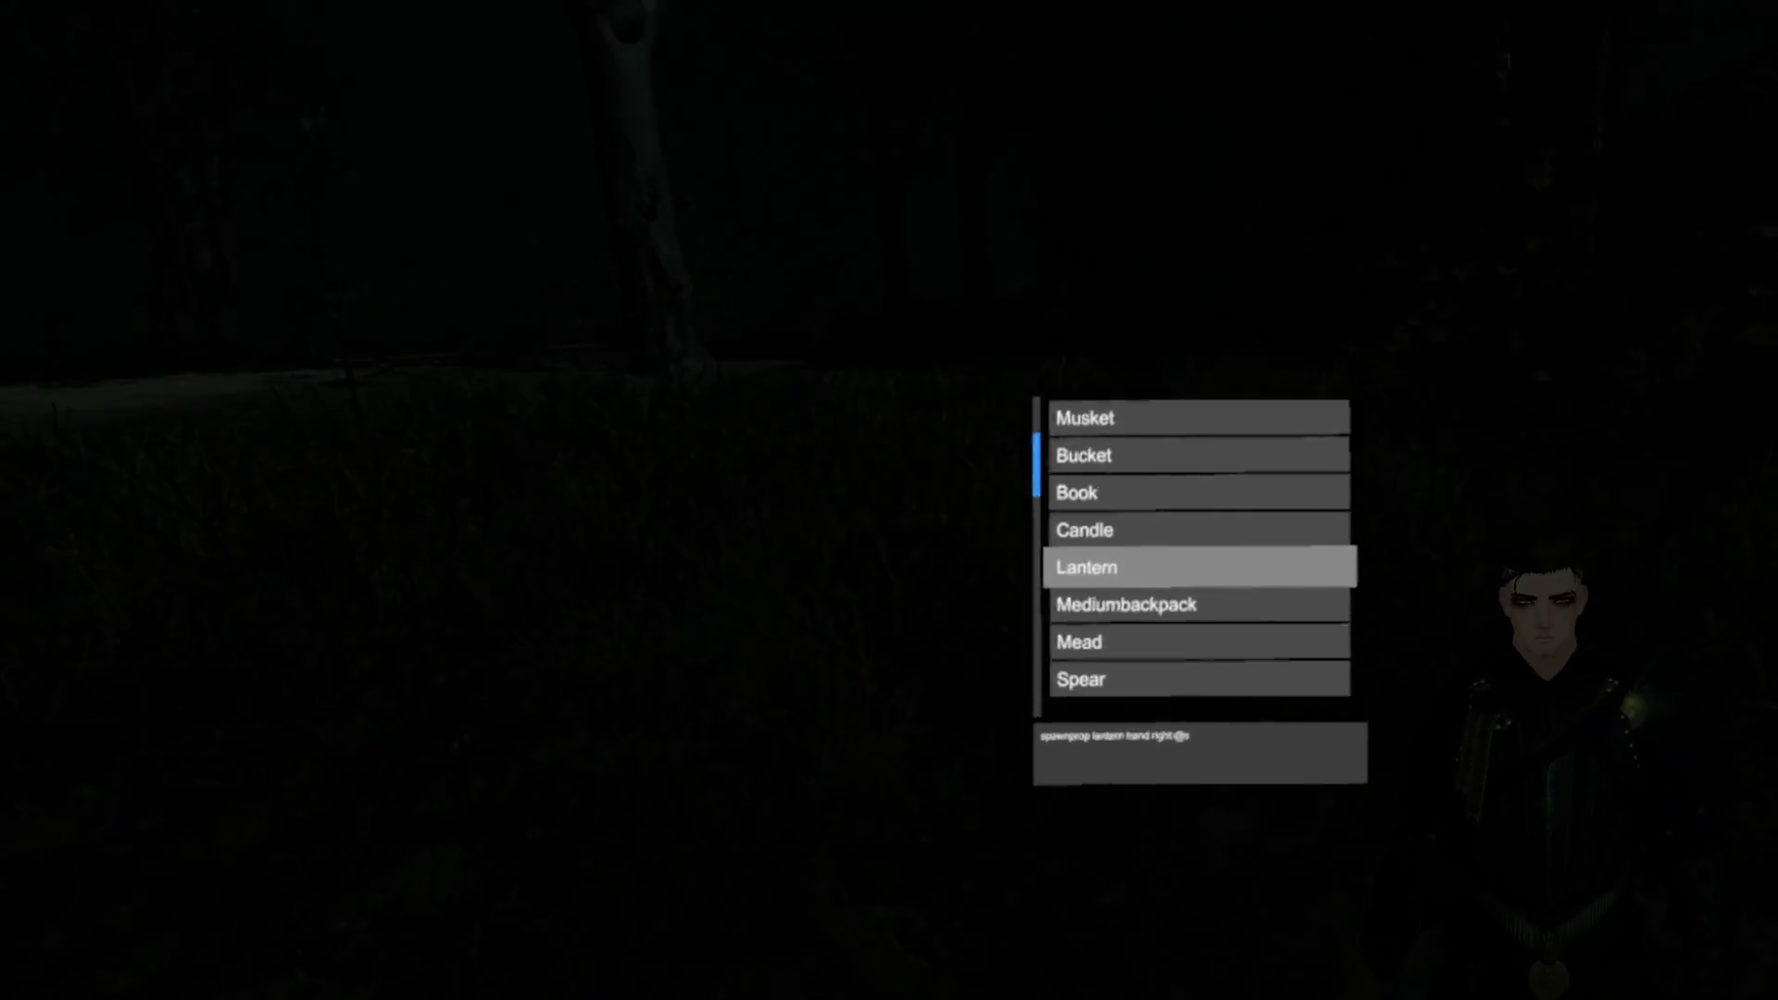
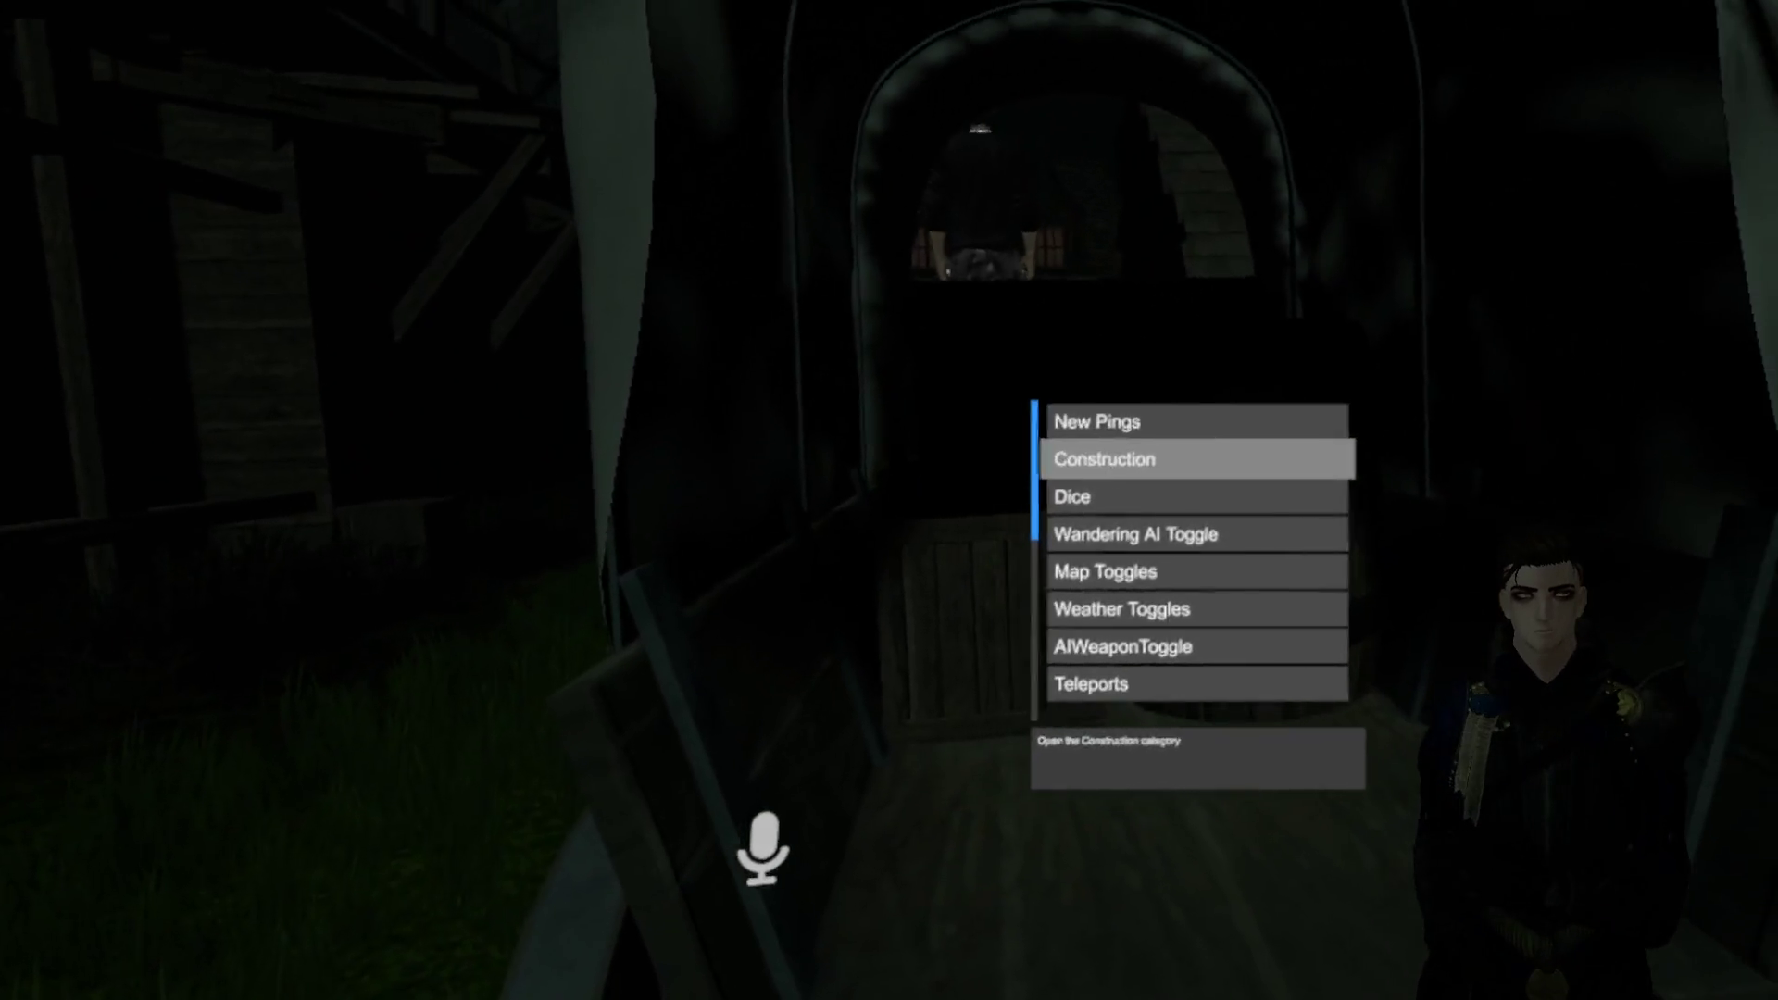
Step: Browse the world menu's Props category without spawning anything, then close the menus
{"action": "scroll", "coordinate": [1195, 556], "scroll_direction": "down", "scroll_amount": 11}
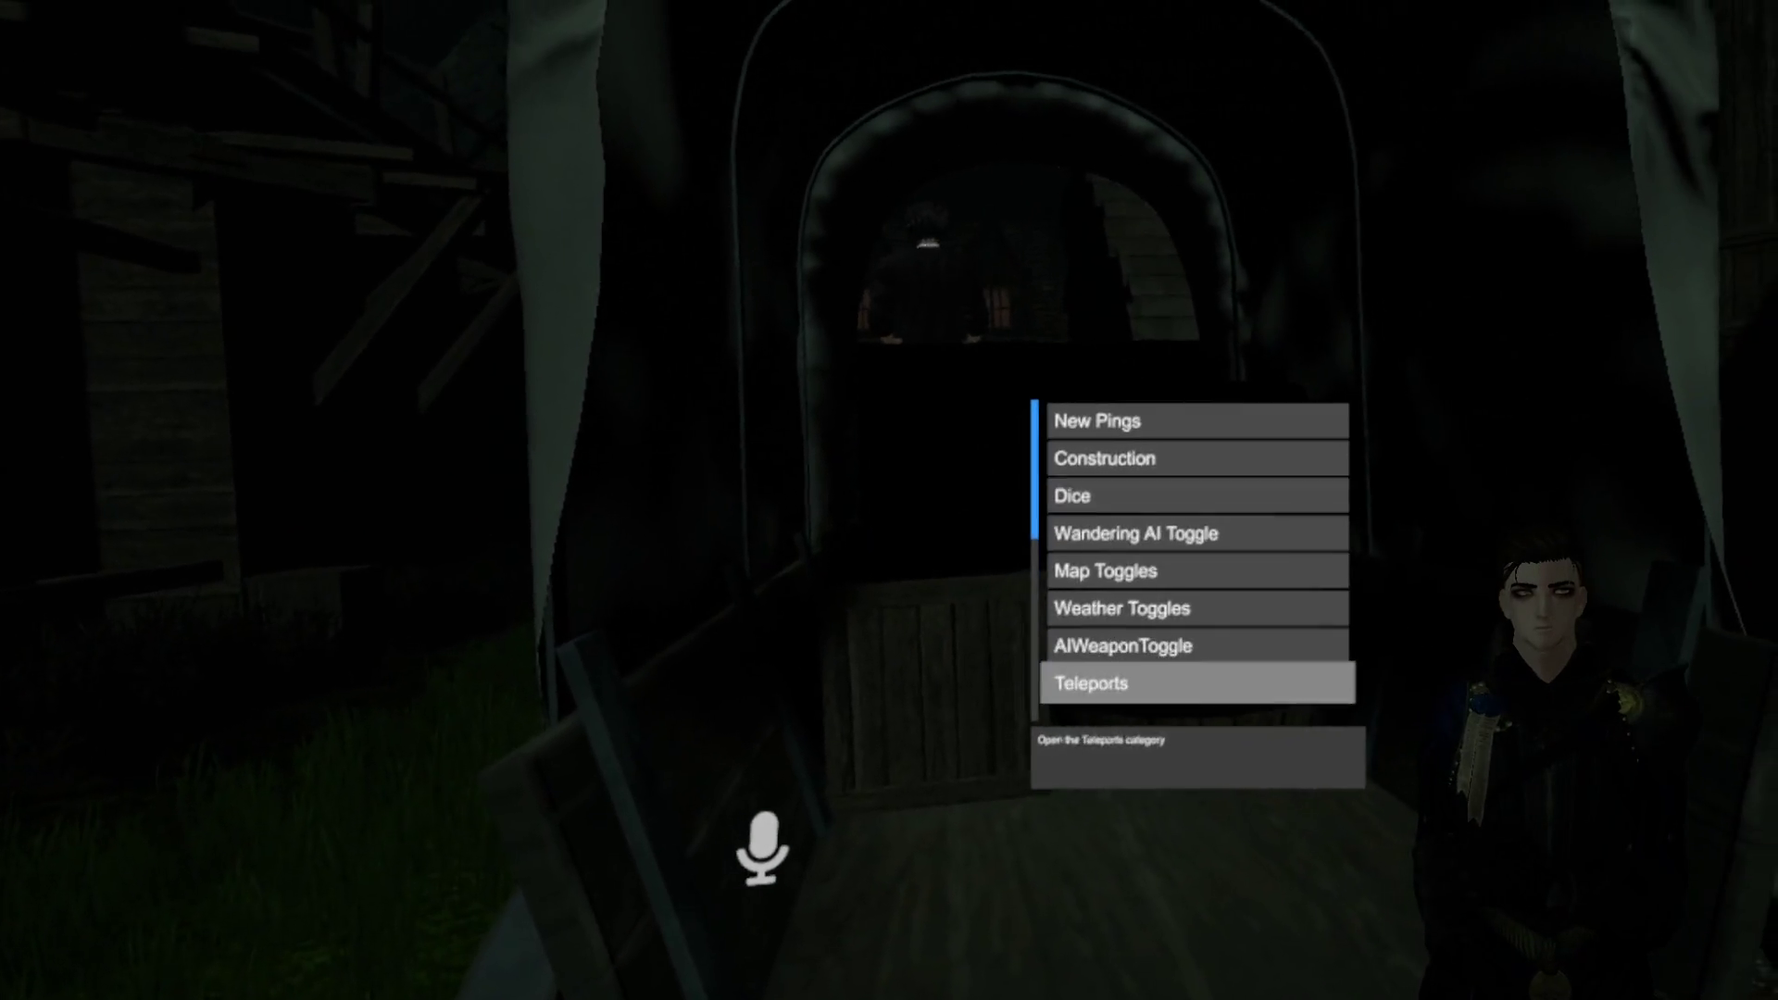
{"action": "scroll", "coordinate": [1195, 556], "scroll_direction": "up", "scroll_amount": 4}
{"action": "left_click", "coordinate": [1195, 534]}
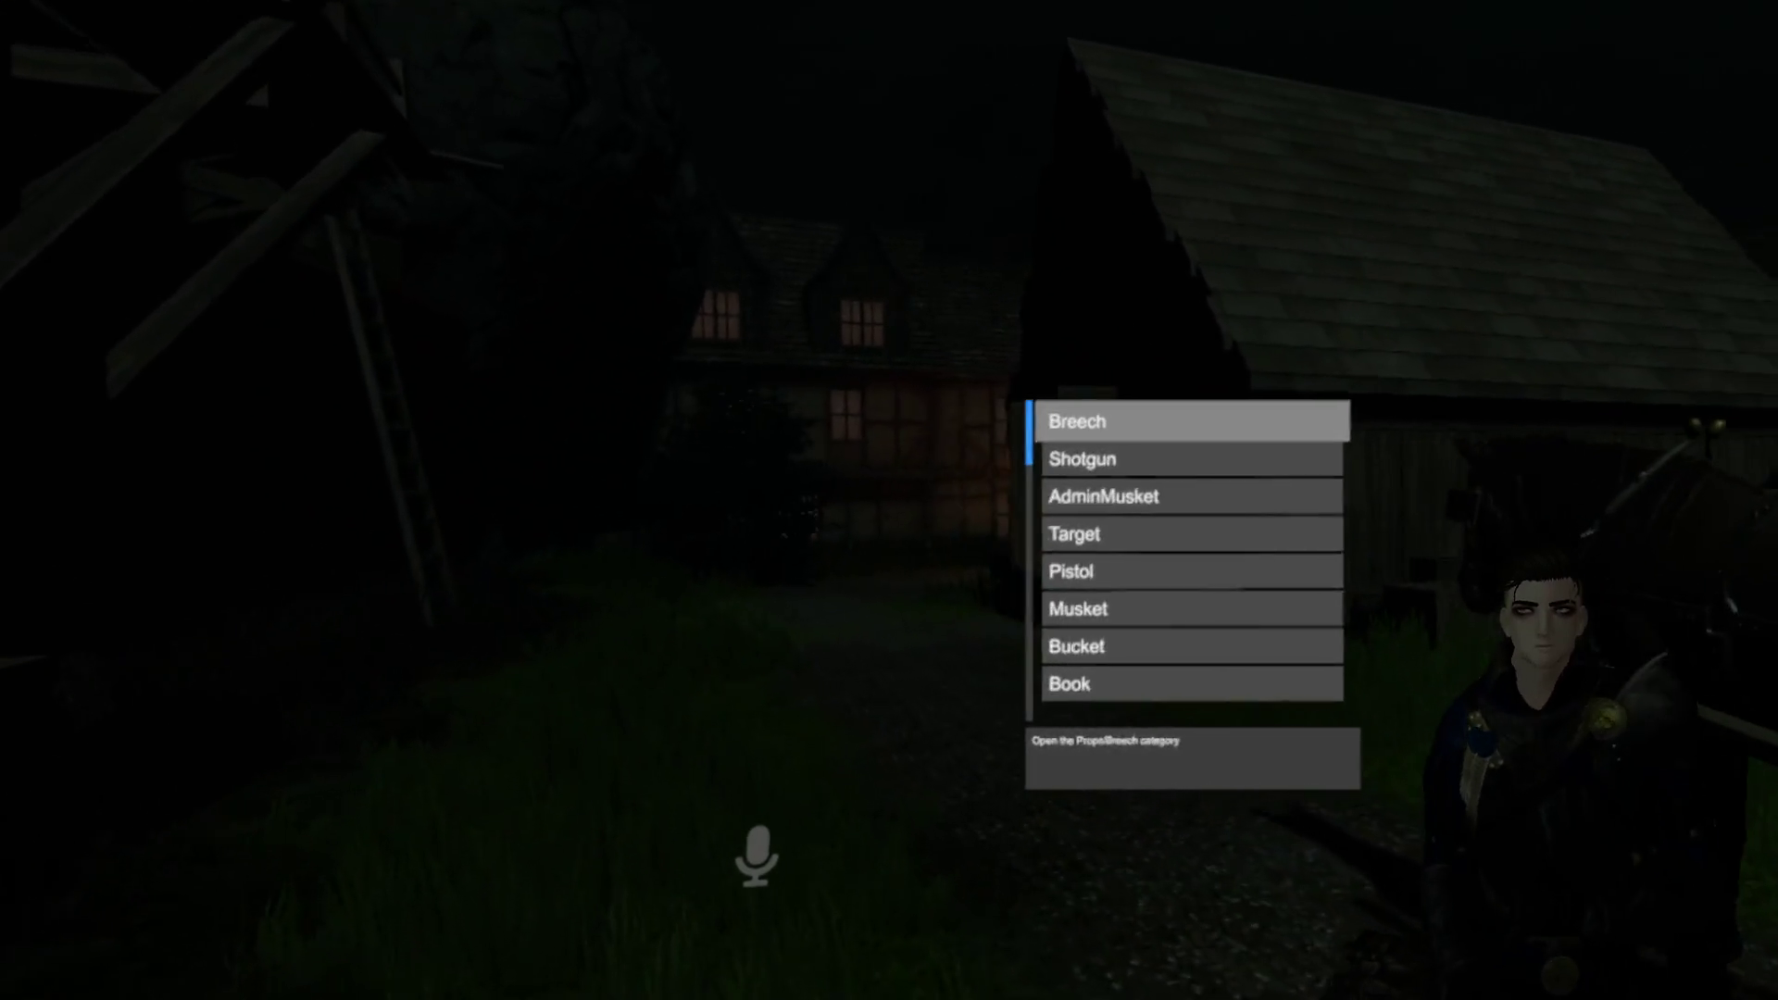
{"action": "scroll", "coordinate": [1195, 556], "scroll_direction": "down", "scroll_amount": 19}
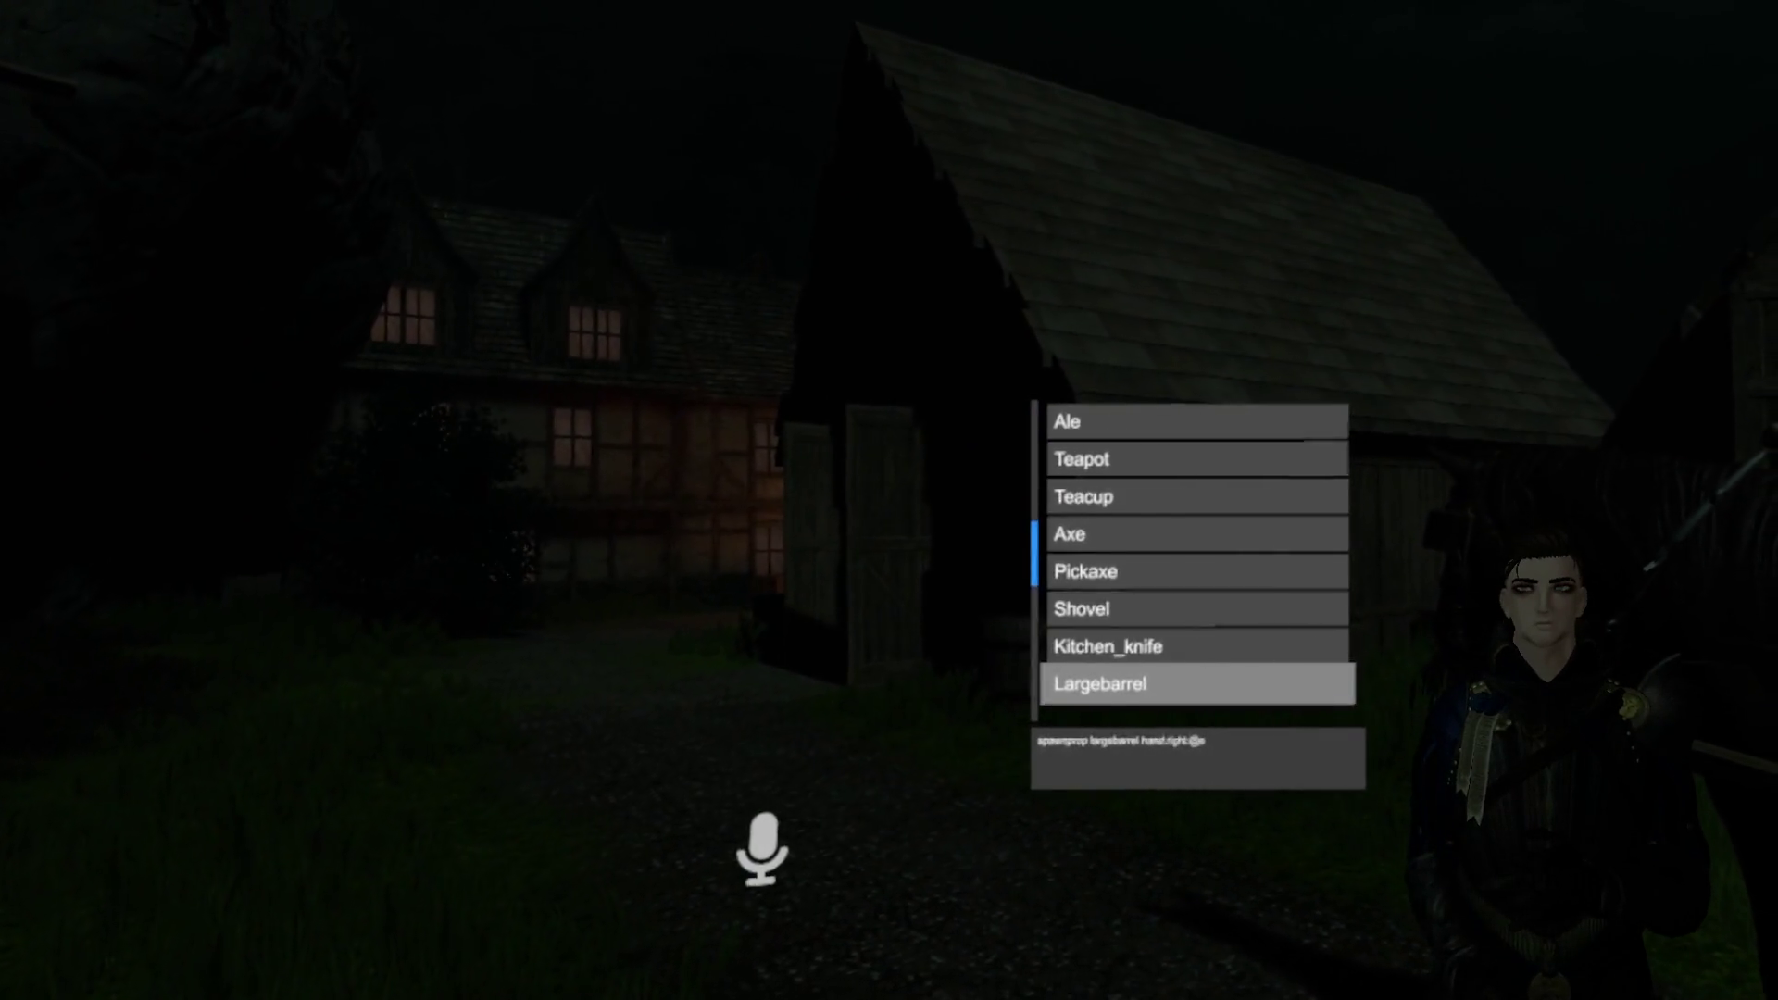
{"action": "scroll", "coordinate": [1195, 556], "scroll_direction": "down", "scroll_amount": 3}
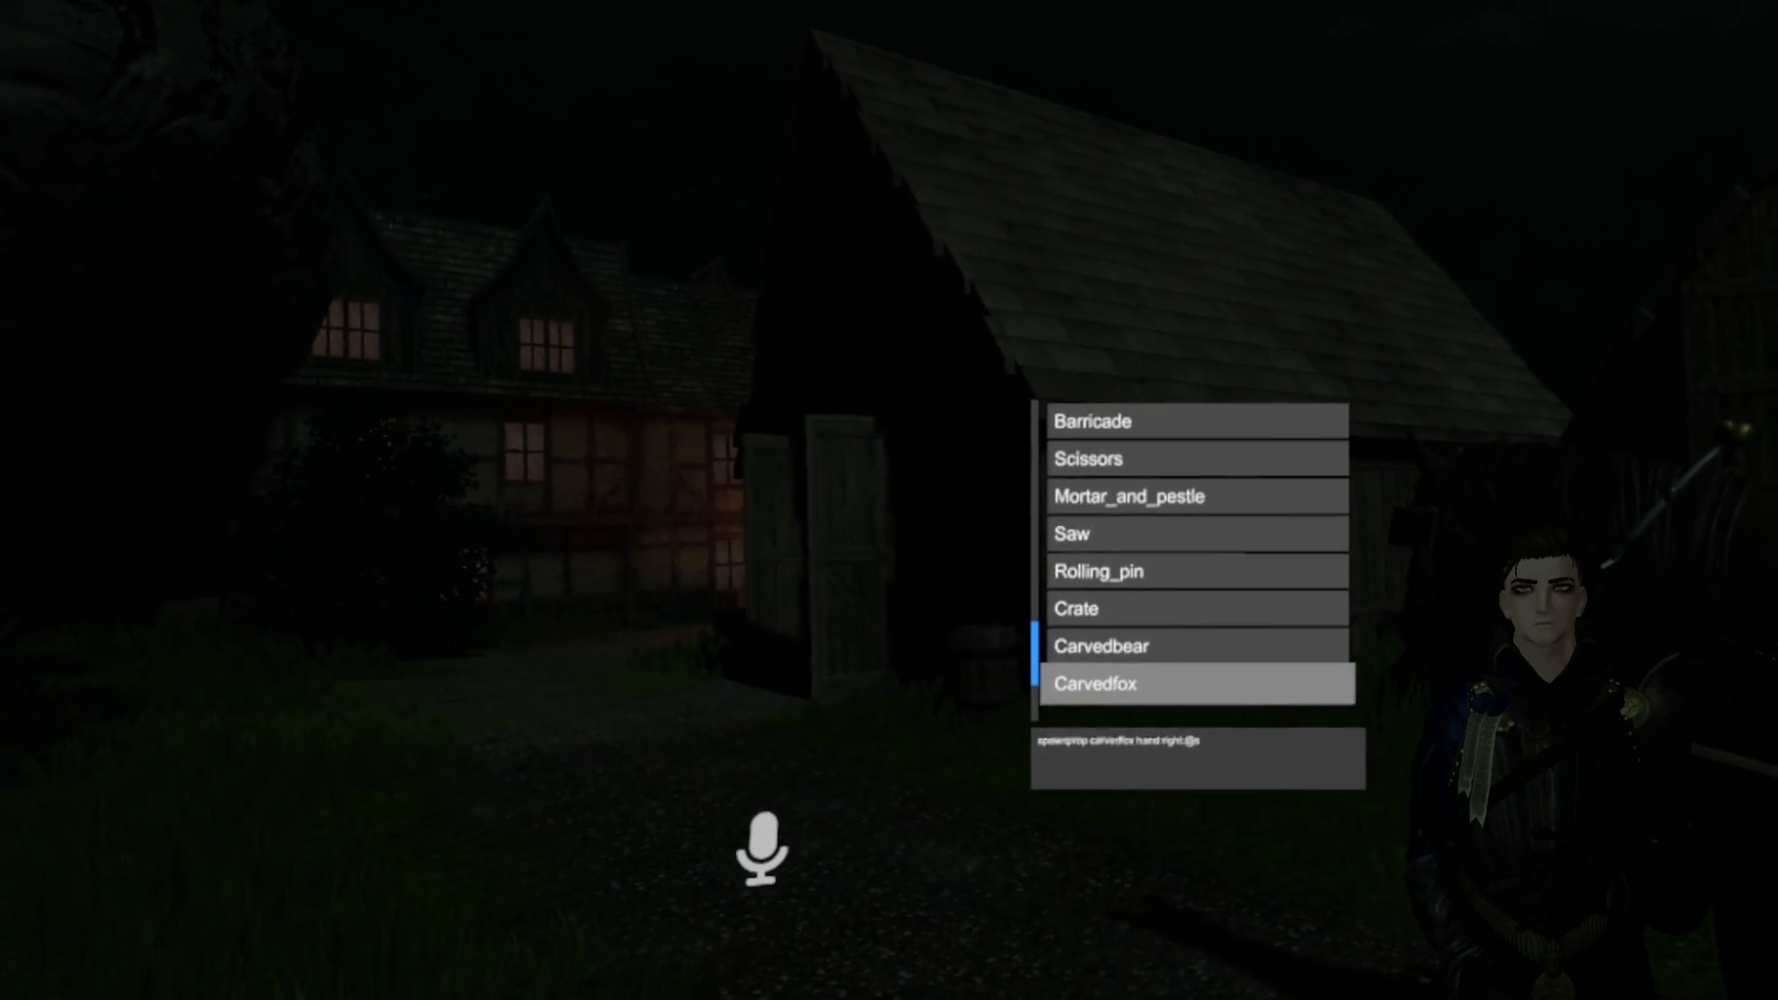
{"action": "key", "text": "Escape"}
{"action": "key", "text": "Escape"}
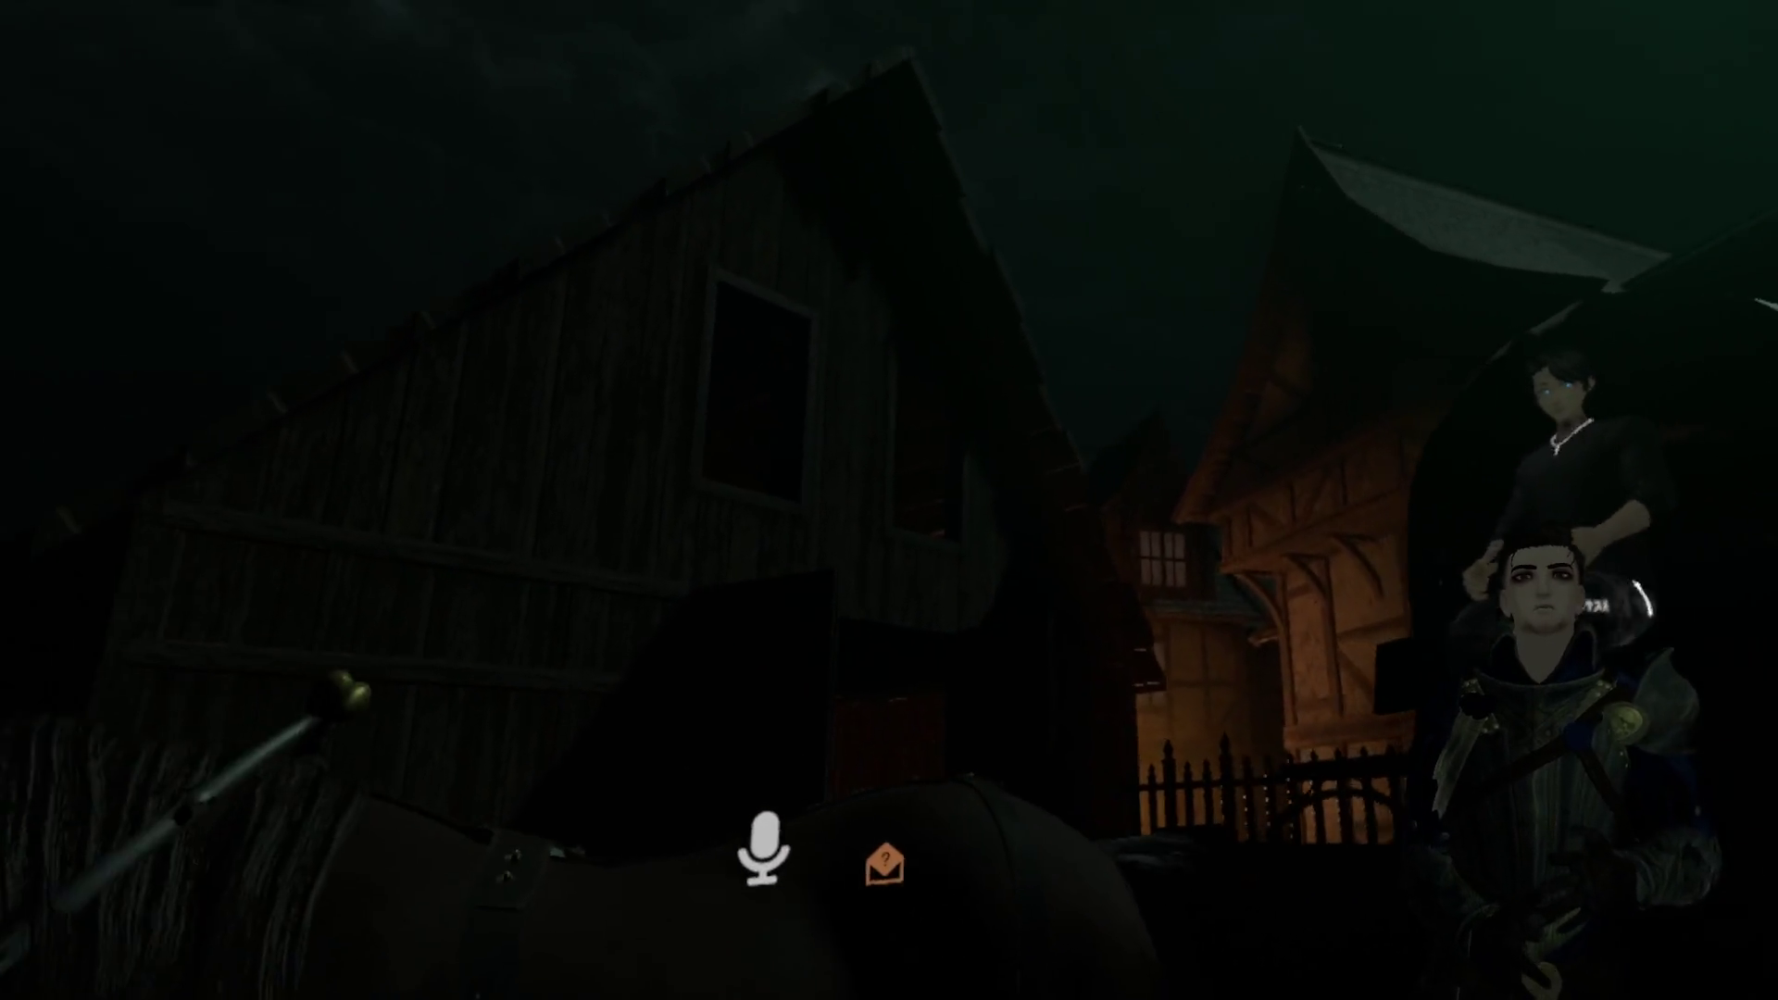
{"action": "key", "text": "Escape"}
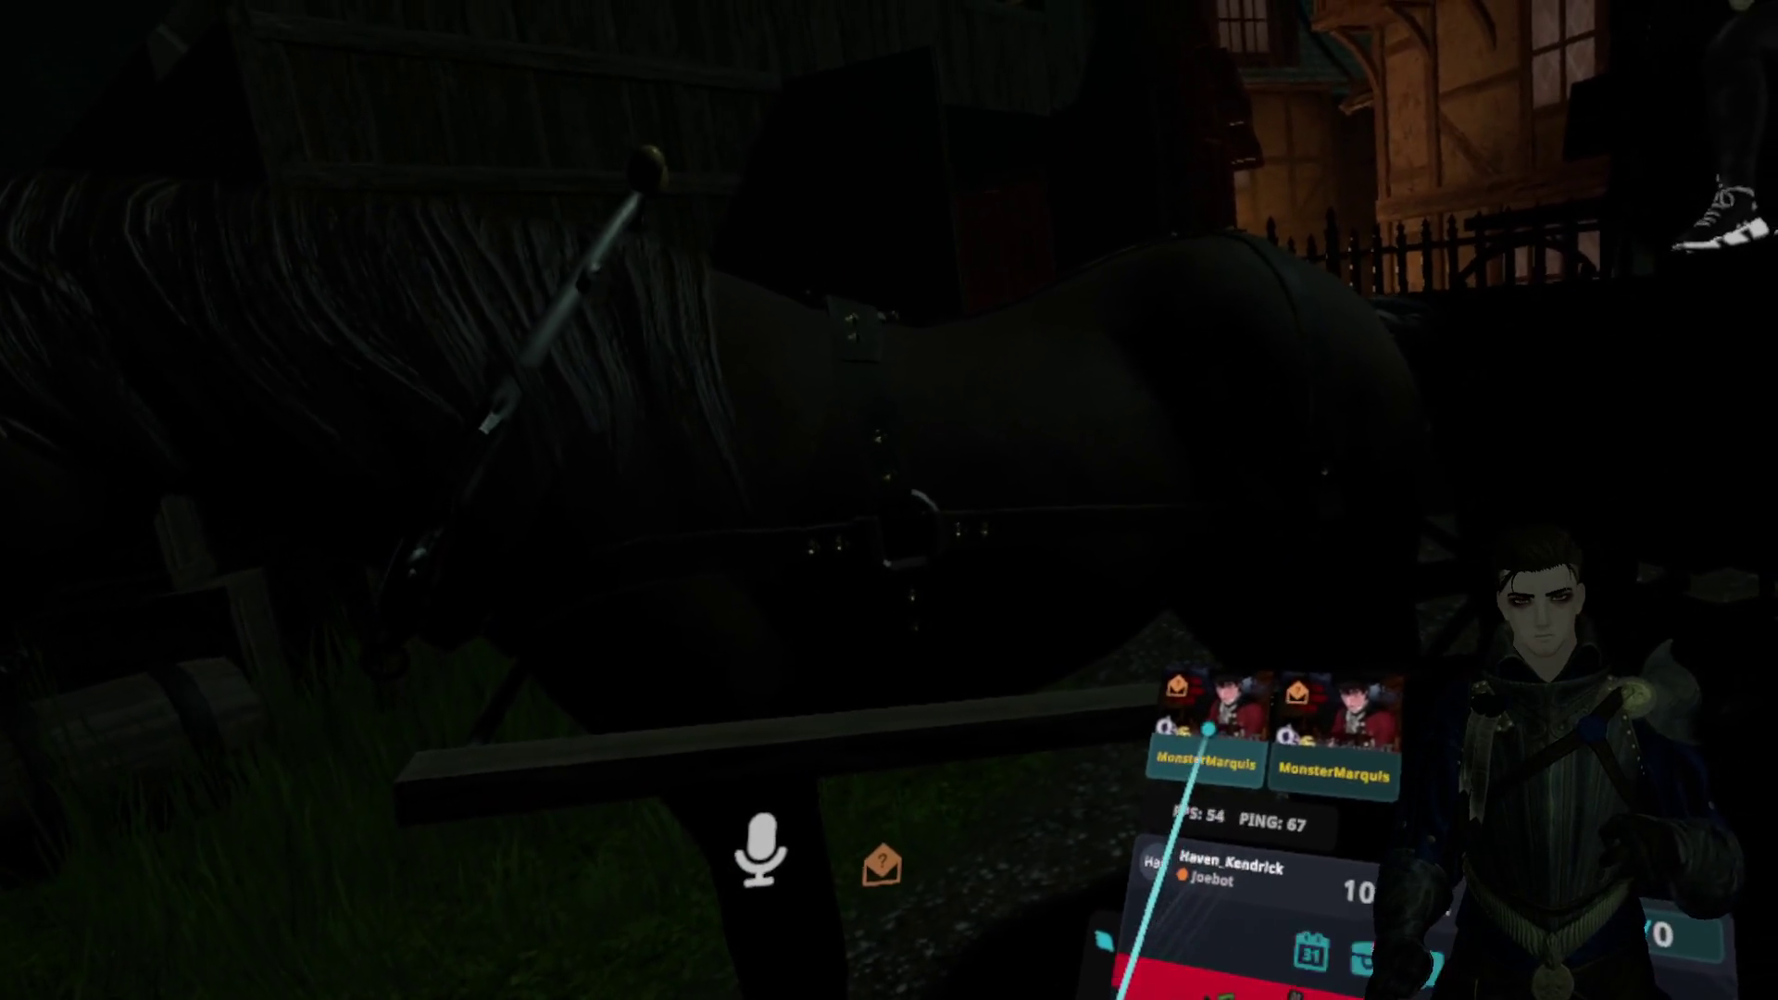
{"action": "key", "text": "Escape"}
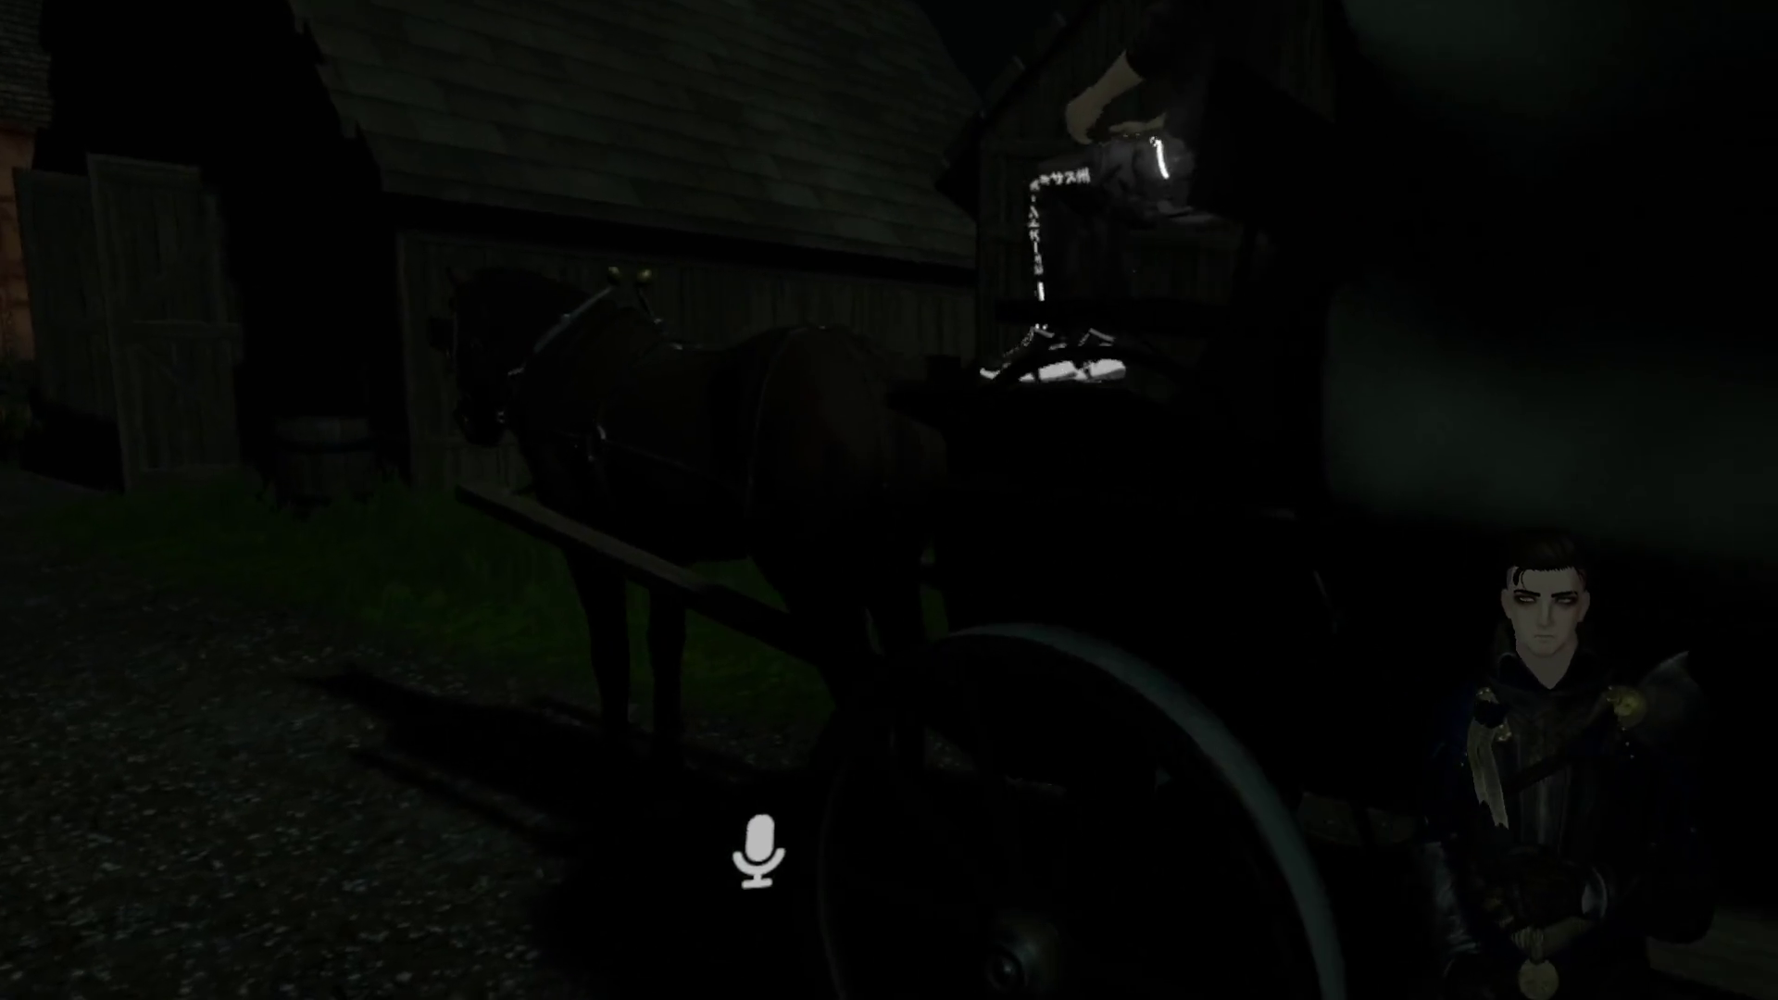
Step: Walk past the horse and cart, through the barn, and into the lantern-lit village square
{"action": "key", "text": "w"}
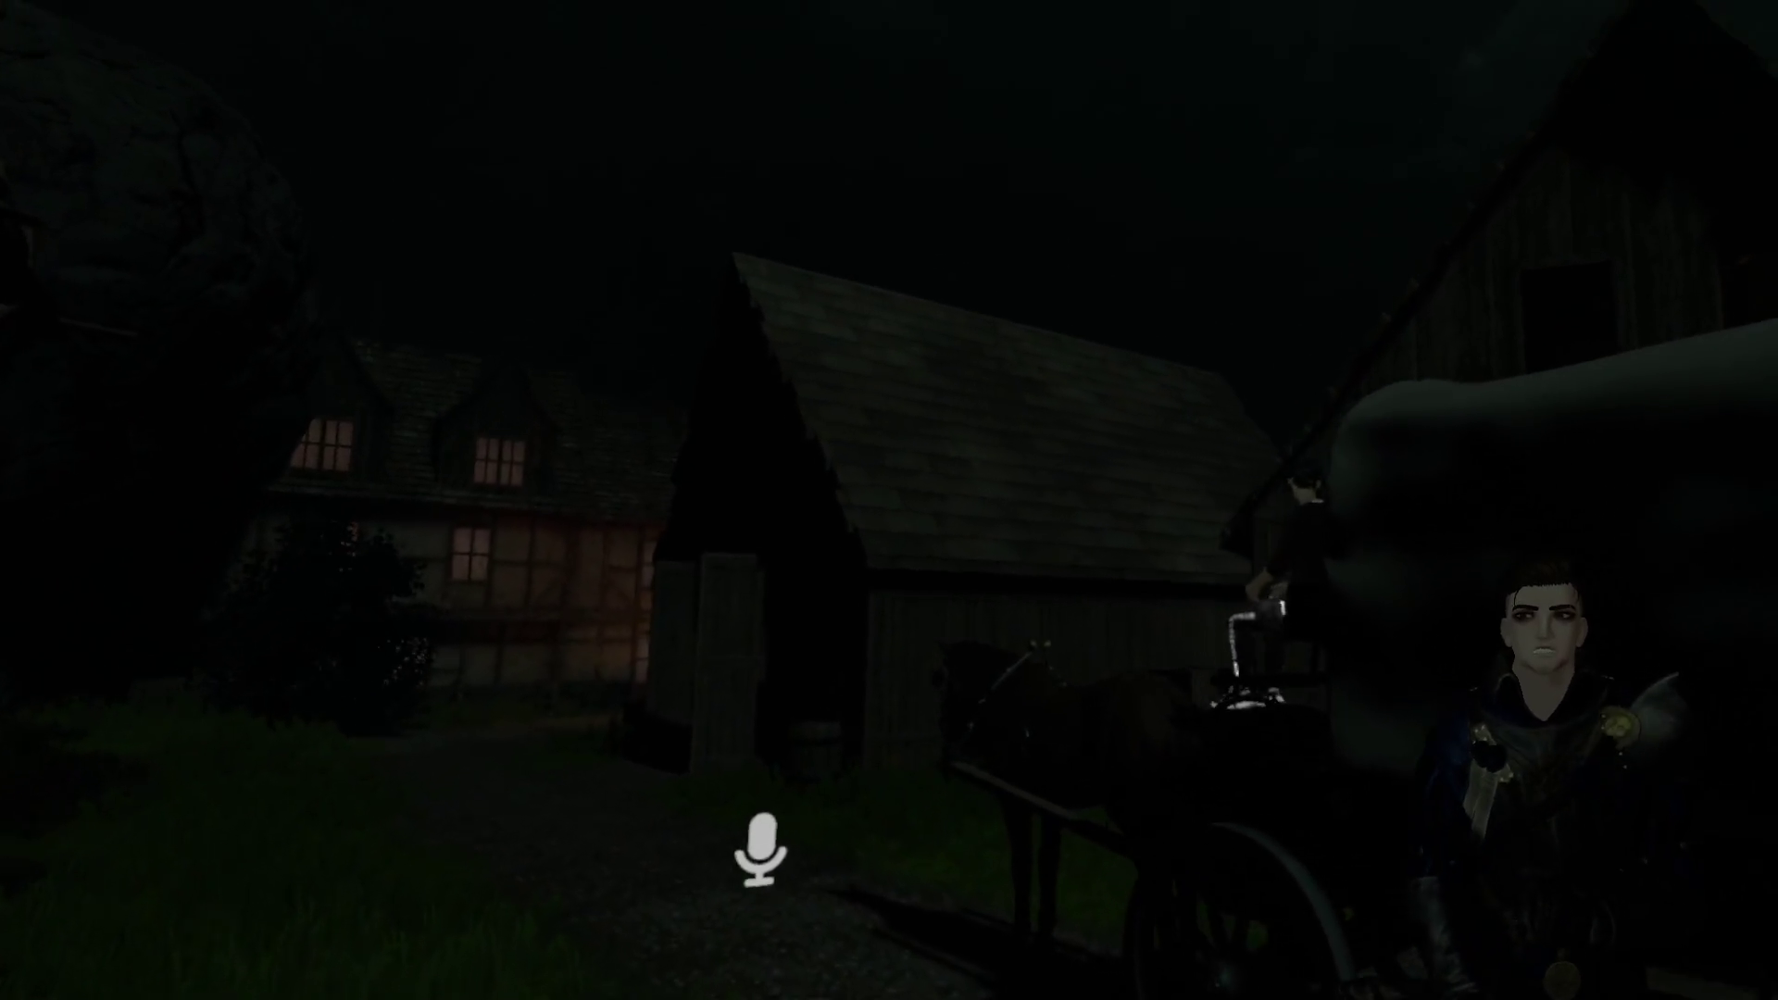
{"action": "key", "text": "w"}
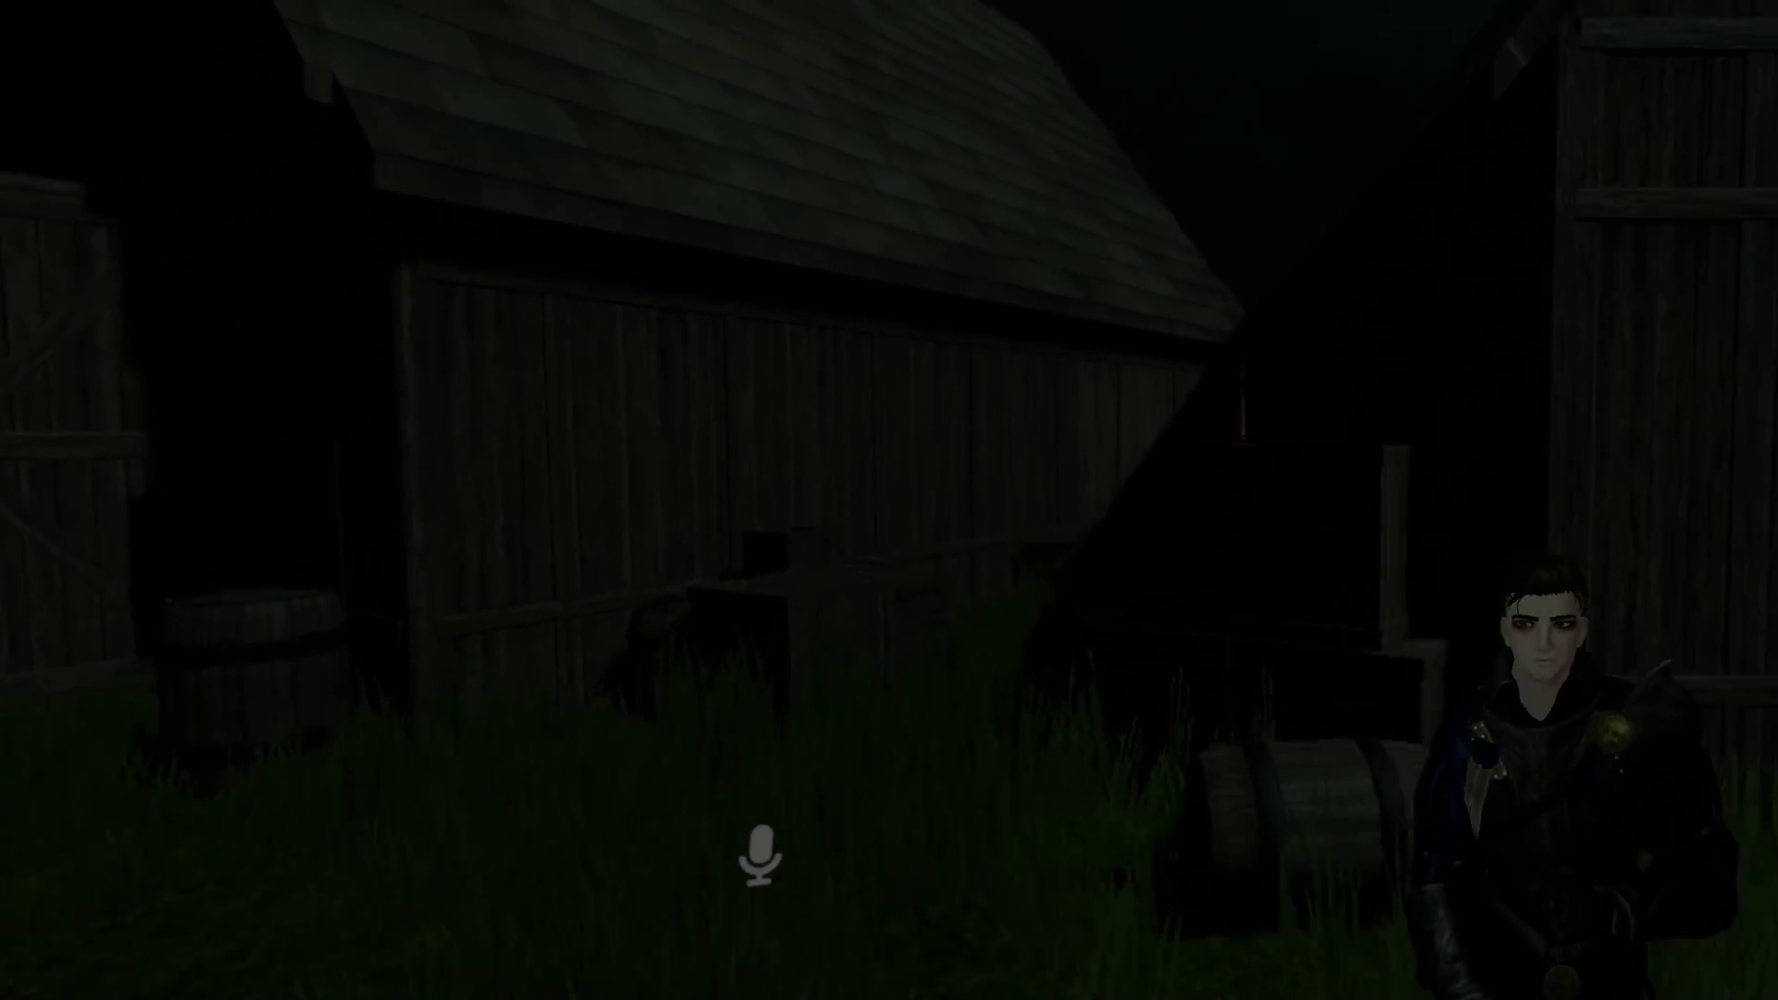
{"action": "key", "text": "w"}
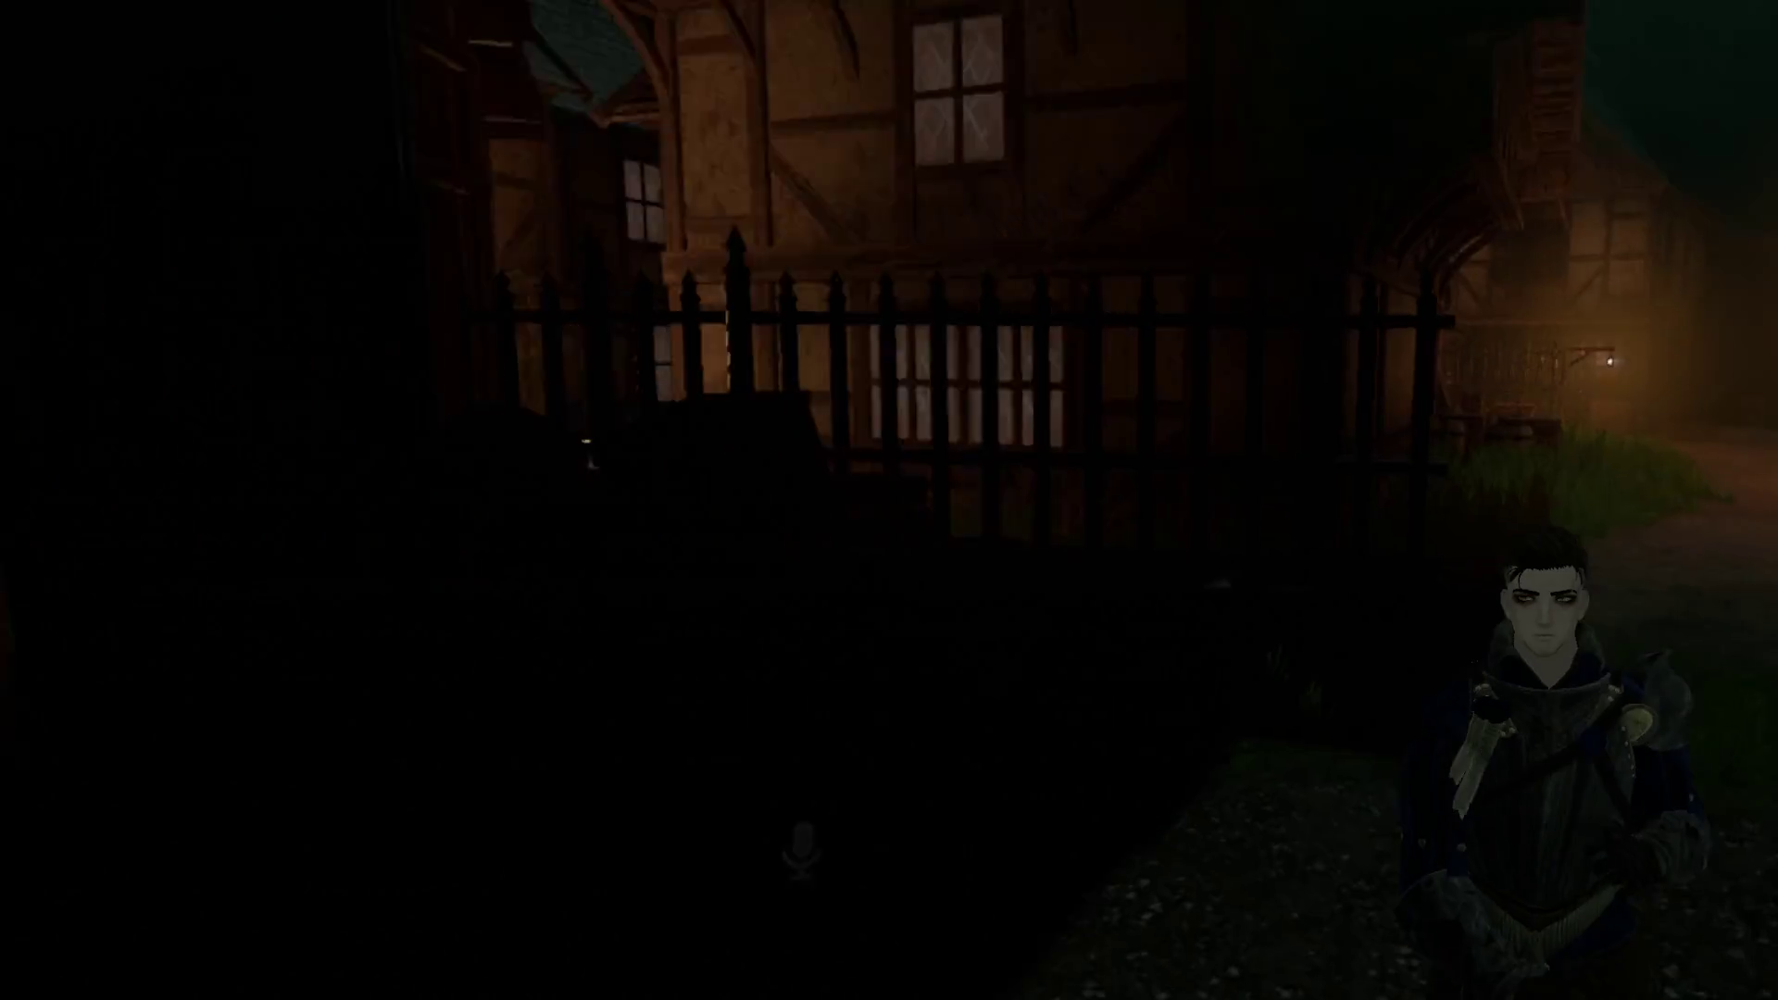
{"action": "key", "text": "w"}
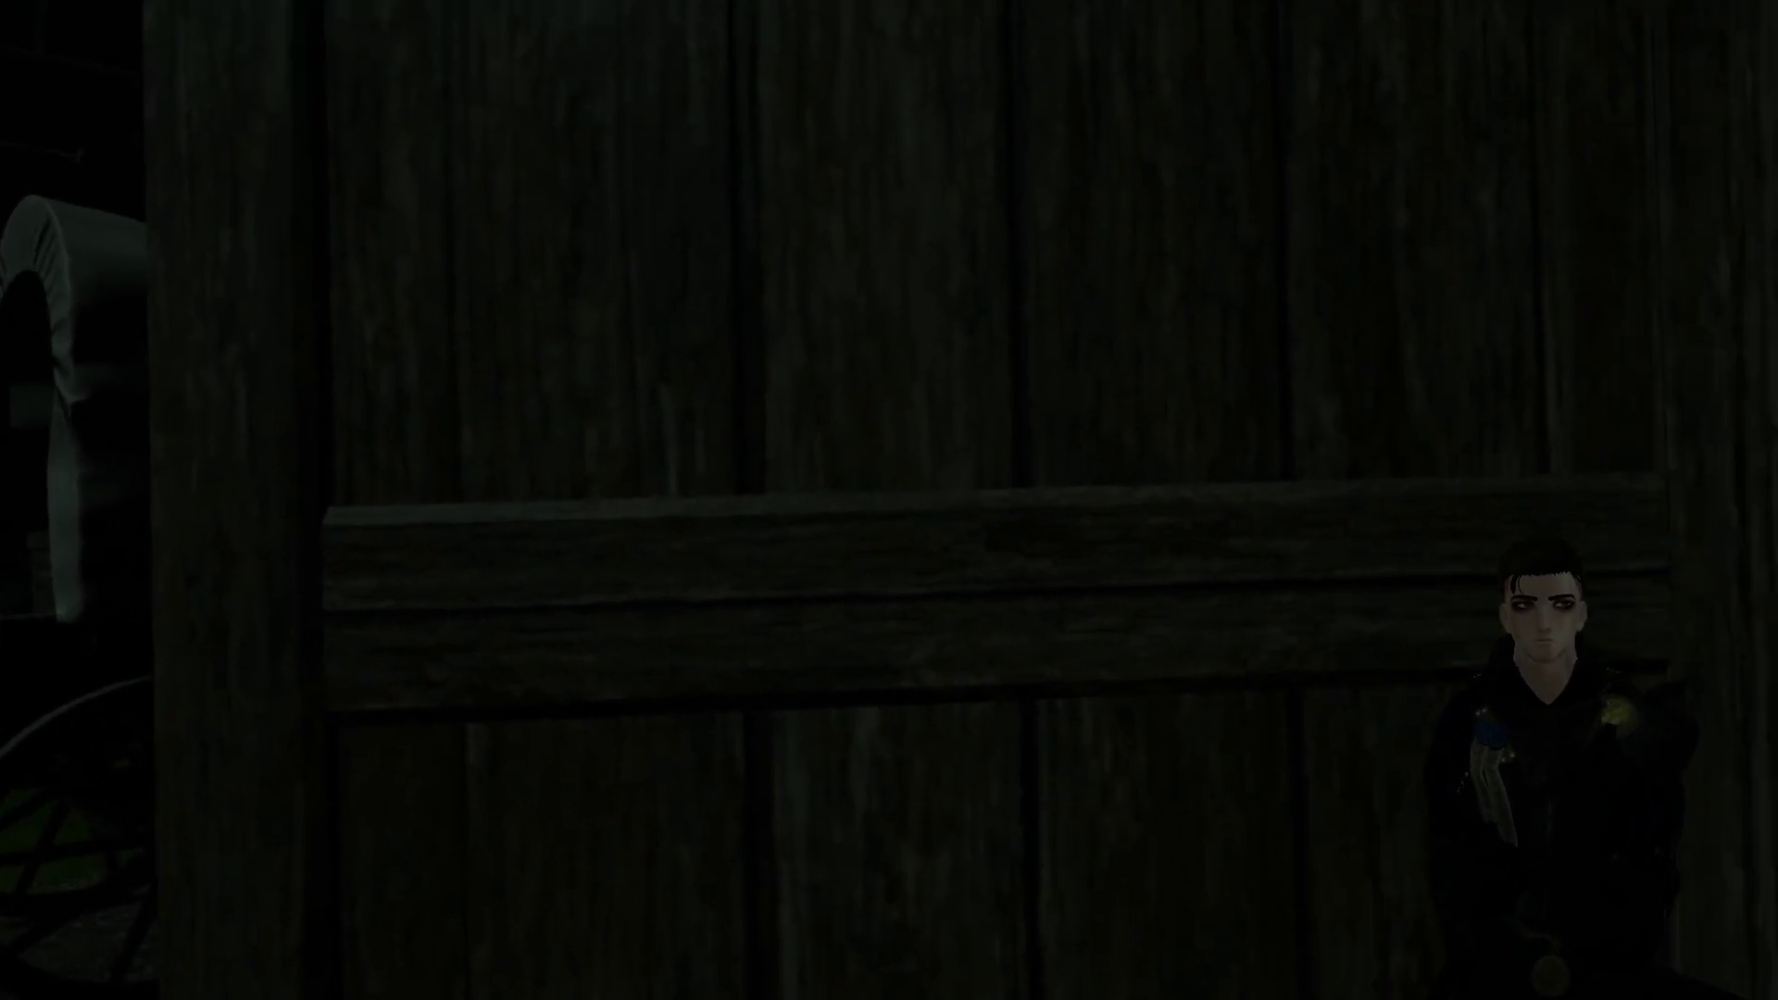
{"action": "key", "text": "w"}
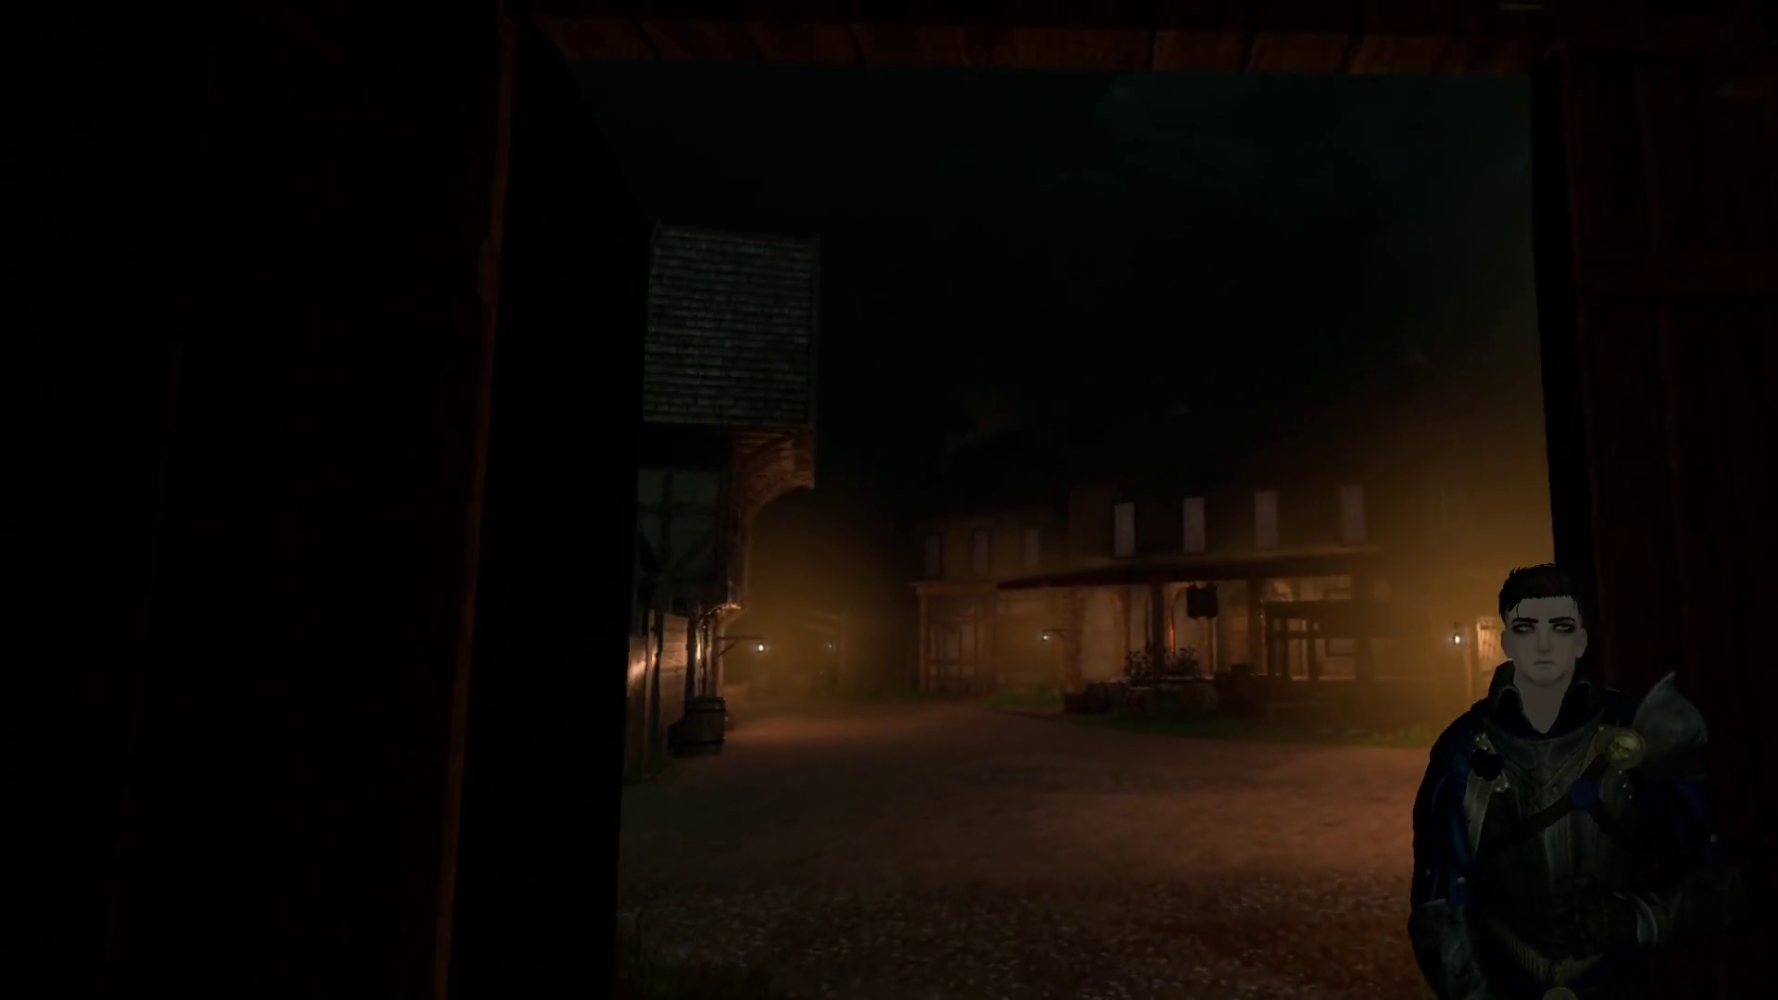
{"action": "key", "text": "w"}
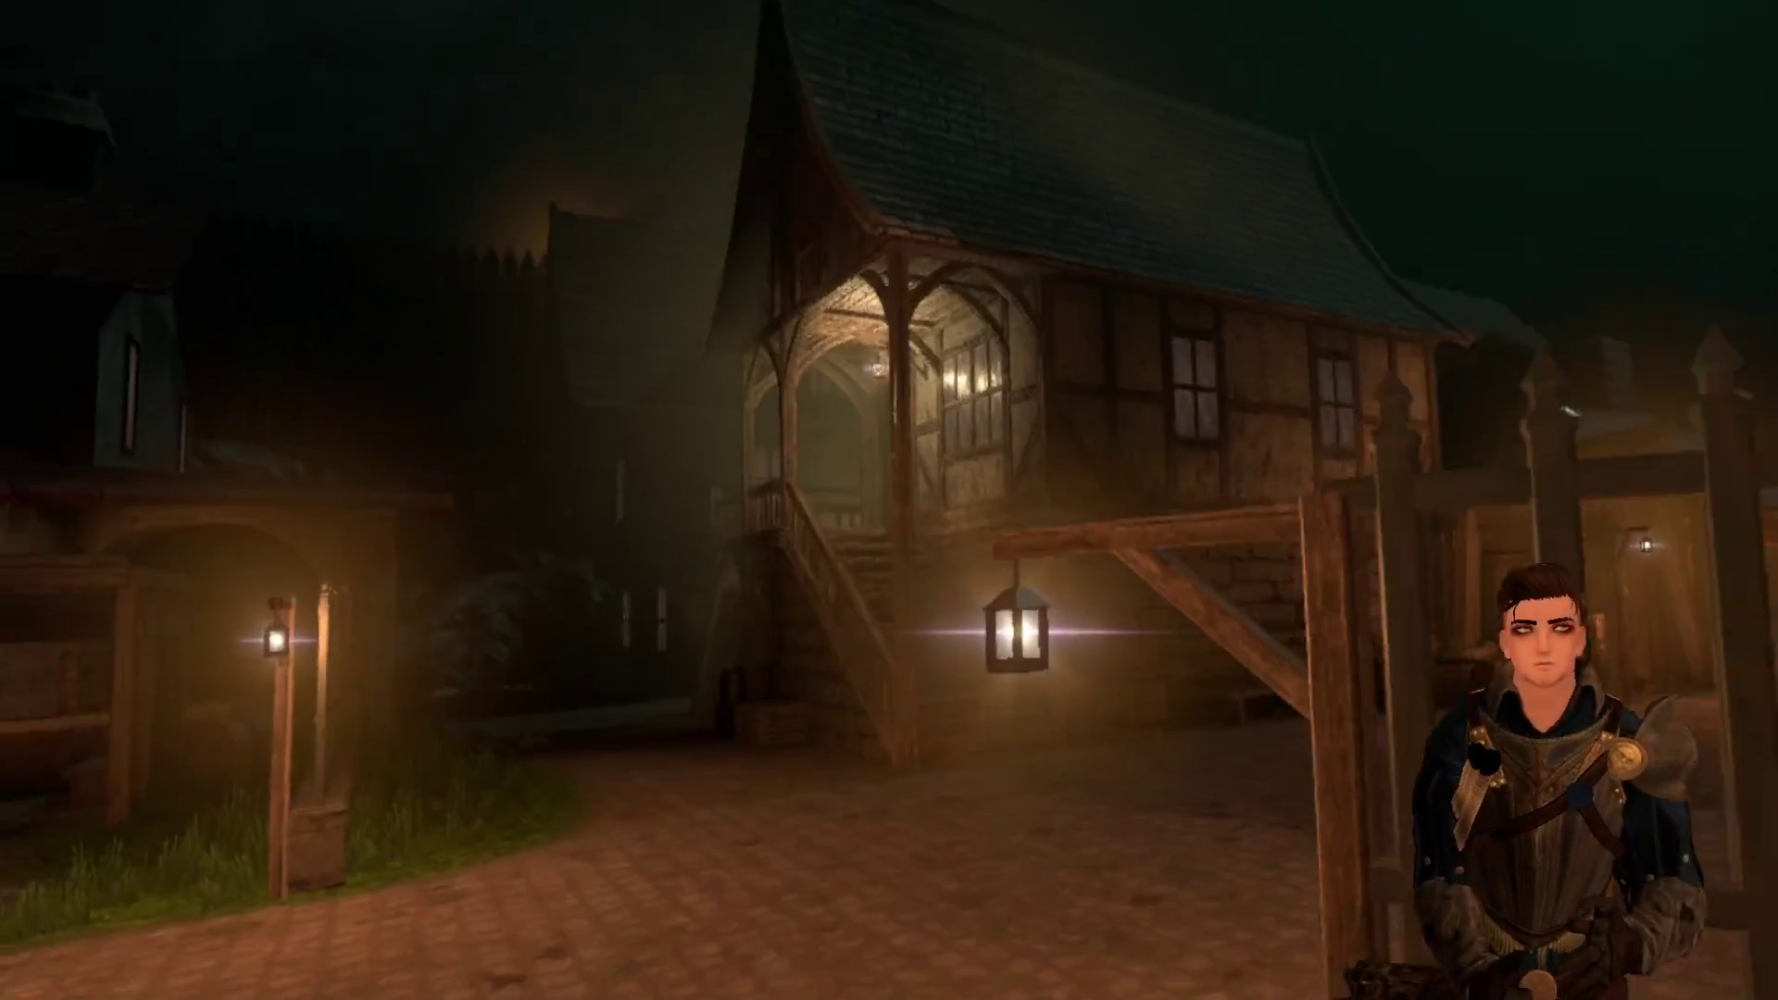
Step: Cross the wooden platform into the foggy forest and bring up the player list
{"action": "key", "text": "w"}
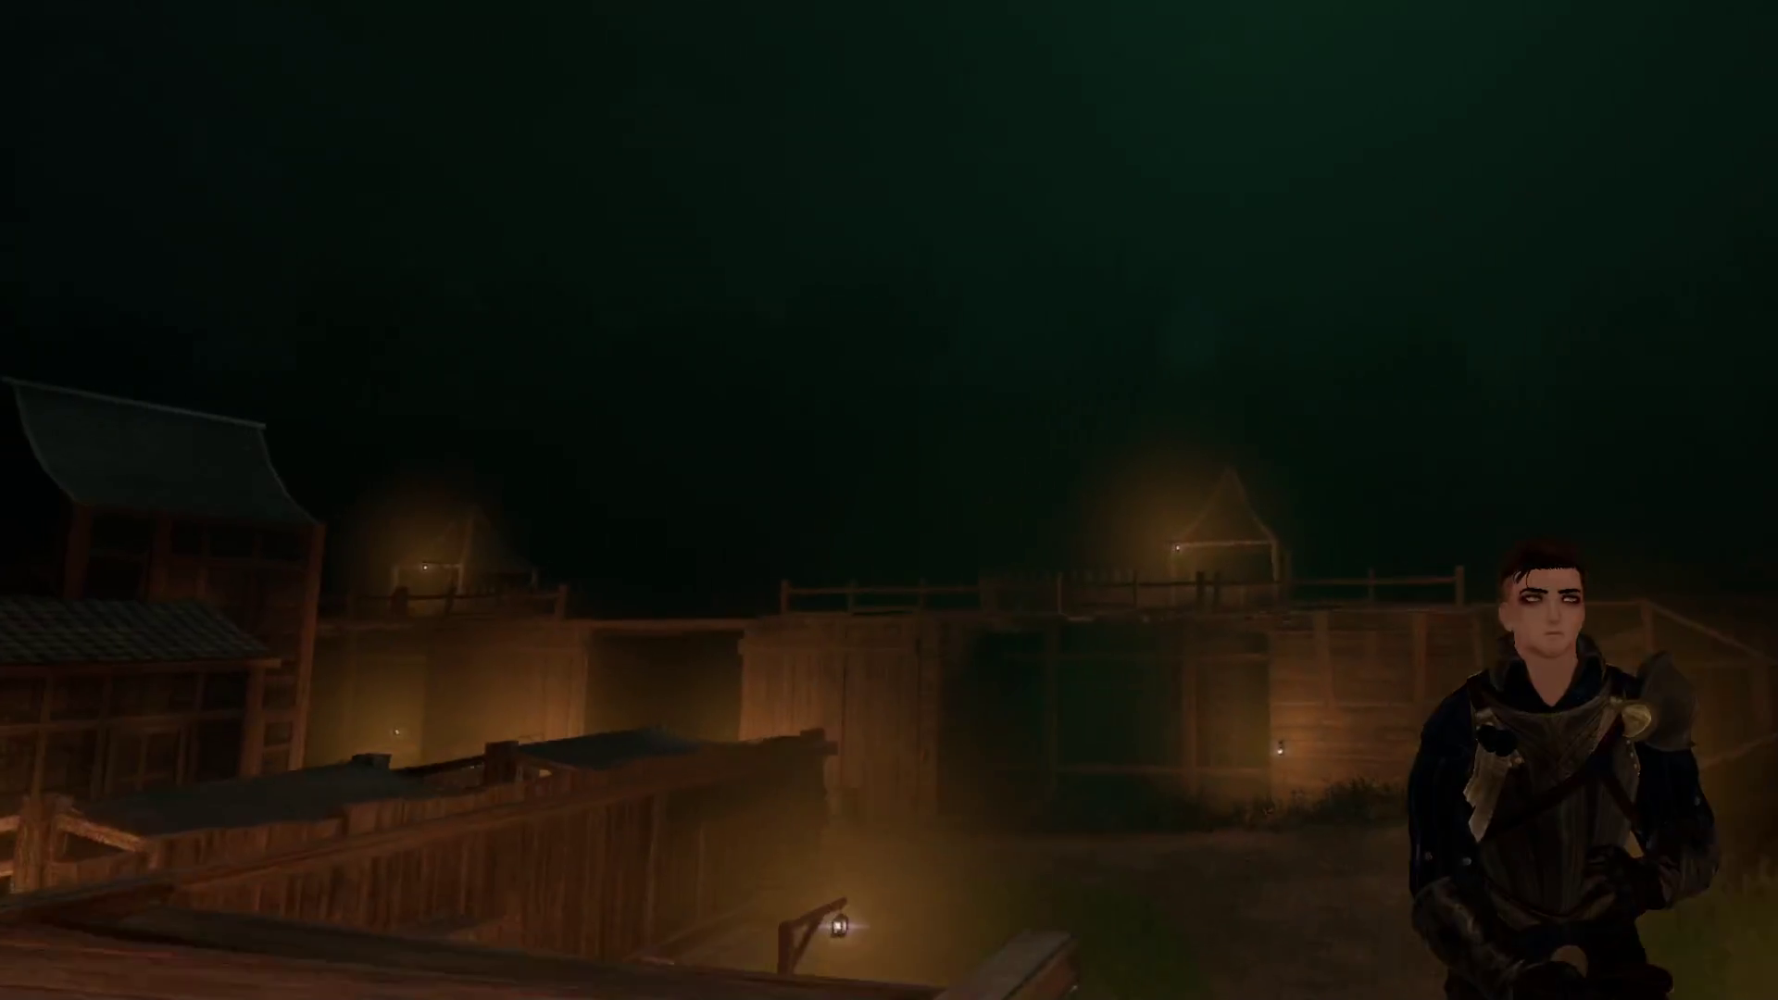
{"action": "key", "text": "w"}
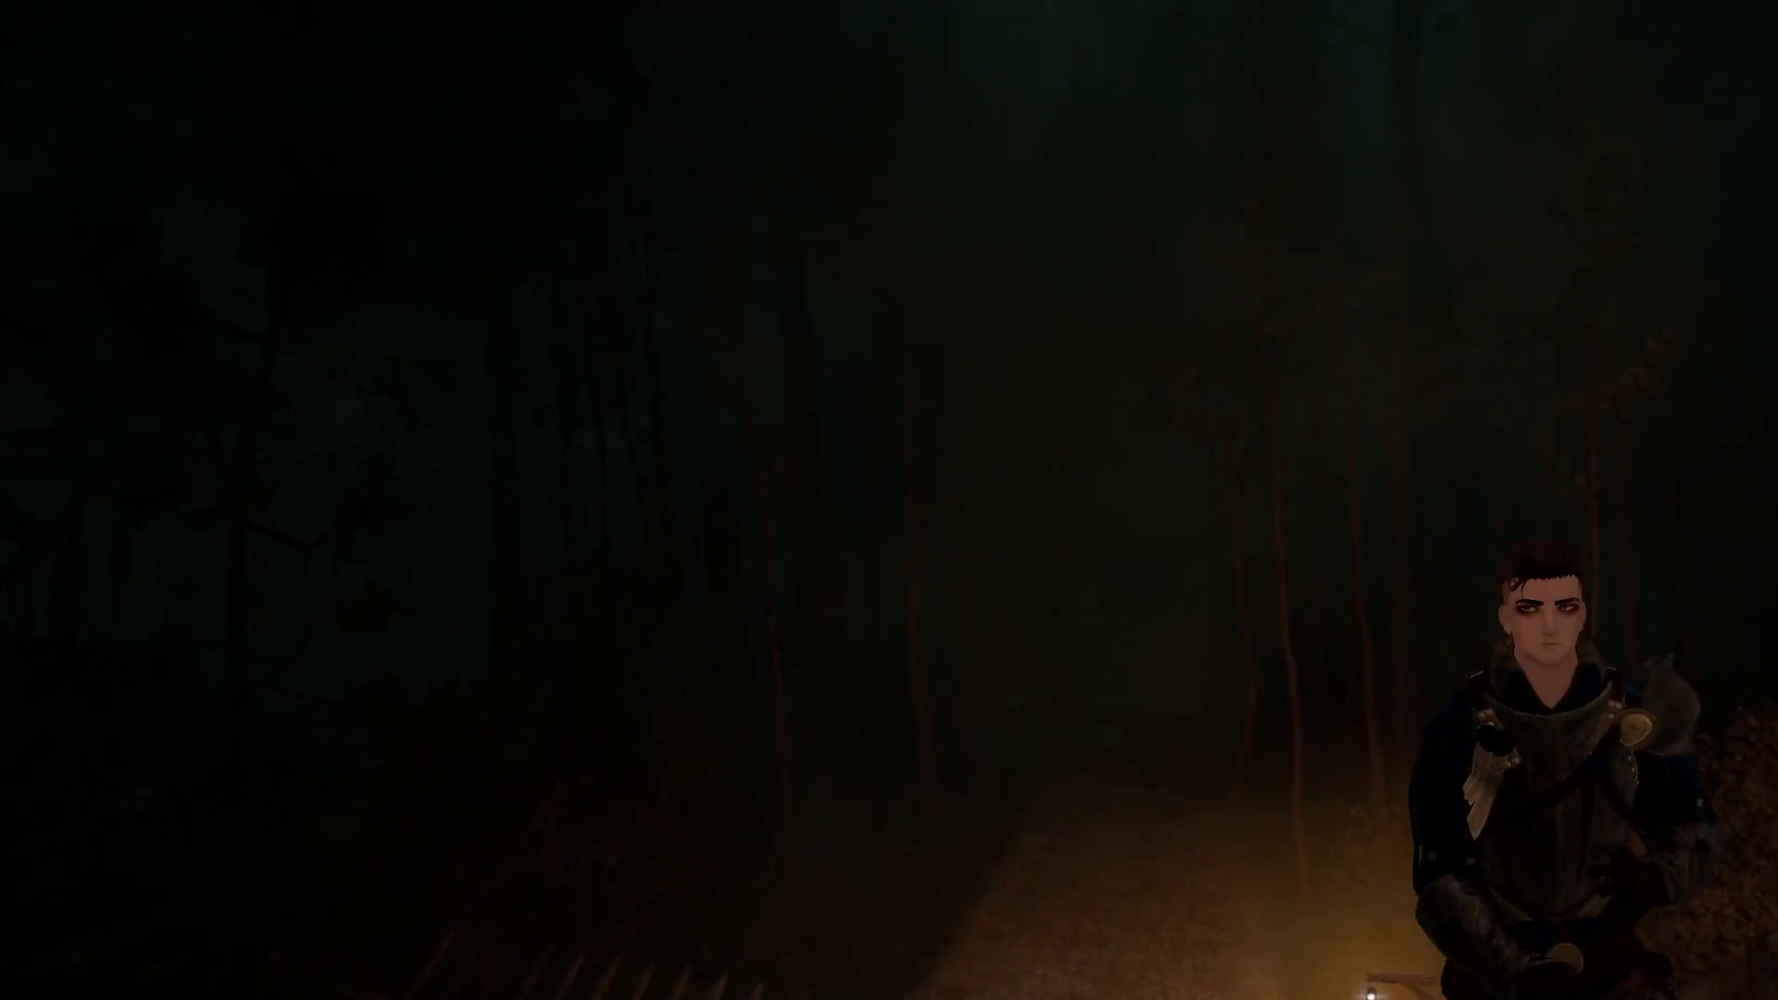
{"action": "key", "text": "w"}
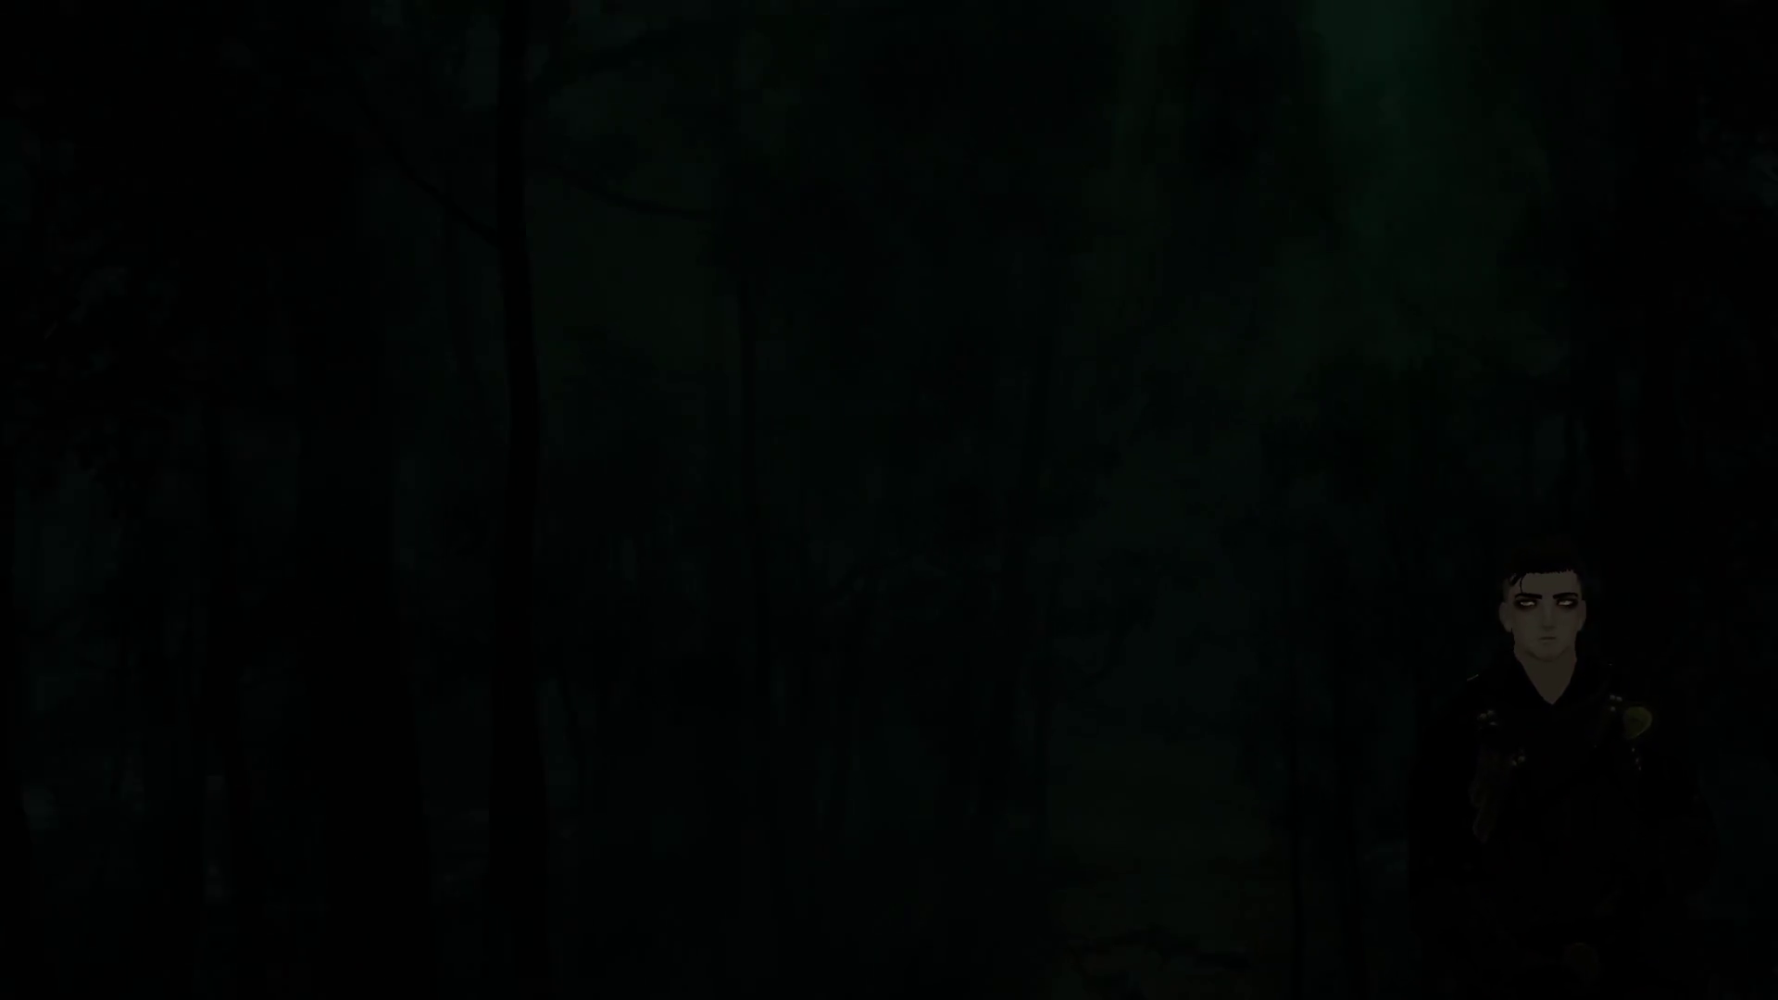
{"action": "key", "text": "w"}
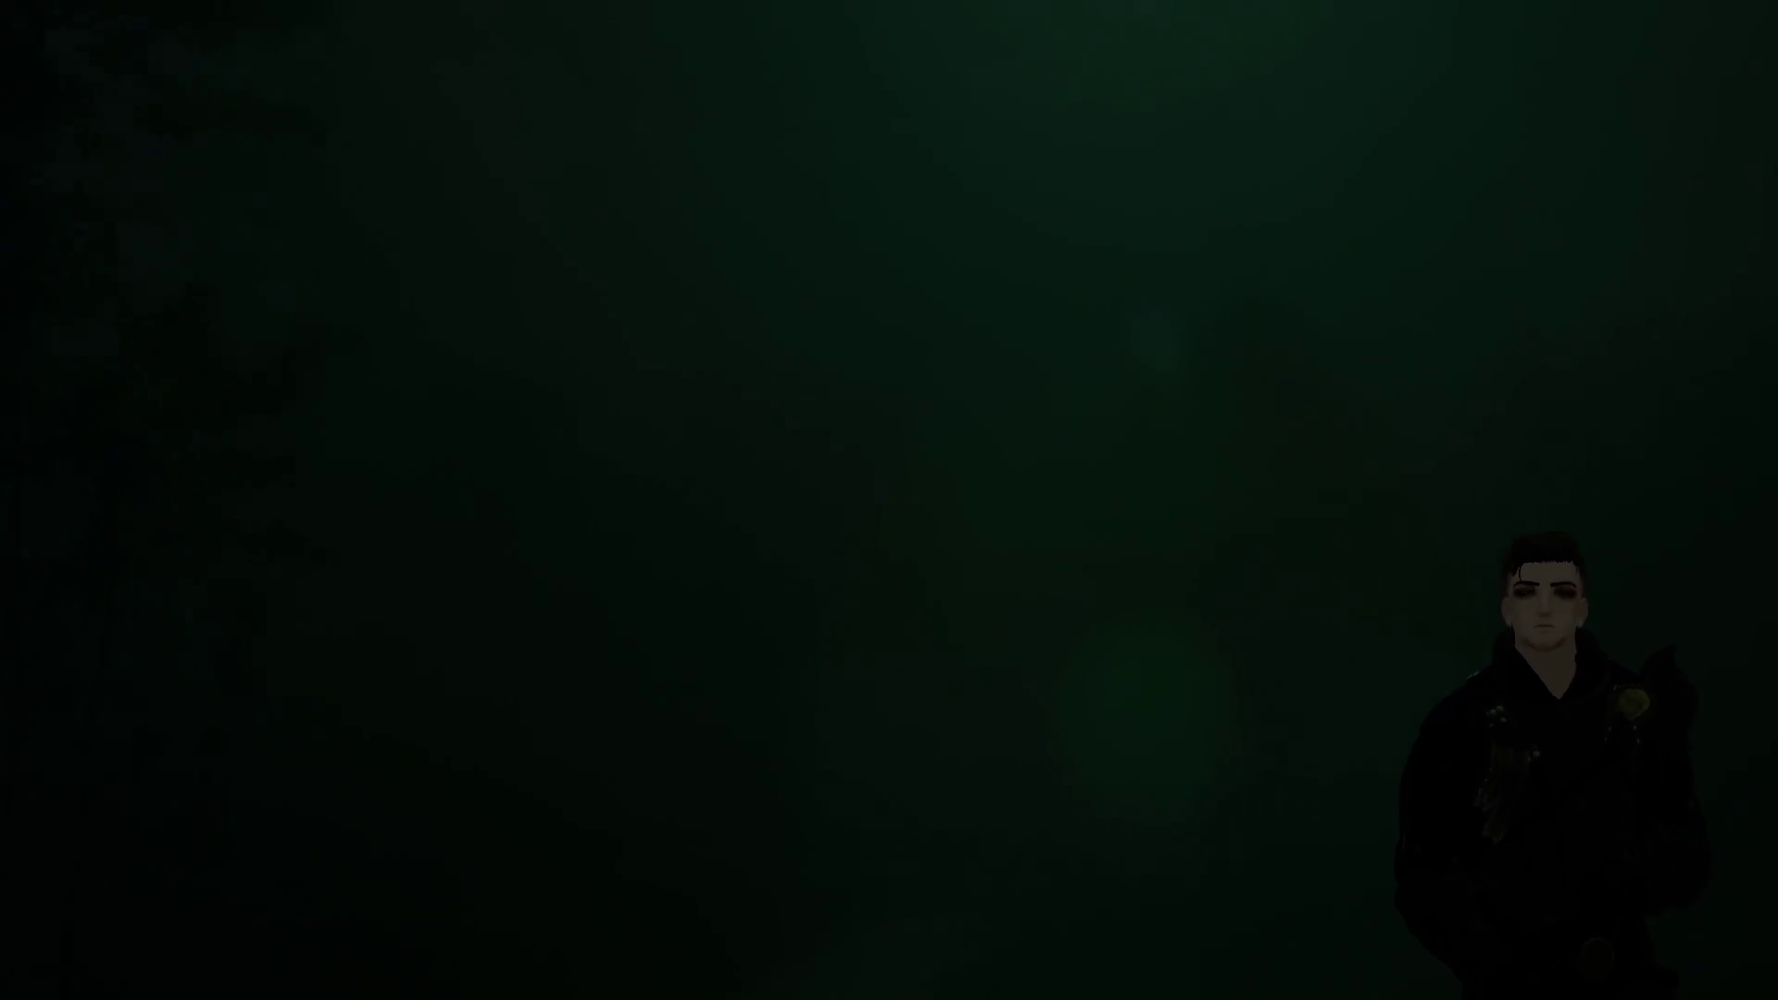
{"action": "key", "text": "w"}
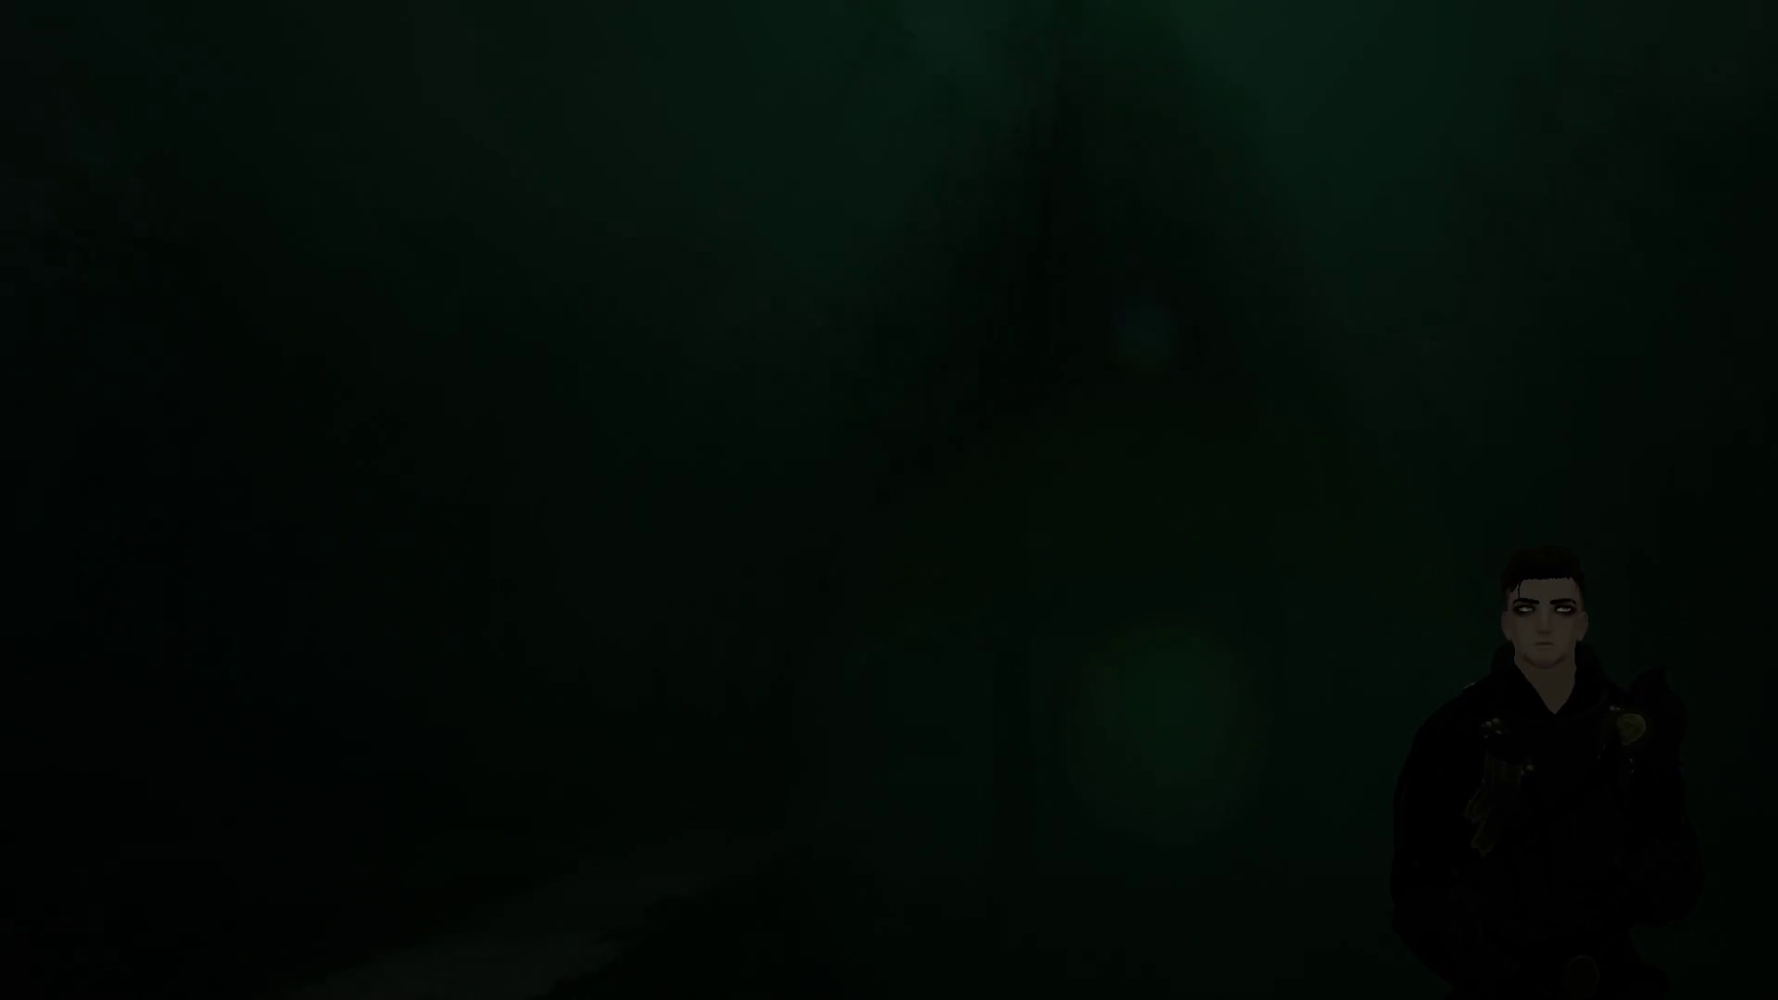
{"action": "key", "text": "Escape"}
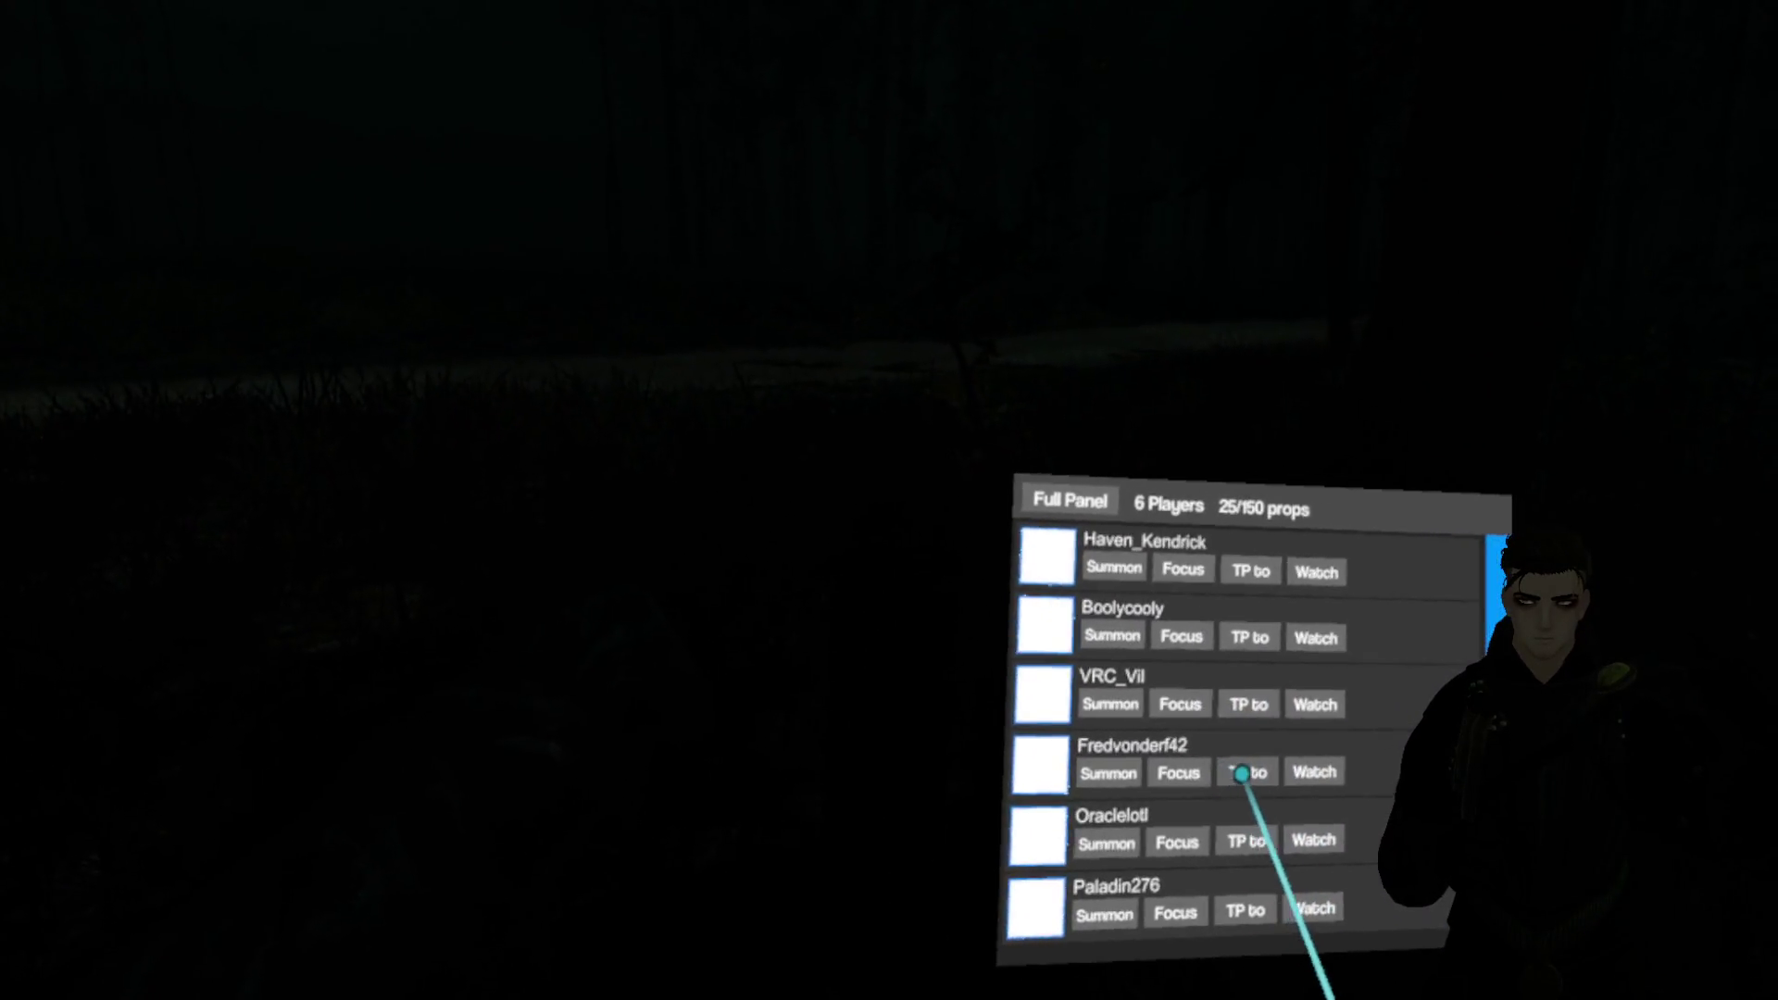
Step: Teleport to another player's position near the lit hut and move off into the fog
{"action": "left_click", "coordinate": [1250, 799]}
{"action": "key", "text": "v"}
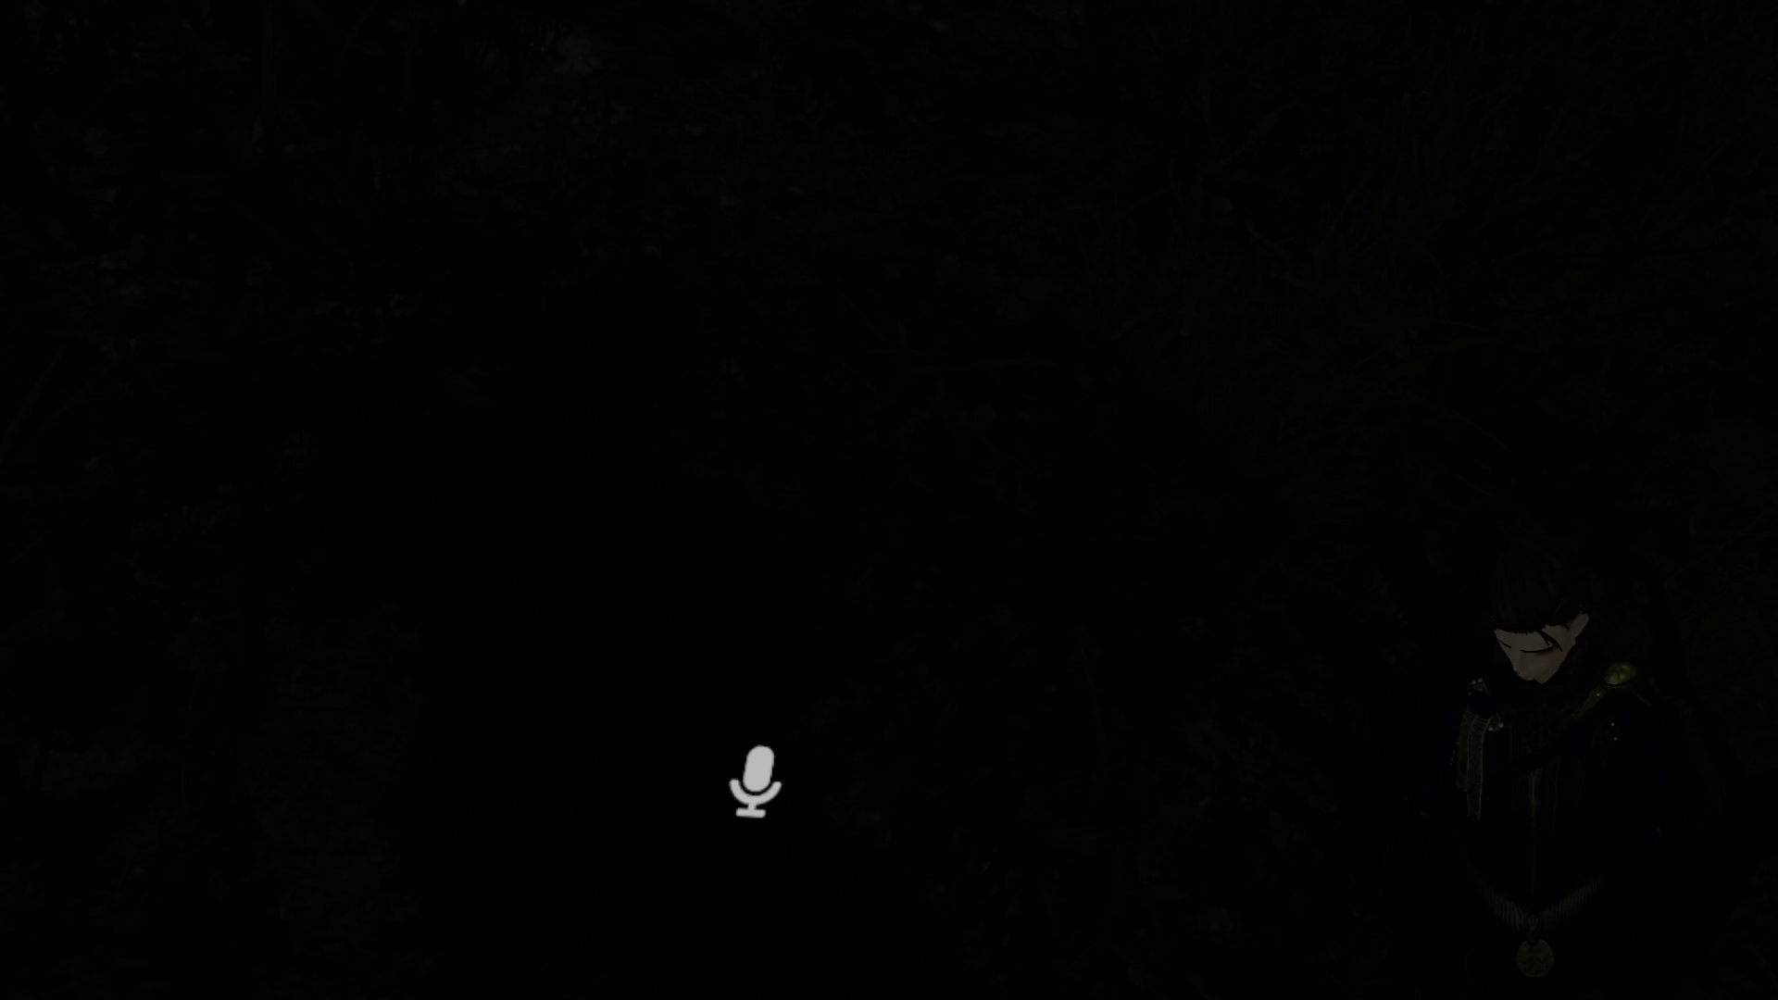
Step: Open the Full Panel player list showing all 7 players in the world
{"action": "key", "text": "Escape"}
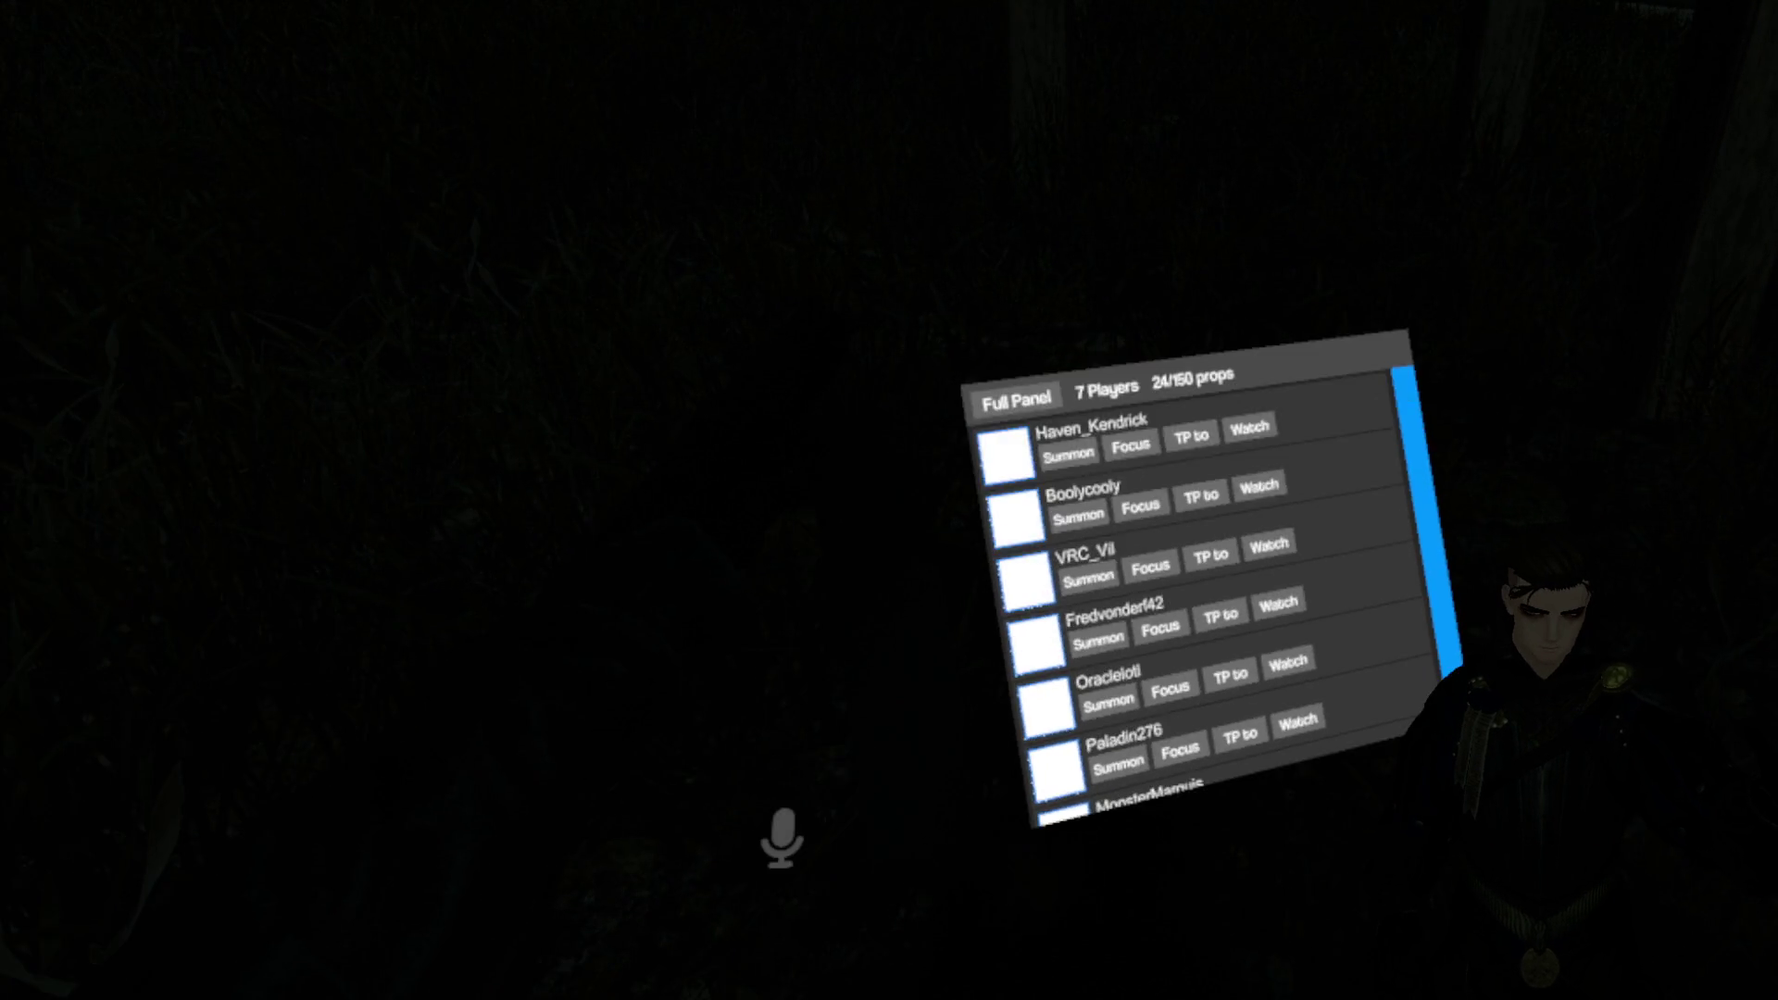
Step: Scroll the player list down one row to reveal the seventh player
{"action": "key", "text": "Escape"}
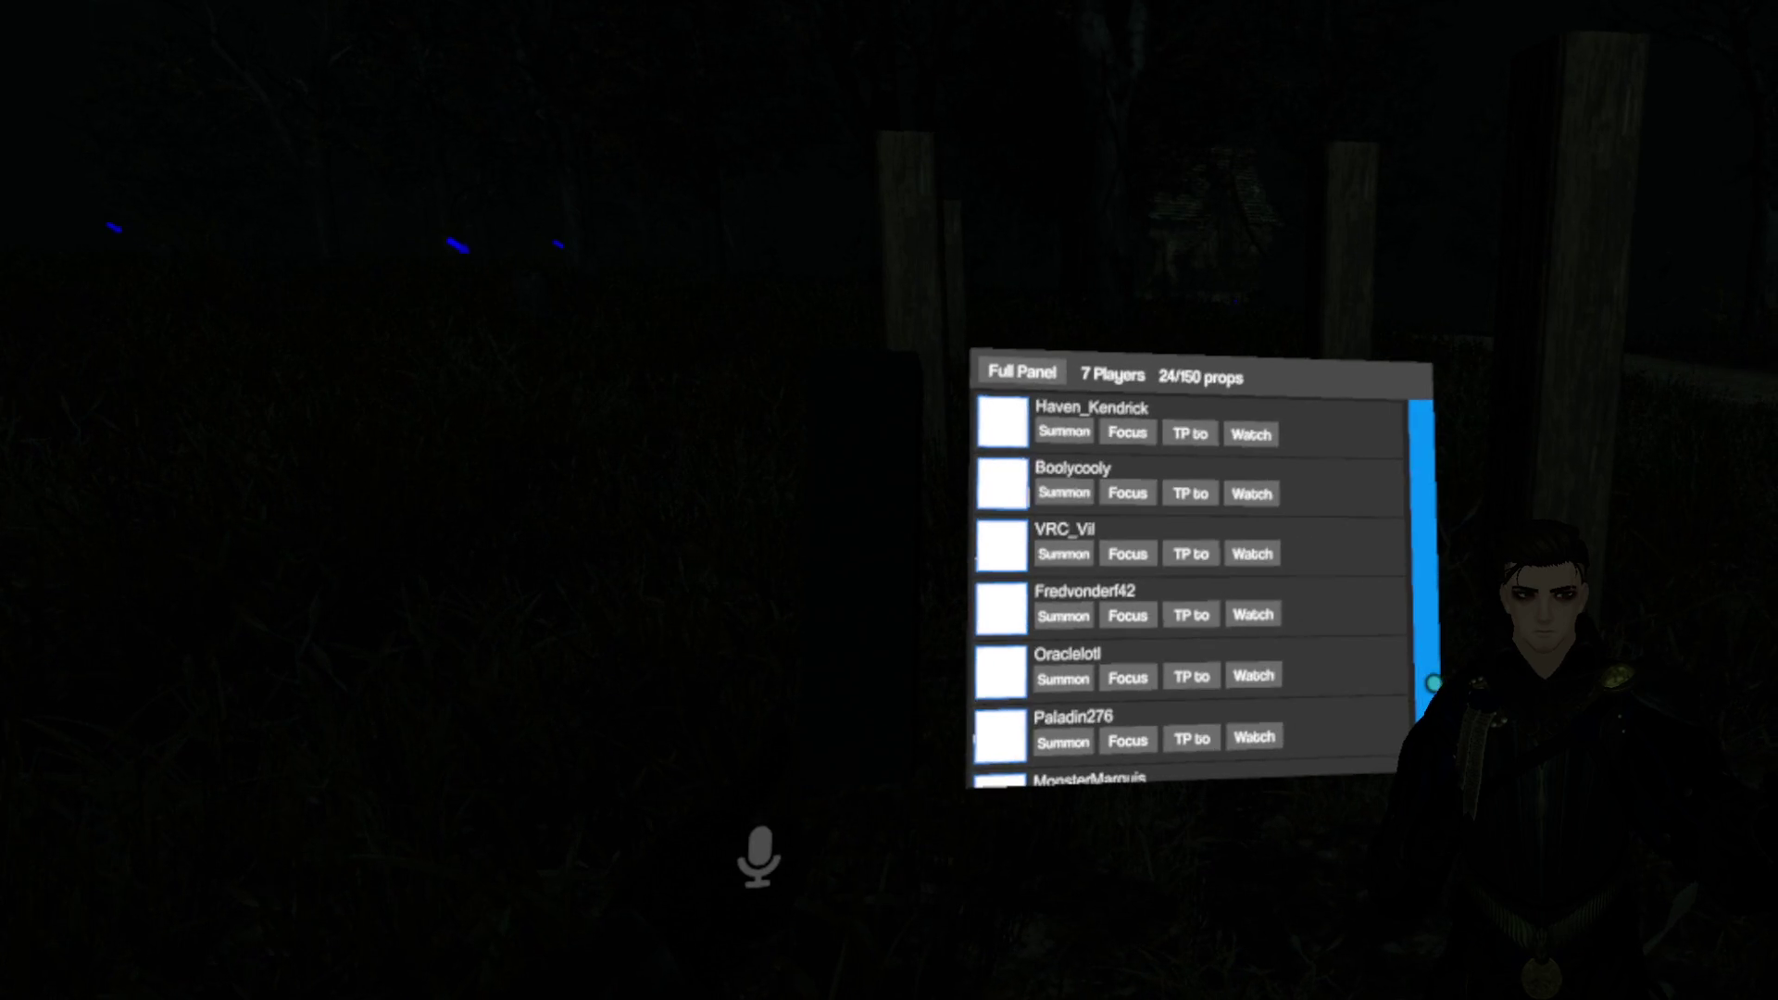
{"action": "scroll", "coordinate": [1417, 648], "scroll_direction": "down", "scroll_amount": 1}
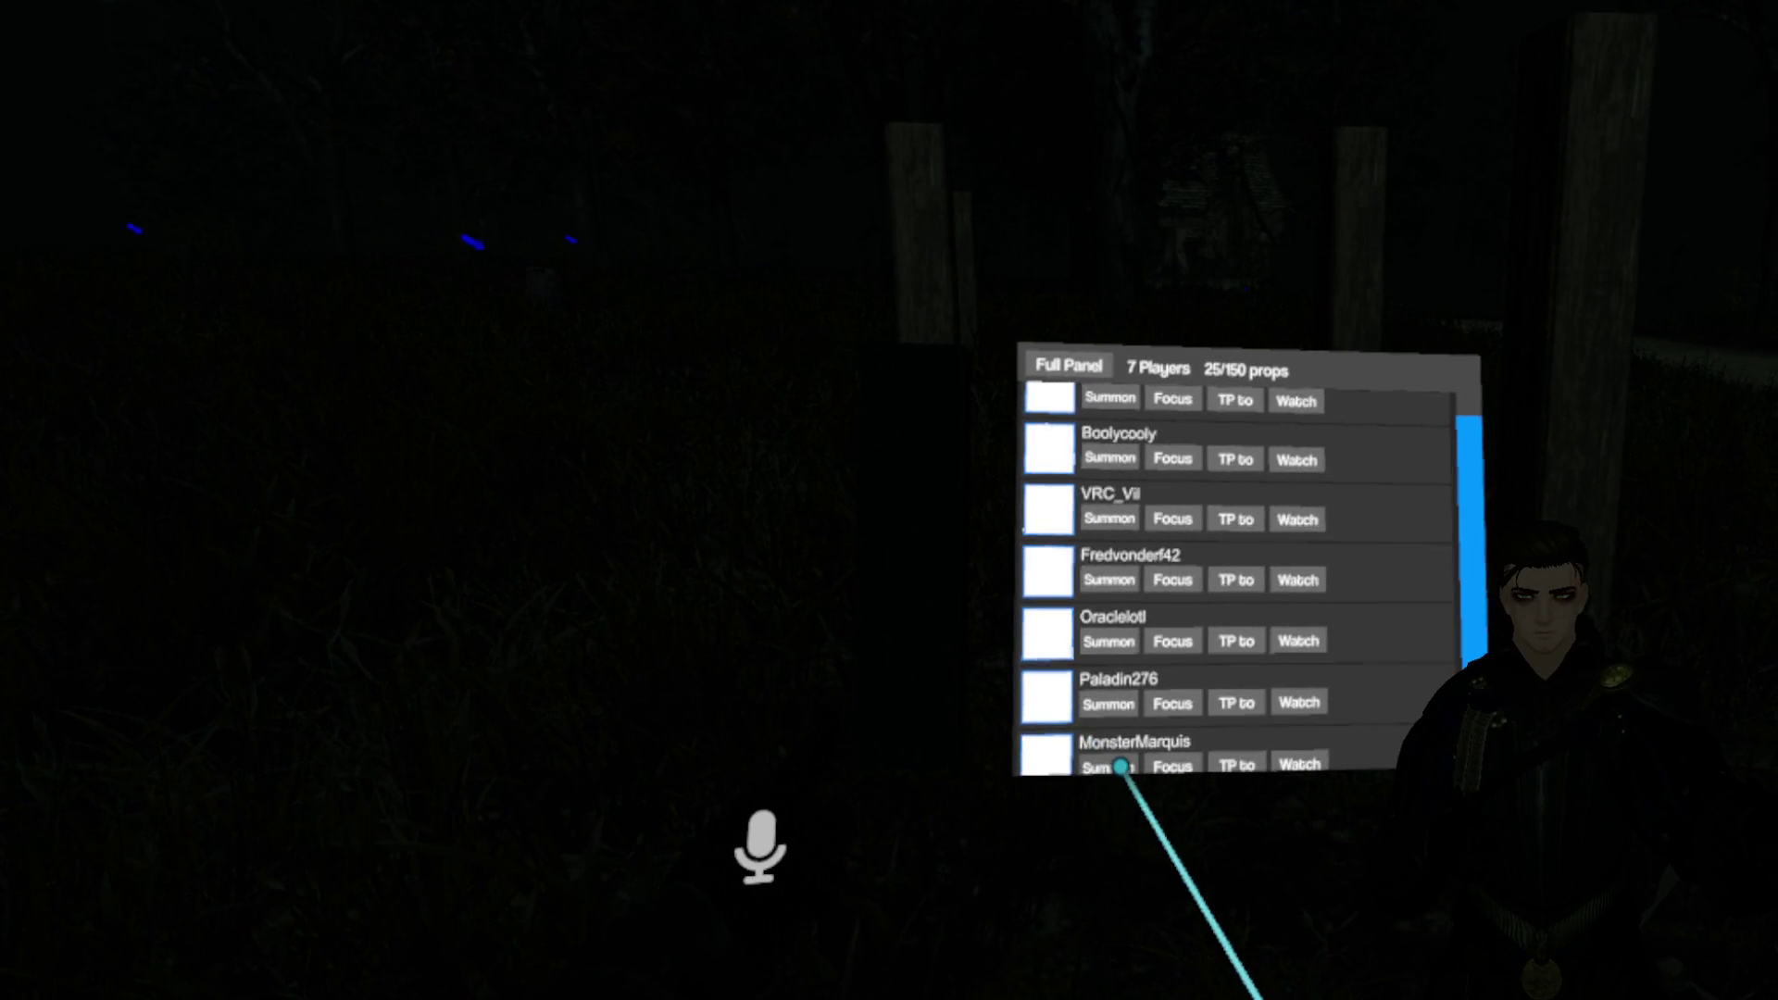
Step: Summon the last player in the list to your position
{"action": "left_click", "coordinate": [1131, 754]}
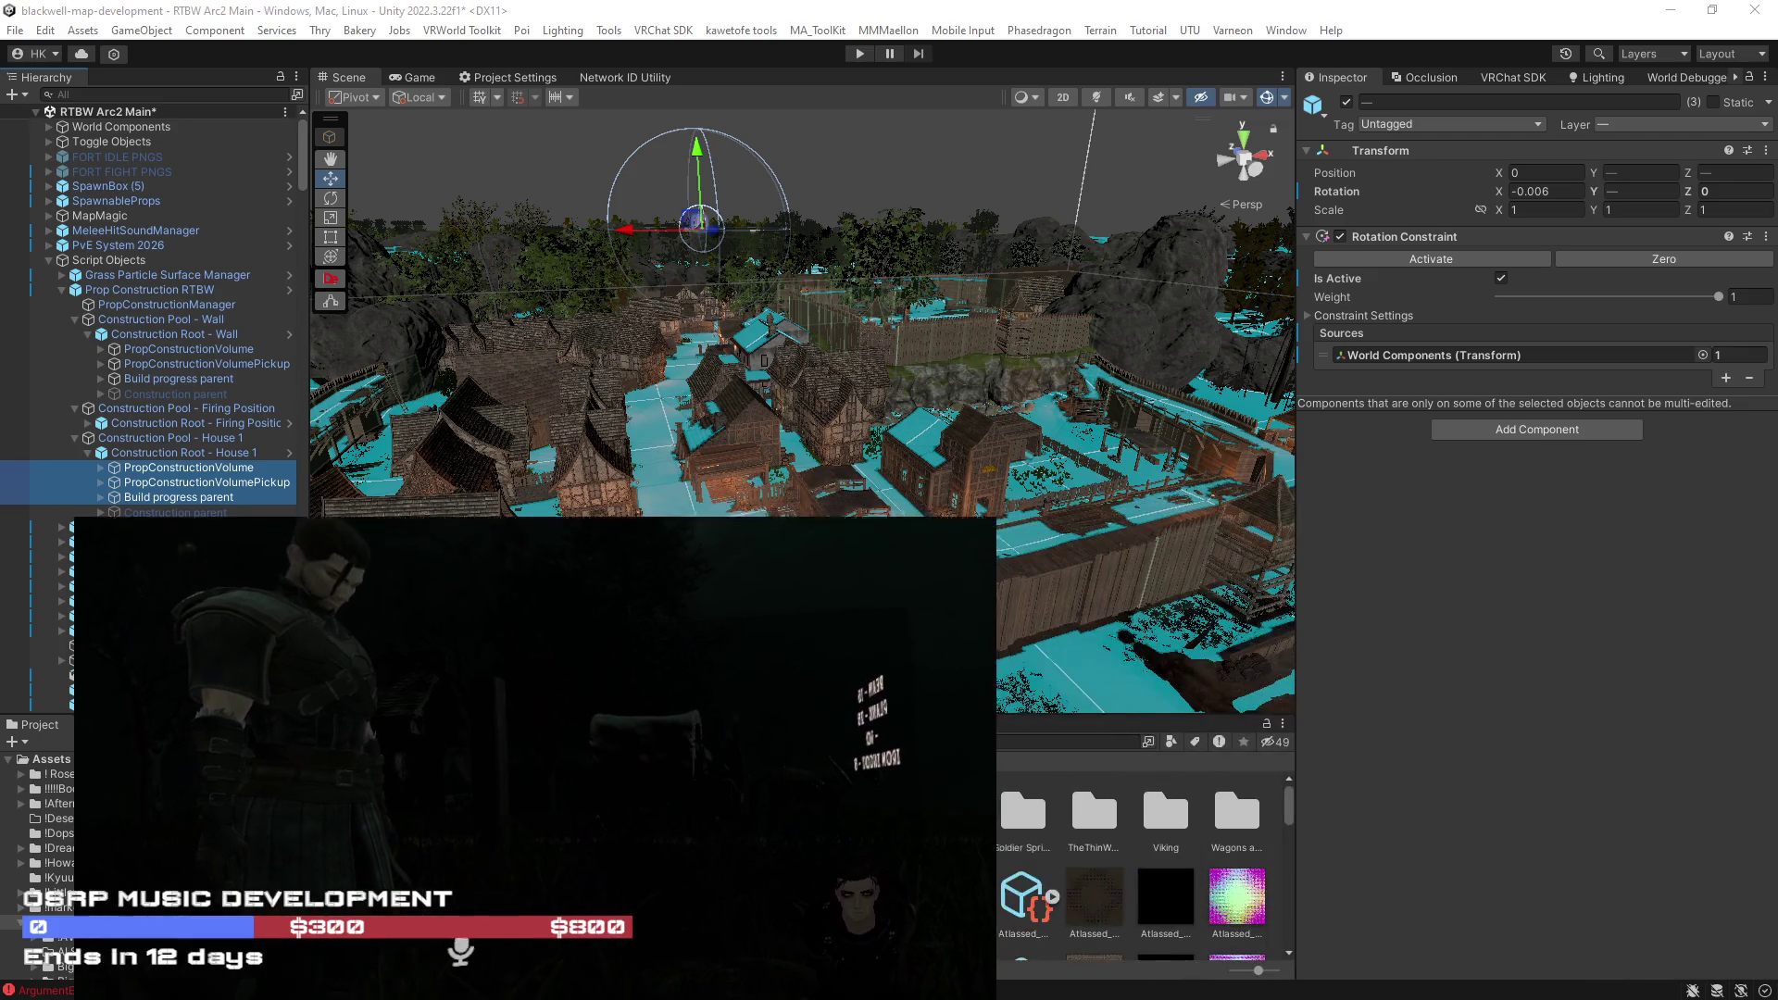
Step: Orbit the Unity scene, select the House 1 PropConstructionVolume, then return to VRChat
{"action": "left_click_drag", "start_coordinate": [704, 405], "coordinate": [585, 403]}
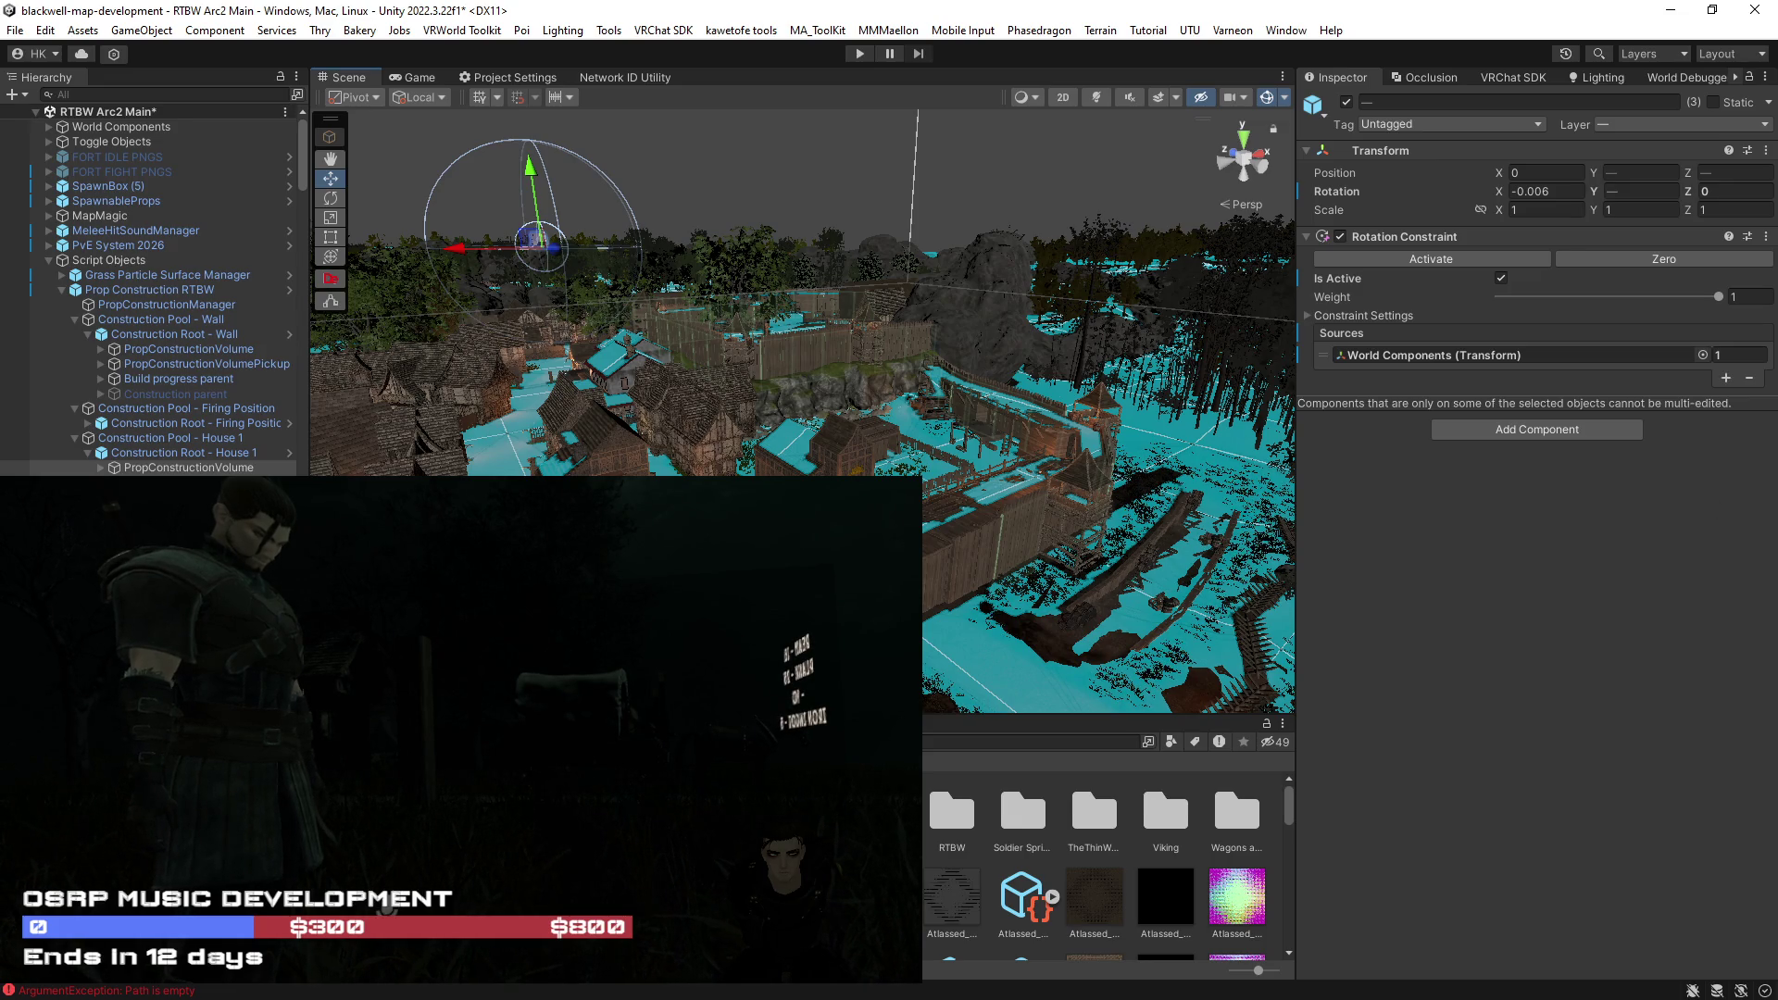
{"action": "left_click", "coordinate": [139, 468]}
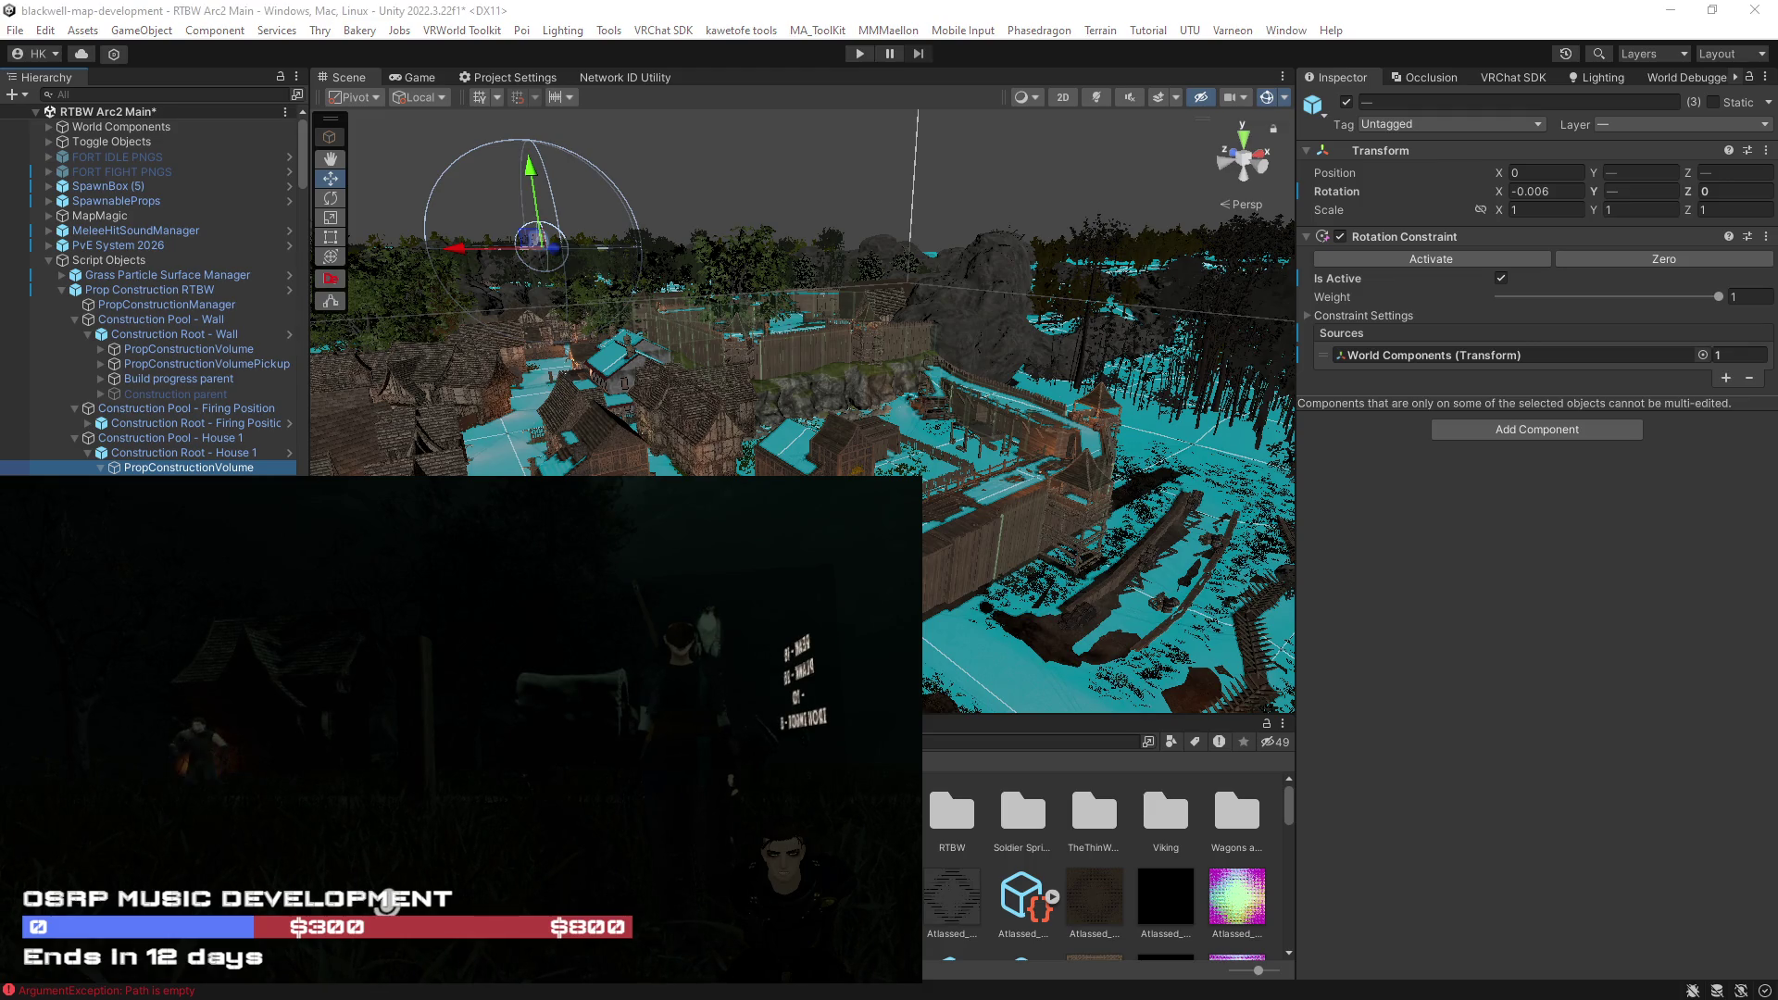
{"action": "key", "text": "alt+Tab"}
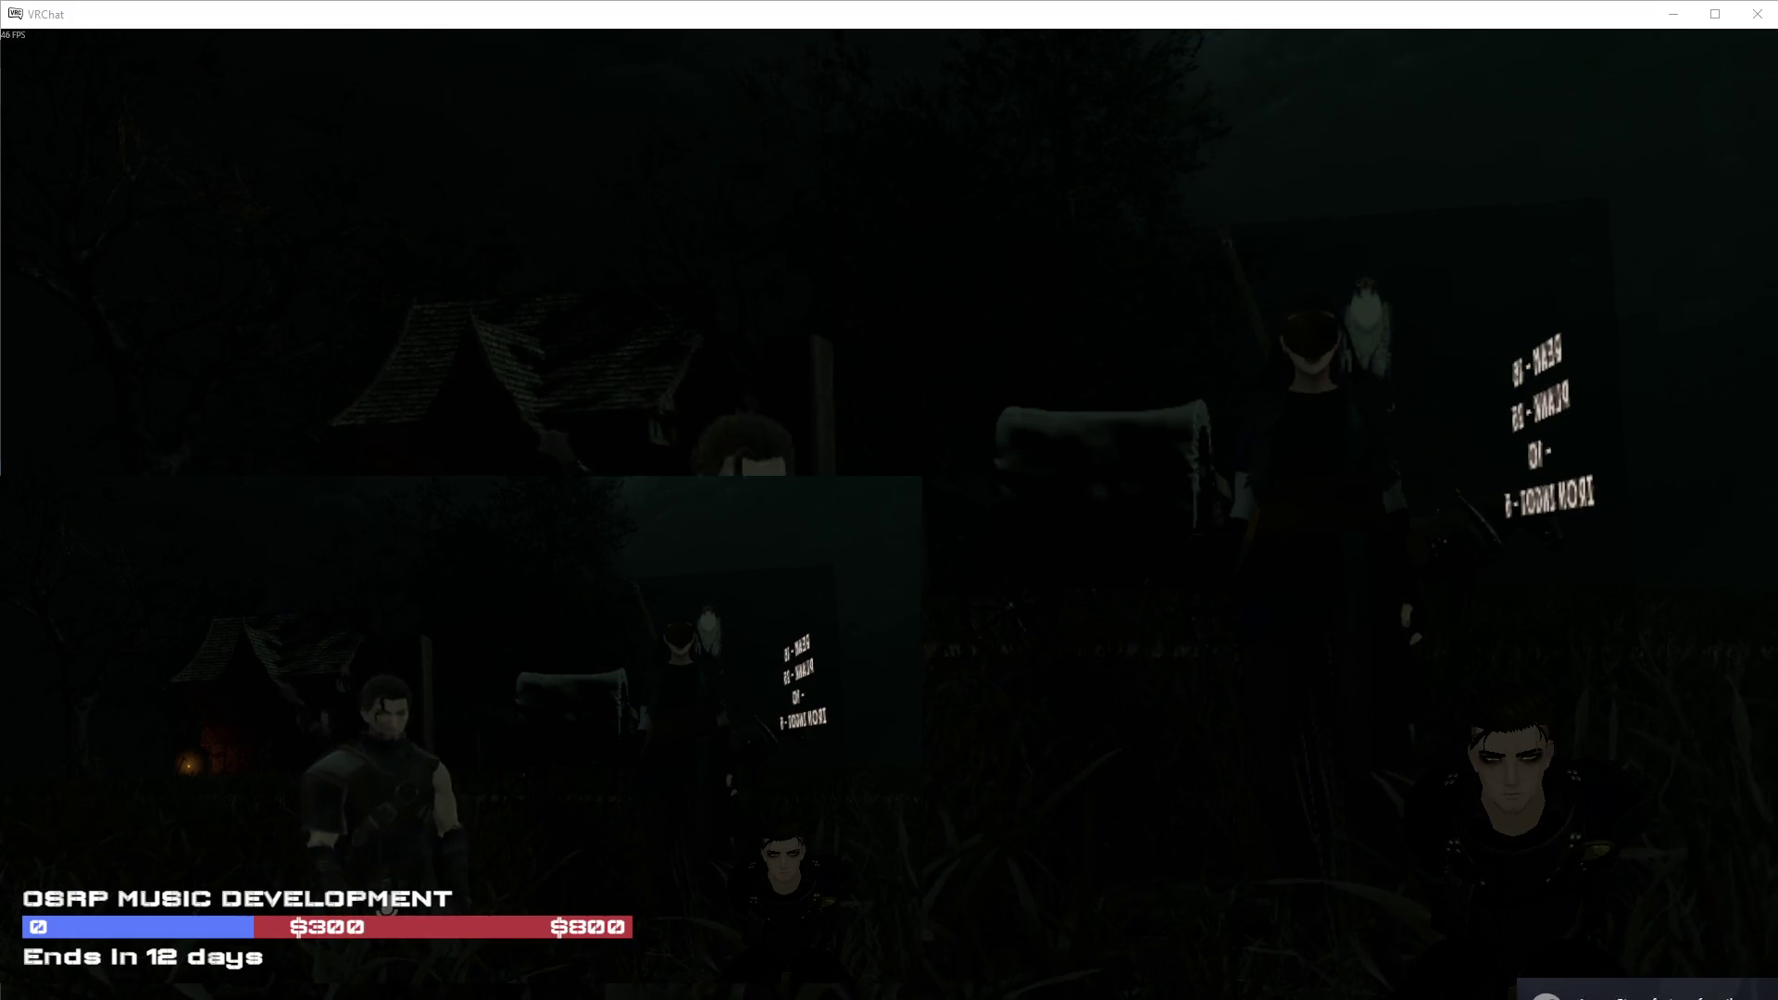
Step: Switch from VRChat back to the Unity editor
{"action": "key", "text": "alt+Tab"}
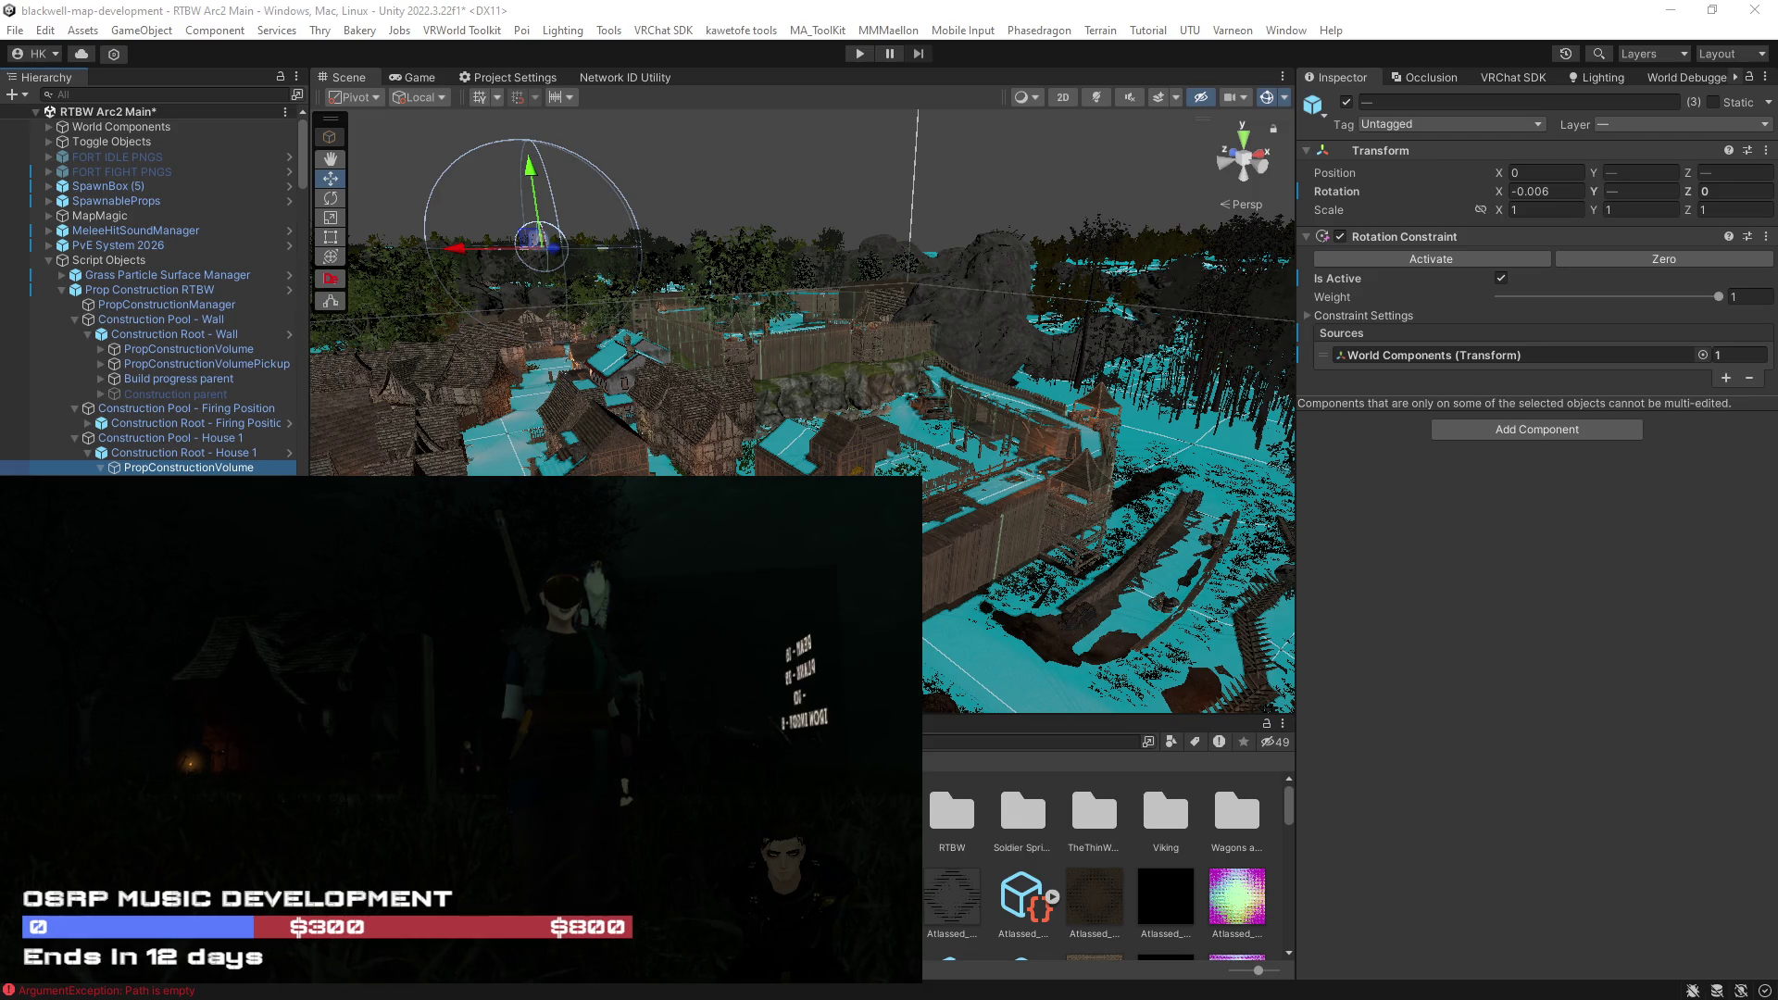
Step: Orbit the Scene view camera in on the village's wooden wall
{"action": "mouse_move", "coordinate": [926, 519]}
{"action": "left_mouse_down"}
{"action": "mouse_move", "coordinate": [1636, 473]}
{"action": "mouse_move", "coordinate": [1616, 470]}
{"action": "mouse_move", "coordinate": [1596, 489]}
{"action": "mouse_move", "coordinate": [1216, 520]}
{"action": "mouse_move", "coordinate": [1501, 627]}
{"action": "mouse_move", "coordinate": [1760, 598]}
{"action": "mouse_move", "coordinate": [1084, 475]}
{"action": "mouse_move", "coordinate": [387, 901]}
{"action": "mouse_move", "coordinate": [828, 415]}
{"action": "left_mouse_up"}
Step: Select the Wall Support 1D wall and open its Wood 1 and Wood 2 materials together in the Inspector
{"action": "left_click", "coordinate": [847, 393]}
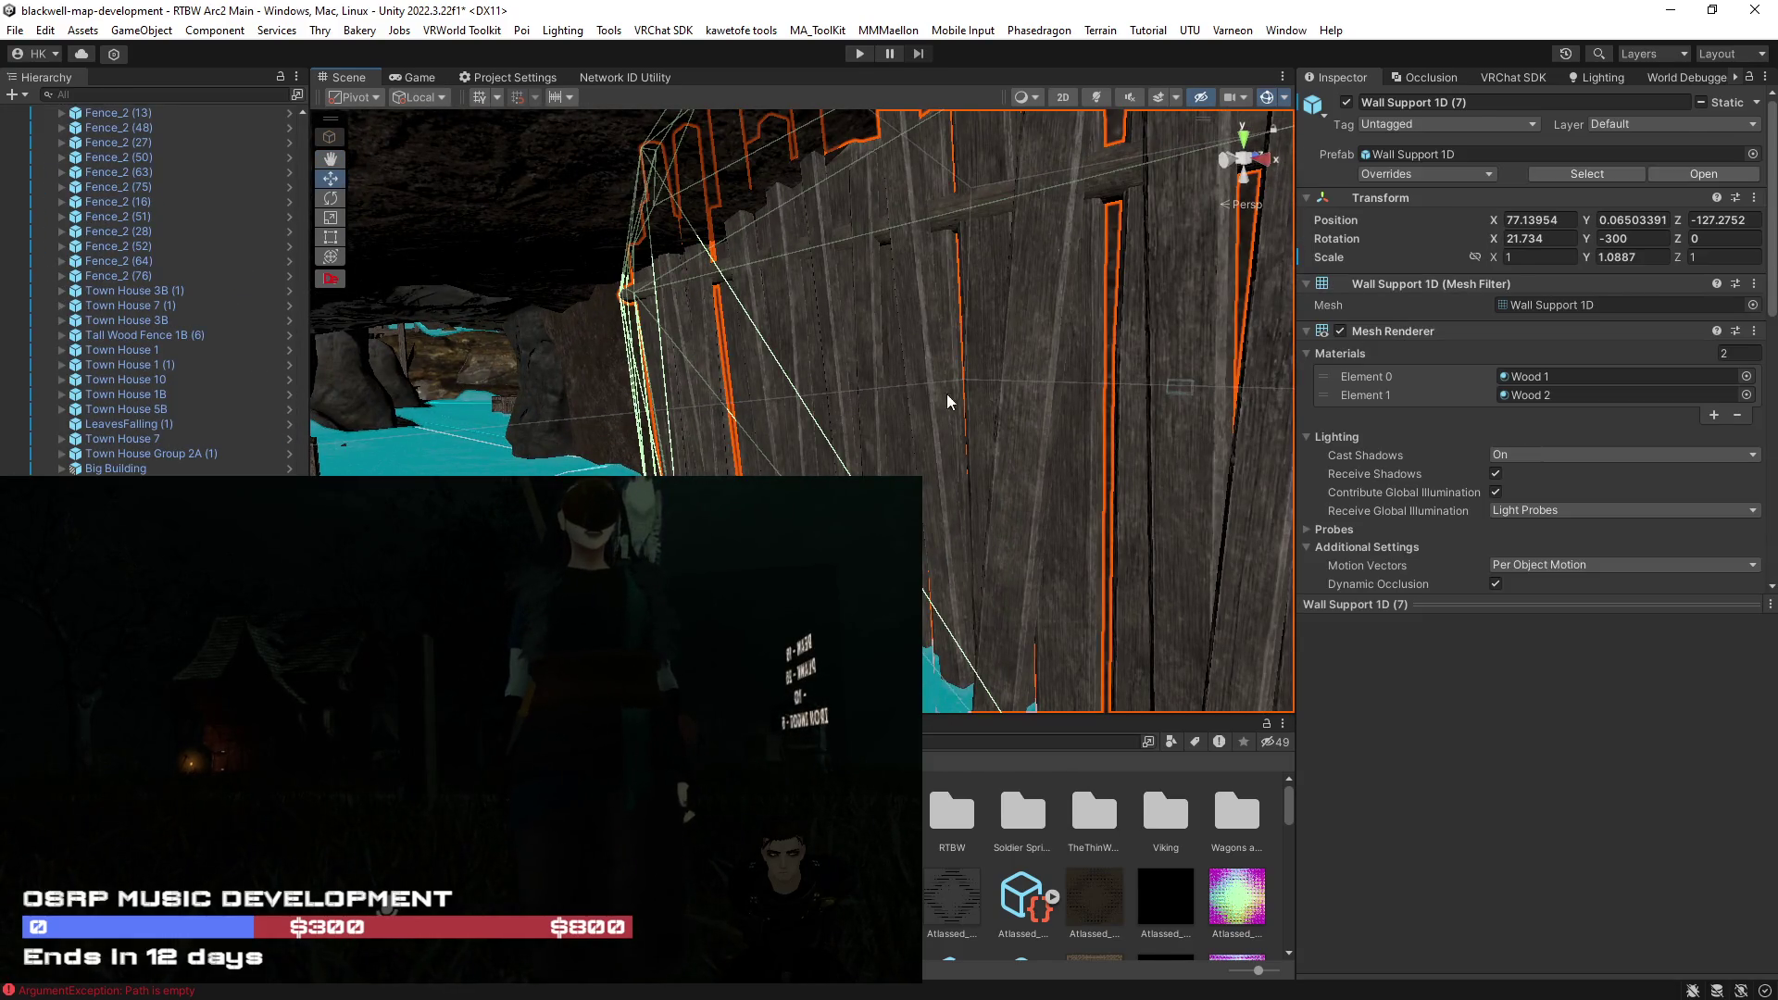
{"action": "scroll", "coordinate": [1398, 475], "scroll_direction": "down", "scroll_amount": 5}
{"action": "scroll", "coordinate": [1398, 476], "scroll_direction": "down", "scroll_amount": 3}
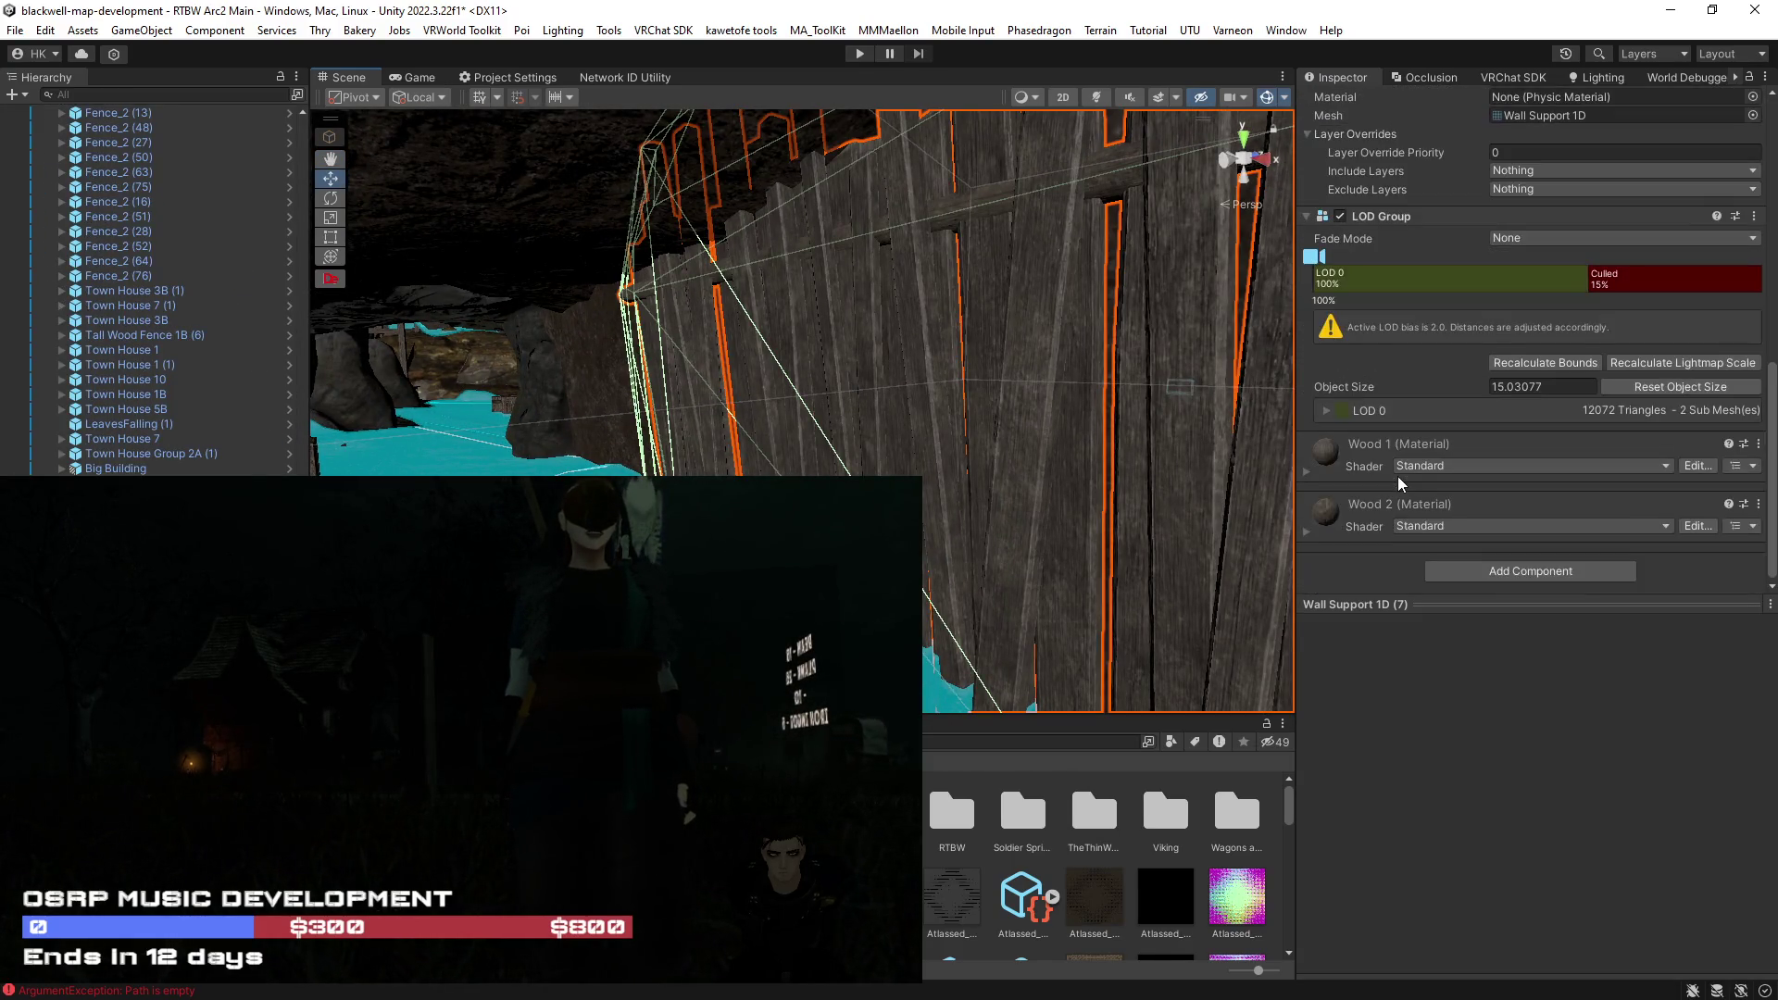
{"action": "right_click", "coordinate": [1327, 457]}
{"action": "left_click", "coordinate": [1394, 537]}
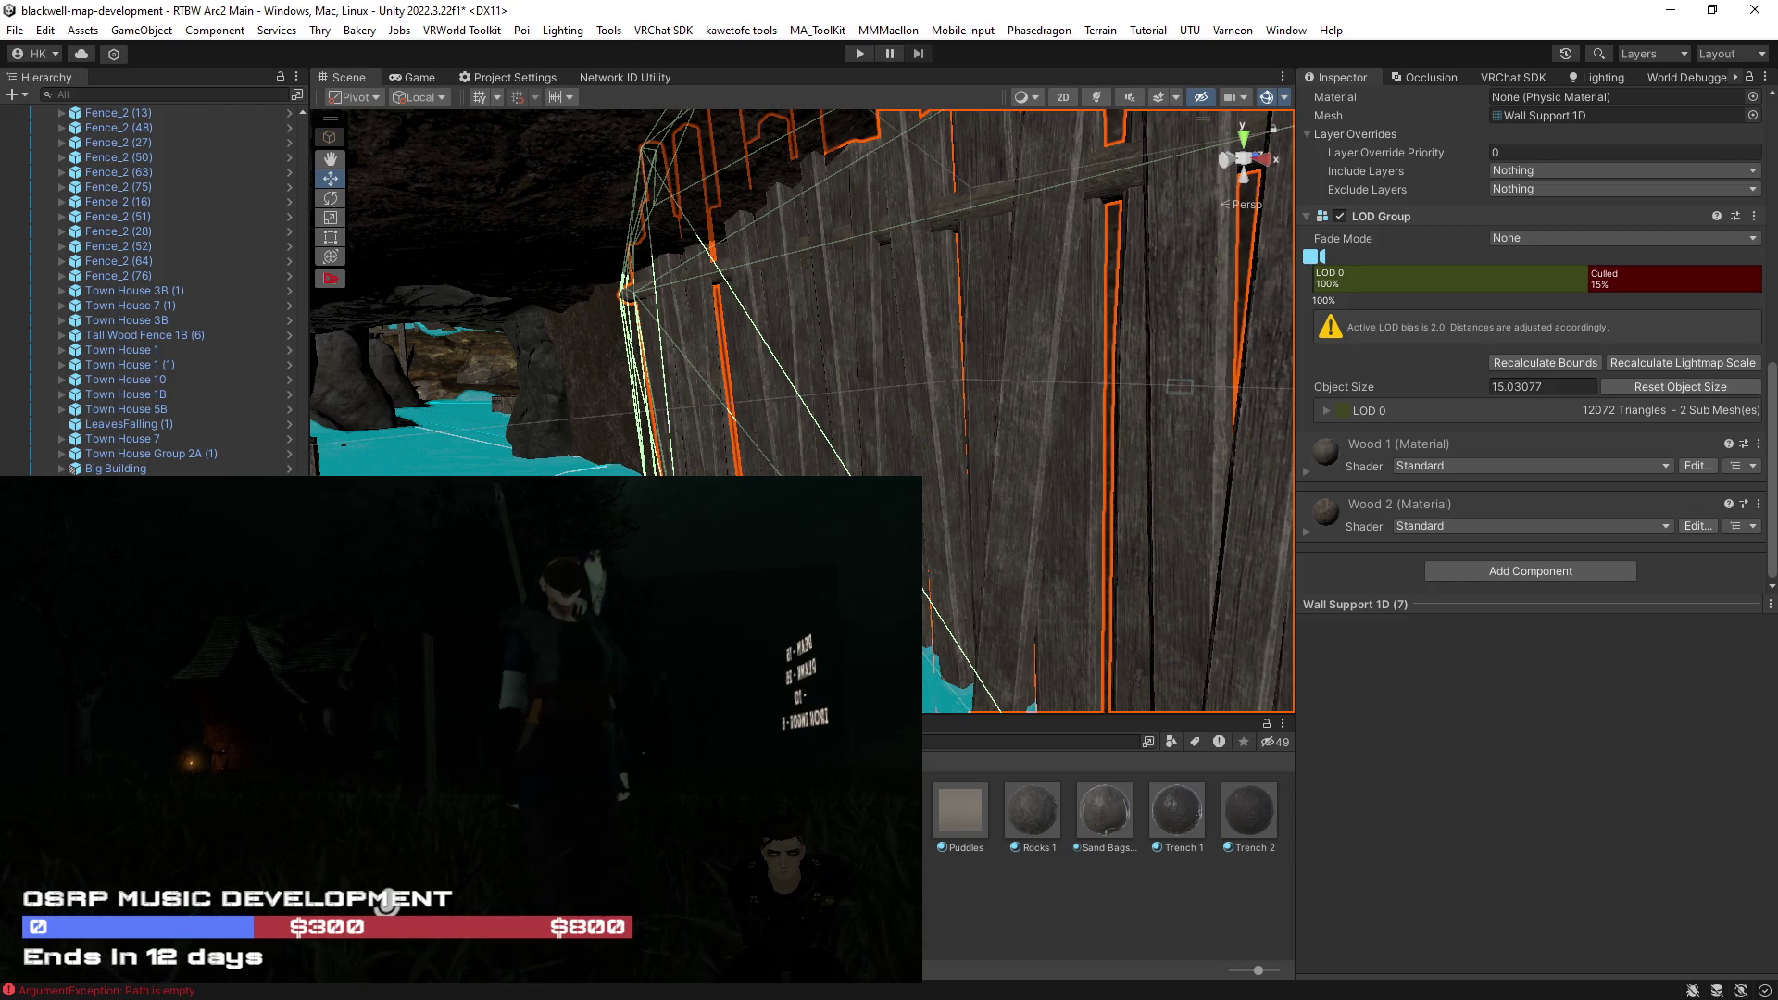
{"action": "left_click", "coordinate": [1483, 321]}
{"action": "scroll", "coordinate": [1482, 322], "scroll_direction": "up", "scroll_amount": 2}
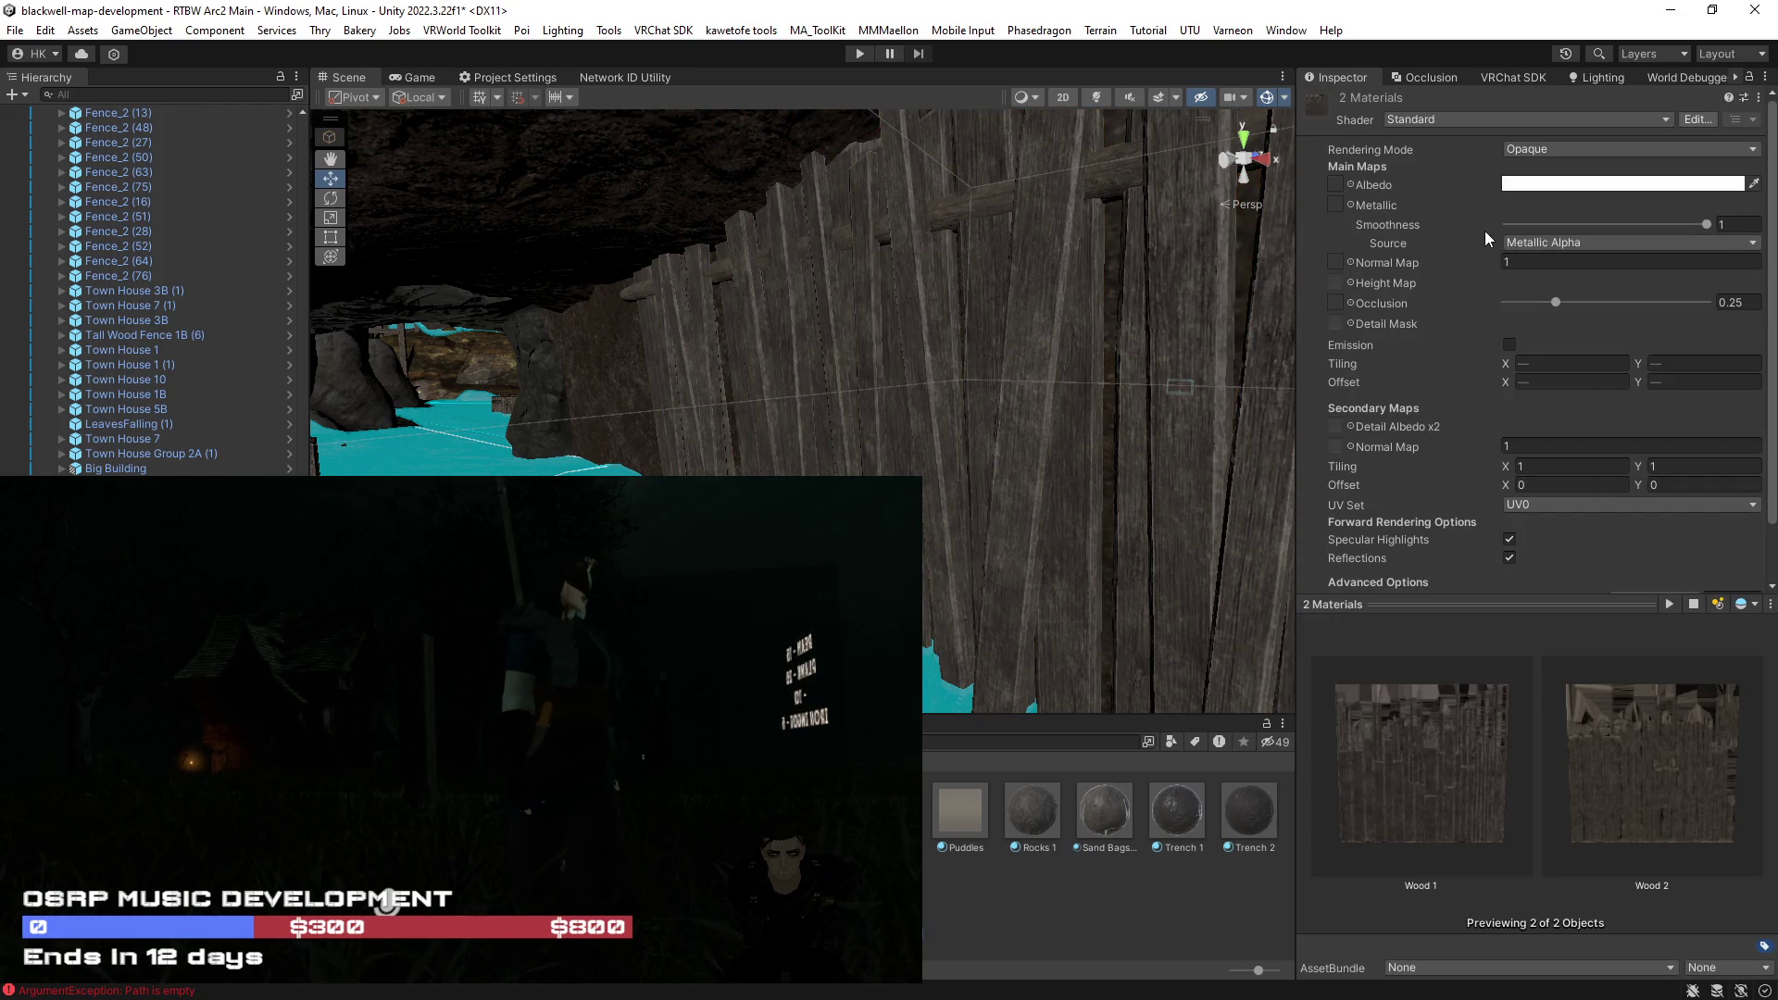
Step: Set Wood 1 and Wood 2 to Silent/Filamented via a 'filamen' search and enable GPU instancing
{"action": "left_click", "coordinate": [1453, 118]}
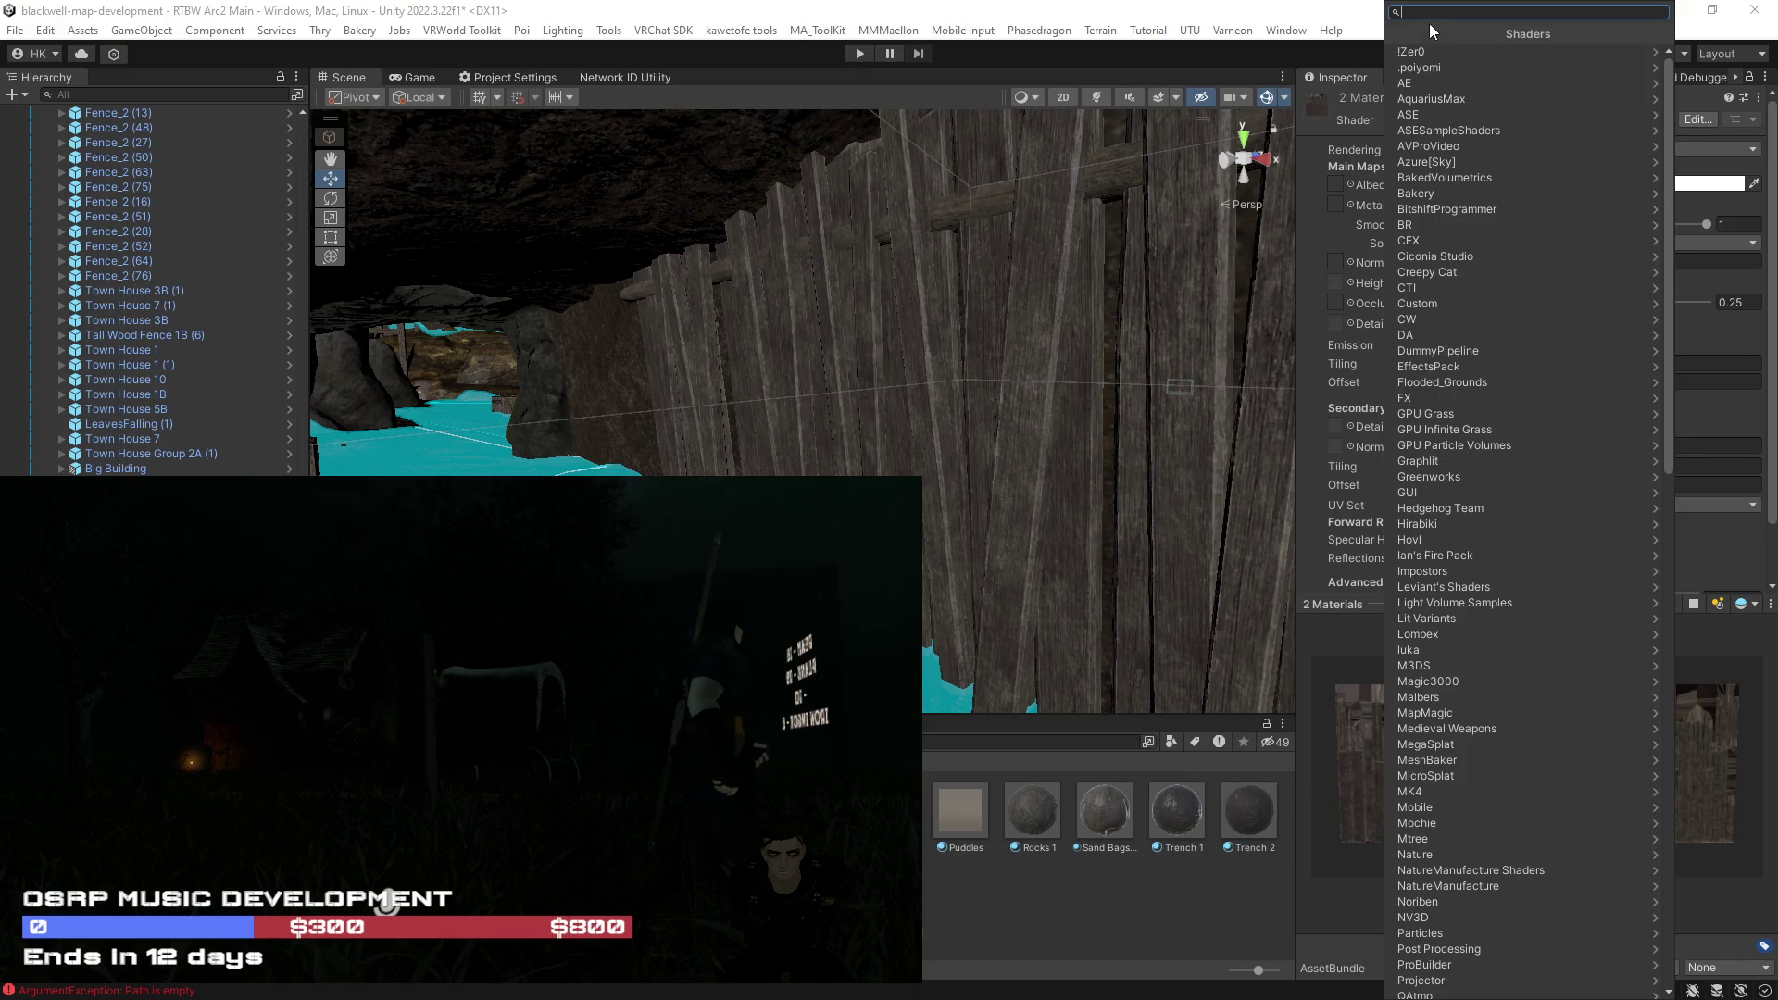
{"action": "type", "text": "s"}
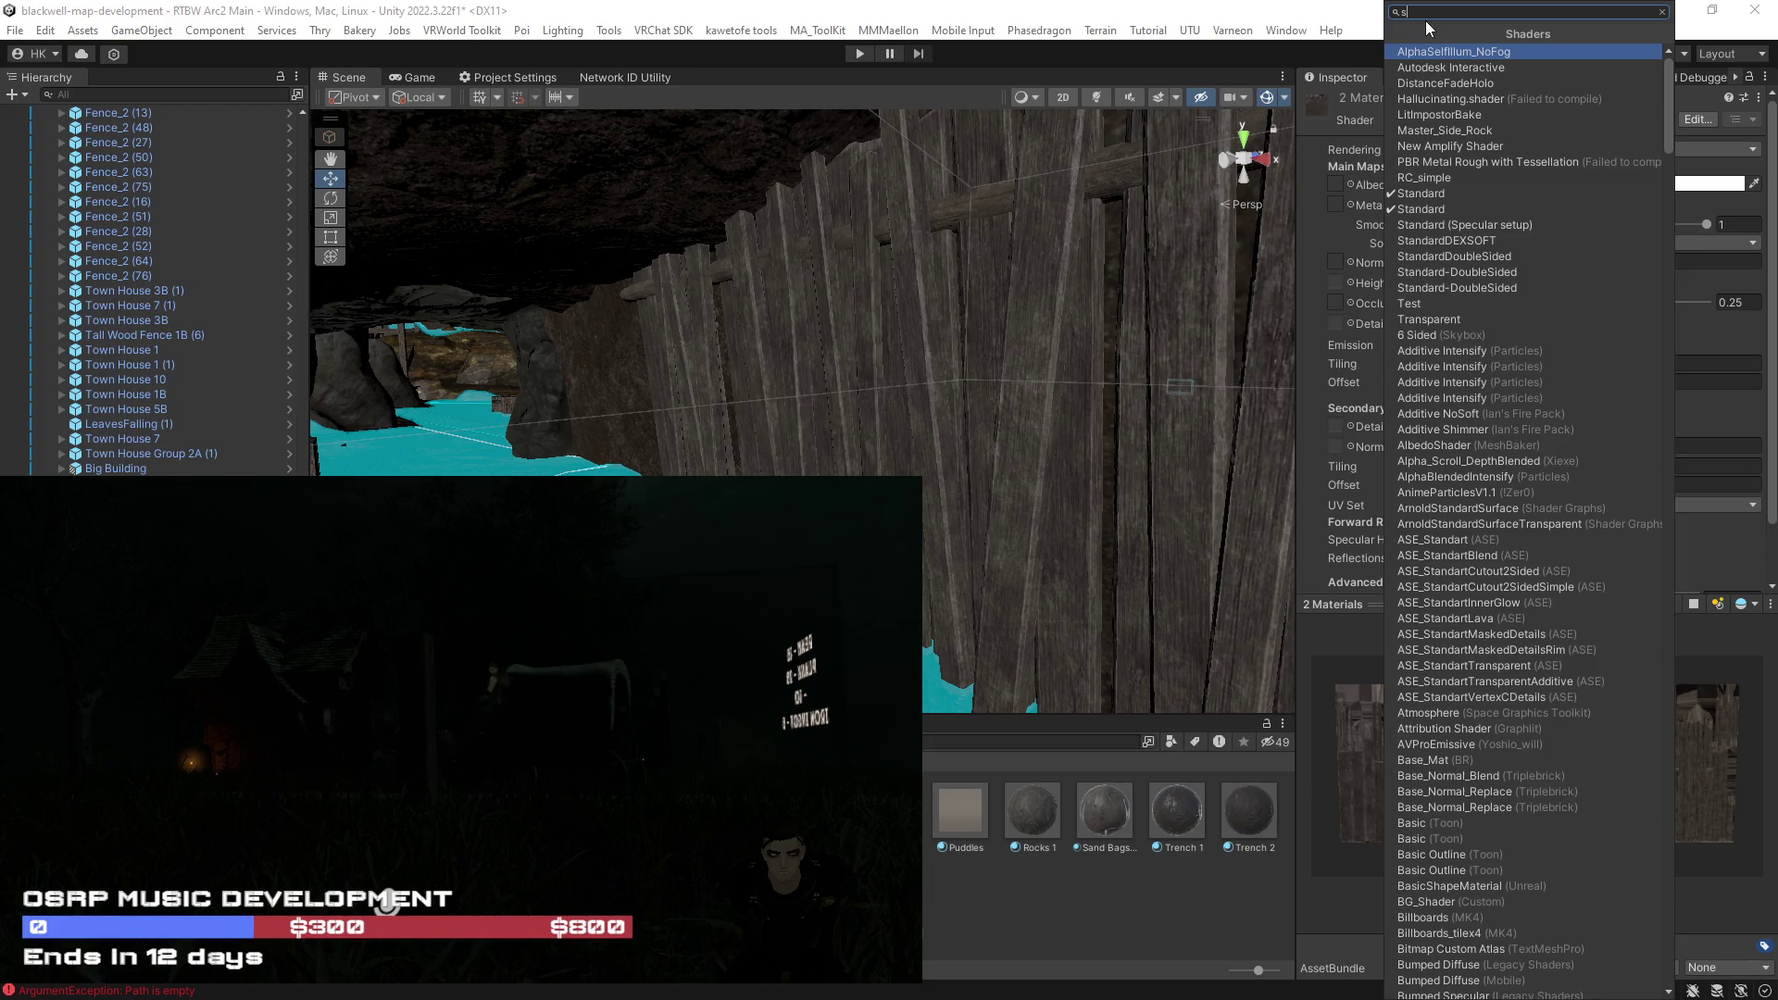
{"action": "key", "text": "BackSpace"}
{"action": "type", "text": "filamen"}
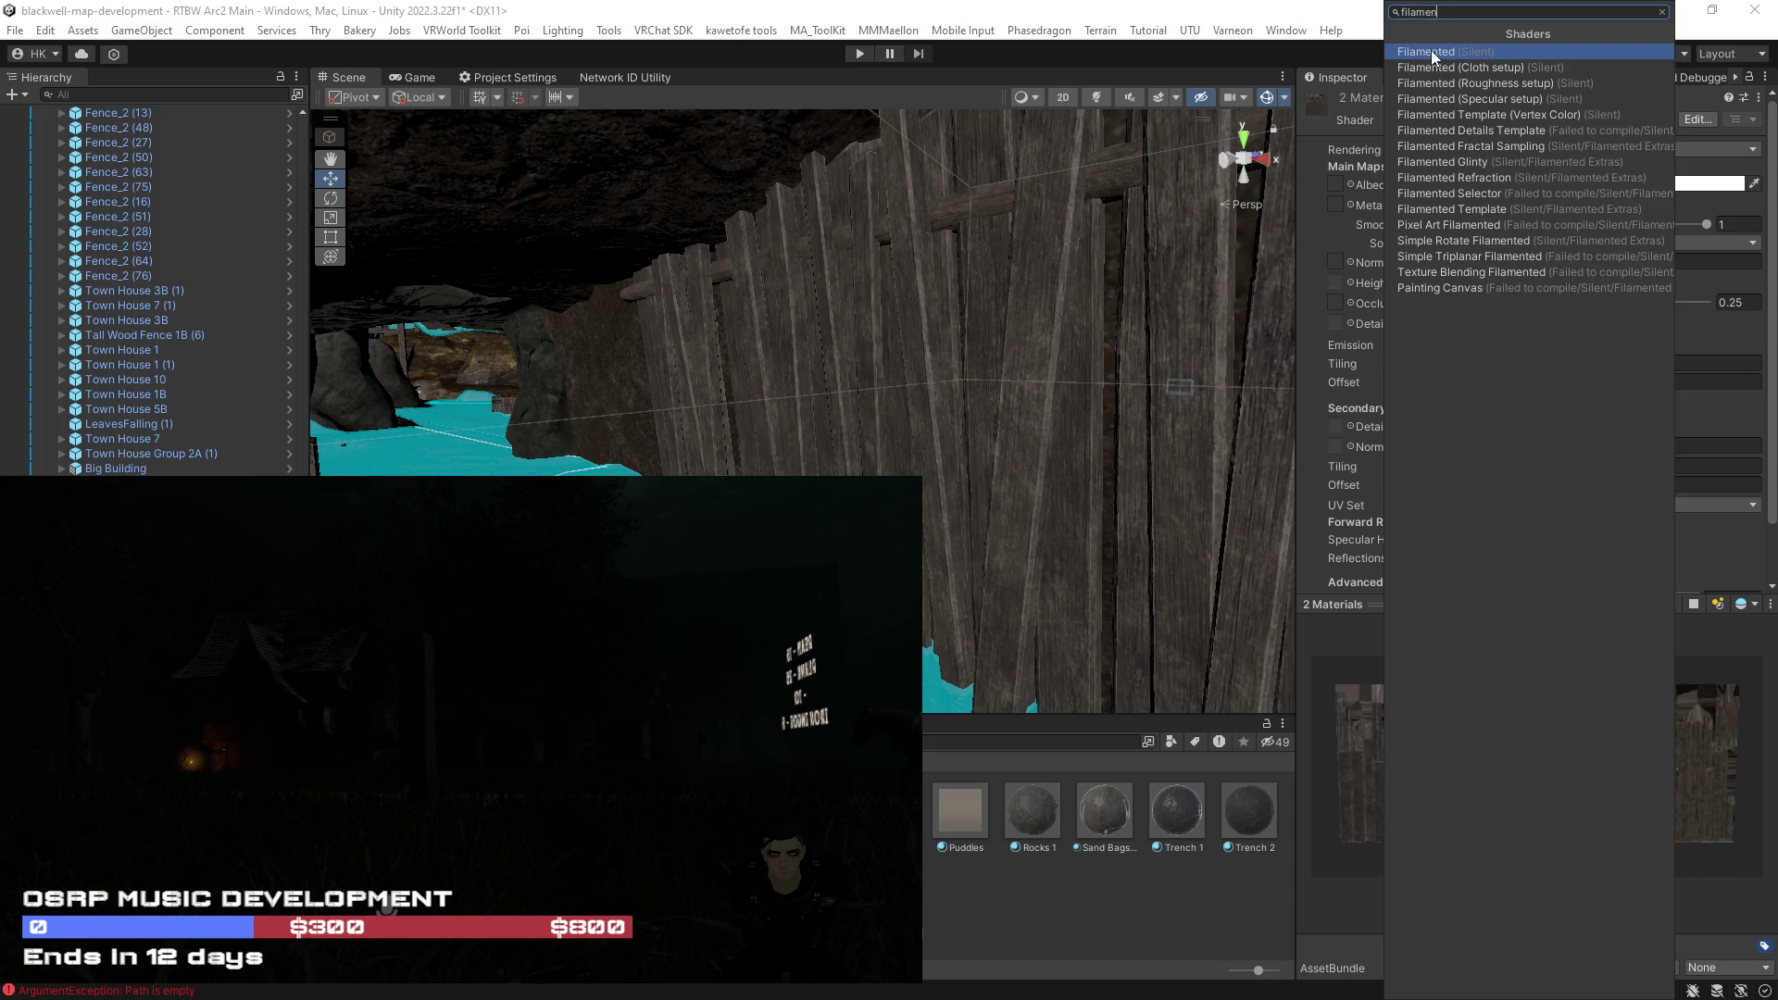
{"action": "left_click", "coordinate": [1431, 50]}
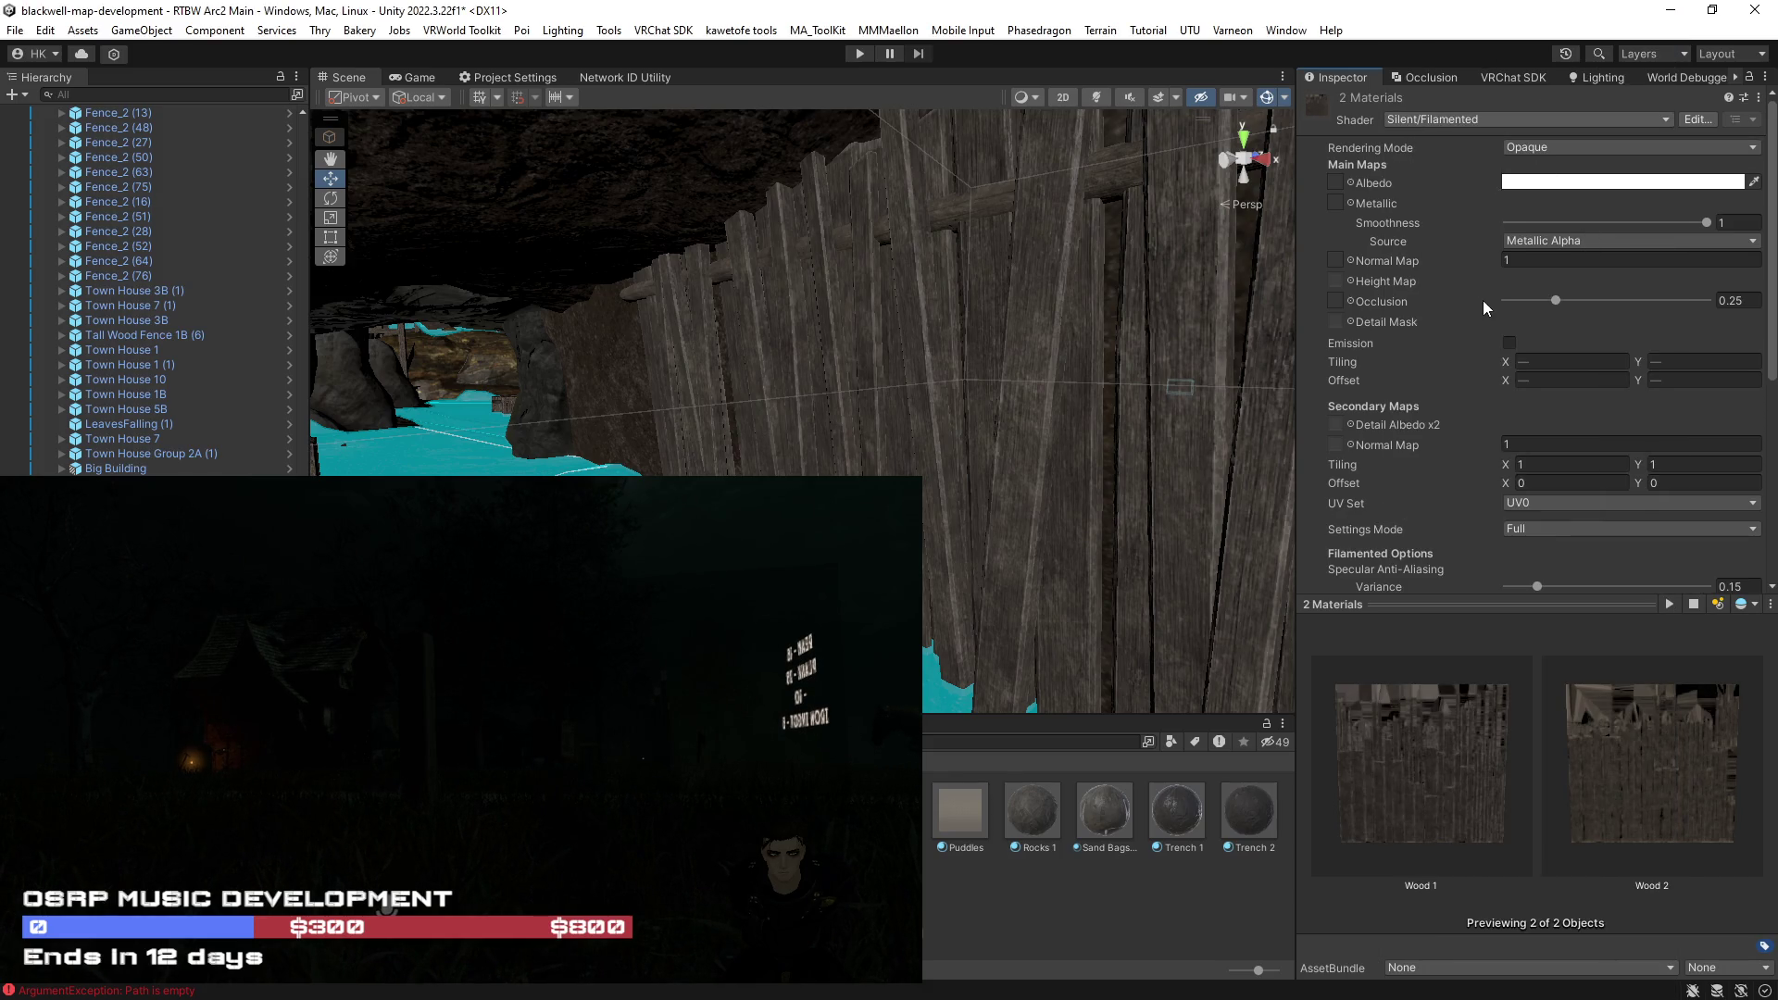
{"action": "scroll", "coordinate": [1471, 519], "scroll_direction": "down", "scroll_amount": 10}
{"action": "left_click", "coordinate": [1510, 556]}
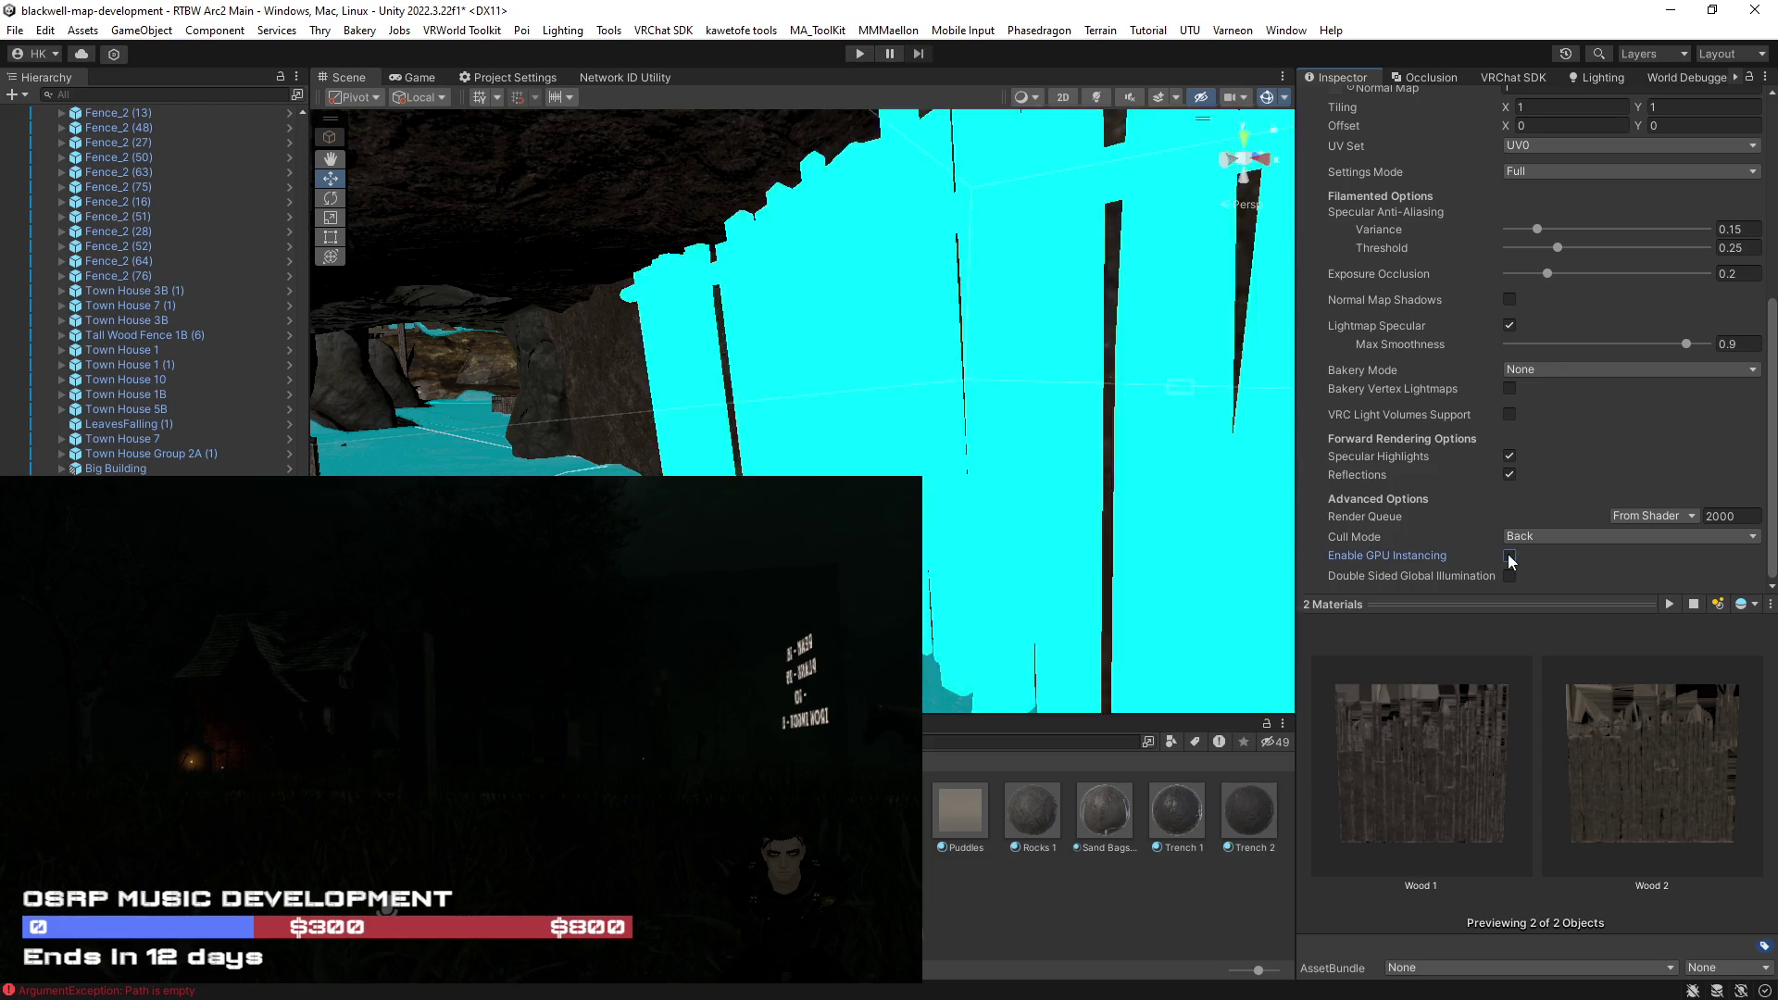
{"action": "scroll", "coordinate": [1502, 415], "scroll_direction": "up", "scroll_amount": 10}
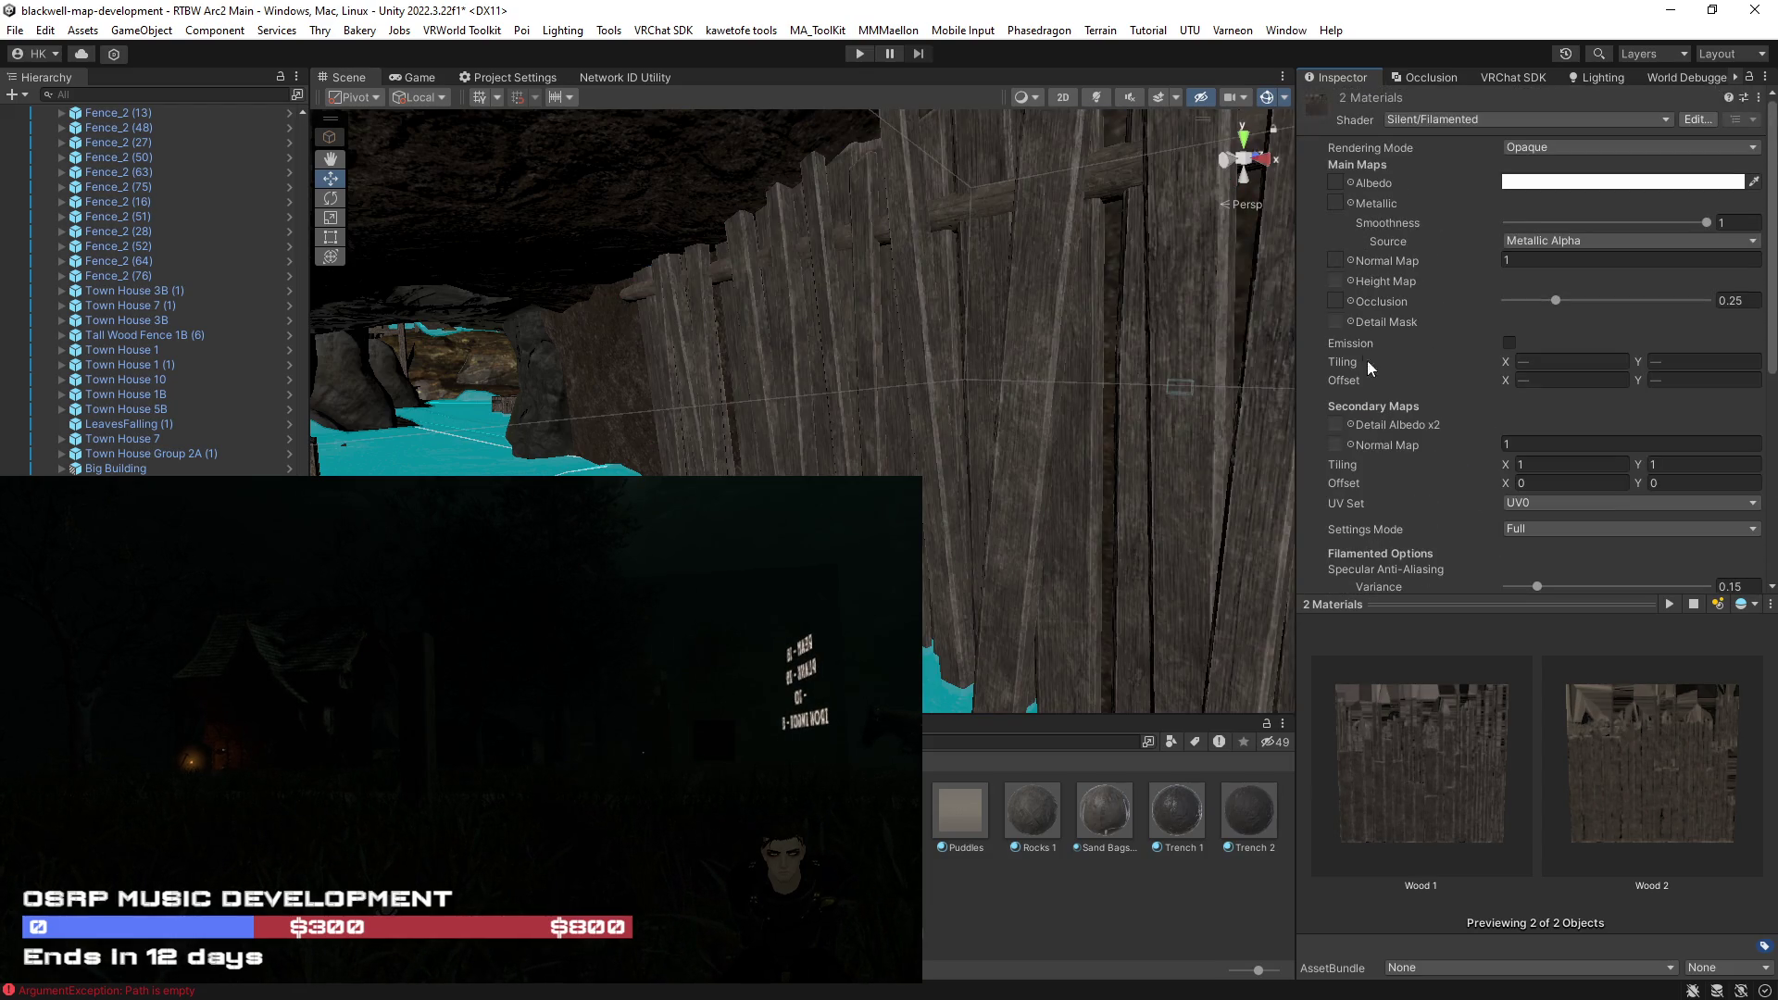